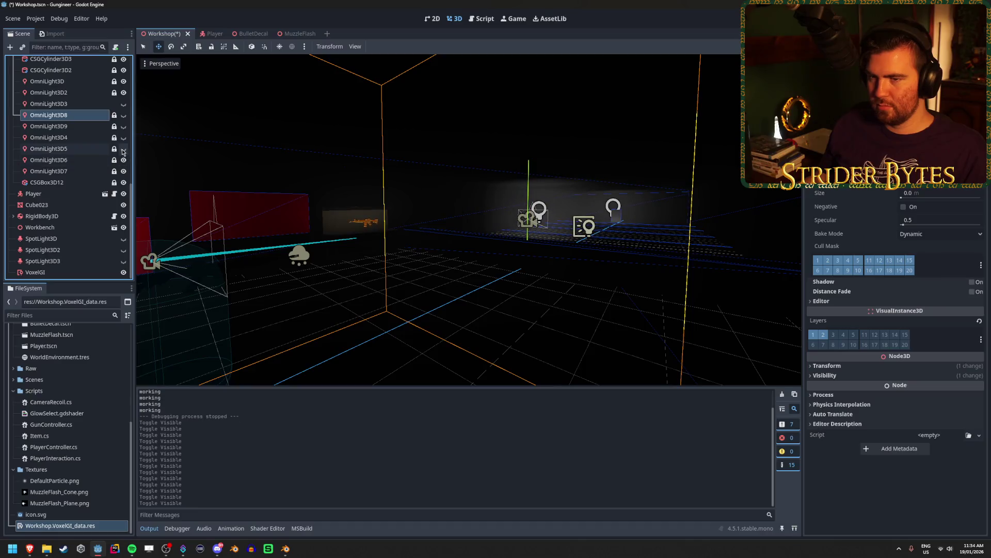
Toggle visibility of OmniLight3D8, OmniLight3D9 and OmniLight3D4 while flying through the room to compare lighting.
{"action": "left_click", "coordinate": [123, 126]}
{"action": "left_click", "coordinate": [123, 115]}
{"action": "left_click", "coordinate": [123, 115]}
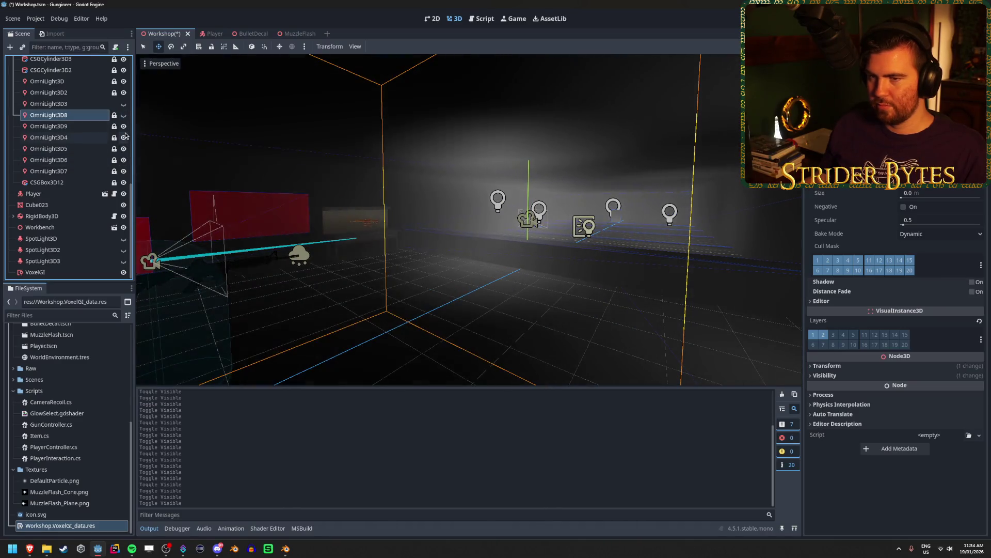
{"action": "left_click", "coordinate": [123, 126]}
{"action": "left_click", "coordinate": [124, 138]}
{"action": "key", "text": "w"}
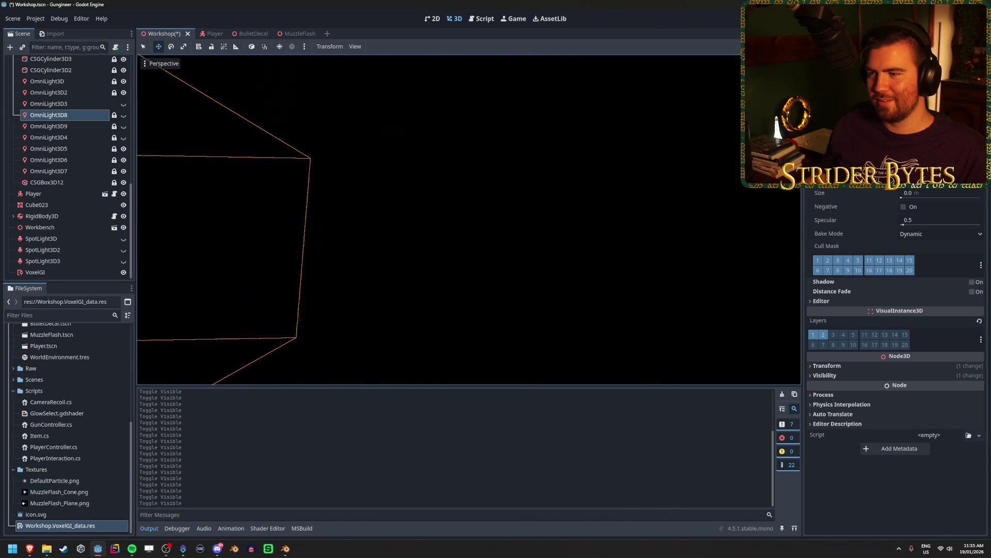
{"action": "key", "text": "s"}
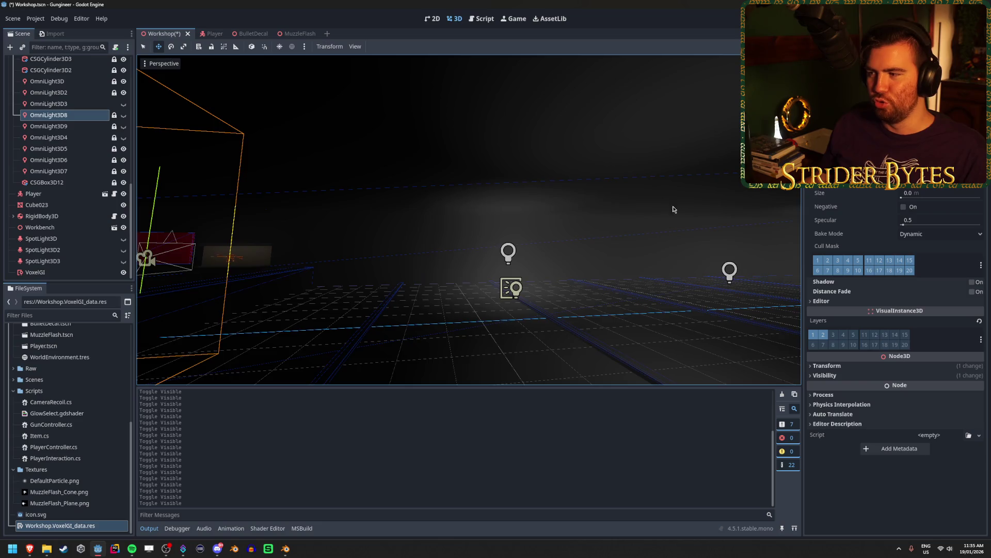
{"action": "key", "text": "d"}
{"action": "key", "text": "w"}
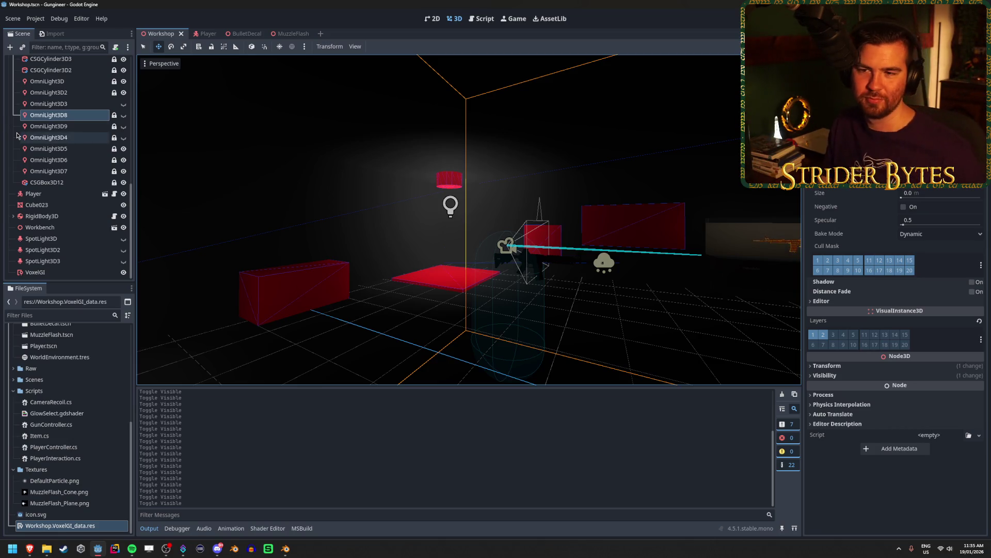
Switch OmniLight3D9 and OmniLight3D8 back on.
{"action": "left_click", "coordinate": [124, 127]}
{"action": "left_click", "coordinate": [123, 116]}
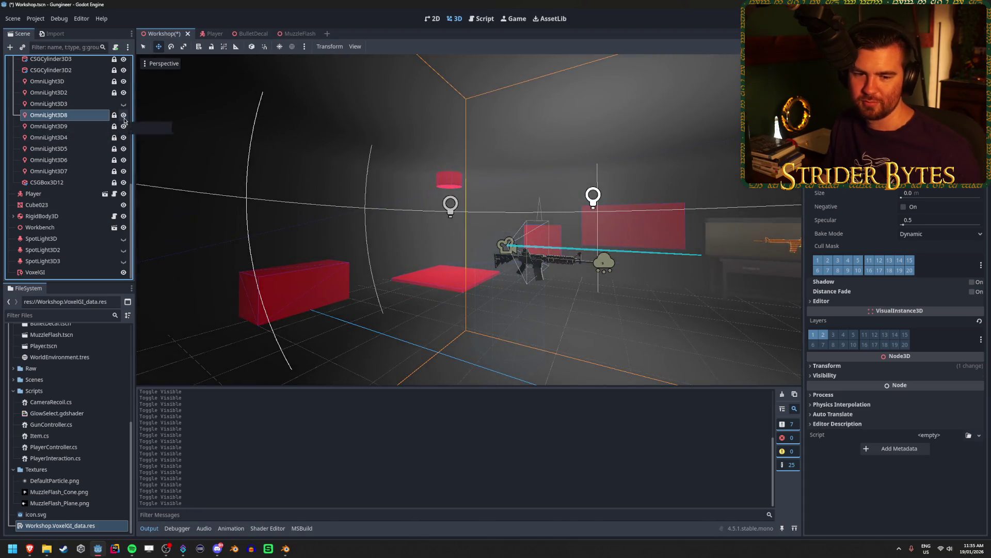
{"action": "scroll", "coordinate": [83, 160], "scroll_direction": "up", "scroll_amount": 10}
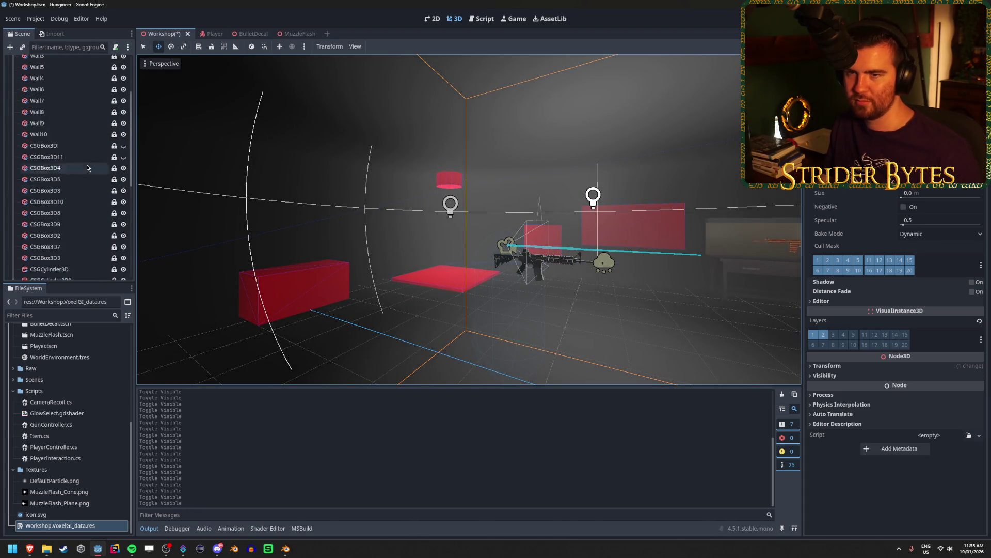
On WorldEnvironment, enable volumetric fog and set its density to 0.01.
{"action": "left_click", "coordinate": [62, 75]}
{"action": "left_click", "coordinate": [931, 255]}
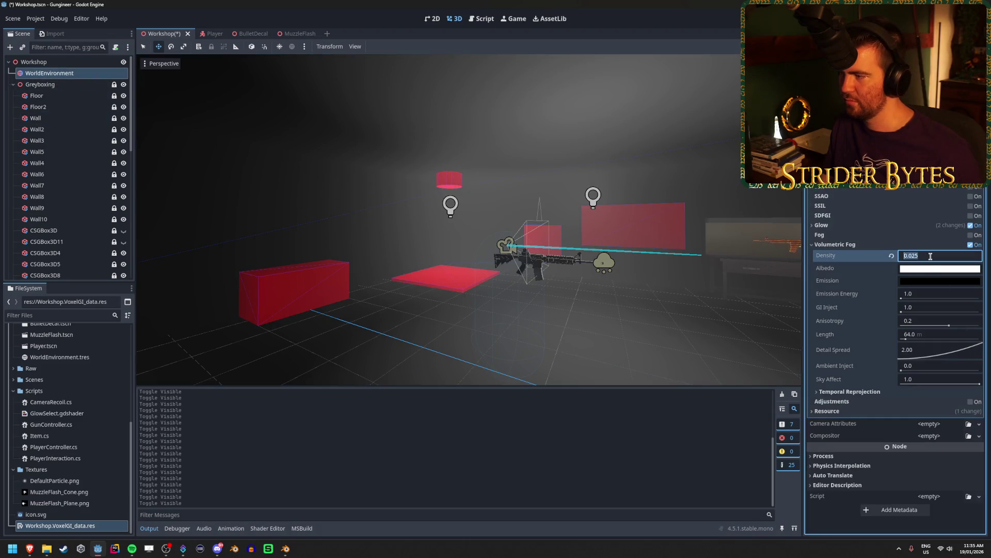
{"action": "type", "text": ".01"}
{"action": "key", "text": "Return"}
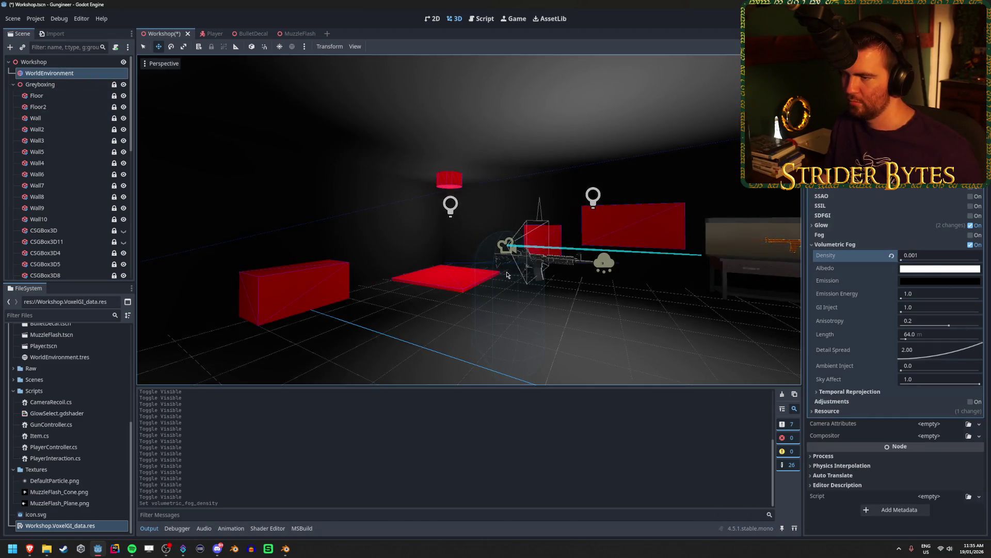
{"action": "left_click", "coordinate": [971, 246]}
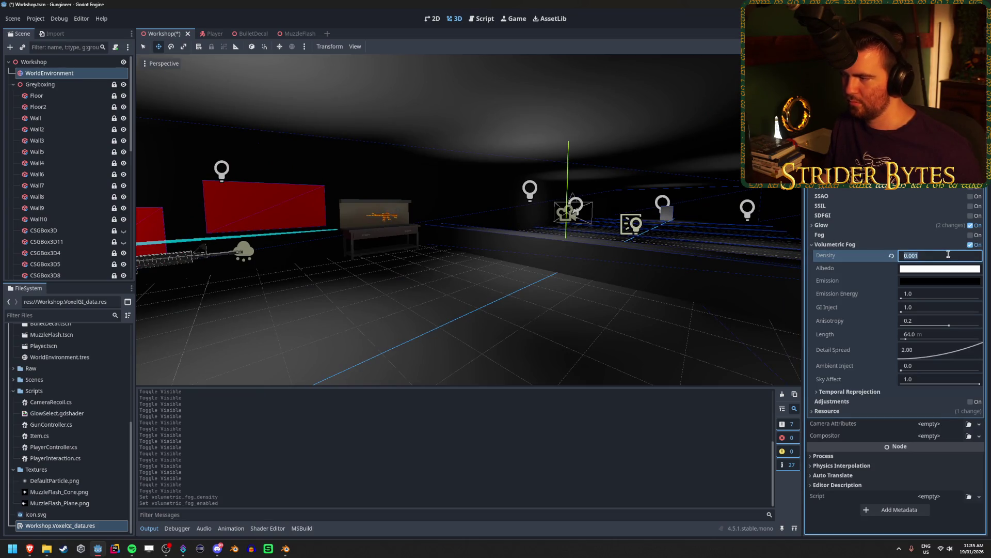
{"action": "type", "text": "1"}
{"action": "key", "text": "Return"}
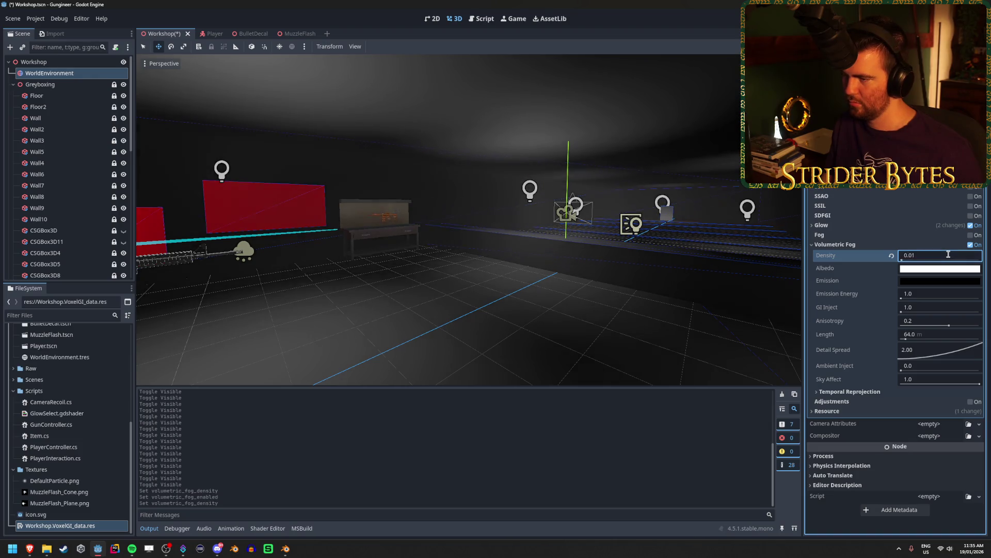
Toggle the fog off and on to compare, look around the room, and run the game.
{"action": "left_click", "coordinate": [970, 245]}
{"action": "left_click", "coordinate": [970, 245]}
{"action": "mouse_move", "coordinate": [542, 282]}
{"action": "left_mouse_down"}
{"action": "mouse_move", "coordinate": [532, 282]}
{"action": "mouse_move", "coordinate": [542, 282]}
{"action": "left_mouse_up"}
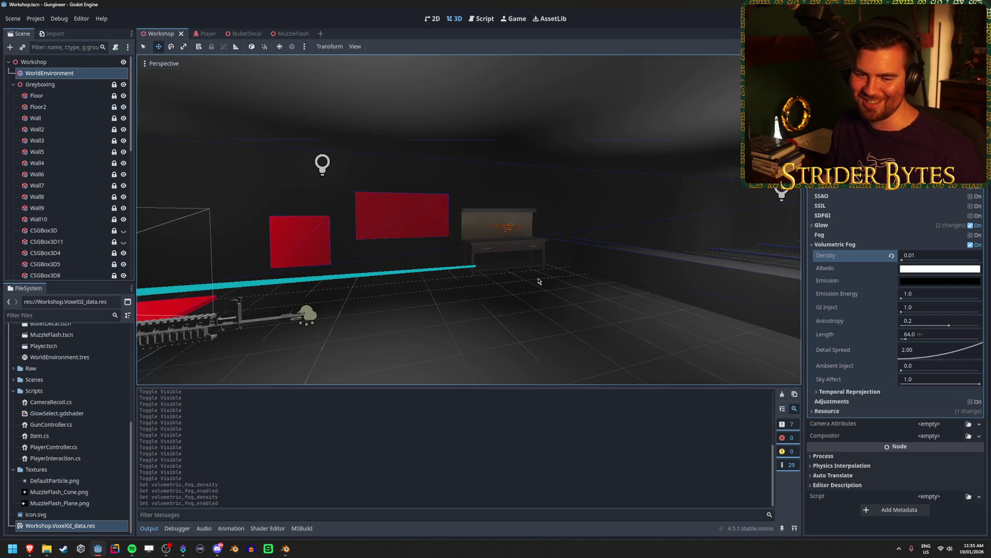
{"action": "key", "text": "F5"}
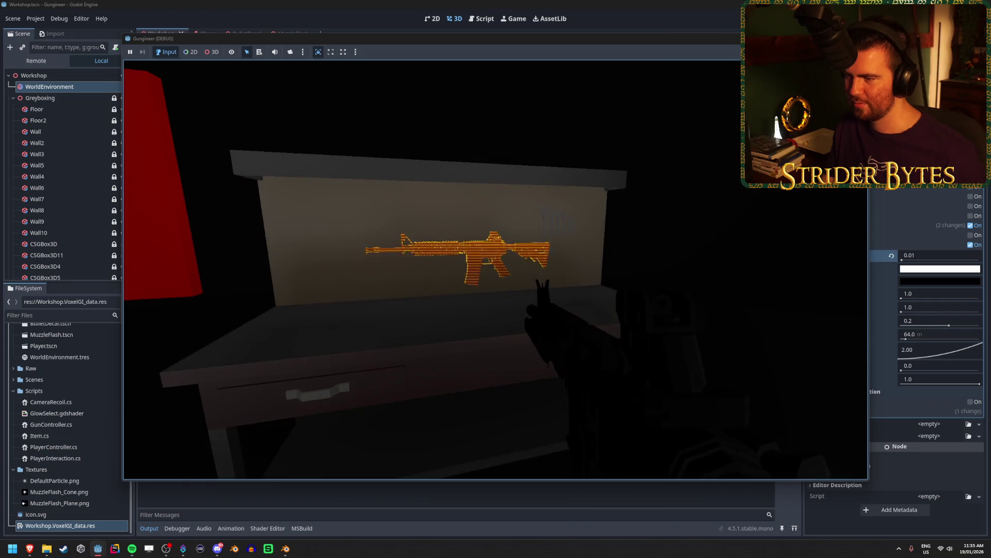
Walk up to the workbench in the running game, then stop it with F8.
{"action": "key", "text": "w"}
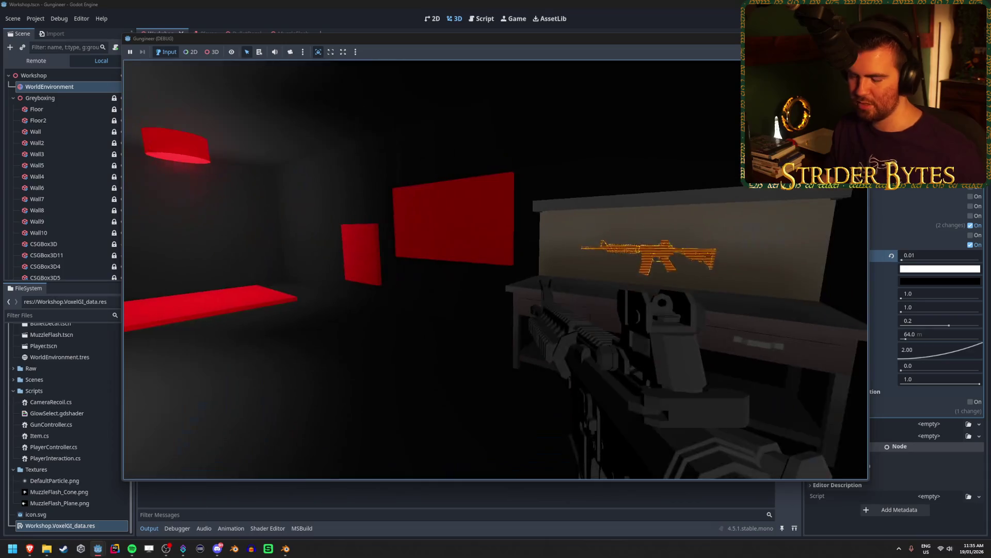
{"action": "key", "text": "F8"}
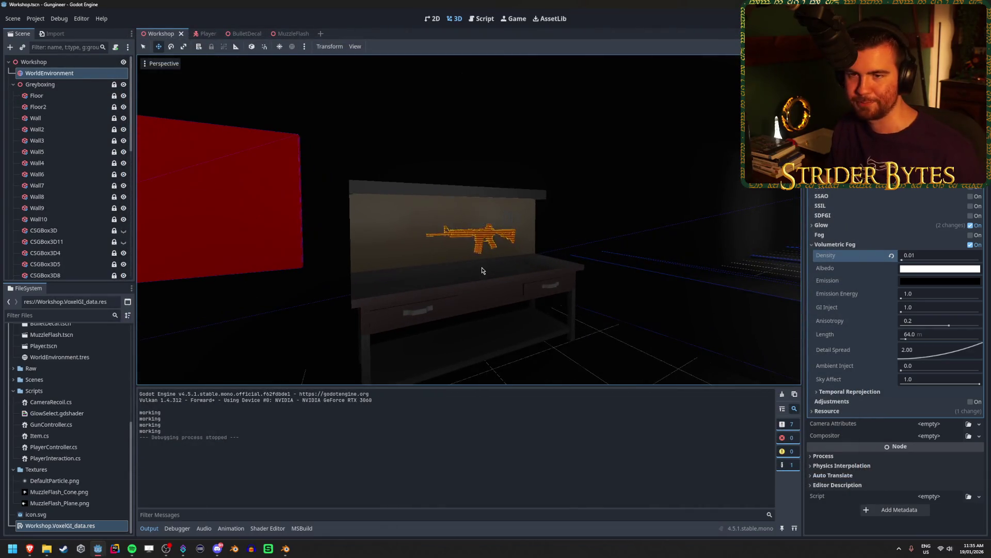
Focus on OmniLight3D3, make it visible and orbit toward the workbench, then select VoxelGI.
{"action": "scroll", "coordinate": [64, 157], "scroll_direction": "down", "scroll_amount": 10}
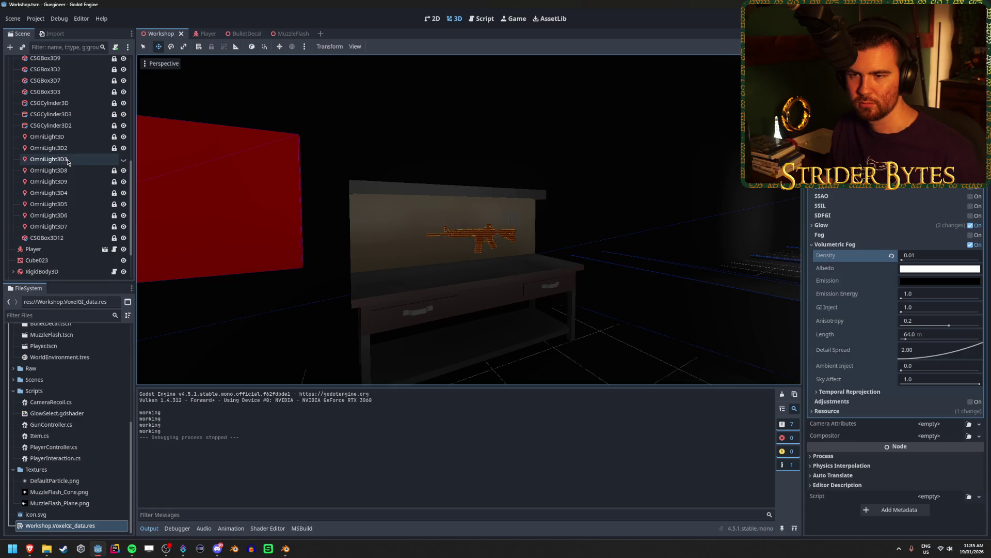
{"action": "double_click", "coordinate": [68, 162]}
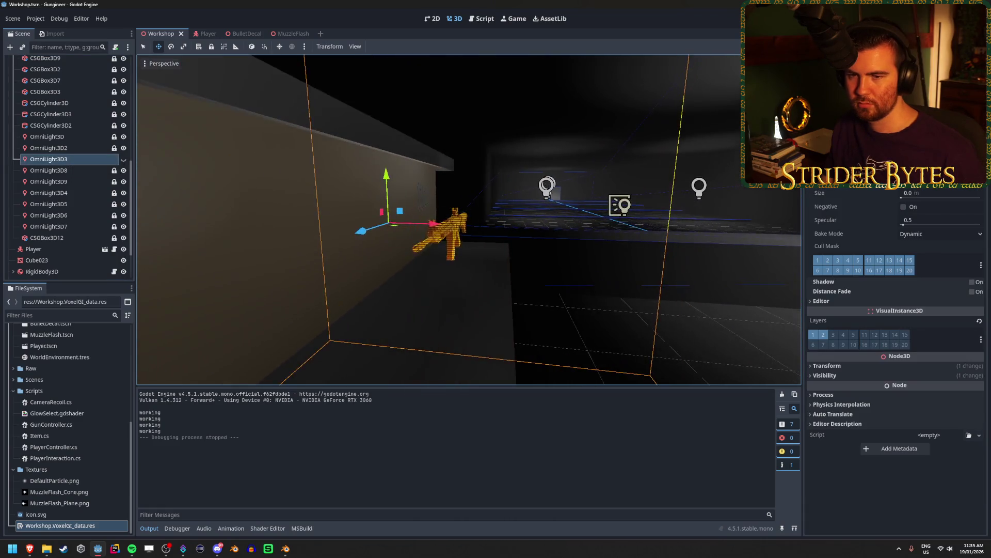
{"action": "left_click", "coordinate": [124, 159]}
{"action": "left_click_drag", "start_coordinate": [444, 214], "coordinate": [541, 214]}
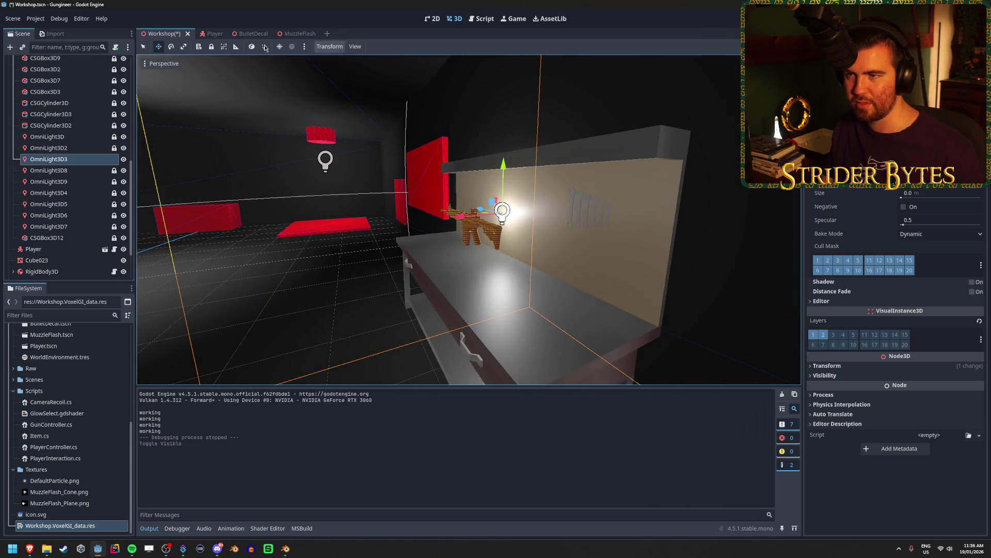
{"action": "scroll", "coordinate": [56, 254], "scroll_direction": "down", "scroll_amount": 3}
{"action": "left_click", "coordinate": [35, 272]}
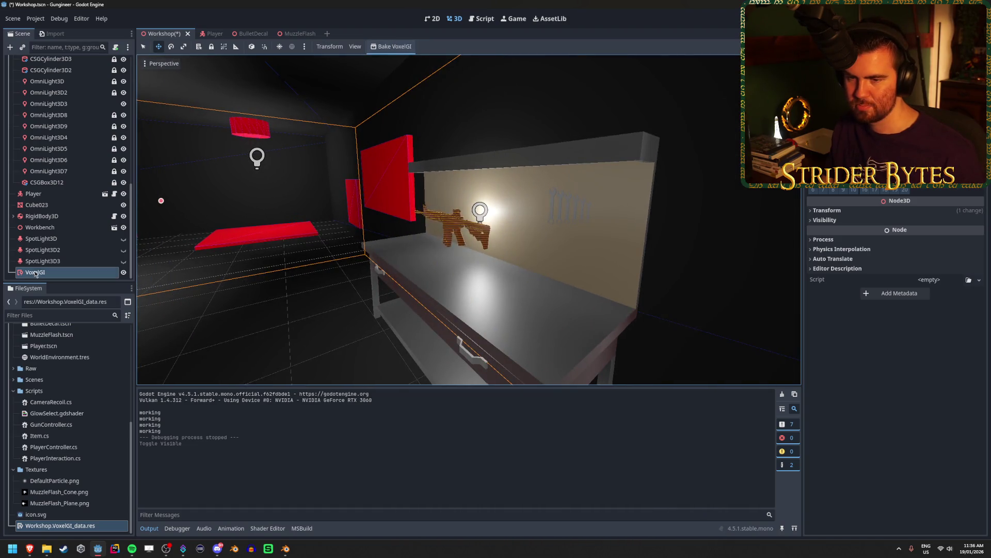
Select OmniLight3D3 in the Scene tree and hide it.
{"action": "scroll", "coordinate": [104, 260], "scroll_direction": "up", "scroll_amount": 4}
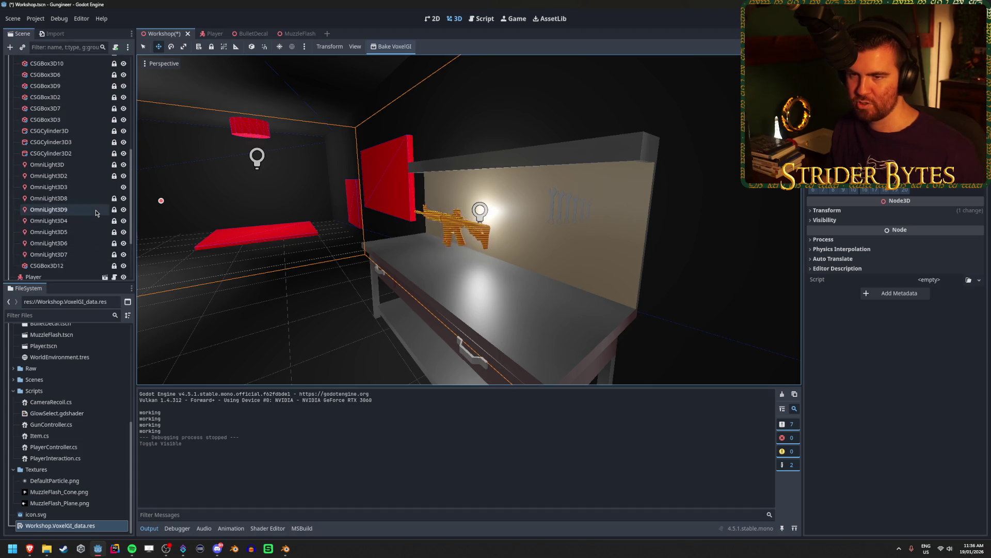
{"action": "scroll", "coordinate": [96, 213], "scroll_direction": "up", "scroll_amount": 3}
{"action": "left_click", "coordinate": [68, 220]}
{"action": "scroll", "coordinate": [86, 180], "scroll_direction": "down", "scroll_amount": 2}
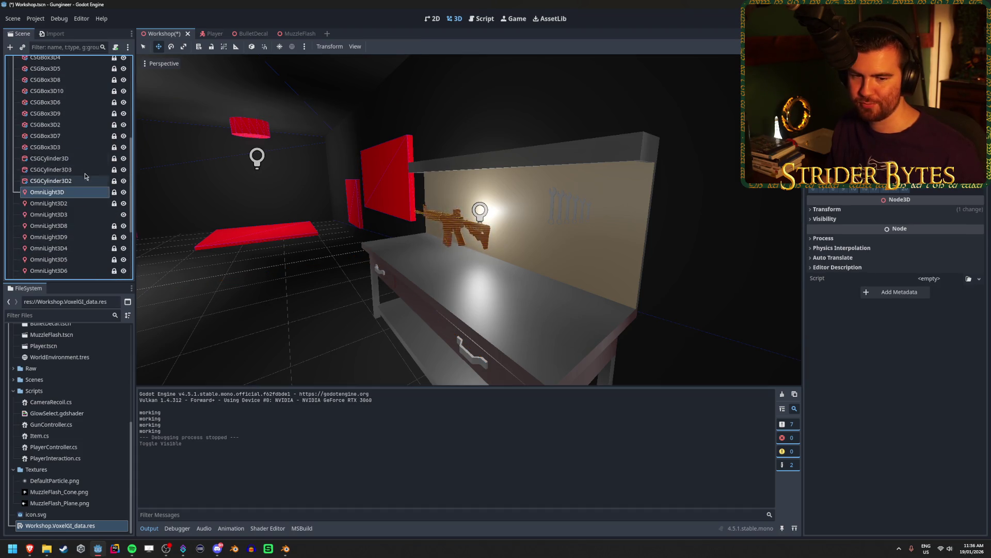
{"action": "key", "text": "Down"}
{"action": "key", "text": "Down"}
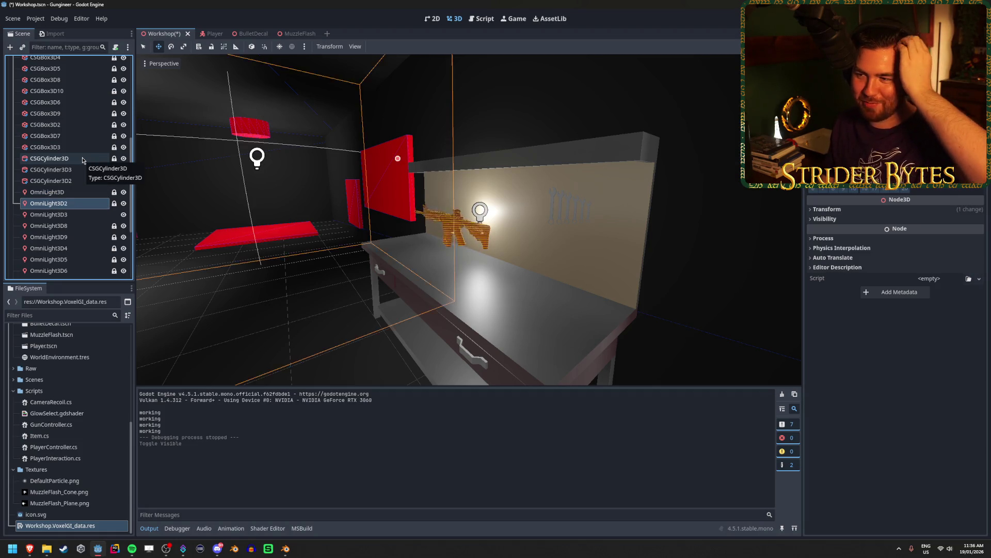
{"action": "left_click", "coordinate": [125, 217]}
Turn on SpotLight3D, SpotLight3D2 and SpotLight3D3 over the workbench, then select VoxelGI.
{"action": "scroll", "coordinate": [124, 230], "scroll_direction": "down", "scroll_amount": 5}
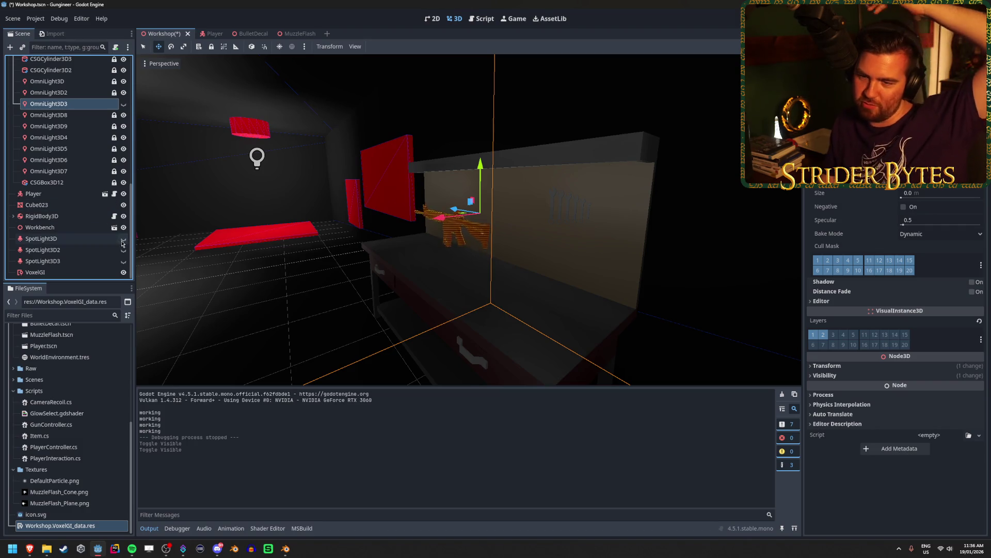
{"action": "left_click", "coordinate": [123, 239]}
{"action": "left_click", "coordinate": [123, 250]}
{"action": "left_click", "coordinate": [123, 260]}
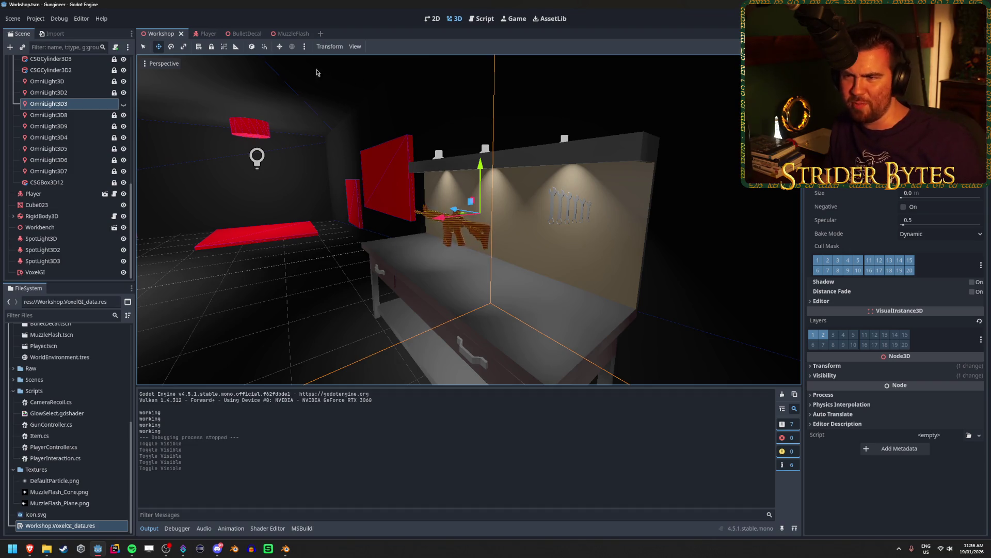
{"action": "left_click", "coordinate": [60, 271]}
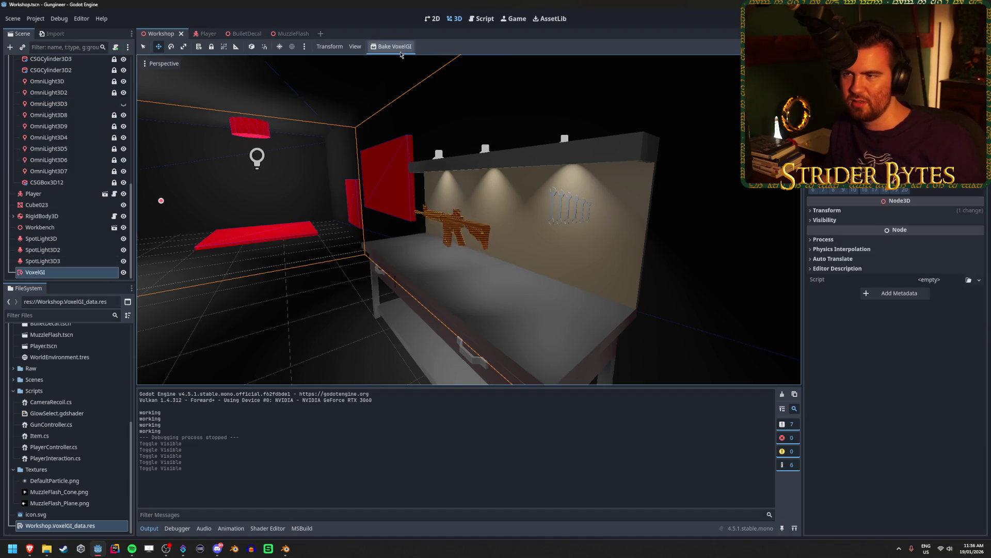
Deselect VoxelGI and fly around the viewport to view the whole lit room.
{"action": "mouse_move", "coordinate": [578, 203]}
{"action": "left_mouse_down"}
{"action": "mouse_move", "coordinate": [629, 242]}
{"action": "mouse_move", "coordinate": [620, 242]}
{"action": "left_mouse_up"}
{"action": "left_click", "coordinate": [629, 241]}
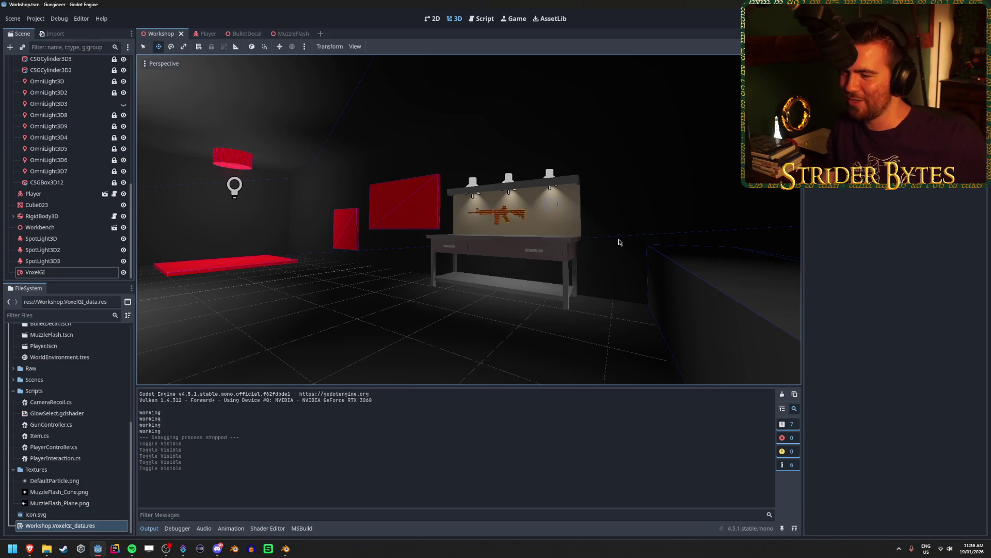
{"action": "mouse_move", "coordinate": [619, 242]}
{"action": "left_mouse_down"}
{"action": "mouse_move", "coordinate": [638, 234]}
{"action": "mouse_move", "coordinate": [620, 242]}
{"action": "left_mouse_up"}
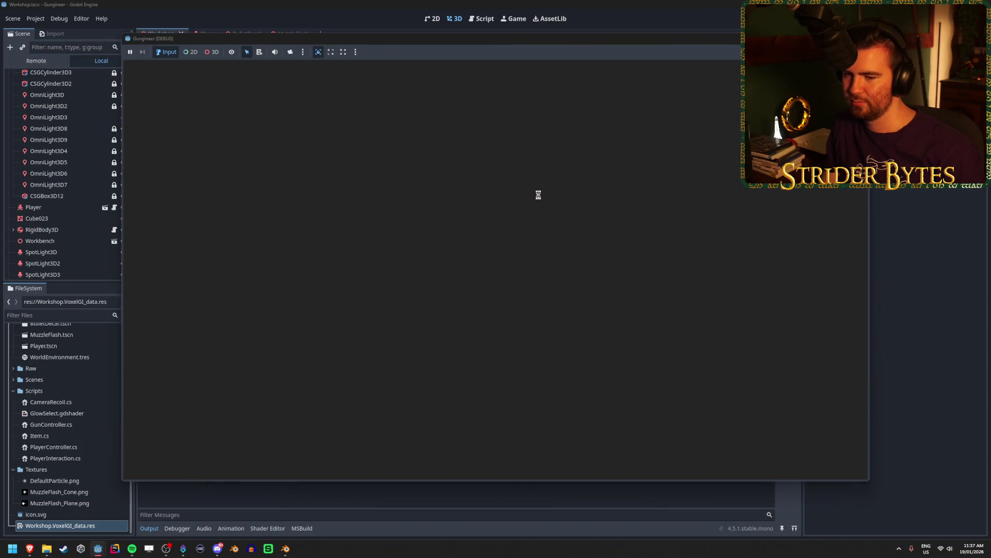
Walk the player up to the spotlit workbench and rifle on the wall, then back away along it.
{"action": "key", "text": "s"}
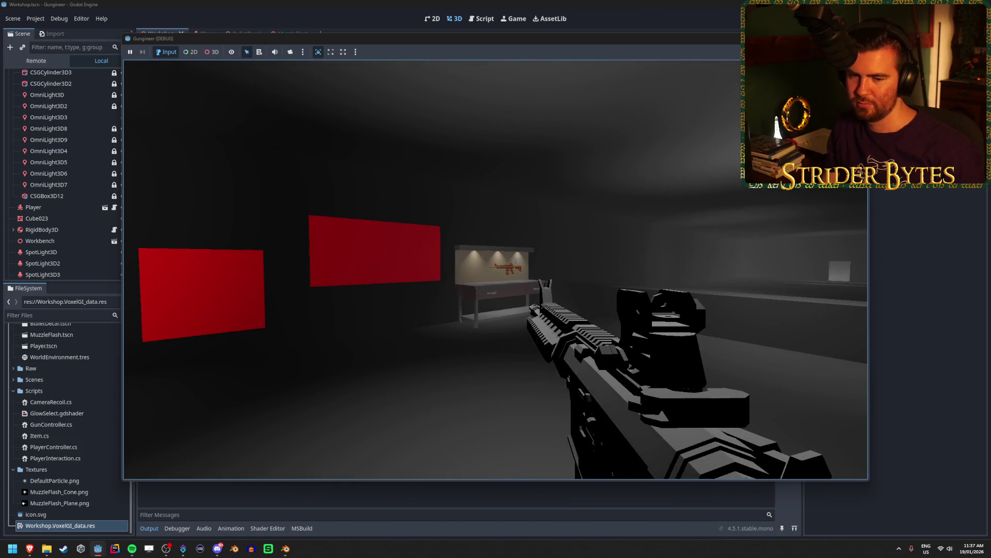
{"action": "key", "text": "w"}
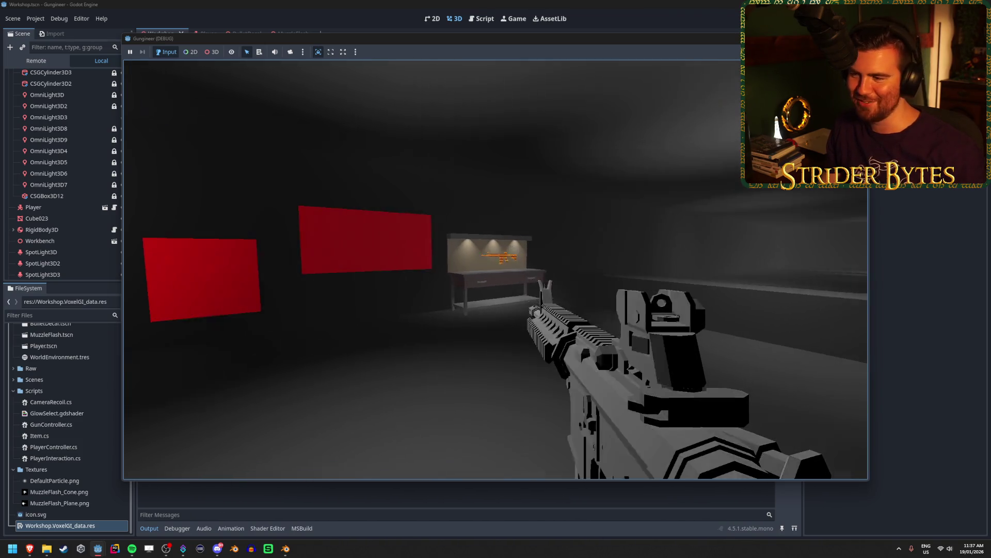
{"action": "key", "text": "s"}
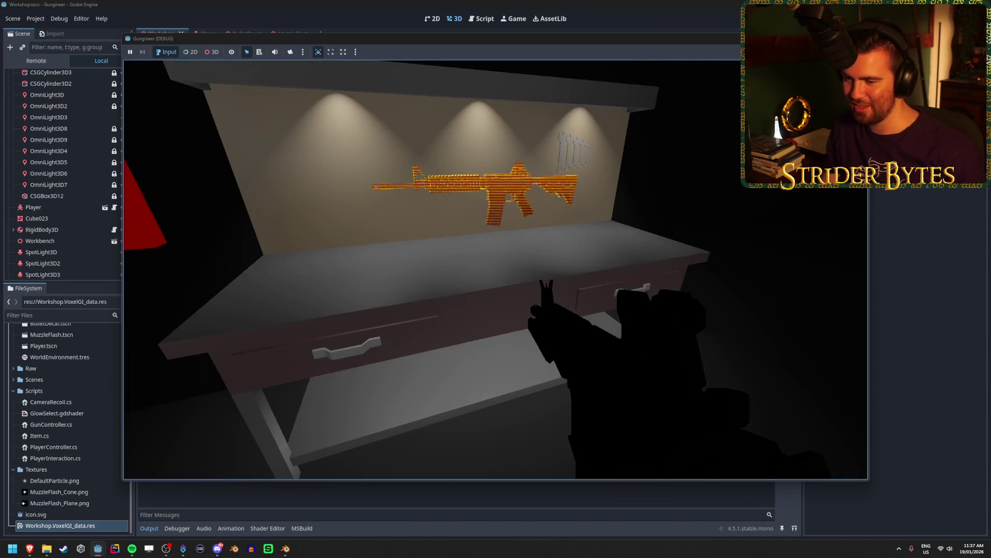
{"action": "key", "text": "d"}
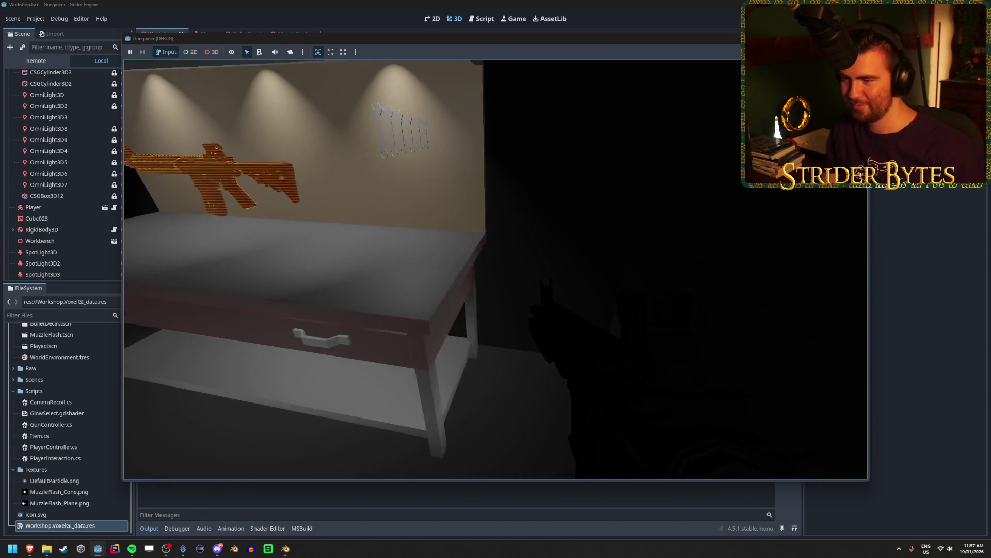
{"action": "key", "text": "s"}
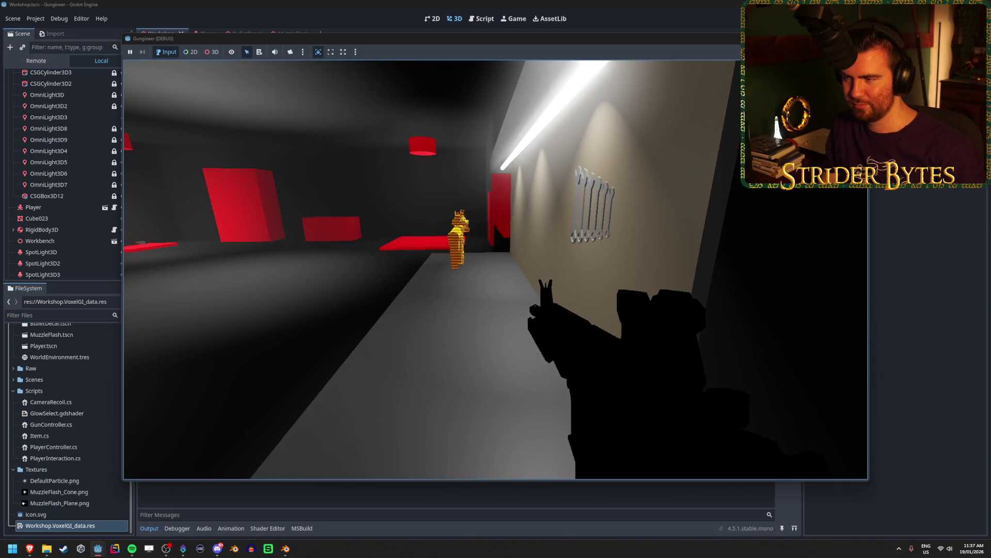
{"action": "key", "text": "w"}
{"action": "key", "text": "s"}
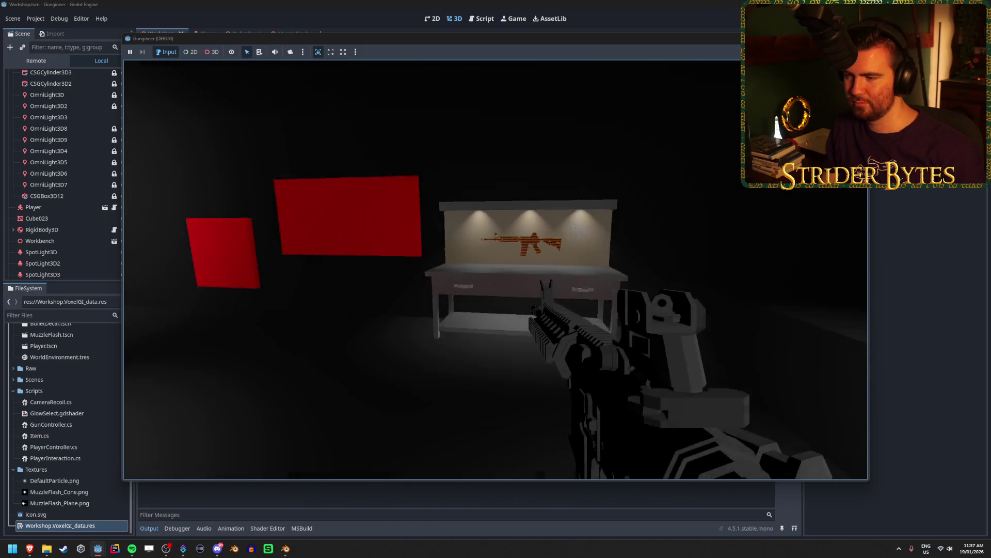
{"action": "key", "text": "s"}
{"action": "key", "text": "w"}
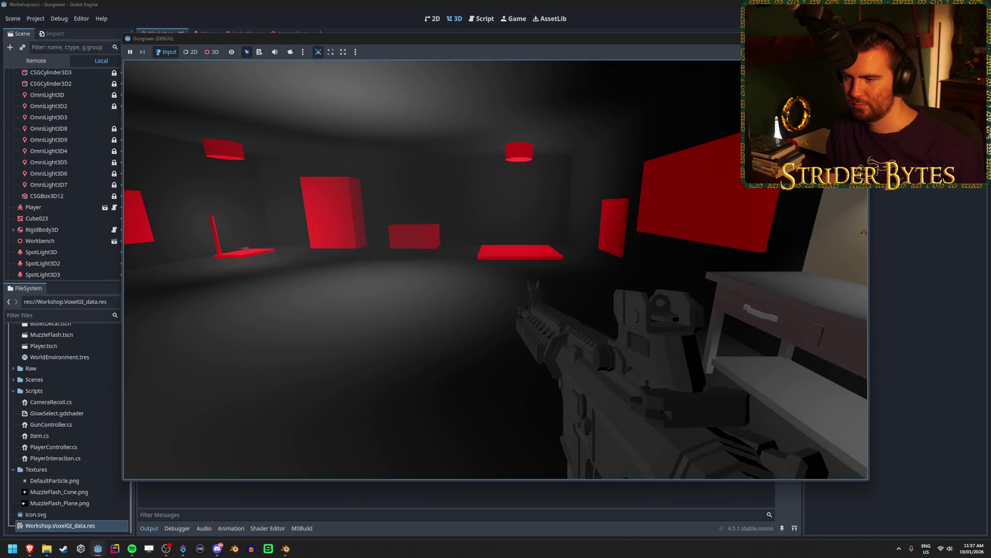
{"action": "key", "text": "w"}
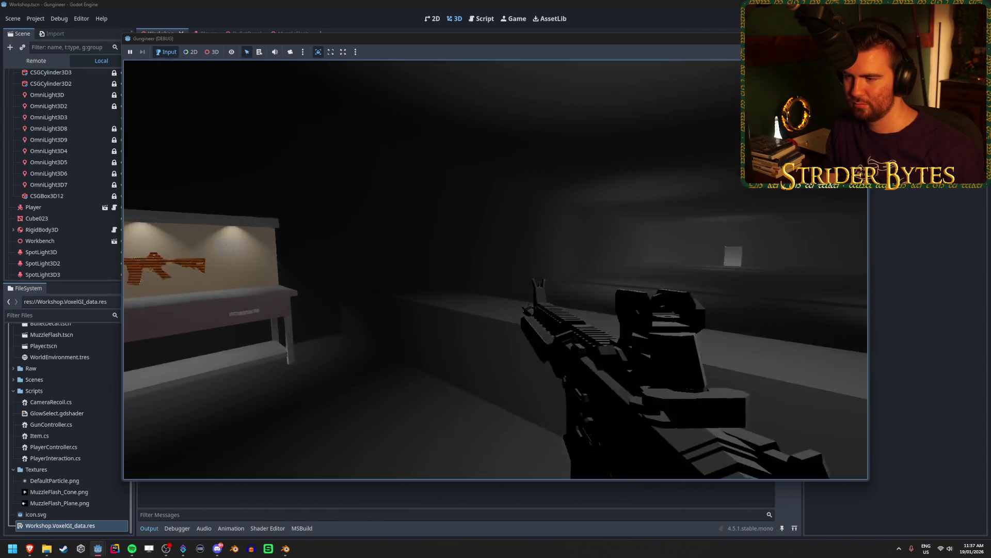
{"action": "key", "text": "w"}
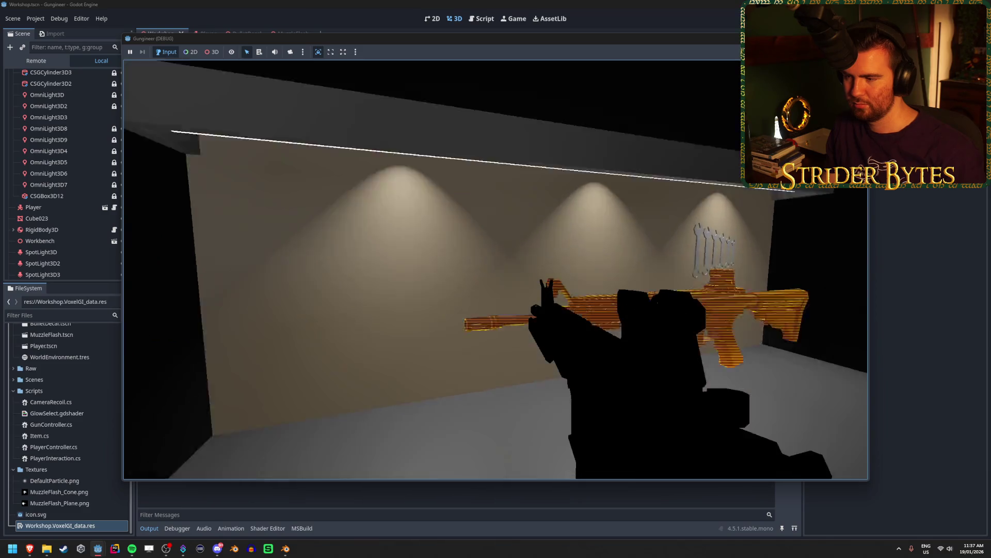
{"action": "key", "text": "s"}
{"action": "key", "text": "s"}
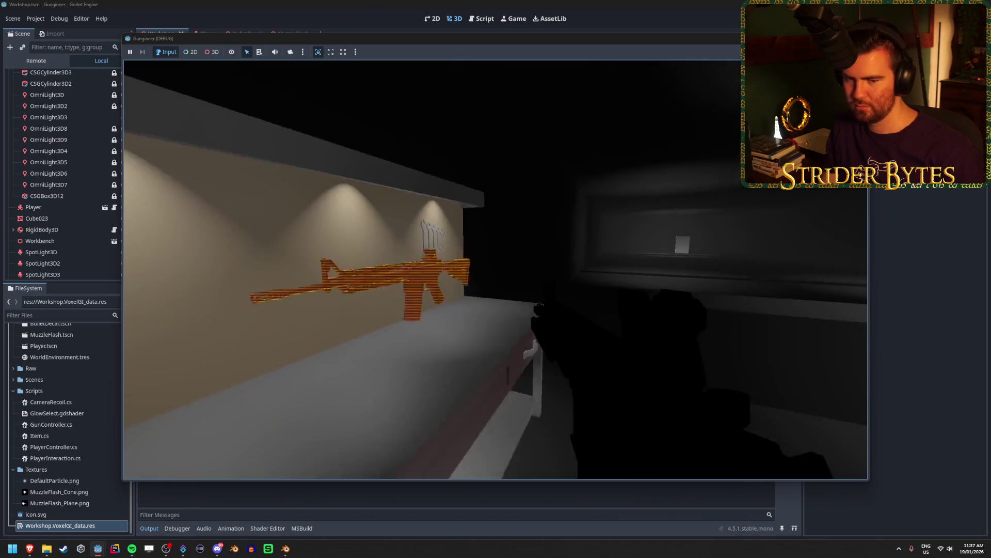
Hip-fire the rifle at the wall and workbench to check the muzzle flash colour.
{"action": "key", "text": "s"}
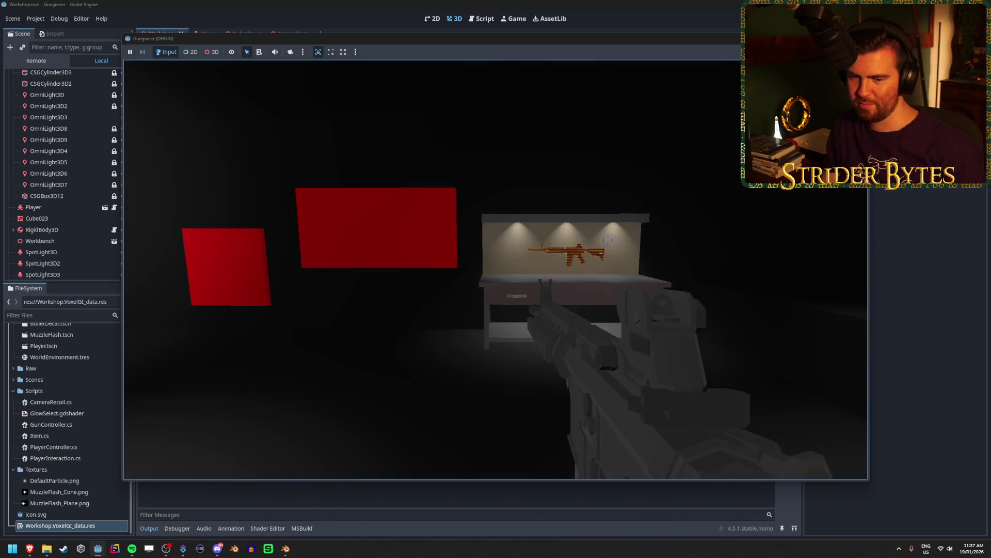
{"action": "left_click", "coordinate": [495, 270]}
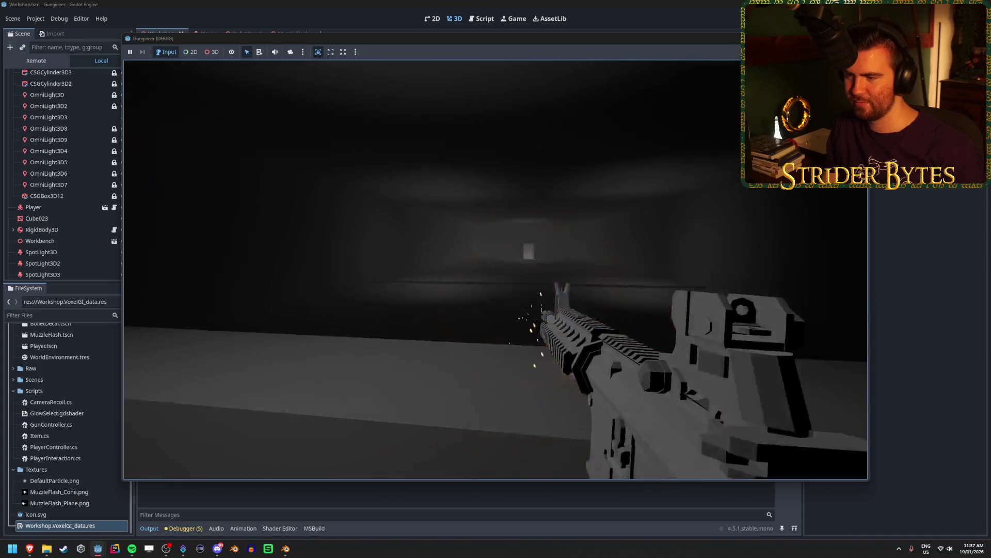
{"action": "left_click", "coordinate": [496, 269]}
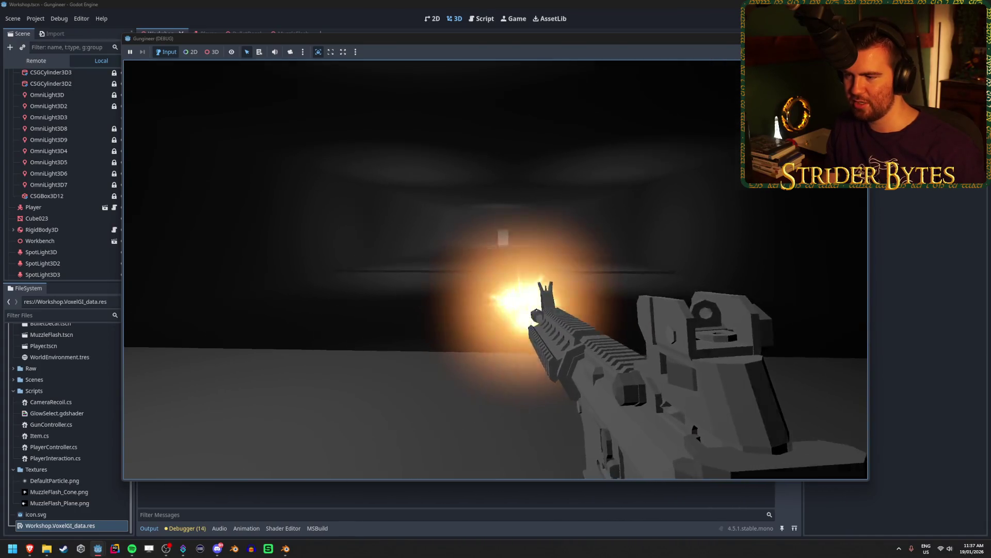
{"action": "left_click", "coordinate": [496, 269]}
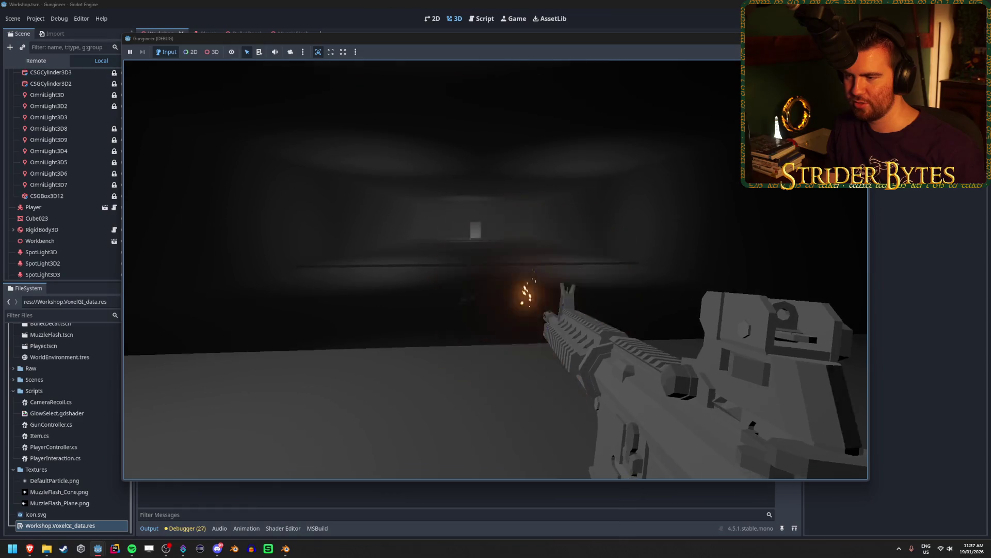
{"action": "left_click", "coordinate": [496, 270]}
{"action": "left_click", "coordinate": [495, 269]}
{"action": "left_click", "coordinate": [496, 269]}
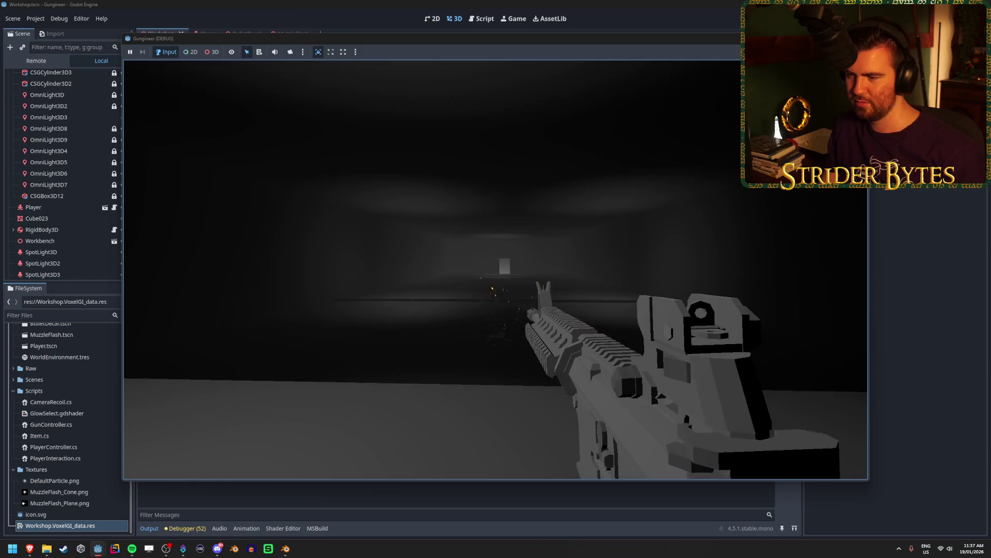
{"action": "left_click", "coordinate": [496, 270]}
Fire while switching between aiming down the sights and hip-fire.
{"action": "right_click", "coordinate": [496, 269]}
{"action": "left_click", "coordinate": [495, 270]}
{"action": "left_click", "coordinate": [496, 269]}
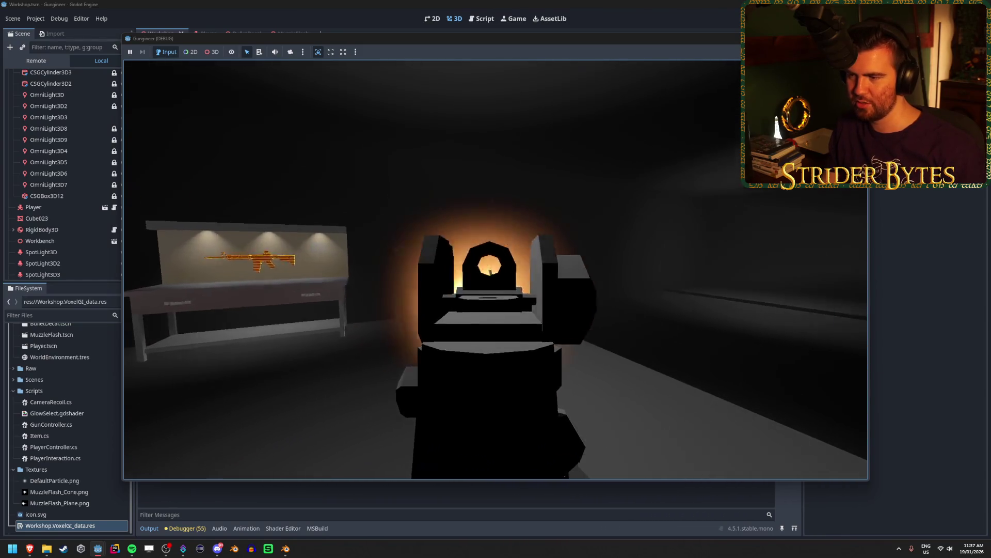
{"action": "right_click", "coordinate": [495, 270]}
{"action": "right_click", "coordinate": [496, 270]}
{"action": "right_click", "coordinate": [496, 269]}
{"action": "left_click", "coordinate": [496, 270]}
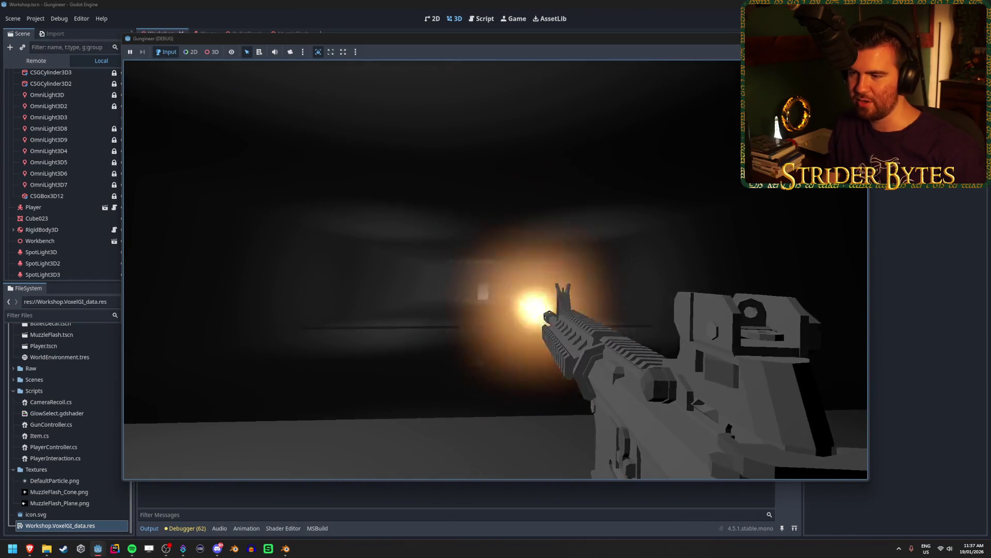
Fire more shots at the wall and down the corridor to check flash and impact sparks.
{"action": "left_click", "coordinate": [495, 270]}
{"action": "left_click", "coordinate": [495, 269]}
{"action": "left_click", "coordinate": [496, 270]}
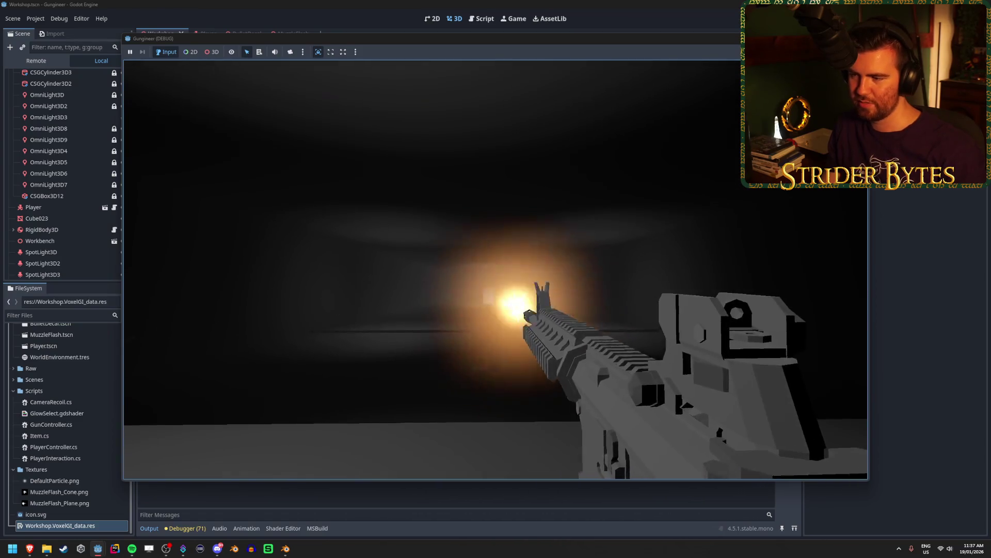
{"action": "left_click", "coordinate": [495, 269]}
{"action": "left_click", "coordinate": [495, 270]}
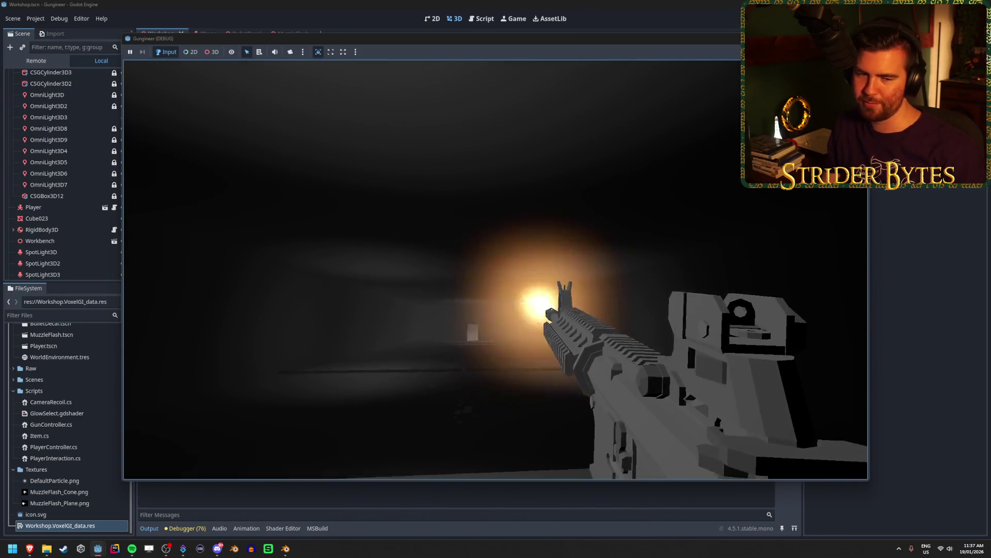
{"action": "left_click", "coordinate": [495, 269]}
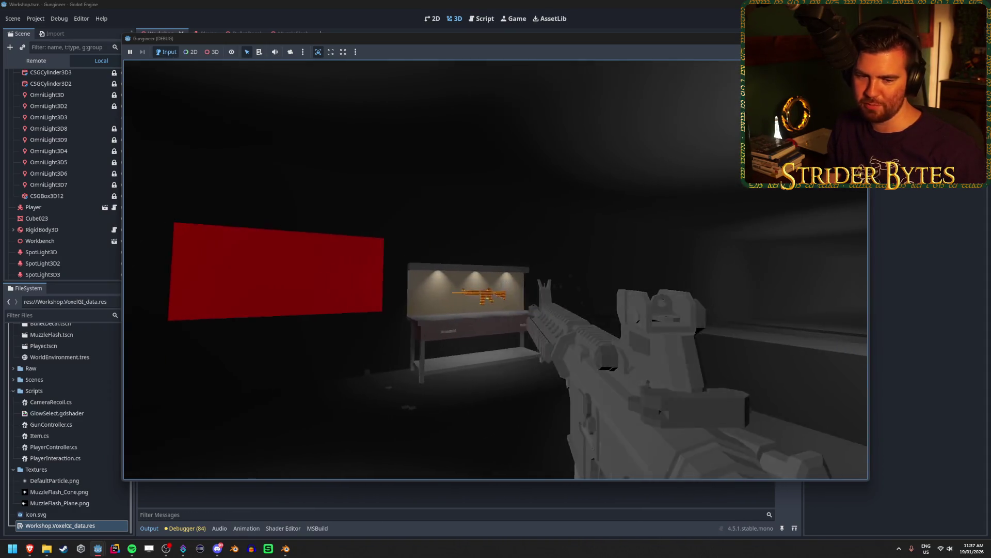
{"action": "left_click", "coordinate": [495, 269]}
{"action": "left_click", "coordinate": [496, 269]}
{"action": "left_click", "coordinate": [495, 269]}
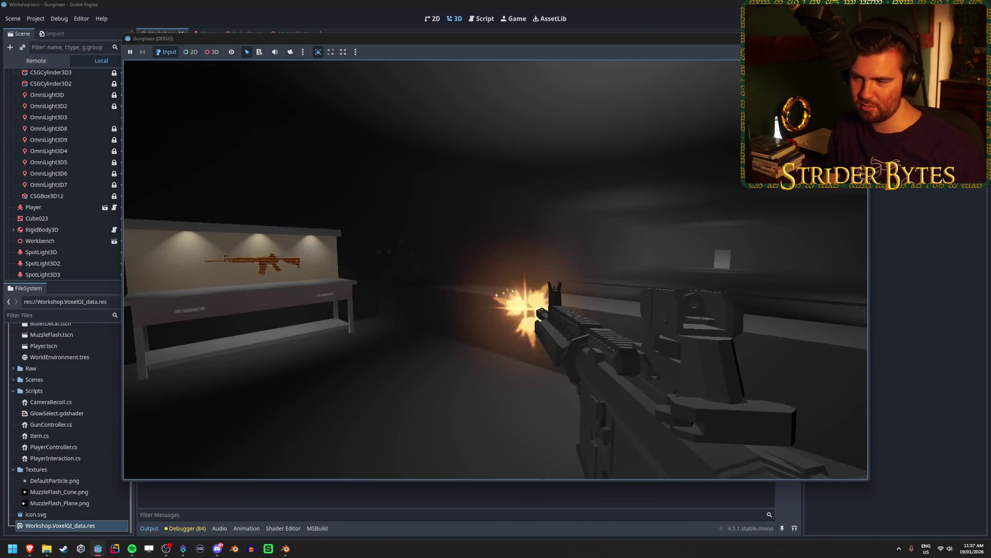
Fire continuously while tilting and aiming down sights, then stop the game with F8.
{"action": "mouse_move", "coordinate": [496, 269]}
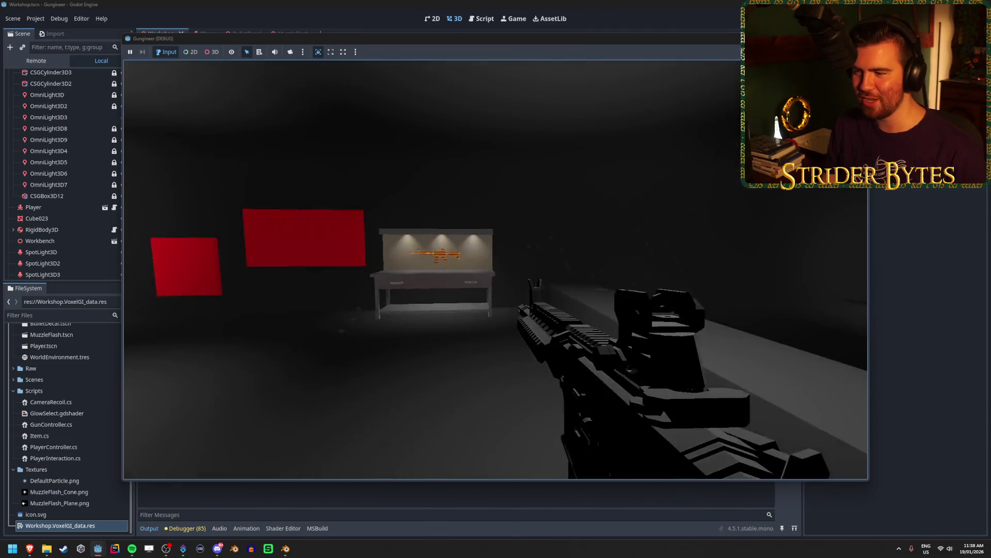
{"action": "left_click", "coordinate": [496, 270]}
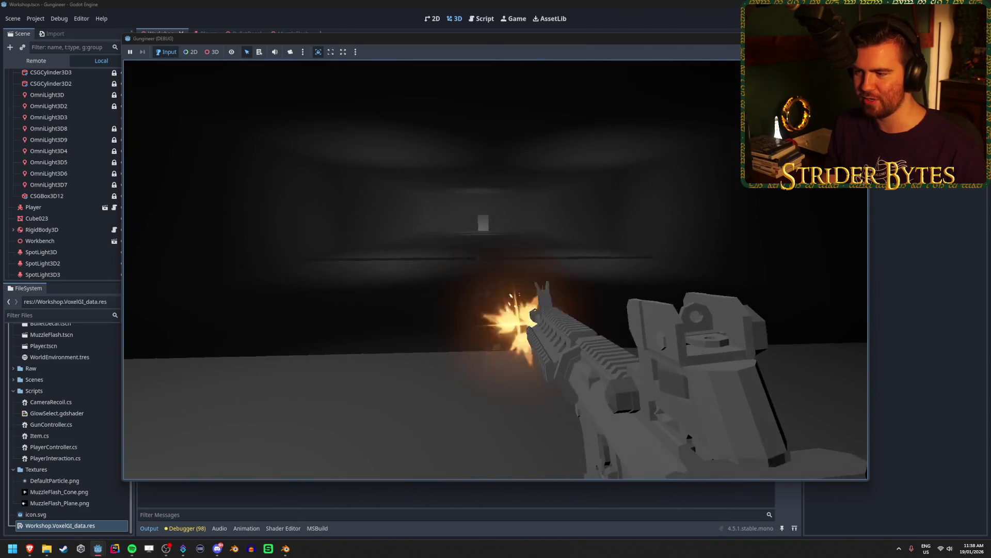
{"action": "left_click_drag", "start_coordinate": [496, 269], "coordinate": [496, 270]}
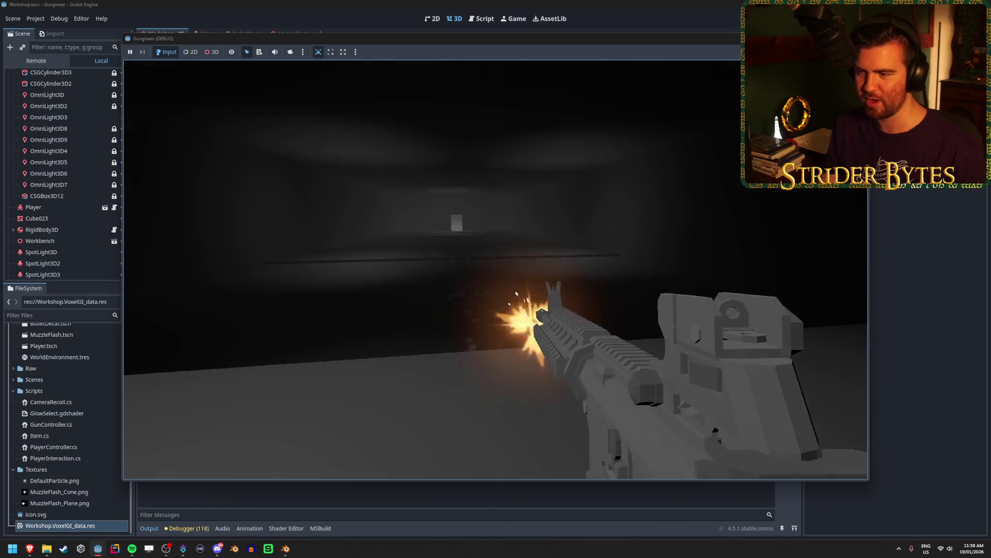
{"action": "right_click", "coordinate": [496, 269]}
{"action": "right_click", "coordinate": [496, 270]}
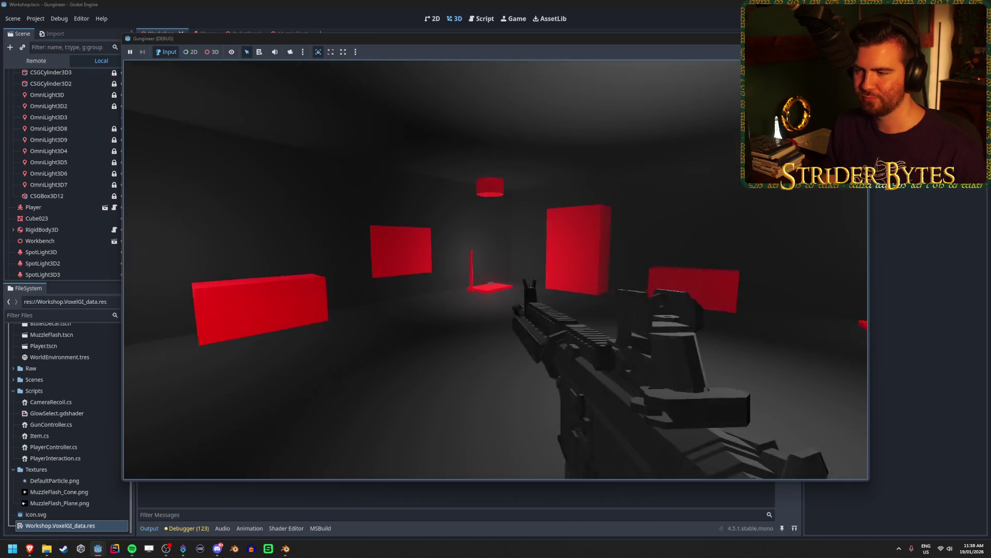
{"action": "key", "text": "F8"}
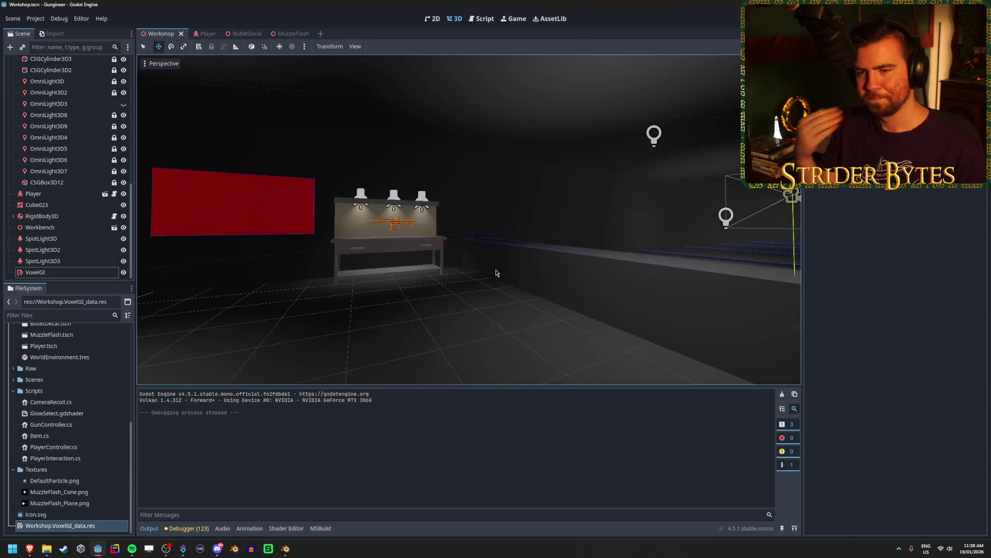
Orbit past the red blocks and workbench, and view the 123 debugger errors before returning to Output.
{"action": "left_click_drag", "start_coordinate": [502, 273], "coordinate": [652, 285]}
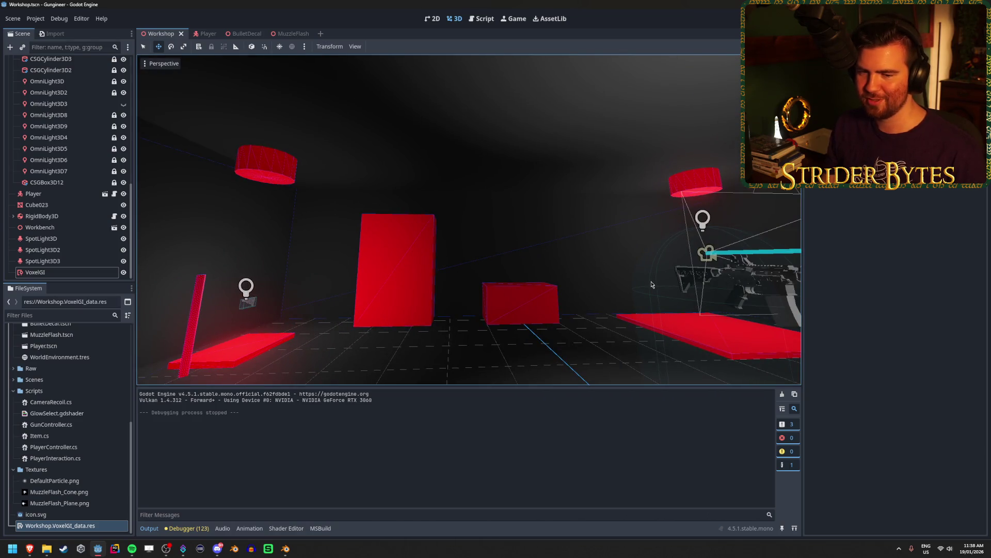
{"action": "left_click_drag", "start_coordinate": [554, 283], "coordinate": [712, 281]}
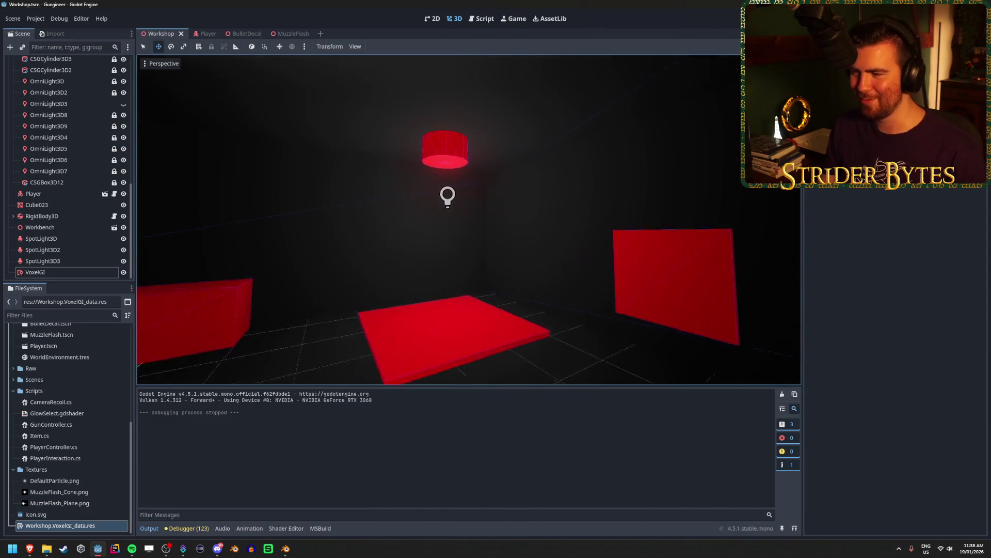
{"action": "scroll", "coordinate": [469, 220], "scroll_direction": "down", "scroll_amount": 1}
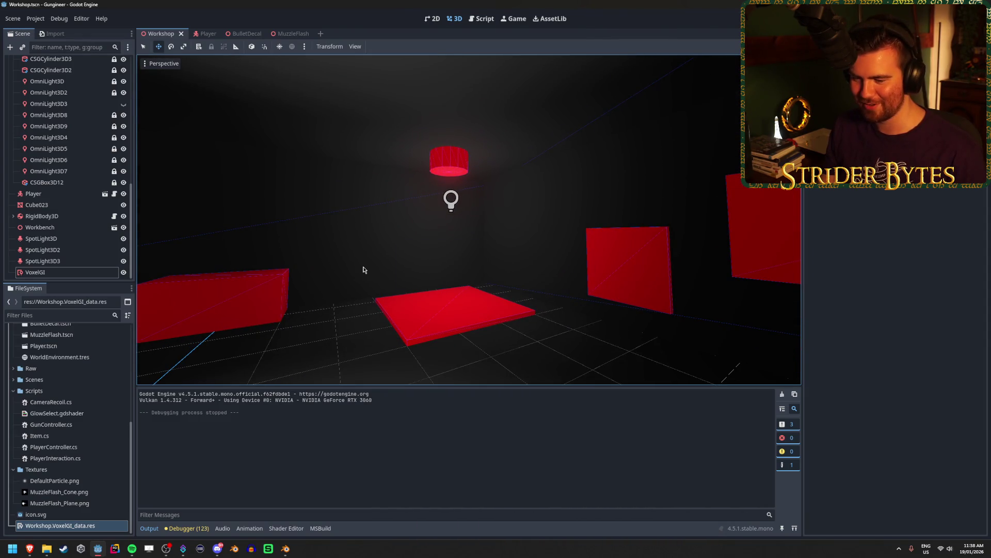
{"action": "left_click", "coordinate": [187, 528]}
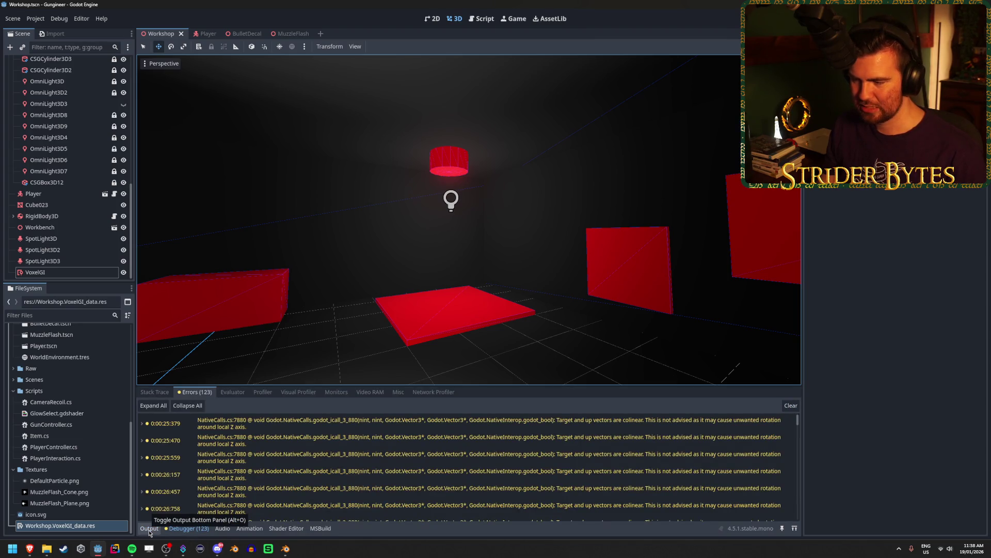
{"action": "left_click", "coordinate": [150, 528]}
Freelook the viewport around the workbench, red boxes, lamp and floor panels.
{"action": "left_click_drag", "start_coordinate": [409, 259], "coordinate": [418, 261]}
{"action": "scroll", "coordinate": [419, 260], "scroll_direction": "up", "scroll_amount": 2}
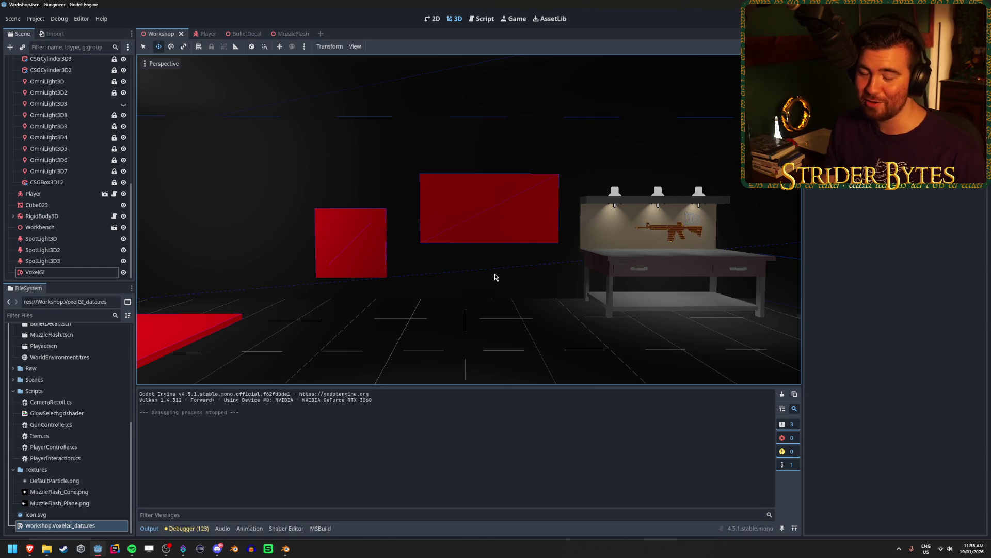
{"action": "left_click_drag", "start_coordinate": [487, 285], "coordinate": [462, 284]}
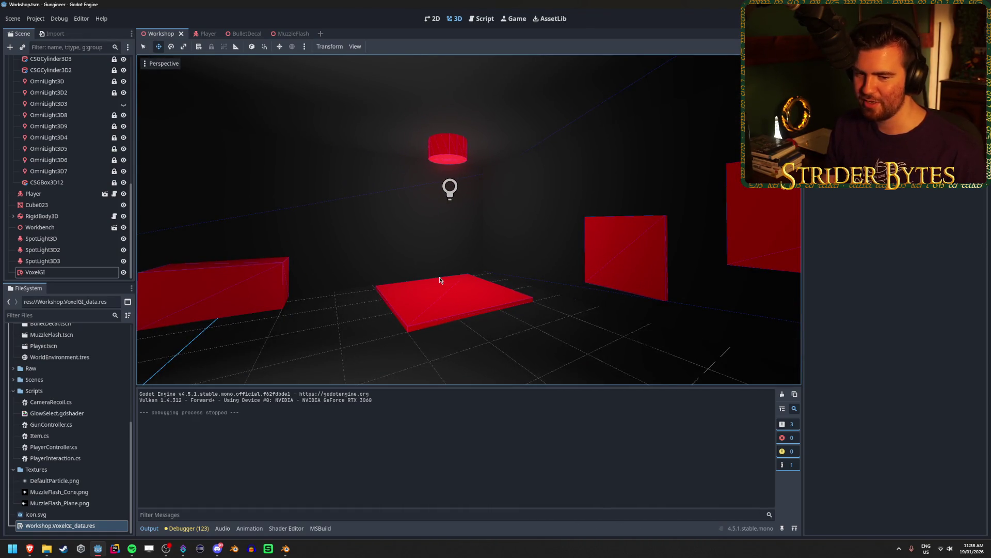
{"action": "key", "text": "w"}
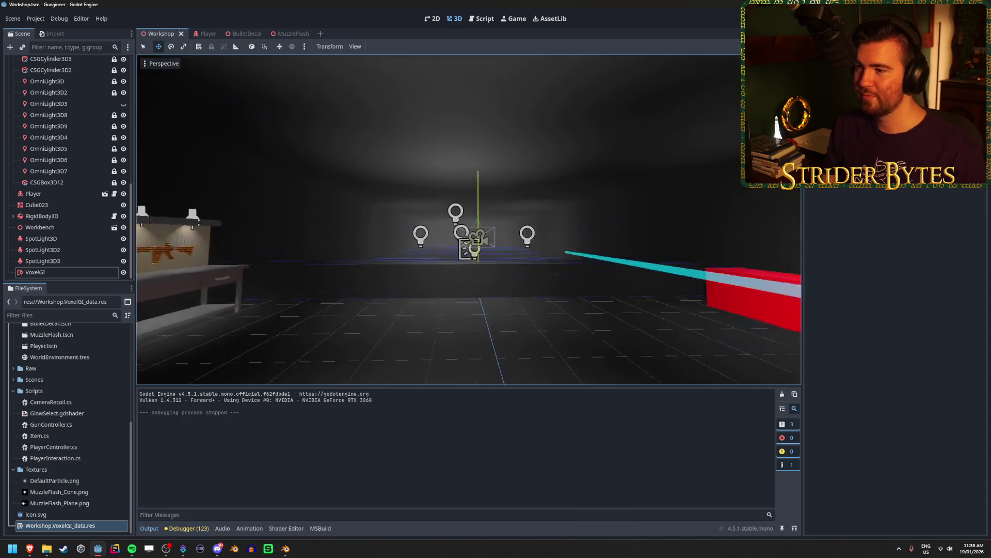
{"action": "key", "text": "s"}
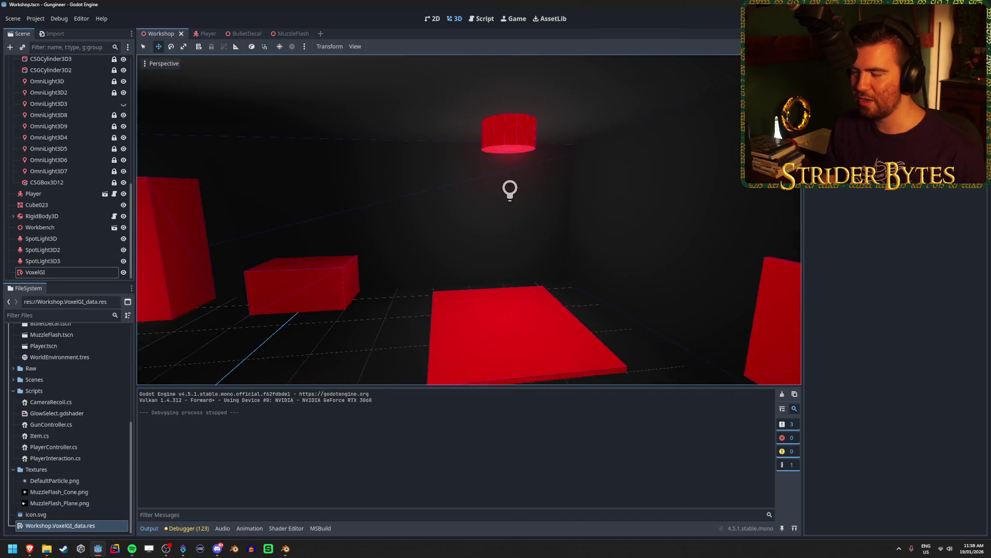
Switch to Blender and save Workbench.blend.
{"action": "left_click", "coordinate": [283, 550]}
{"action": "key", "text": "KP_1"}
{"action": "key", "text": "ctrl+s"}
{"action": "left_click", "coordinate": [17, 14]}
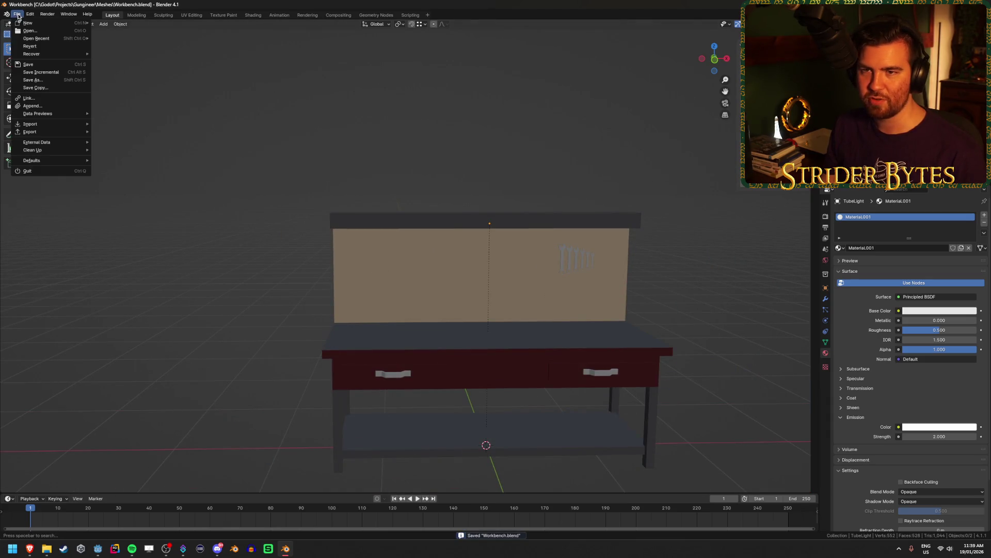
Start a new General file and delete all the default objects.
{"action": "mouse_move", "coordinate": [34, 23]}
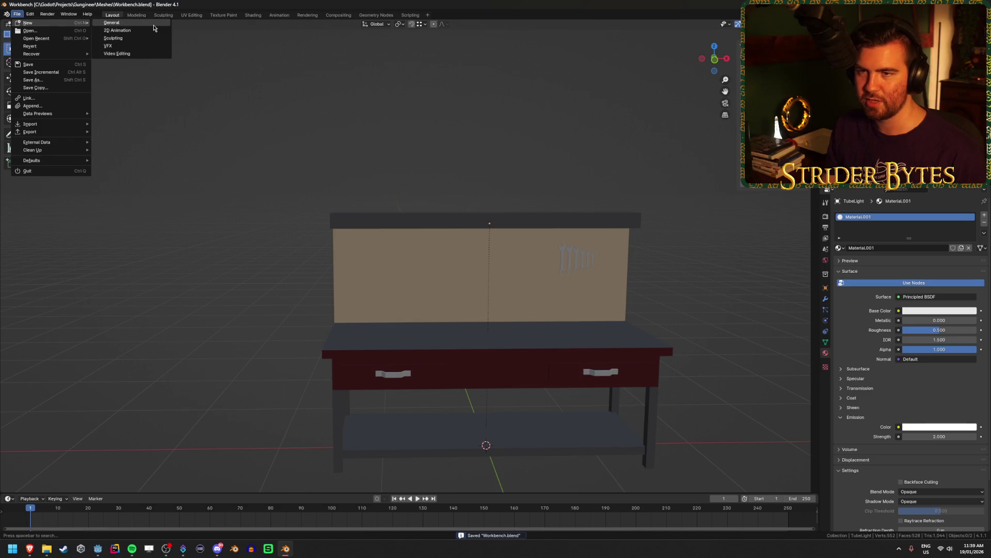
{"action": "left_click", "coordinate": [112, 22]}
{"action": "key", "text": "a"}
{"action": "key", "text": "x"}
{"action": "left_click", "coordinate": [404, 194]}
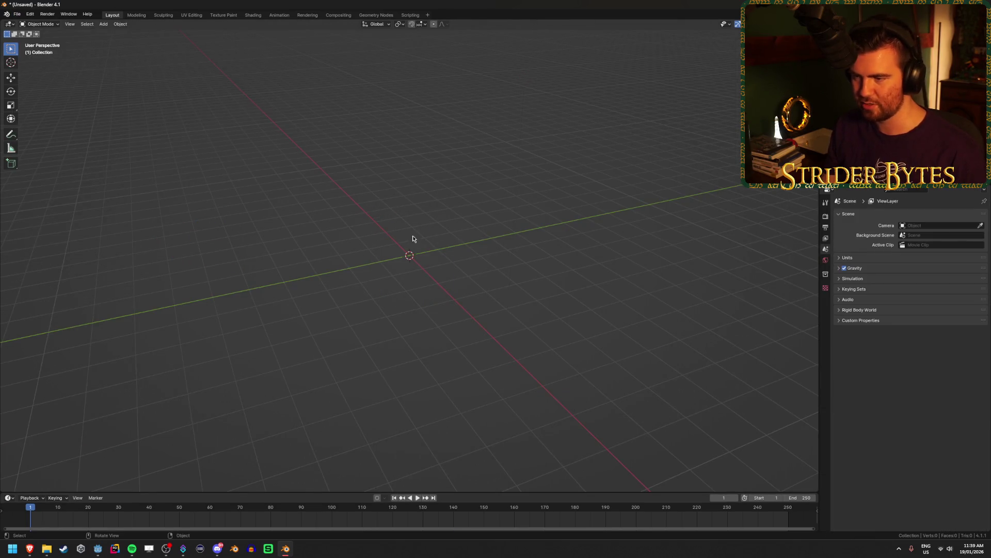
Add a cylinder mesh at the origin and orbit to see its underside.
{"action": "key", "text": "shift+a"}
{"action": "mouse_move", "coordinate": [398, 235]}
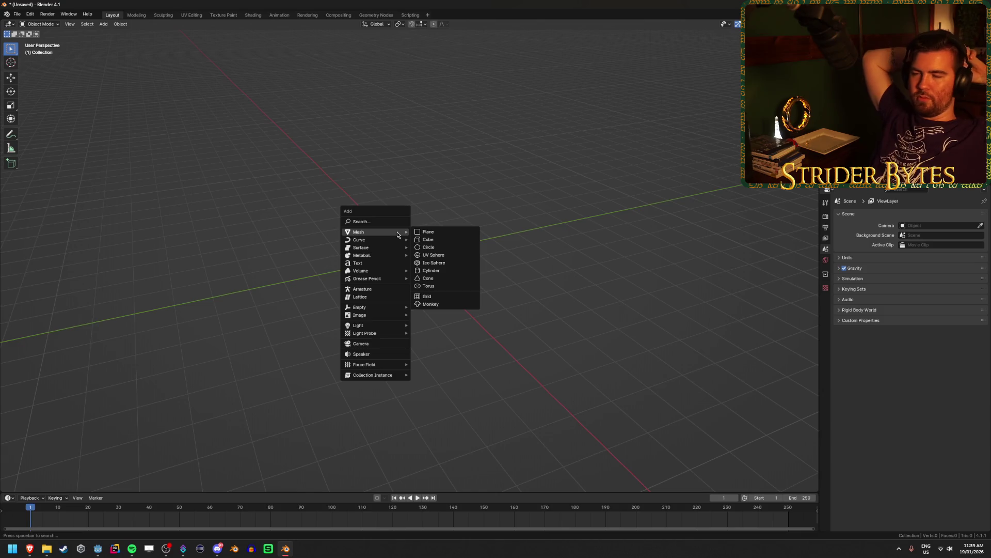
{"action": "left_click", "coordinate": [437, 271]}
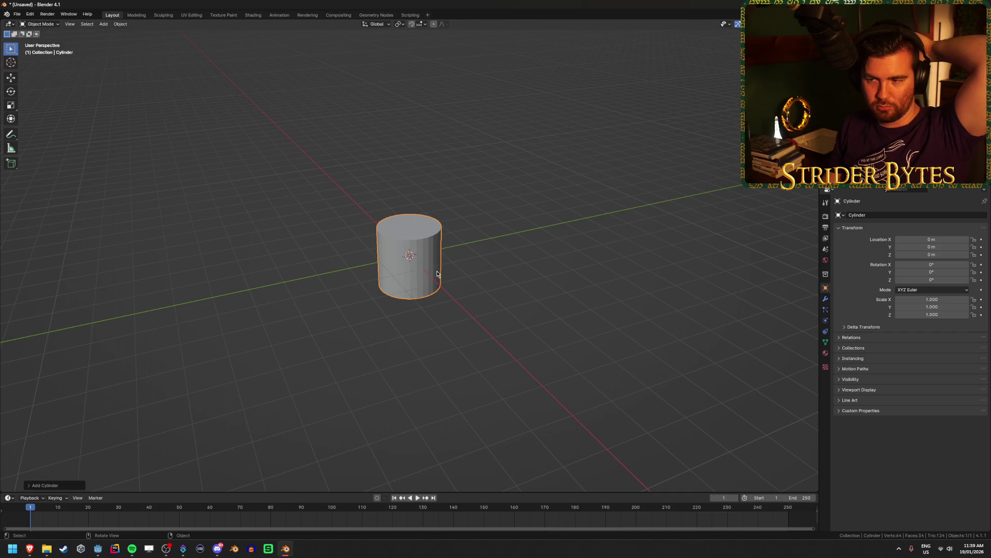
{"action": "mouse_move", "coordinate": [442, 276]}
{"action": "left_mouse_down"}
{"action": "mouse_move", "coordinate": [546, 196]}
{"action": "mouse_move", "coordinate": [540, 166]}
{"action": "mouse_move", "coordinate": [510, 206]}
{"action": "left_mouse_up"}
In Godot, select CSGCylinder3D then CSGCylinder3D2 to check its transform, then return to Blender.
{"action": "left_click", "coordinate": [98, 549]}
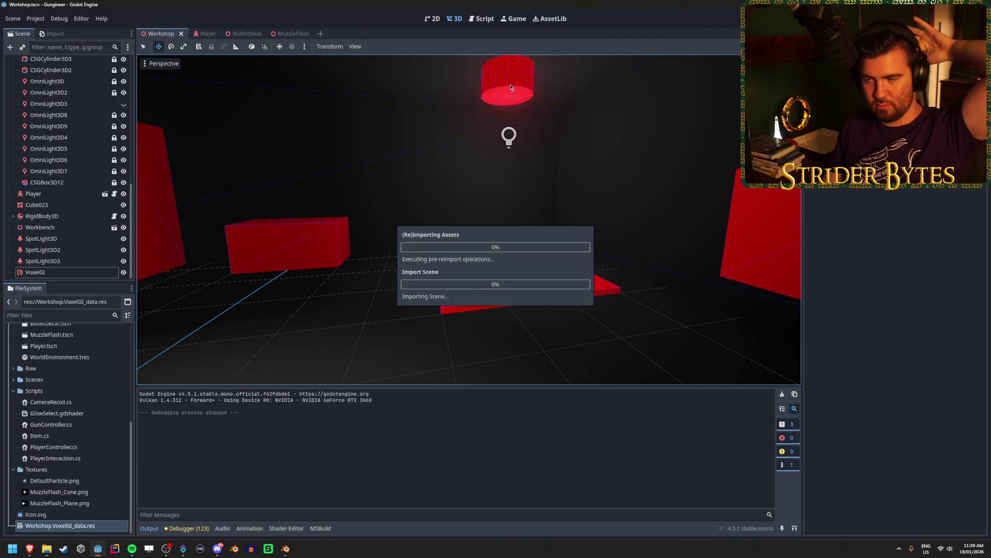
{"action": "scroll", "coordinate": [68, 165], "scroll_direction": "up", "scroll_amount": 4}
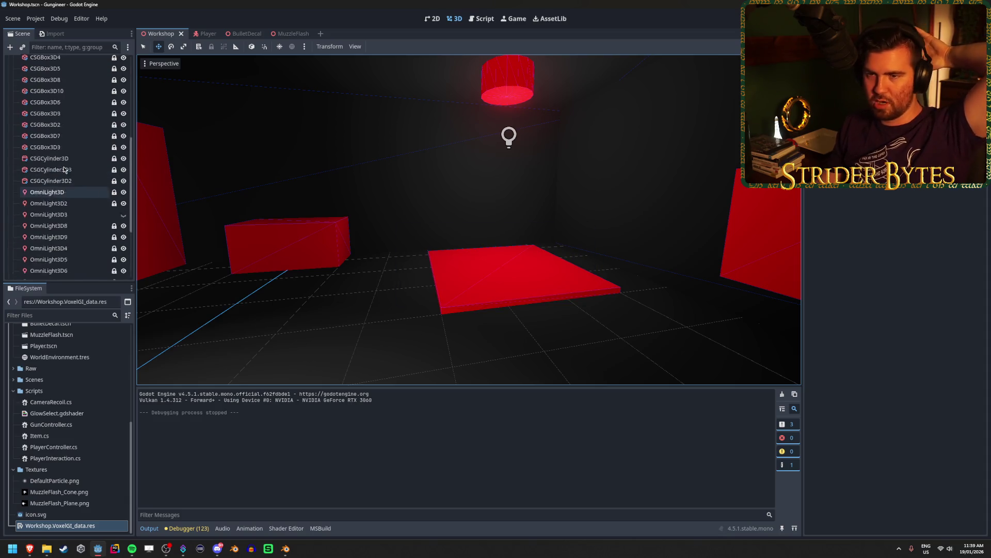
{"action": "left_click", "coordinate": [67, 158]}
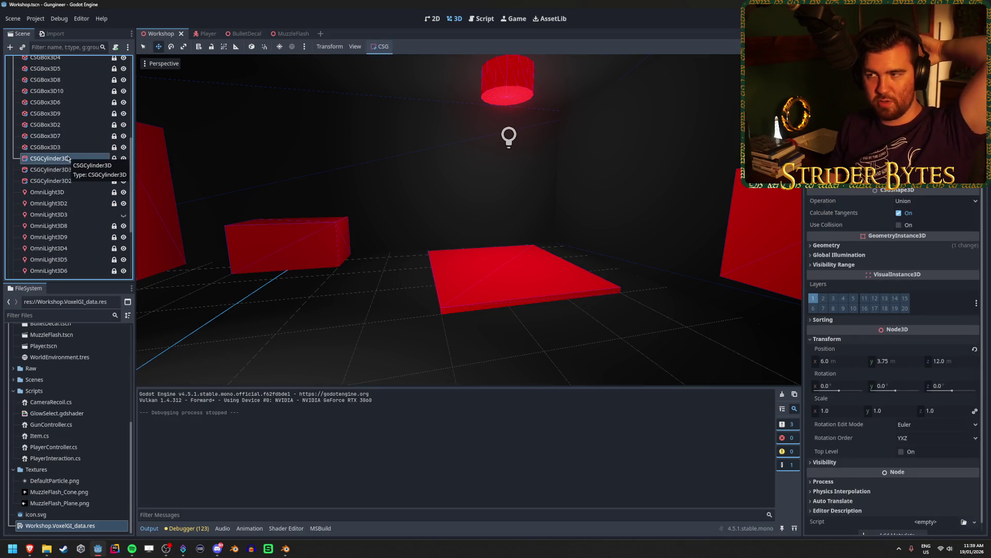
{"action": "key", "text": "Down"}
{"action": "key", "text": "Down"}
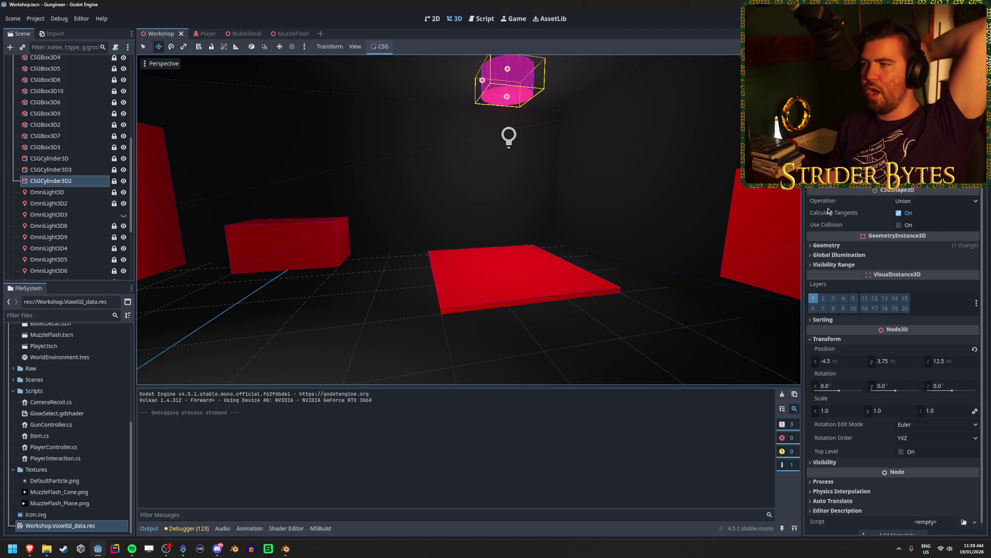
{"action": "key", "text": "alt+Tab"}
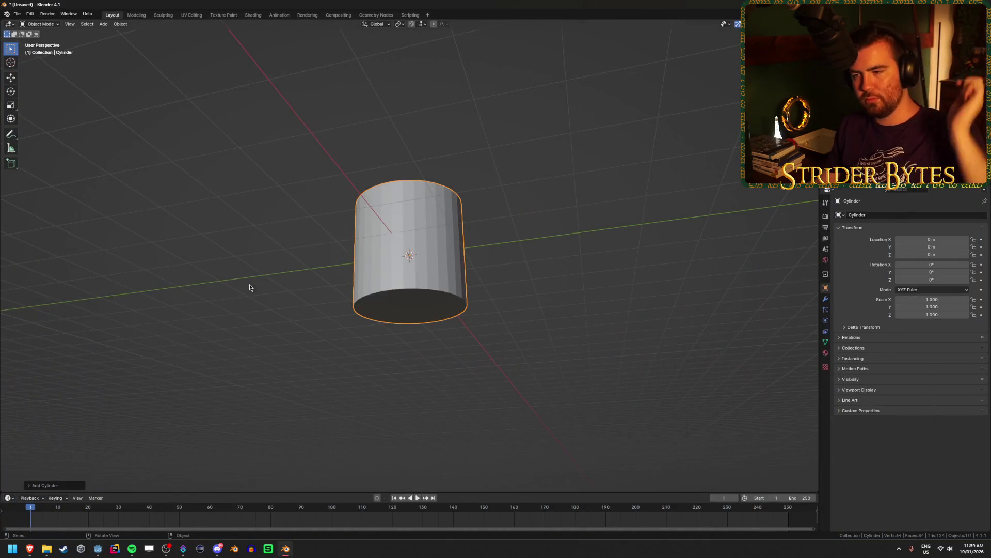
Set the new cylinder to radius 0.5 m, depth 0.5 m and 16 vertices.
{"action": "left_click", "coordinate": [47, 485]}
{"action": "left_click", "coordinate": [110, 401]}
{"action": "type", "text": "0.5"}
{"action": "key", "text": "Tab"}
{"action": "type", "text": "0.5"}
{"action": "key", "text": "Return"}
{"action": "mouse_move", "coordinate": [522, 270]}
{"action": "left_mouse_down"}
{"action": "mouse_move", "coordinate": [535, 285]}
{"action": "mouse_move", "coordinate": [452, 339]}
{"action": "mouse_move", "coordinate": [476, 232]}
{"action": "mouse_move", "coordinate": [464, 221]}
{"action": "left_mouse_up"}
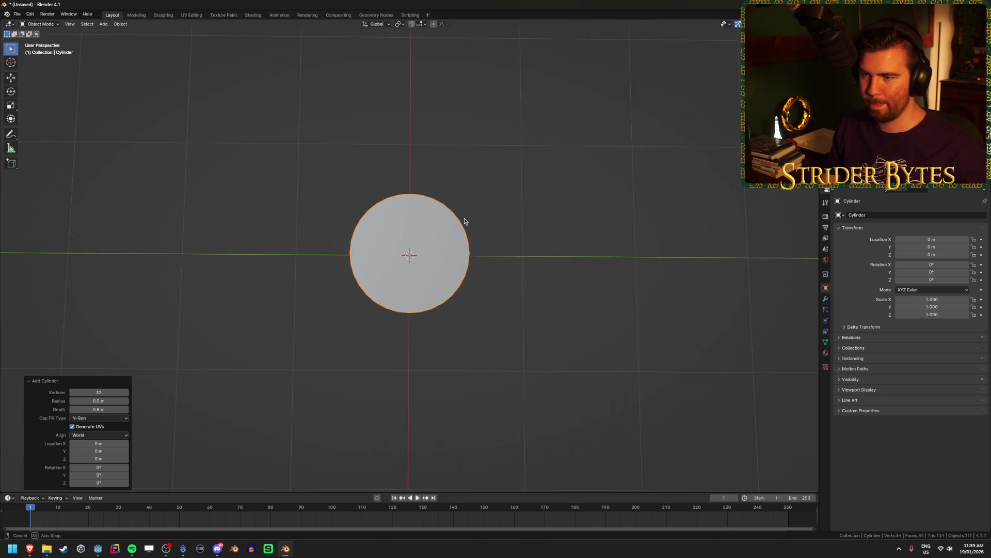
{"action": "left_click_drag", "start_coordinate": [105, 393], "coordinate": [77, 394]}
{"action": "left_click", "coordinate": [104, 394]}
{"action": "key", "text": "Return"}
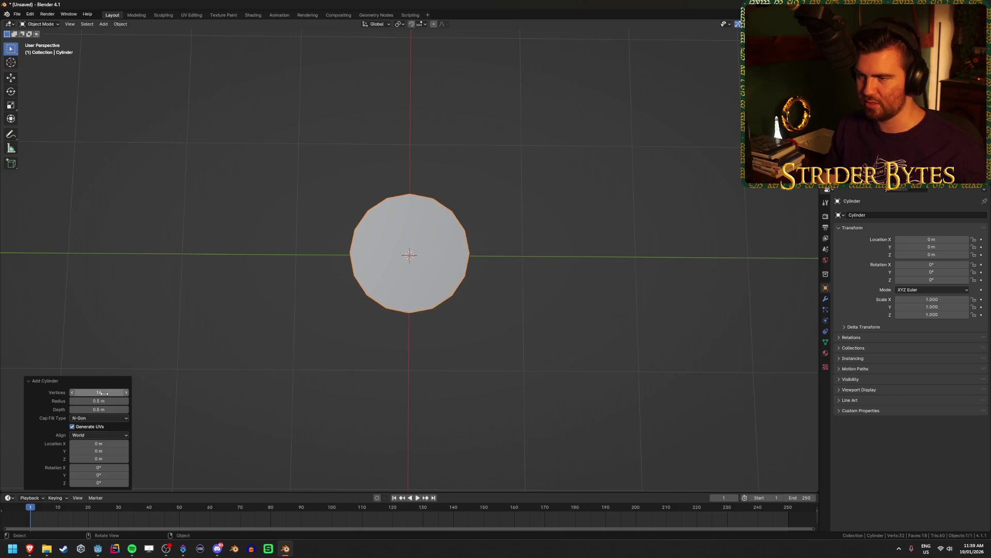
Orbit around the cylinder to check its side and underside, then dismiss the creation panel.
{"action": "mouse_move", "coordinate": [354, 332]}
{"action": "left_mouse_down"}
{"action": "mouse_move", "coordinate": [343, 398]}
{"action": "mouse_move", "coordinate": [511, 405]}
{"action": "mouse_move", "coordinate": [338, 400]}
{"action": "left_mouse_up"}
{"action": "scroll", "coordinate": [403, 367], "scroll_direction": "up", "scroll_amount": 4}
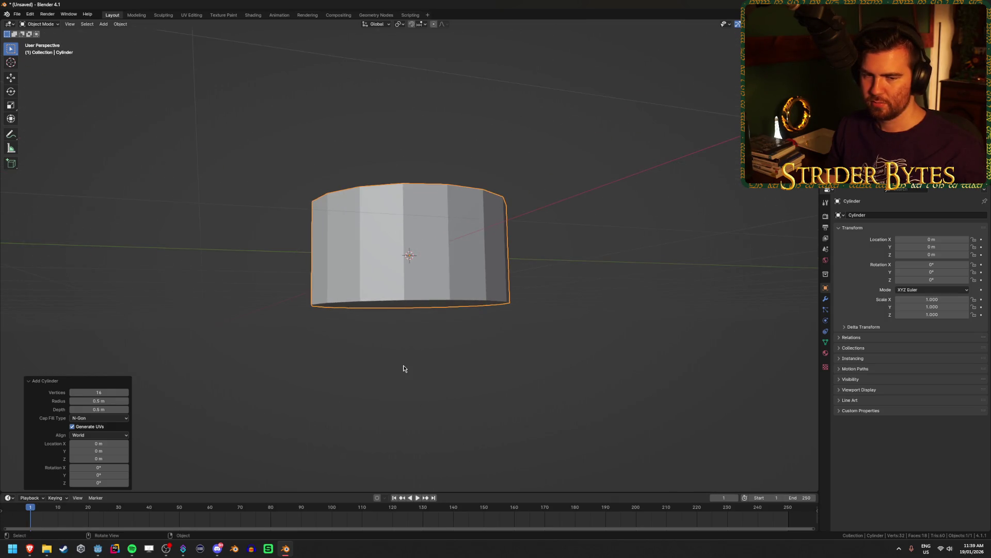
{"action": "scroll", "coordinate": [403, 367], "scroll_direction": "down", "scroll_amount": 2}
{"action": "mouse_move", "coordinate": [403, 367]}
{"action": "left_mouse_down"}
{"action": "mouse_move", "coordinate": [381, 385]}
{"action": "mouse_move", "coordinate": [397, 376]}
{"action": "mouse_move", "coordinate": [387, 359]}
{"action": "mouse_move", "coordinate": [392, 320]}
{"action": "left_mouse_up"}
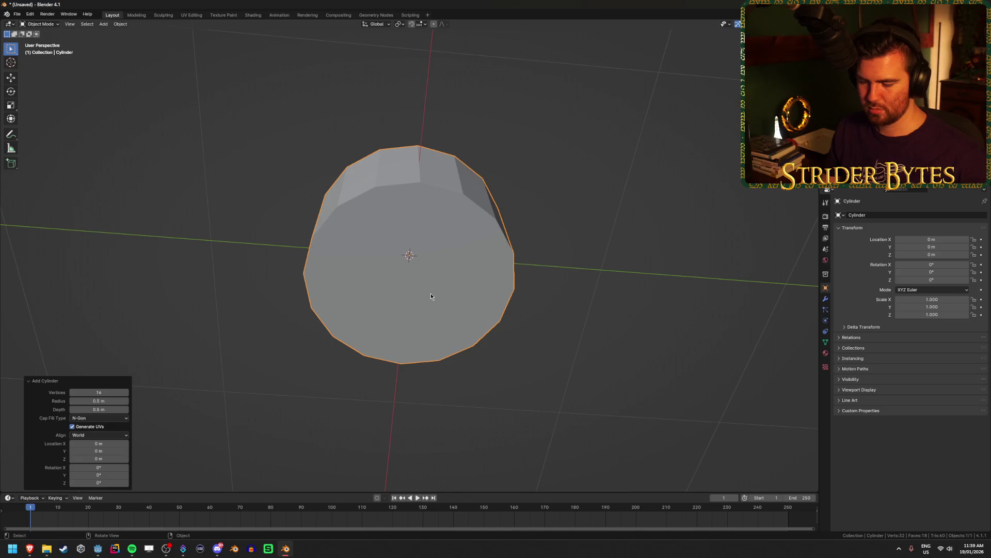
{"action": "left_click_drag", "start_coordinate": [430, 294], "coordinate": [417, 327]}
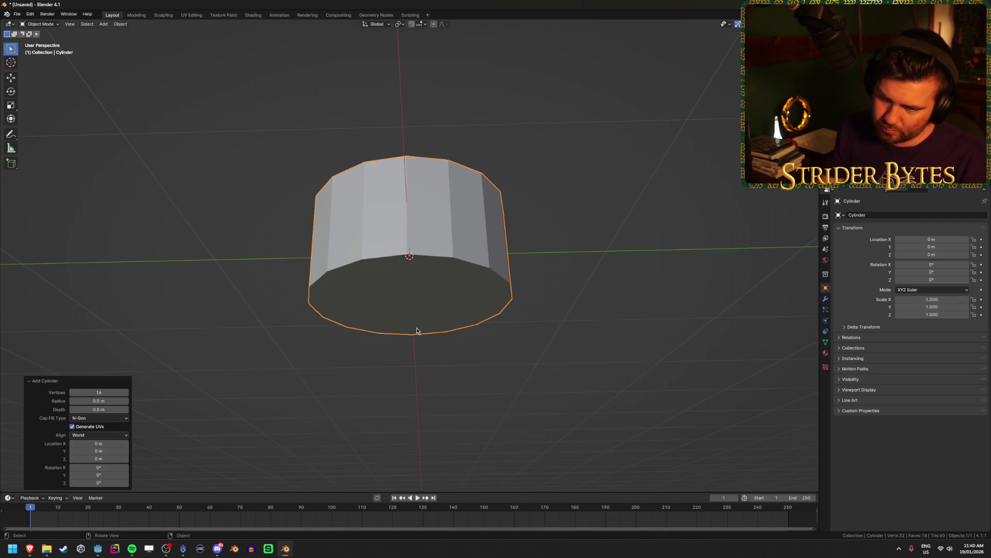
{"action": "left_click", "coordinate": [462, 253]}
{"action": "left_click_drag", "start_coordinate": [461, 253], "coordinate": [460, 296]}
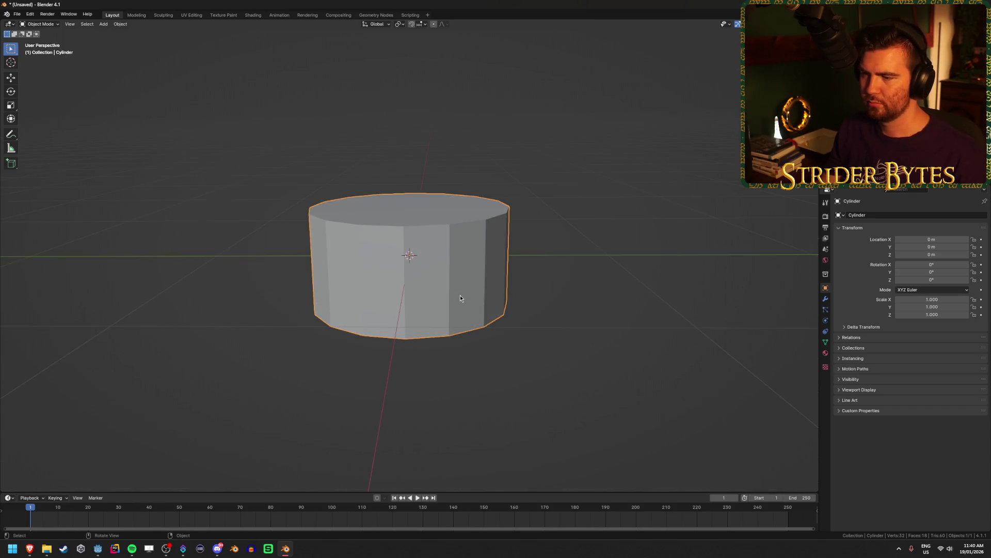
In Edit Mode, lower the cylinder's mesh 0.25 m along Z, then start saving.
{"action": "key", "text": "Tab"}
{"action": "key", "text": "KP_1"}
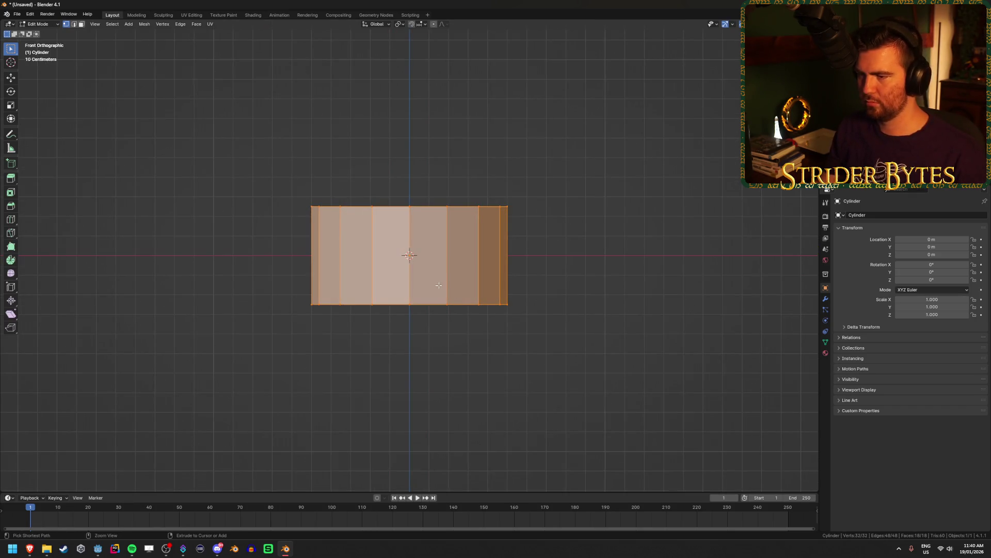
{"action": "key", "text": "Tab"}
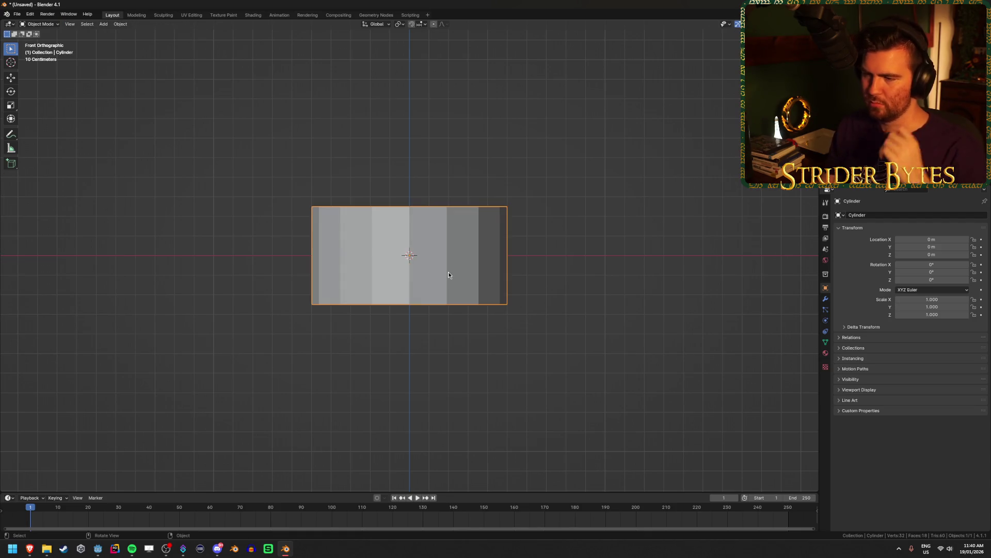
{"action": "key", "text": "Tab"}
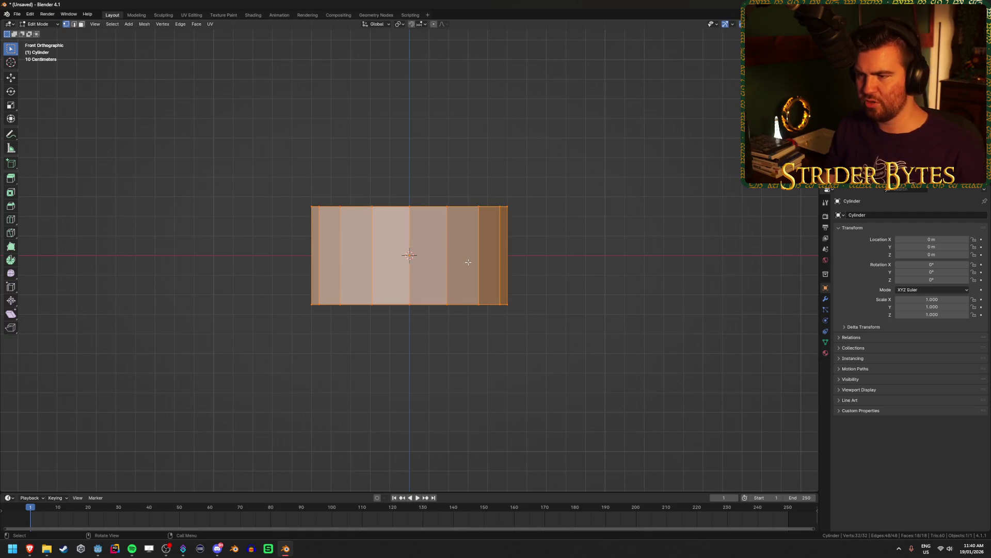
{"action": "key", "text": "g"}
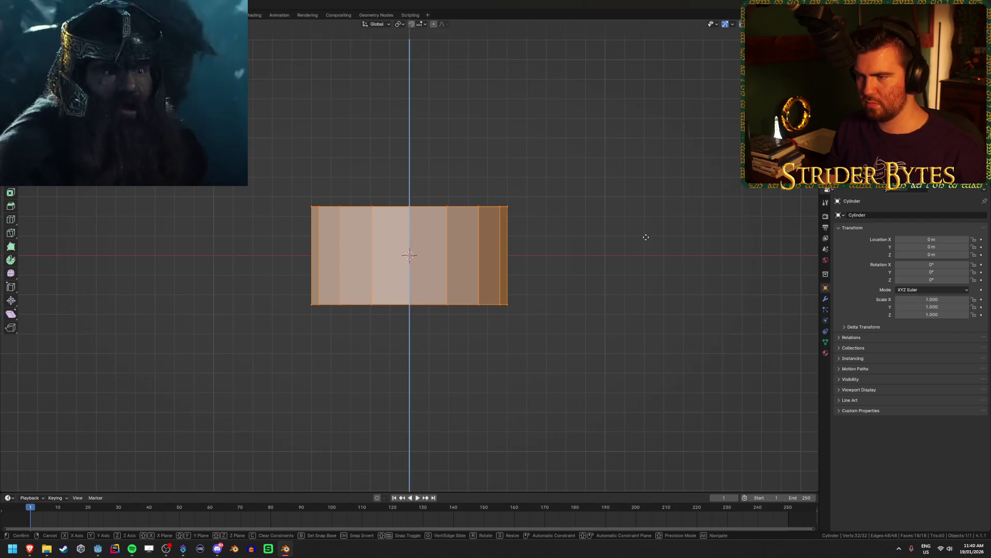
{"action": "type", "text": "z-0.25"}
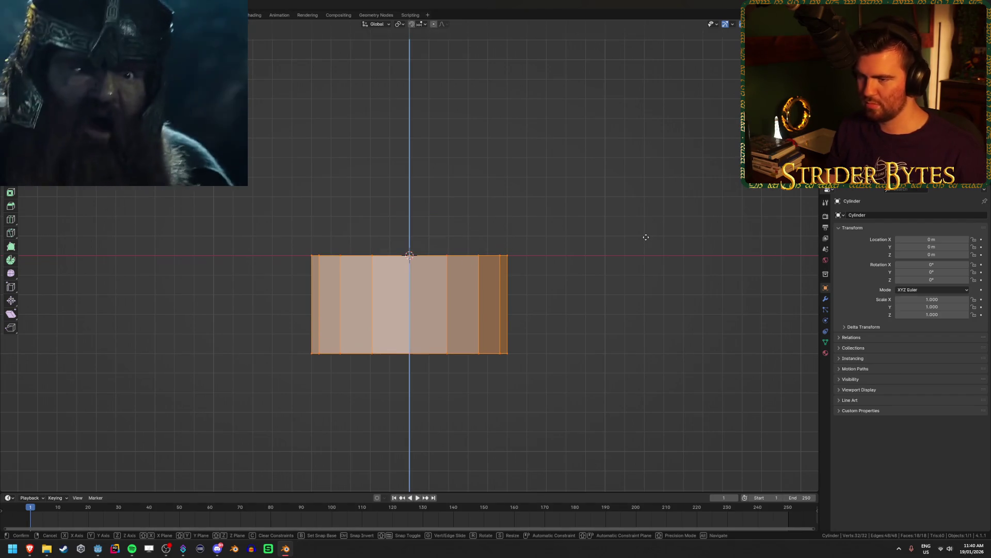
{"action": "key", "text": "Return"}
{"action": "key", "text": "ctrl+s"}
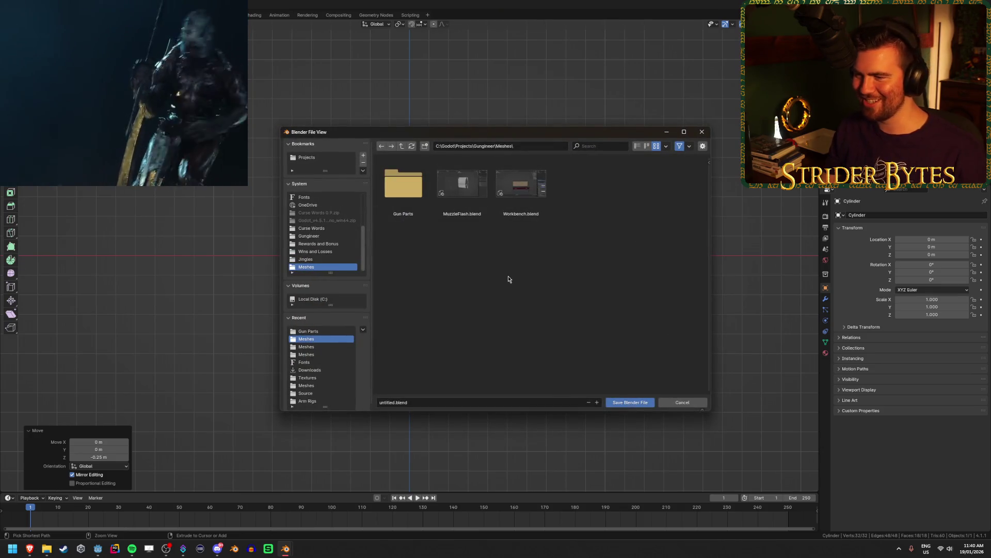
Go to the Gungineer Meshes folder and save the file as Chute.blend.
{"action": "left_click", "coordinate": [325, 236]}
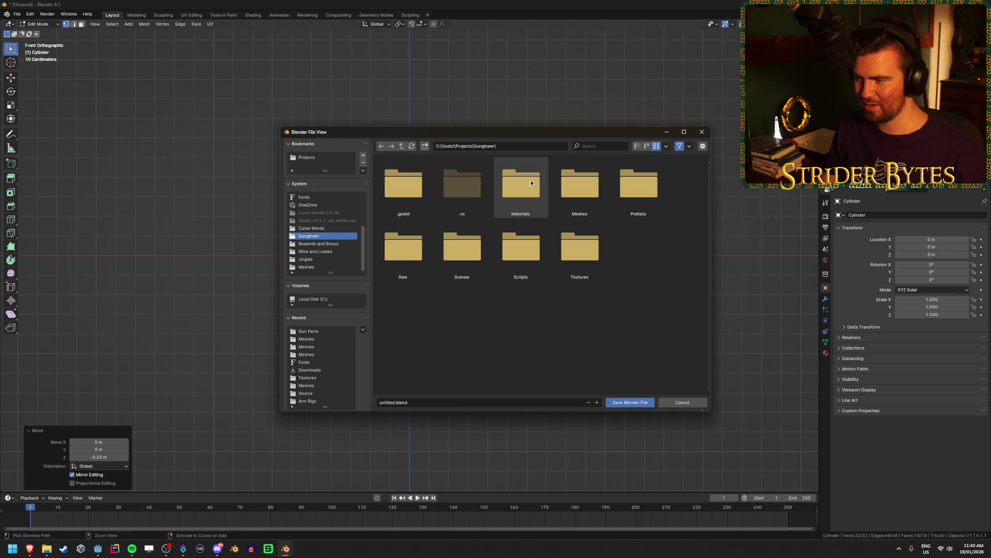
{"action": "double_click", "coordinate": [578, 184]}
{"action": "left_click", "coordinate": [413, 403]}
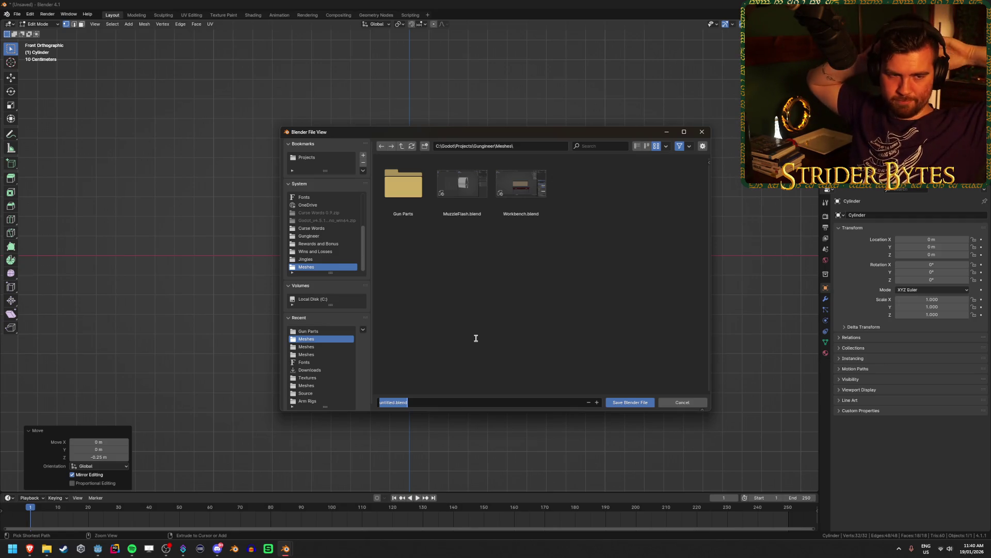
{"action": "type", "text": "ce"}
{"action": "left_click", "coordinate": [629, 402]}
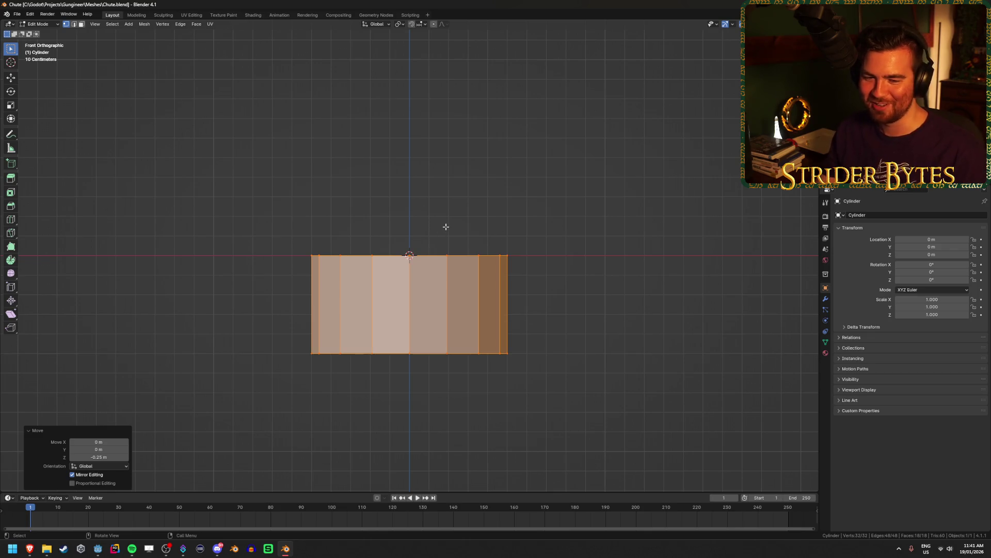
Add a horizontal loop cut around the cylinder and nudge it lower.
{"action": "key", "text": "ctrl+r"}
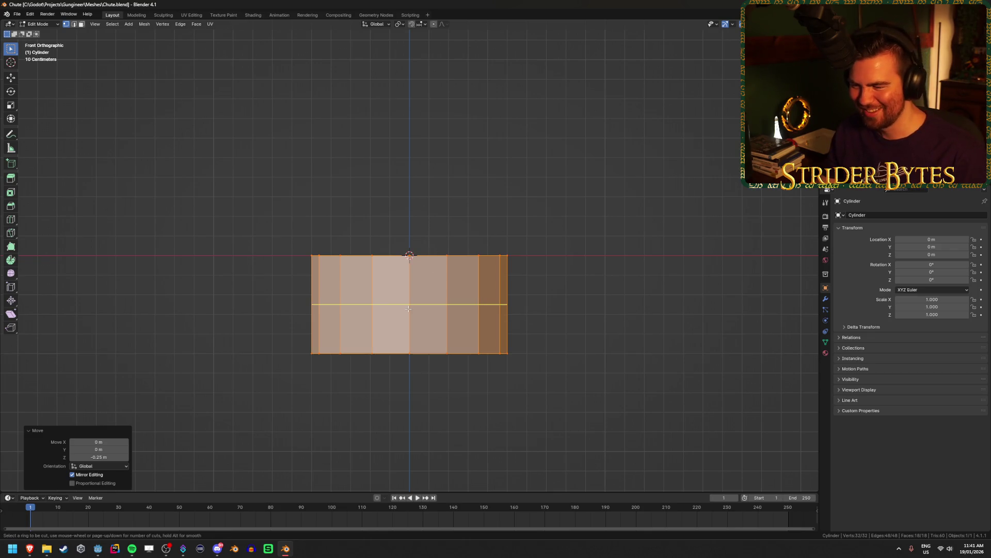
{"action": "left_click", "coordinate": [409, 309]}
{"action": "right_click", "coordinate": [687, 270]}
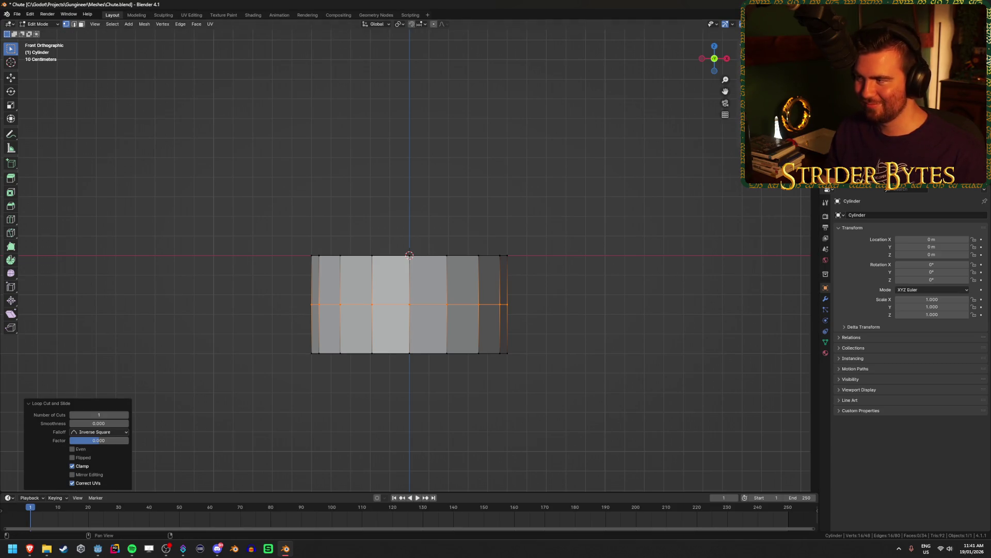
{"action": "key", "text": "g"}
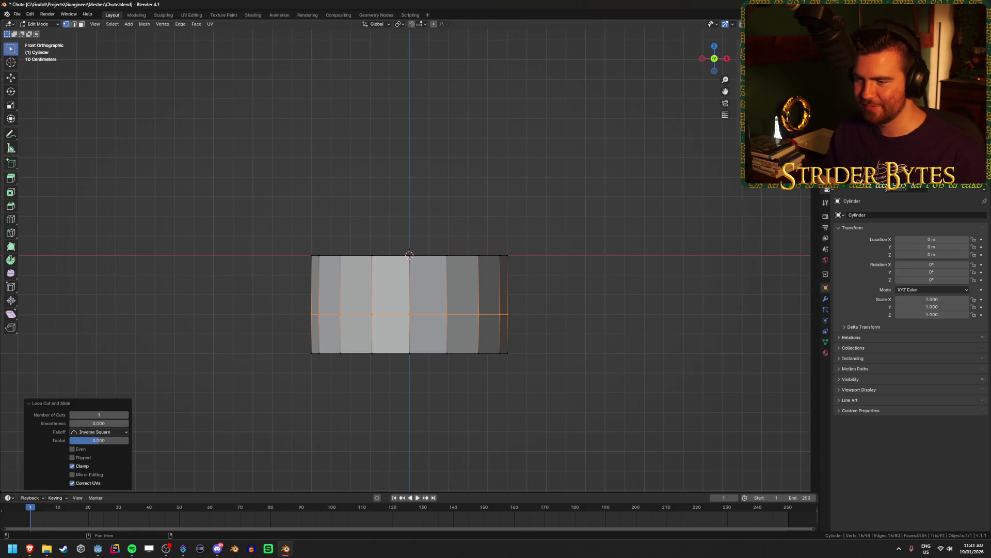
{"action": "left_click", "coordinate": [596, 353]}
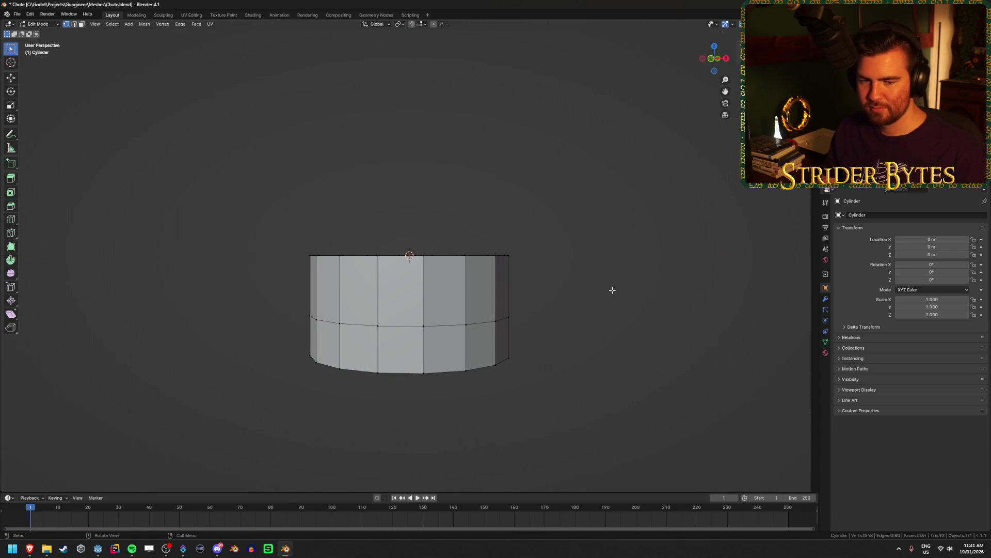
Select the lower ring of side faces and scale it outward without changing height.
{"action": "mouse_move", "coordinate": [611, 288]}
{"action": "left_mouse_down"}
{"action": "mouse_move", "coordinate": [595, 301]}
{"action": "mouse_move", "coordinate": [408, 320]}
{"action": "left_mouse_up"}
{"action": "key", "text": "3"}
{"action": "left_click", "coordinate": [386, 318], "text": "alt"}
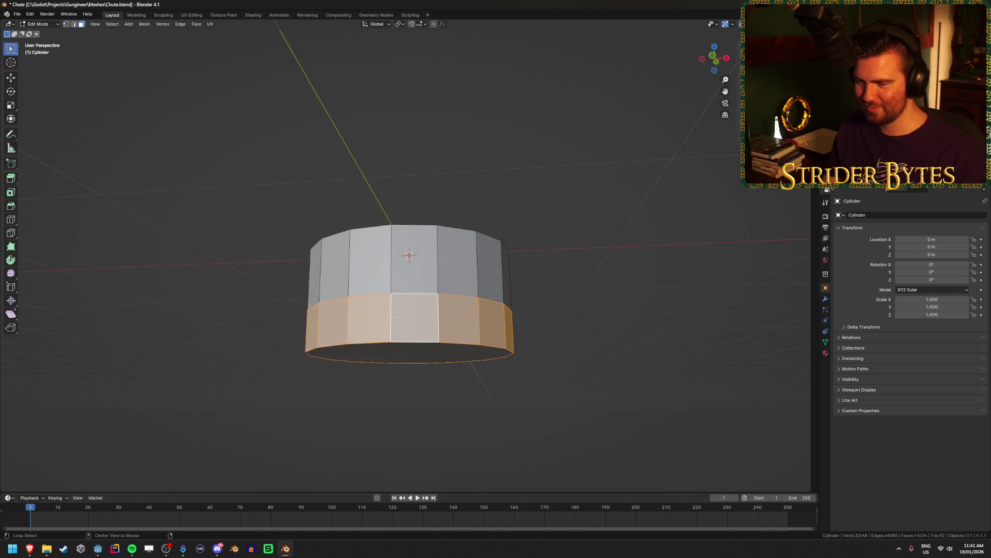
{"action": "left_click_drag", "start_coordinate": [553, 305], "coordinate": [558, 277]}
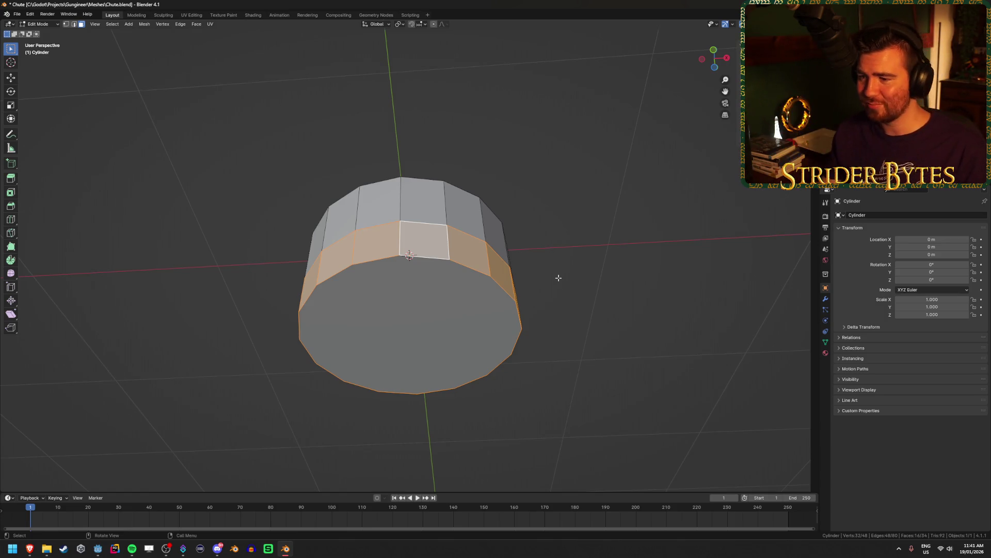
{"action": "left_click_drag", "start_coordinate": [564, 275], "coordinate": [546, 339]}
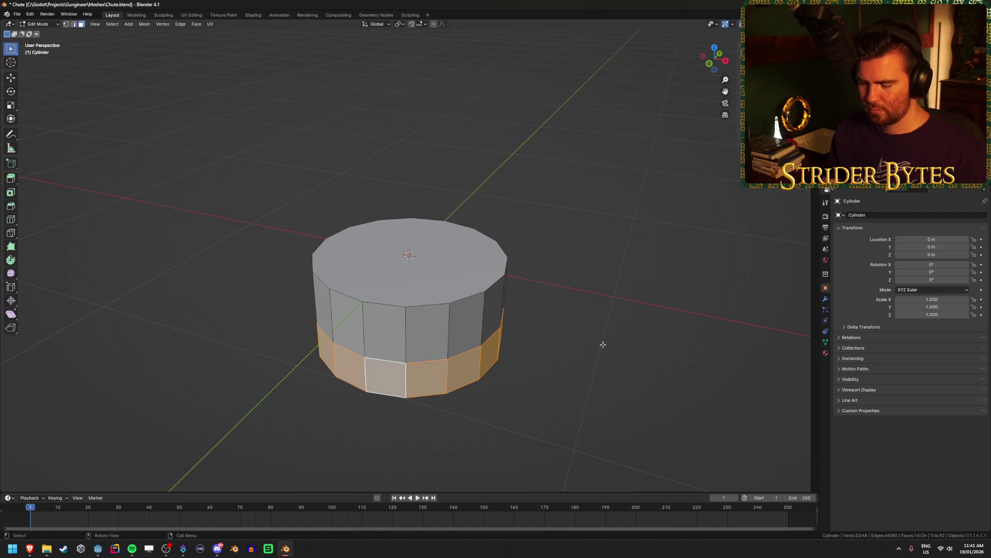
{"action": "key", "text": "s"}
{"action": "key", "text": "x"}
{"action": "key", "text": "x"}
{"action": "key", "text": "x"}
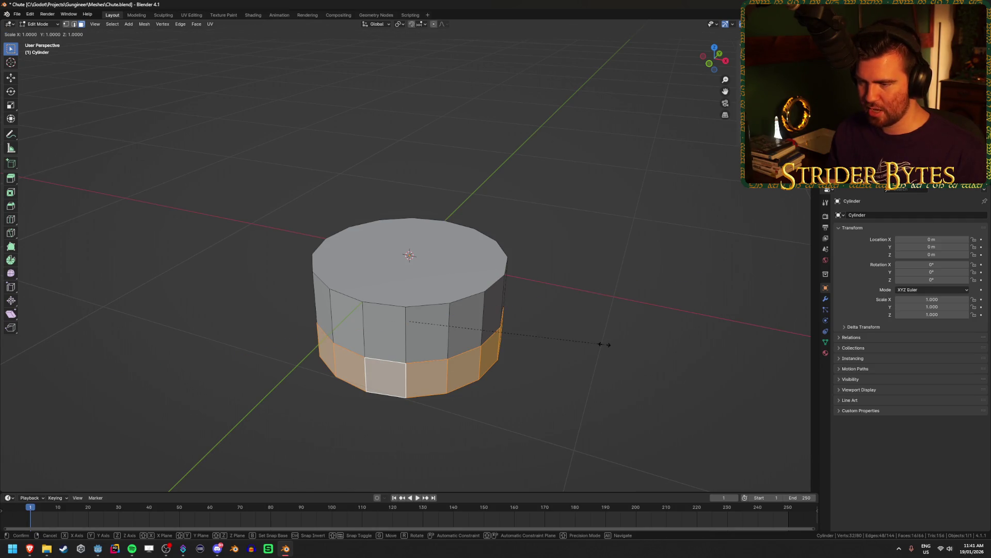
{"action": "key", "text": "shift+z"}
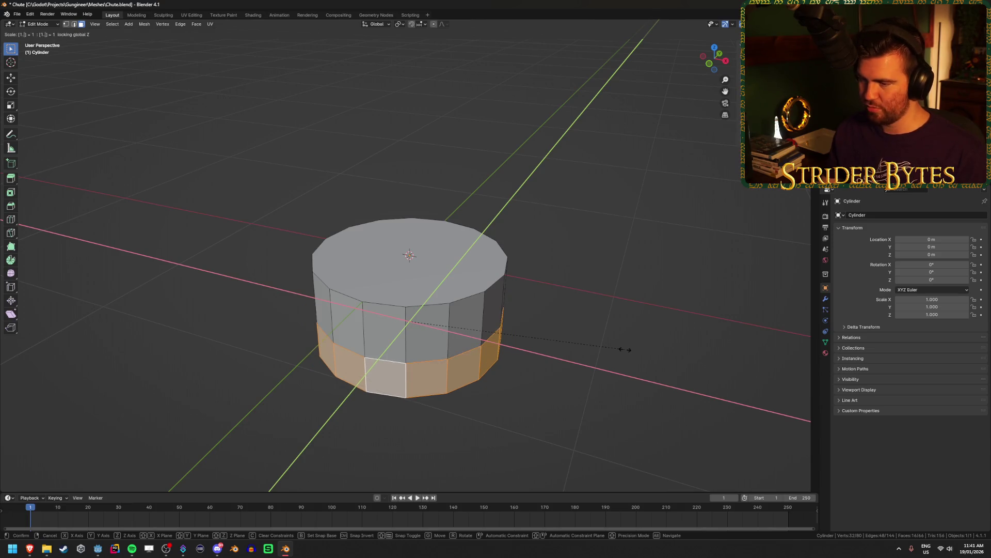
{"action": "left_click", "coordinate": [625, 350]}
Inset the cylinder's top cap face by 0.05 m.
{"action": "key", "text": "alt+a"}
{"action": "mouse_move", "coordinate": [626, 312]}
{"action": "left_mouse_down"}
{"action": "mouse_move", "coordinate": [629, 262]}
{"action": "mouse_move", "coordinate": [617, 316]}
{"action": "mouse_move", "coordinate": [611, 303]}
{"action": "mouse_move", "coordinate": [571, 361]}
{"action": "mouse_move", "coordinate": [551, 320]}
{"action": "mouse_move", "coordinate": [580, 277]}
{"action": "mouse_move", "coordinate": [596, 277]}
{"action": "left_mouse_up"}
{"action": "left_click", "coordinate": [469, 314]}
{"action": "key", "text": "i"}
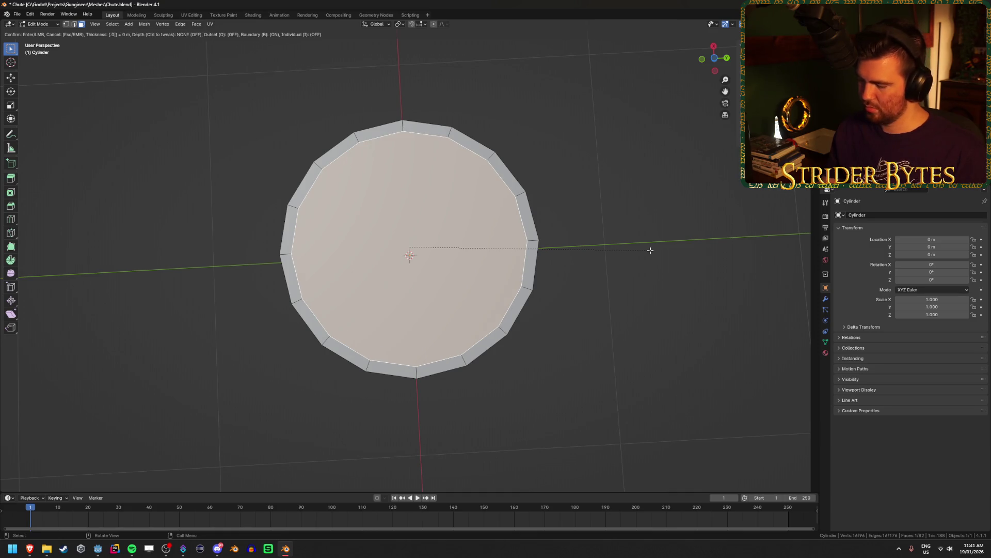
{"action": "left_click", "coordinate": [650, 250]}
In see-through side view, extrude the inset cap 0.459 m downward.
{"action": "left_click_drag", "start_coordinate": [679, 236], "coordinate": [604, 297]}
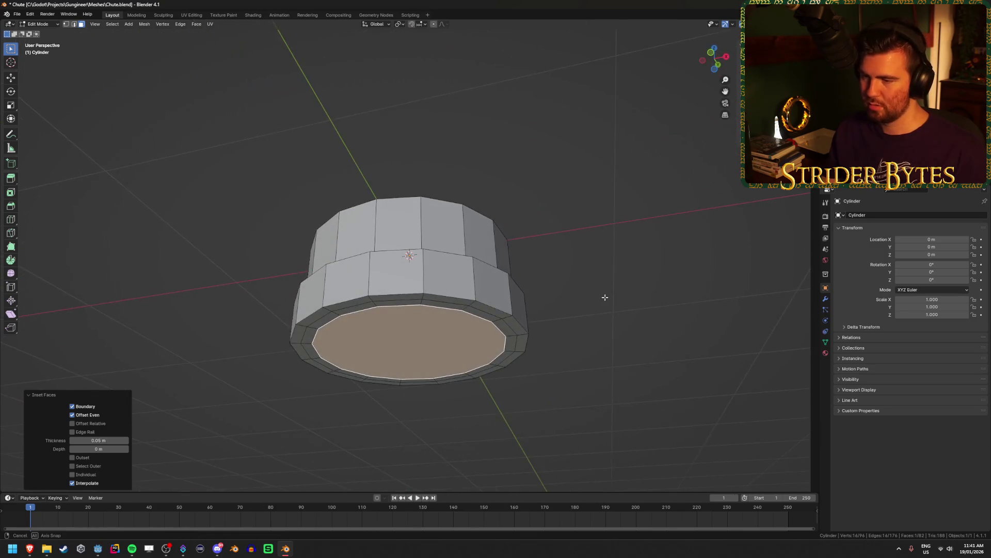
{"action": "left_click_drag", "start_coordinate": [611, 339], "coordinate": [600, 357]}
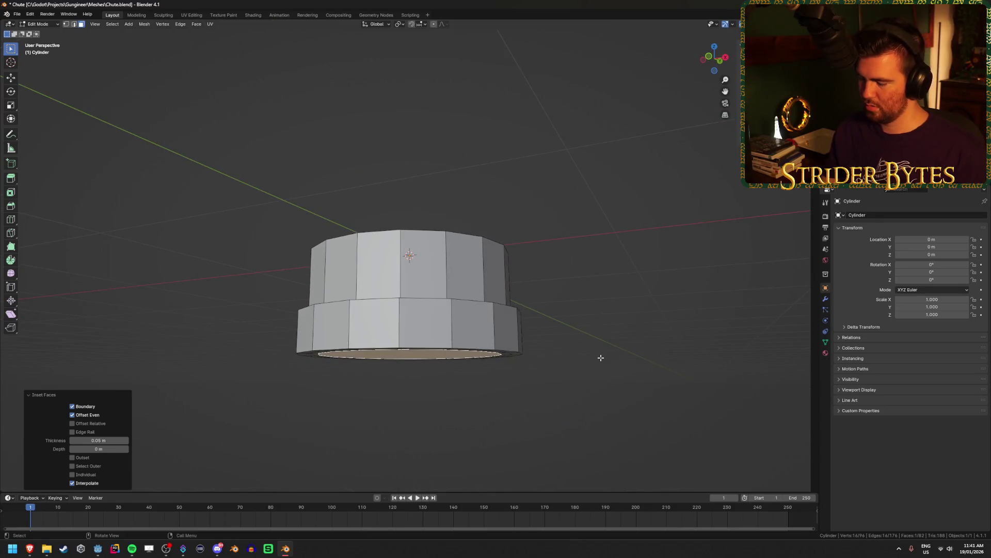
{"action": "key", "text": "KP_3"}
{"action": "key", "text": "alt+z"}
{"action": "key", "text": "e"}
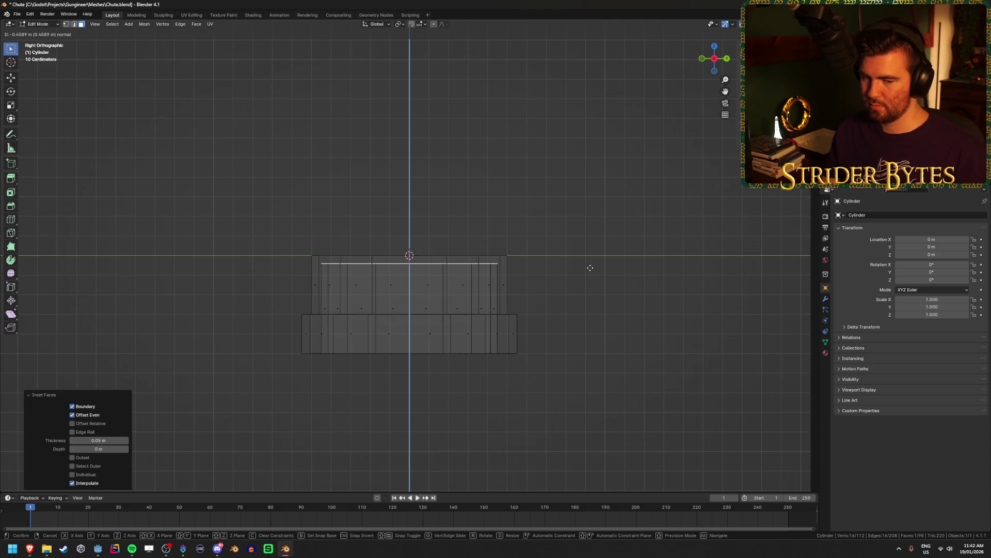
{"action": "left_click", "coordinate": [590, 267]}
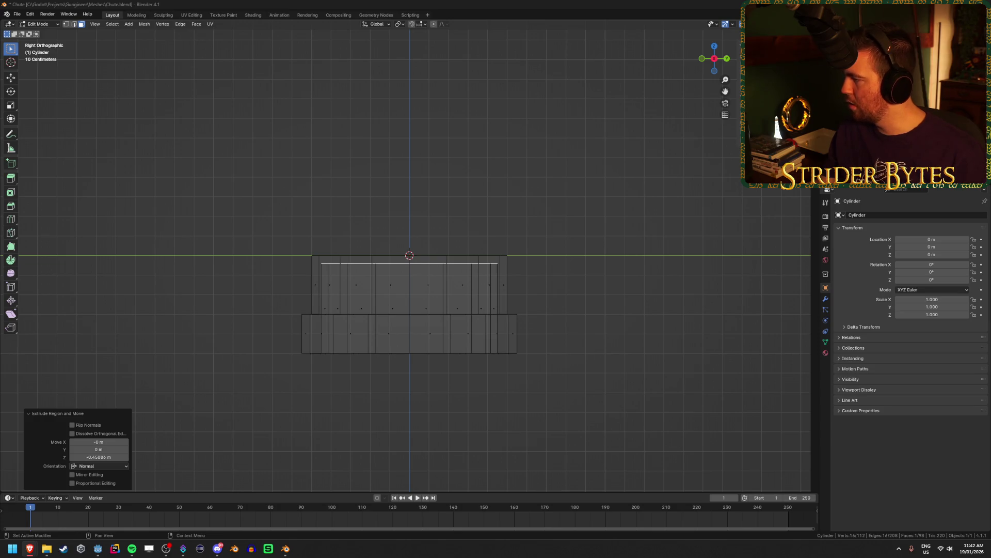
{"action": "key", "text": "alt+Tab"}
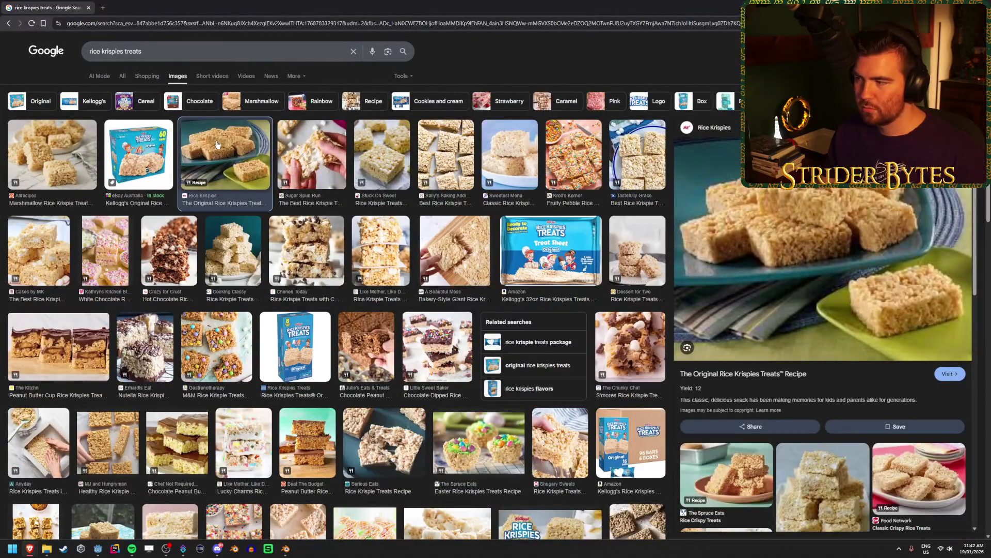
Search images for lcms and lcms bar, previewing LCMs Choc Chip and Split Stix.
{"action": "left_click", "coordinate": [160, 52]}
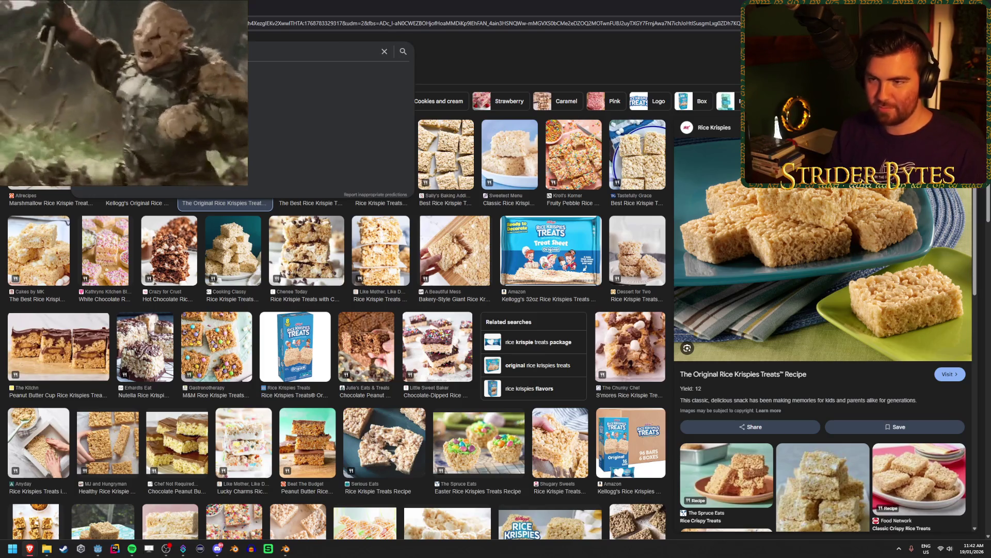
{"action": "key", "text": "Return"}
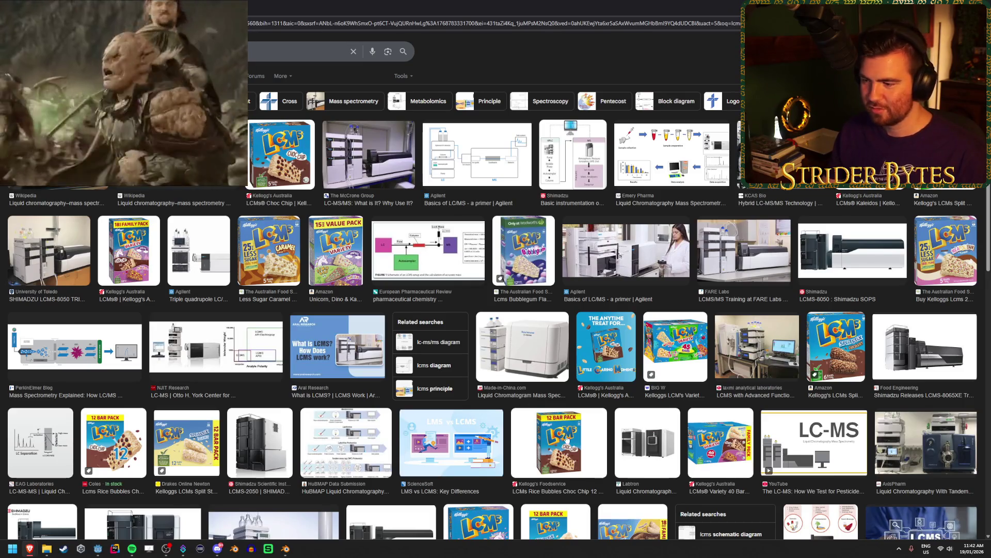
{"action": "left_click", "coordinate": [277, 163]}
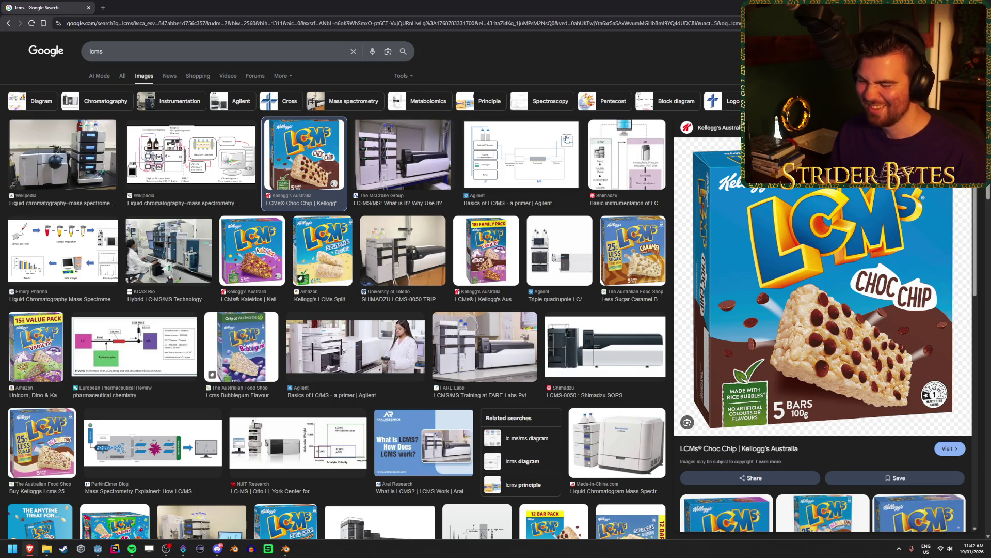
{"action": "left_click", "coordinate": [91, 51]}
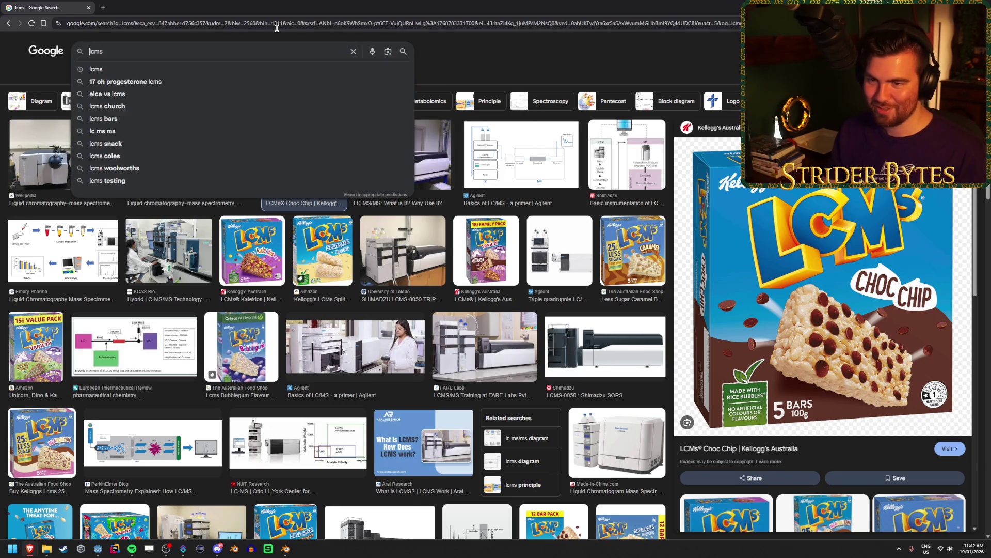
{"action": "key", "text": "BackSpace"}
{"action": "key", "text": "Down"}
{"action": "key", "text": "Down"}
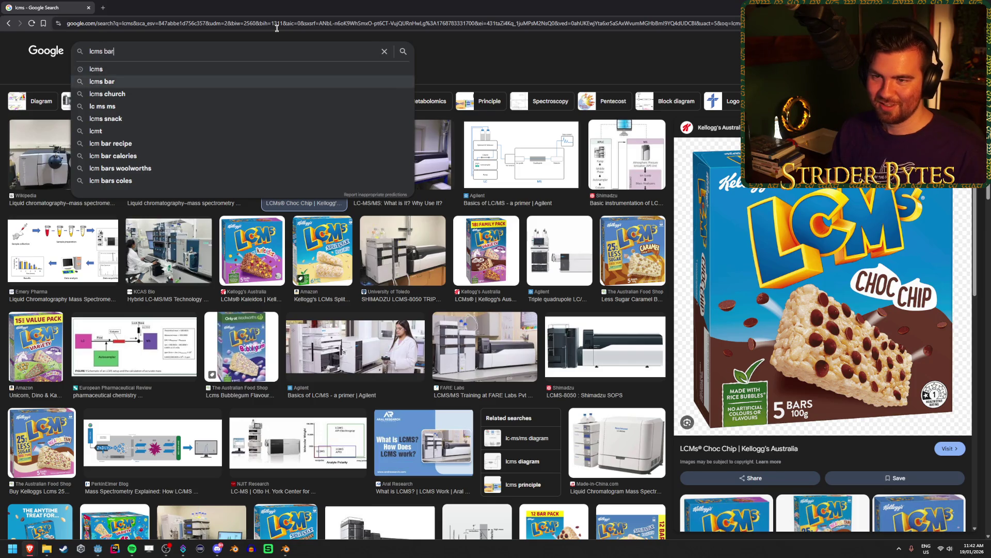
{"action": "key", "text": "Return"}
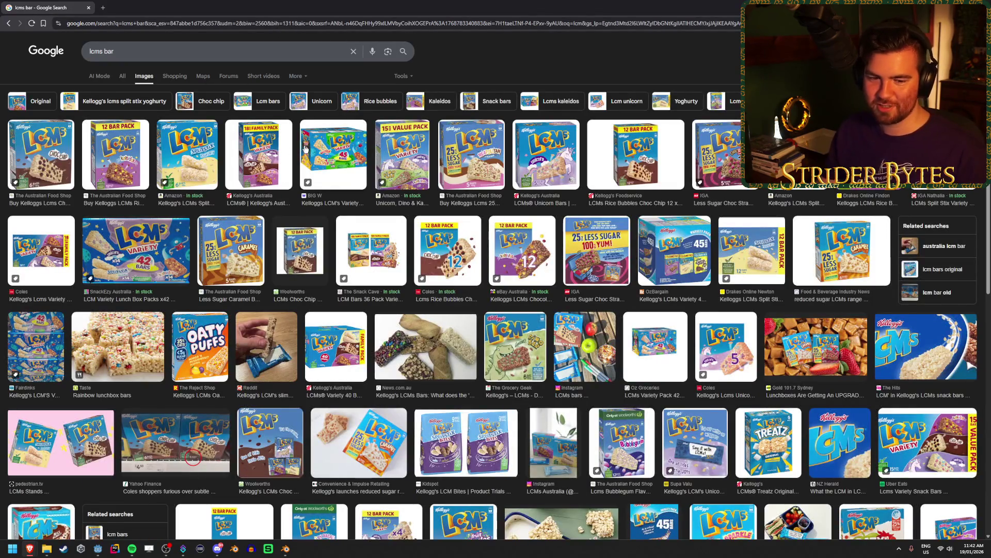
{"action": "left_click", "coordinate": [187, 158]}
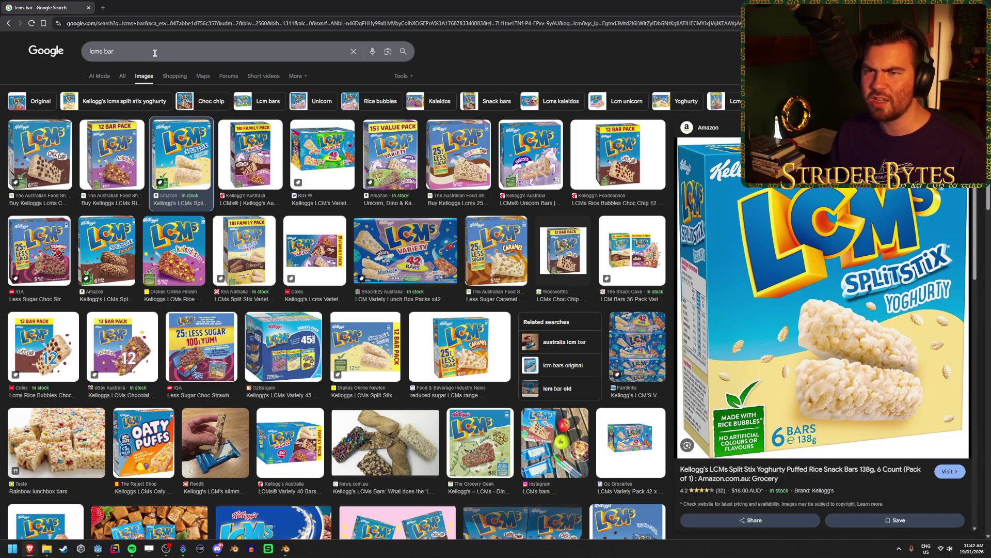
Search images for corn flakes honey joys and preview two recipe results.
{"action": "double_click", "coordinate": [155, 53]}
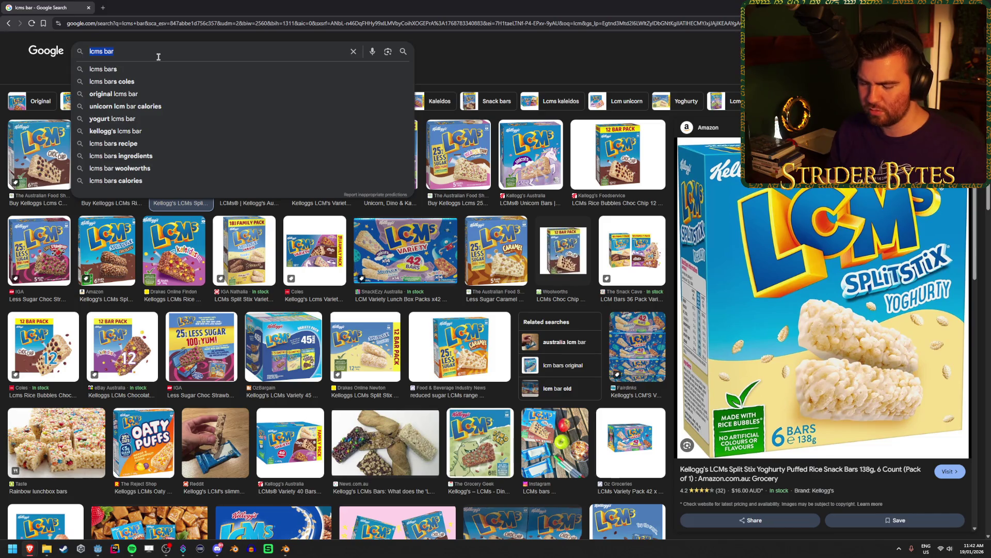
{"action": "type", "text": "corn fl;ak"}
{"action": "key", "text": "BackSpace"}
{"action": "key", "text": "BackSpace"}
{"action": "key", "text": "BackSpace"}
{"action": "type", "text": "akes"}
{"action": "key", "text": "Up"}
{"action": "key", "text": "Up"}
{"action": "key", "text": "Up"}
{"action": "key", "text": "Return"}
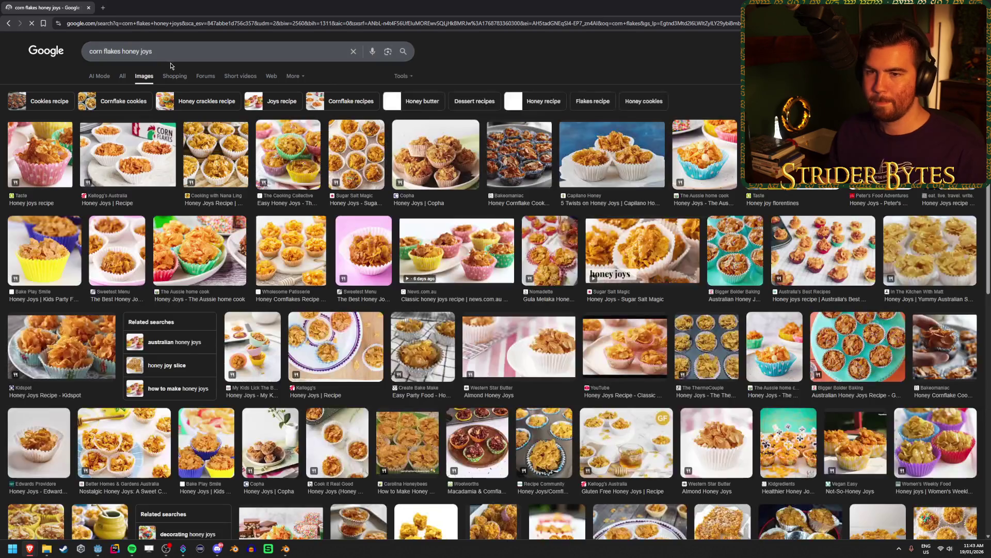
{"action": "left_click", "coordinate": [129, 155]}
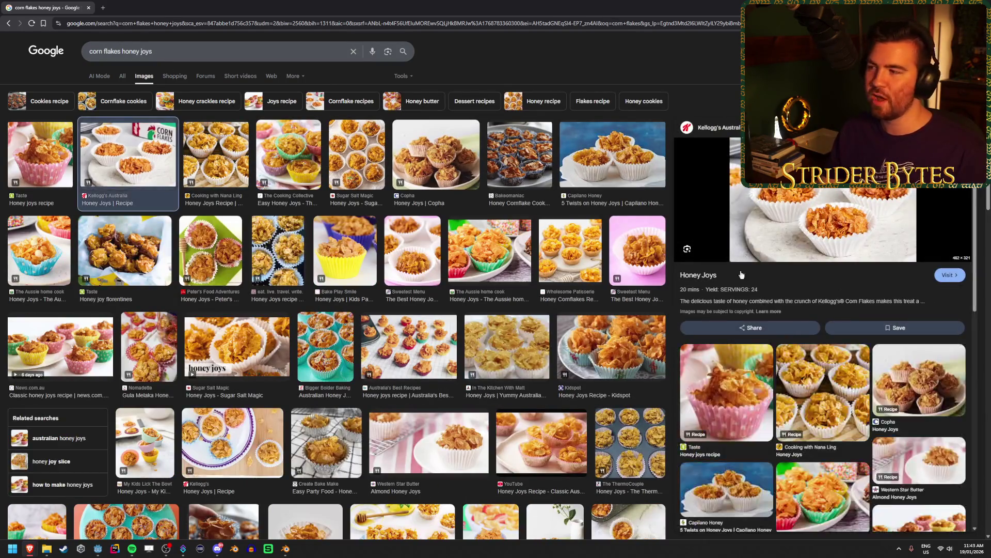
{"action": "left_click", "coordinate": [227, 170]}
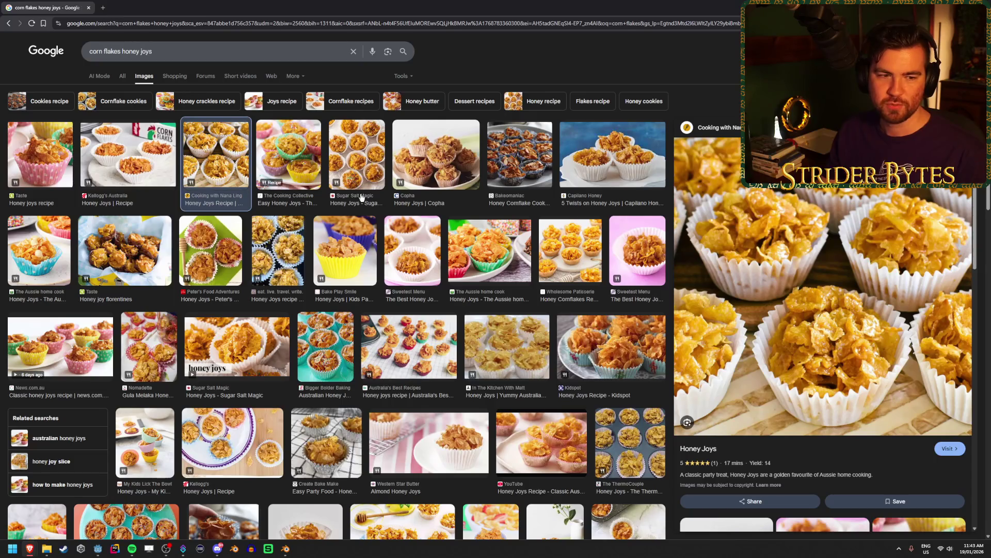
Search images for cinnamon toast crunch and preview the Blasted with Cinnadust image.
{"action": "left_click", "coordinate": [191, 52]}
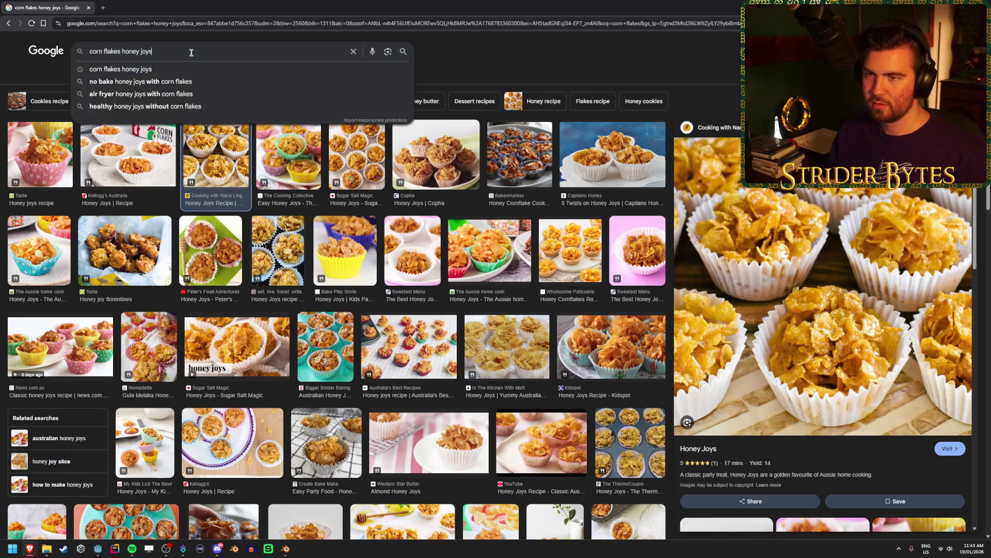
{"action": "key", "text": "ctrl+a"}
{"action": "type", "text": "connamontoa"}
{"action": "key", "text": "Down"}
{"action": "key", "text": "Return"}
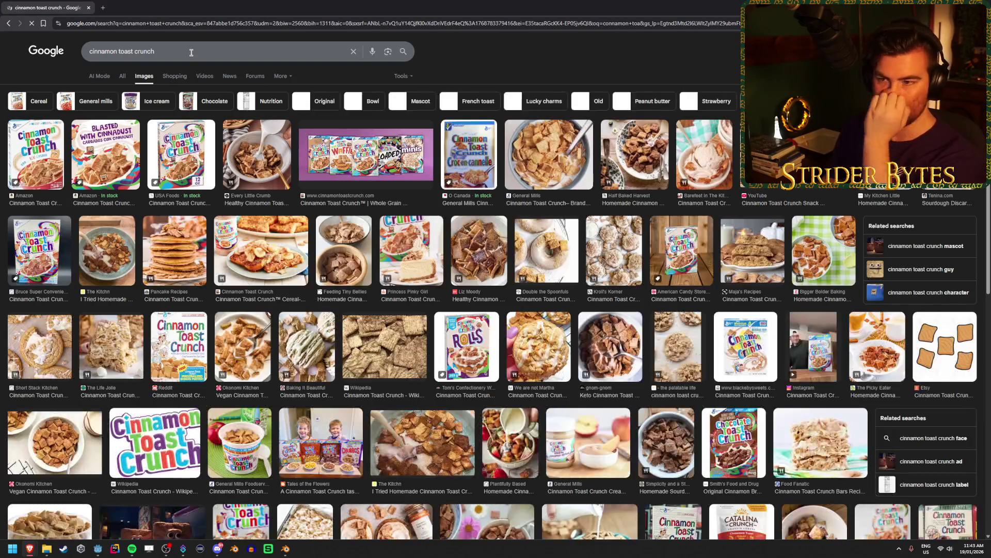
{"action": "left_click", "coordinate": [106, 156]}
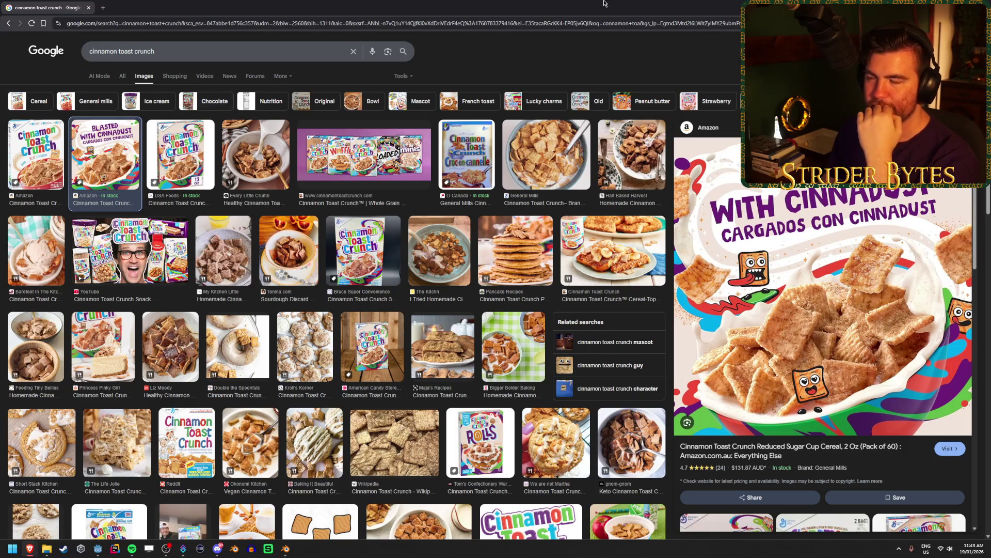
{"action": "key", "text": "alt+Tab"}
Delete the cylinder's top face.
{"action": "left_click_drag", "start_coordinate": [491, 199], "coordinate": [469, 228]}
{"action": "key", "text": "alt+z"}
{"action": "left_click", "coordinate": [454, 259]}
{"action": "key", "text": "x"}
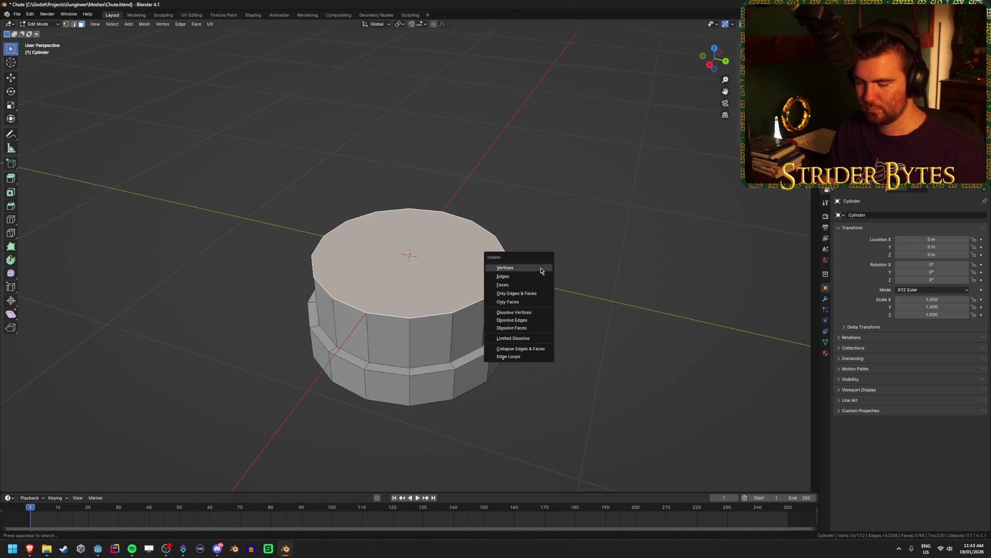
{"action": "left_click", "coordinate": [534, 283]}
Select the top in see-through front view, switch to vertex mode, and set snapping to Grid.
{"action": "mouse_move", "coordinate": [613, 287]}
{"action": "left_mouse_down"}
{"action": "mouse_move", "coordinate": [633, 248]}
{"action": "mouse_move", "coordinate": [653, 259]}
{"action": "mouse_move", "coordinate": [446, 269]}
{"action": "left_mouse_up"}
{"action": "left_click", "coordinate": [445, 268]}
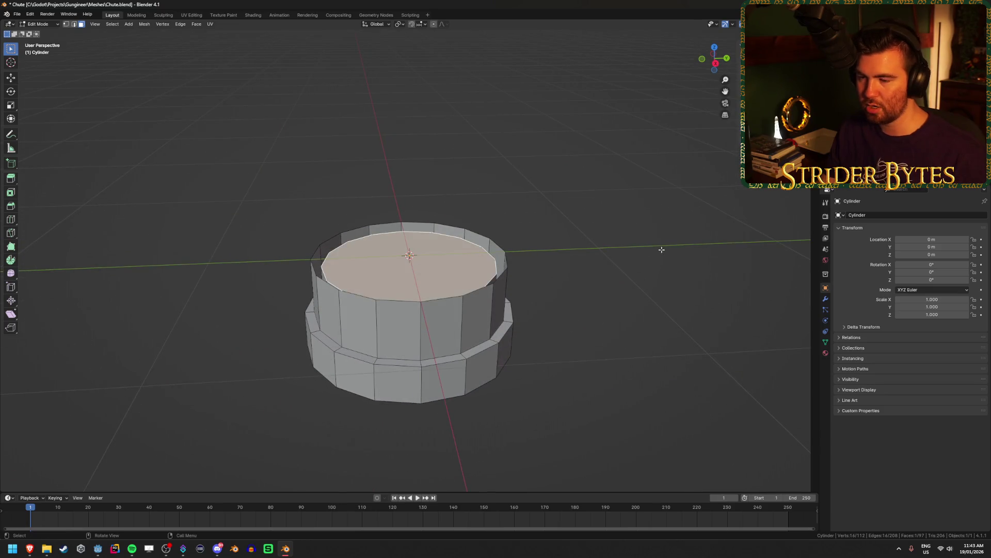
{"action": "key", "text": "KP_1"}
{"action": "key", "text": "alt+z"}
{"action": "key", "text": "1"}
{"action": "left_click", "coordinate": [423, 24]}
{"action": "left_click", "coordinate": [408, 72]}
Cancel the vertex move, deselect everything, turn off see-through, and return to Object Mode.
{"action": "key", "text": "g"}
{"action": "key", "text": "Escape"}
{"action": "key", "text": "alt+a"}
{"action": "key", "text": "alt+z"}
{"action": "mouse_move", "coordinate": [633, 284]}
{"action": "left_mouse_down"}
{"action": "mouse_move", "coordinate": [580, 310]}
{"action": "mouse_move", "coordinate": [608, 204]}
{"action": "mouse_move", "coordinate": [565, 261]}
{"action": "mouse_move", "coordinate": [500, 235]}
{"action": "mouse_move", "coordinate": [497, 217]}
{"action": "mouse_move", "coordinate": [526, 277]}
{"action": "left_mouse_up"}
{"action": "key", "text": "Tab"}
{"action": "scroll", "coordinate": [528, 277], "scroll_direction": "up", "scroll_amount": 1}
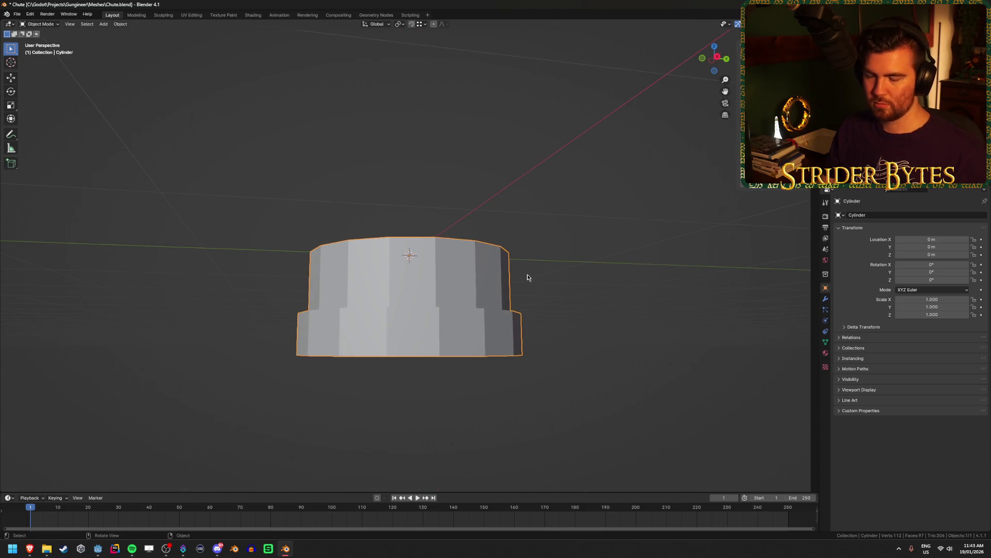
Create a new material for the cylinder and darken its base colour.
{"action": "left_click", "coordinate": [825, 353]}
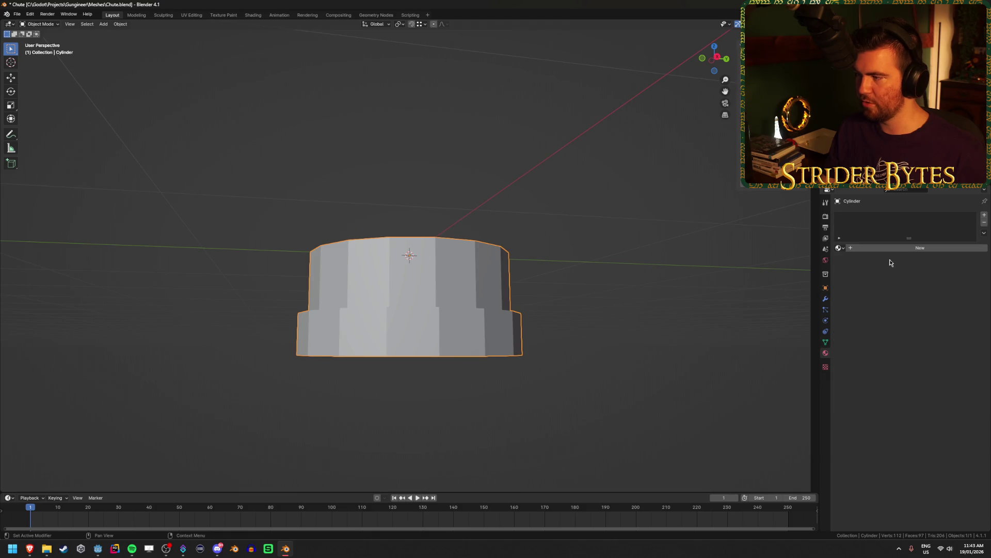
{"action": "left_click", "coordinate": [899, 249]}
{"action": "mouse_move", "coordinate": [635, 281]}
{"action": "left_mouse_down"}
{"action": "mouse_move", "coordinate": [572, 335]}
{"action": "mouse_move", "coordinate": [593, 286]}
{"action": "left_mouse_up"}
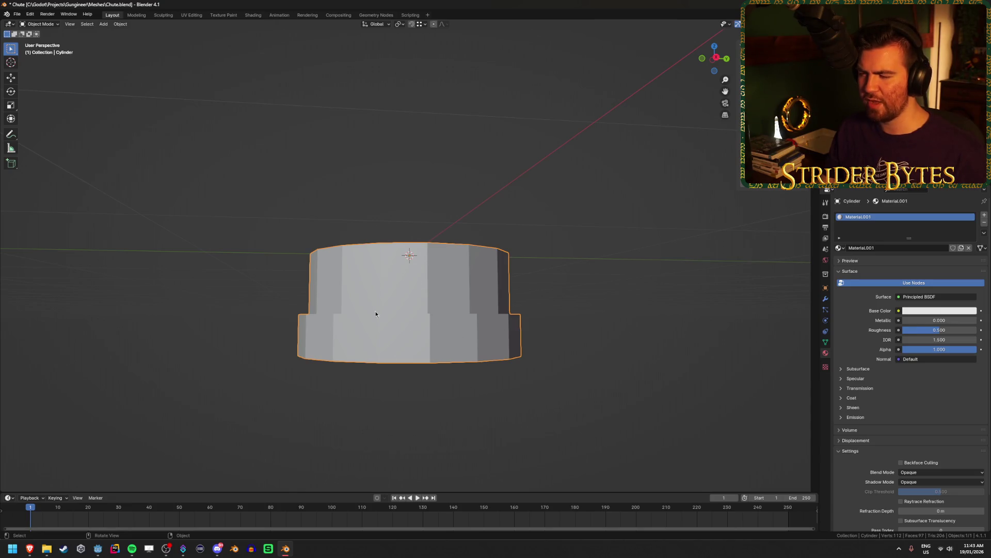
{"action": "mouse_move", "coordinate": [359, 326]}
{"action": "left_mouse_down"}
{"action": "mouse_move", "coordinate": [354, 272]}
{"action": "mouse_move", "coordinate": [618, 303]}
{"action": "mouse_move", "coordinate": [663, 267]}
{"action": "left_mouse_up"}
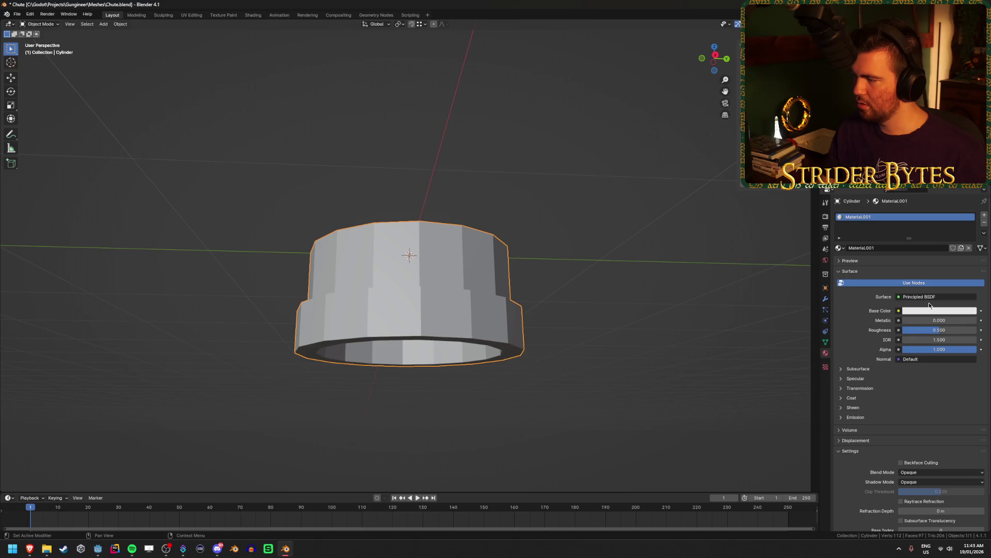
{"action": "left_click", "coordinate": [935, 310]}
{"action": "left_click_drag", "start_coordinate": [970, 200], "coordinate": [971, 242]}
Switch to Material Preview shading and raise roughness to 1.0 for a matte look.
{"action": "key", "text": "z"}
{"action": "left_click", "coordinate": [620, 295]}
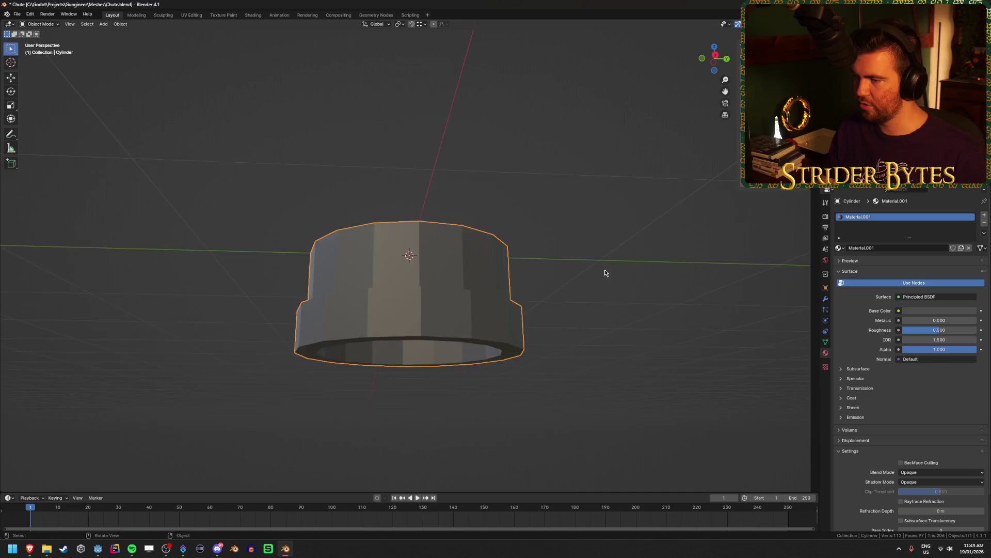
{"action": "scroll", "coordinate": [605, 310], "scroll_direction": "up", "scroll_amount": 2}
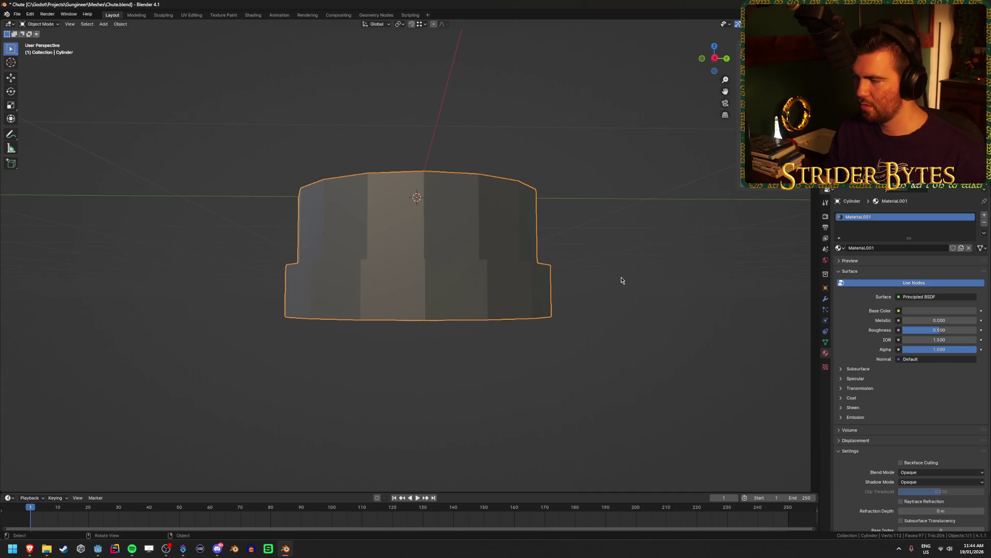
{"action": "mouse_move", "coordinate": [929, 330]}
{"action": "left_mouse_down"}
{"action": "mouse_move", "coordinate": [909, 329]}
{"action": "mouse_move", "coordinate": [976, 330]}
{"action": "left_mouse_up"}
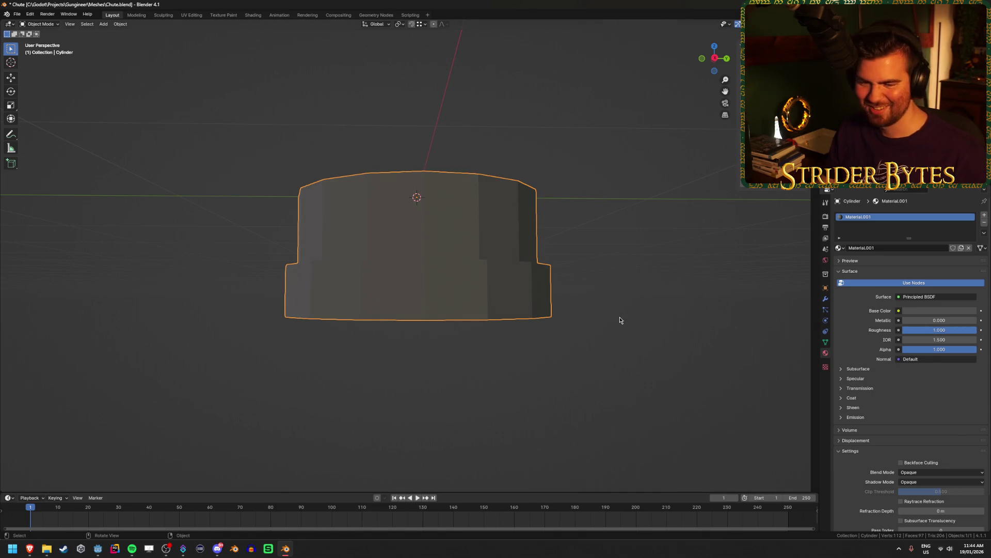
{"action": "left_click_drag", "start_coordinate": [620, 320], "coordinate": [549, 325]}
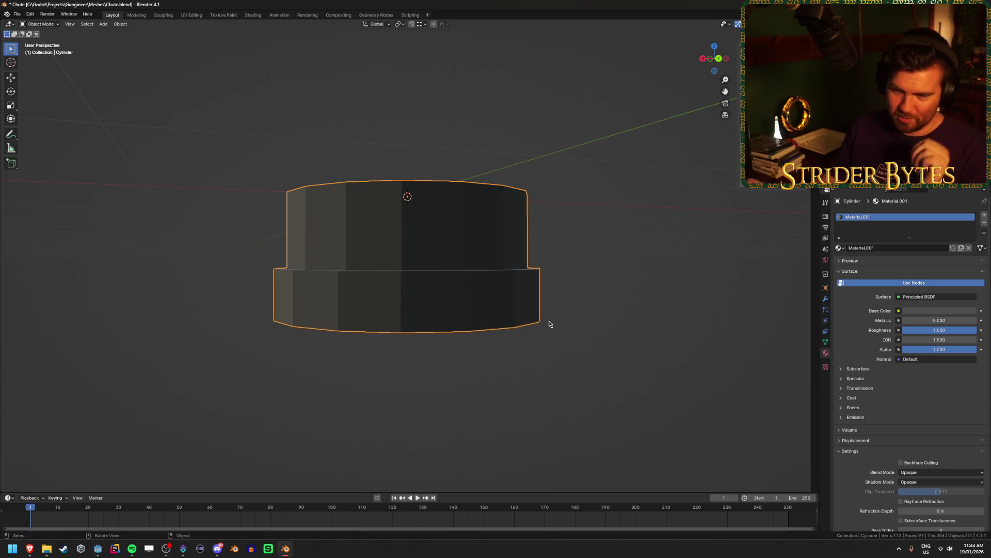
{"action": "mouse_move", "coordinate": [549, 323]}
{"action": "left_mouse_down"}
{"action": "mouse_move", "coordinate": [423, 332]}
{"action": "mouse_move", "coordinate": [444, 330]}
{"action": "left_mouse_up"}
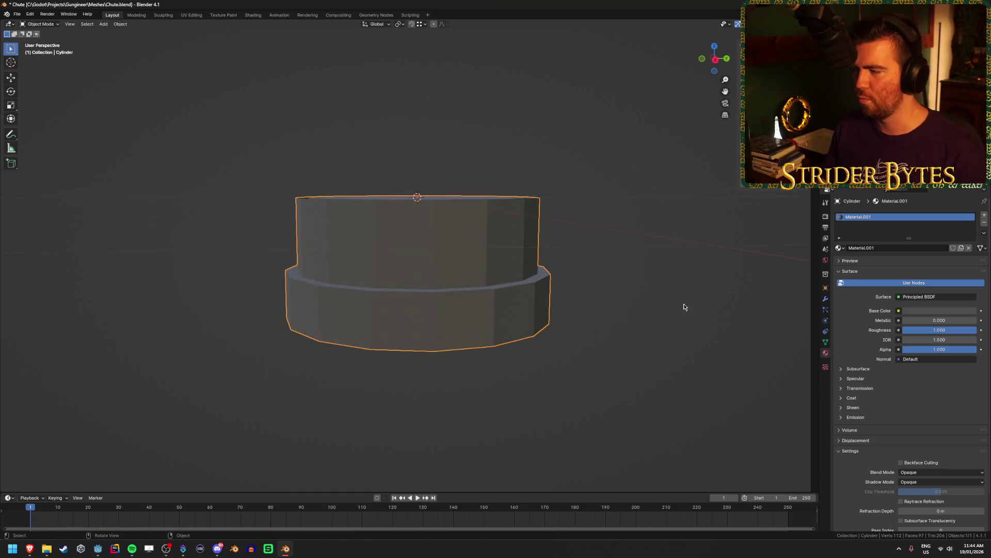
Set the base colour's Value to 0 for a black material.
{"action": "left_click", "coordinate": [928, 311]}
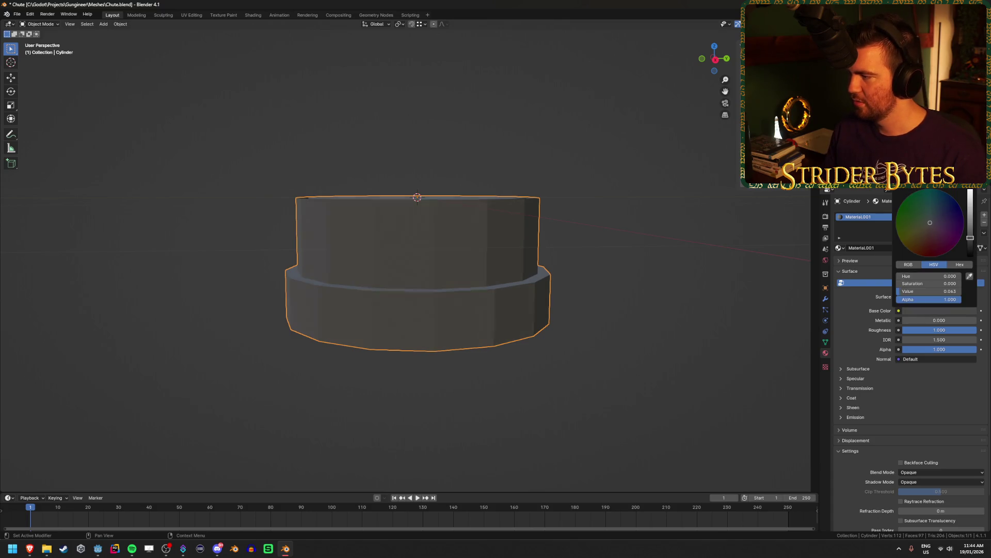
{"action": "left_click_drag", "start_coordinate": [971, 239], "coordinate": [970, 244]}
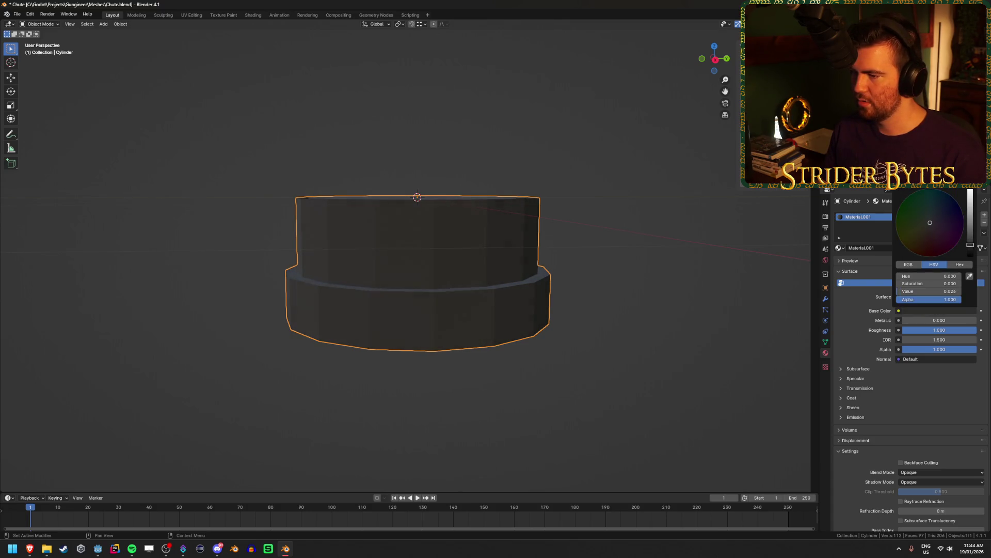
{"action": "left_click", "coordinate": [944, 290]}
{"action": "type", "text": "0"}
{"action": "key", "text": "Return"}
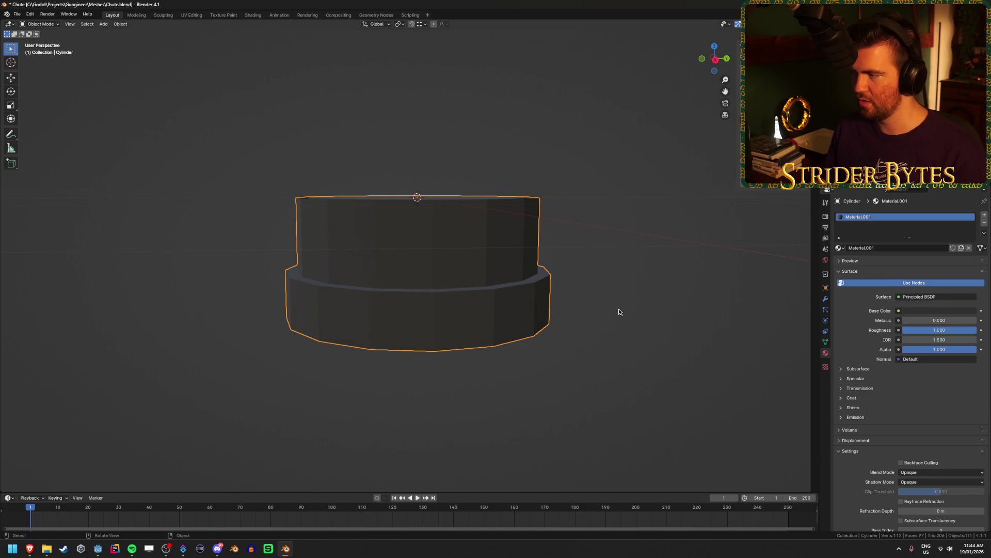
Reselect the Chute cylinder and enter Edit Mode.
{"action": "left_click_drag", "start_coordinate": [619, 313], "coordinate": [615, 298]}
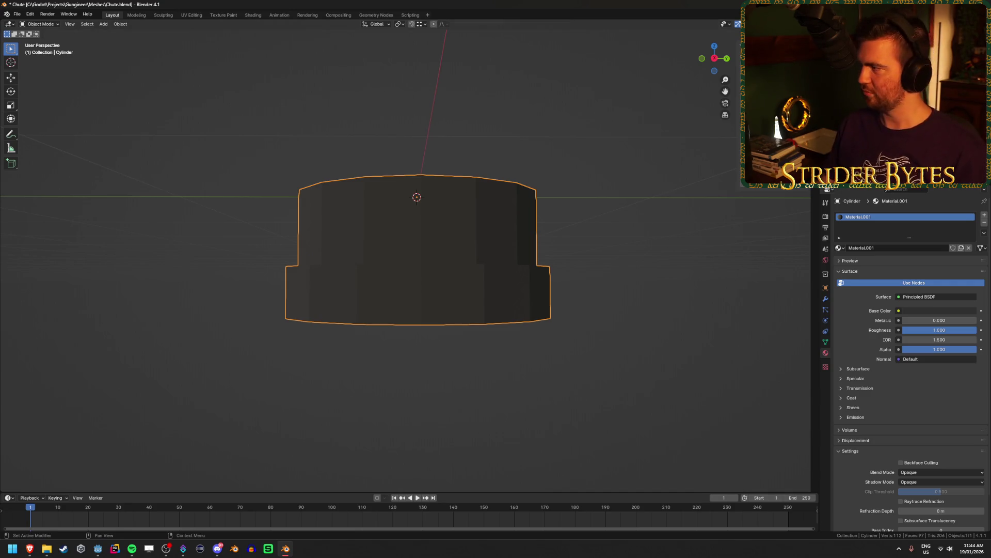
{"action": "left_click", "coordinate": [558, 317]}
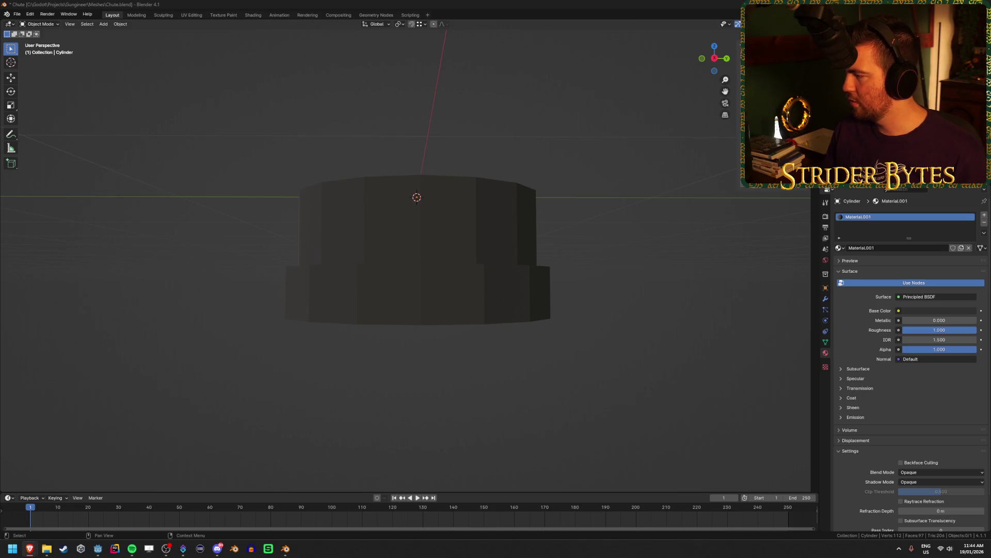
{"action": "left_click", "coordinate": [518, 276]}
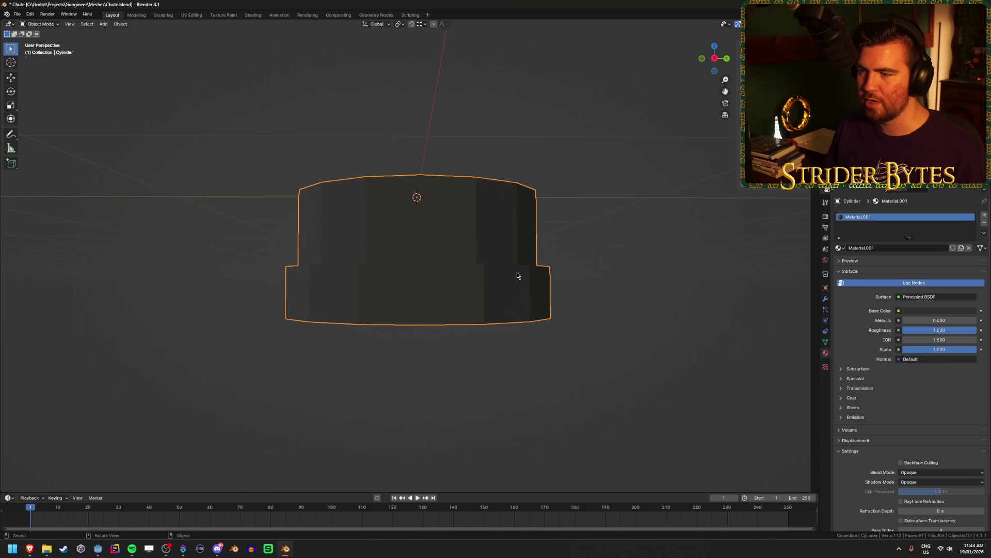
{"action": "key", "text": "Tab"}
Assign a new white Material.002 to the cylinder's lower outer band and bottom rim faces.
{"action": "key", "text": "3"}
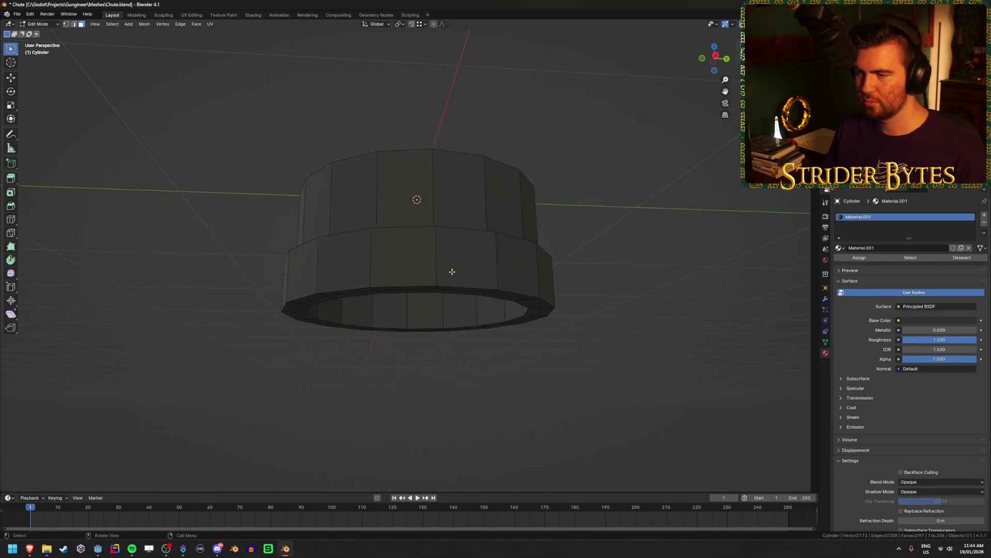
{"action": "mouse_move", "coordinate": [443, 266]}
{"action": "left_mouse_down"}
{"action": "mouse_move", "coordinate": [442, 299]}
{"action": "mouse_move", "coordinate": [476, 299]}
{"action": "mouse_move", "coordinate": [485, 287]}
{"action": "left_mouse_up"}
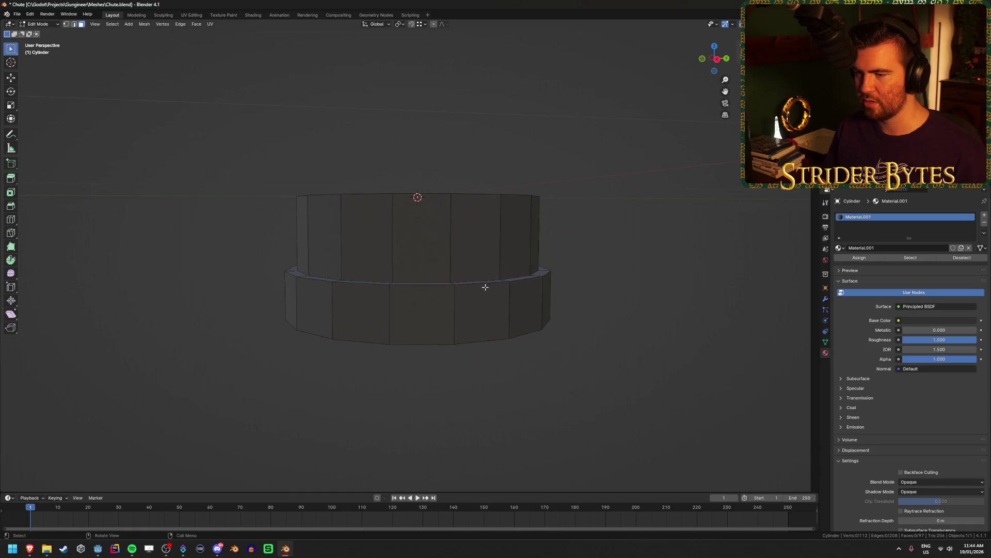
{"action": "left_click", "coordinate": [452, 314], "text": "alt"}
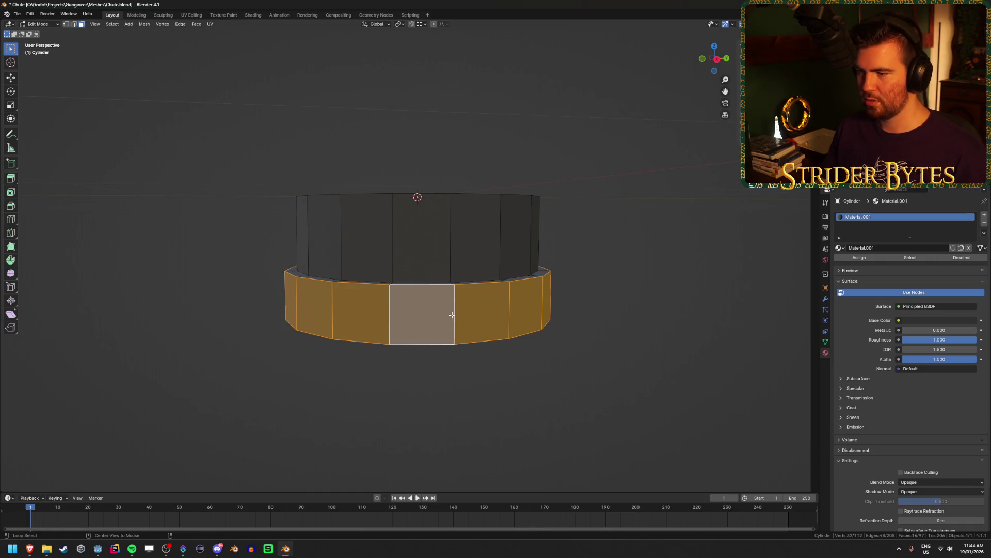
{"action": "left_click_drag", "start_coordinate": [451, 314], "coordinate": [591, 321]}
{"action": "mouse_move", "coordinate": [571, 337]}
{"action": "left_mouse_down"}
{"action": "mouse_move", "coordinate": [579, 263]}
{"action": "mouse_move", "coordinate": [547, 230]}
{"action": "mouse_move", "coordinate": [498, 257]}
{"action": "left_mouse_up"}
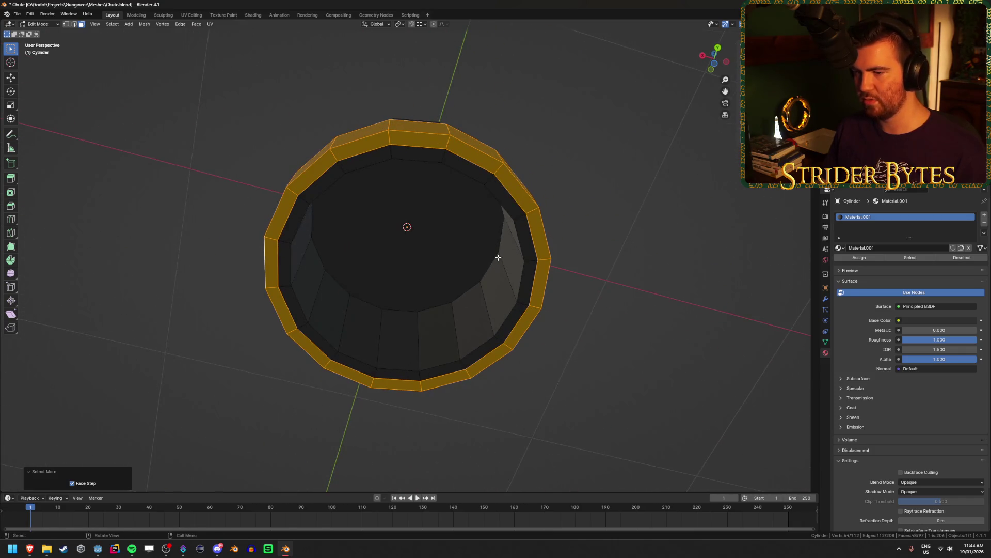
{"action": "left_click", "coordinate": [341, 164], "text": "shift"}
{"action": "left_click_drag", "start_coordinate": [341, 164], "coordinate": [495, 428]}
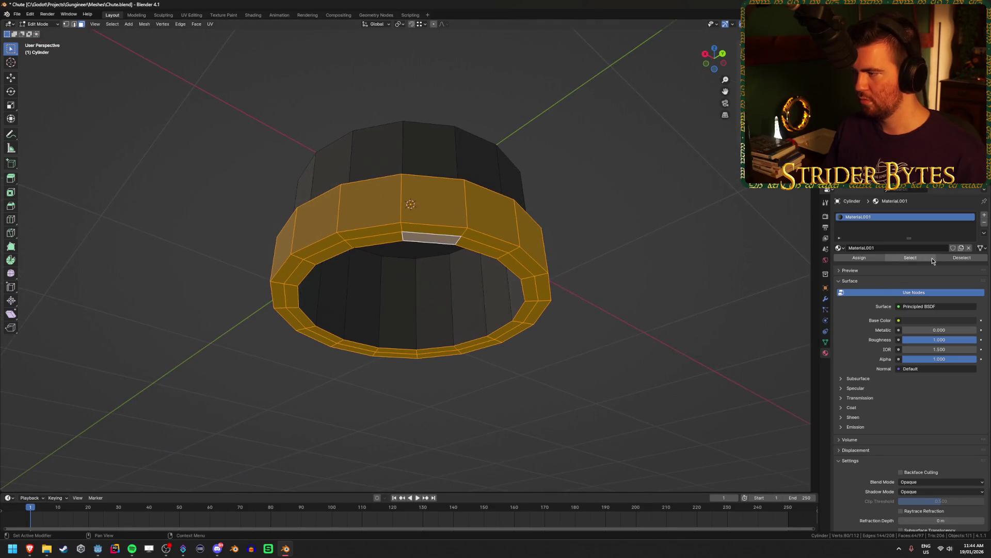
{"action": "left_click", "coordinate": [984, 218]}
{"action": "left_click", "coordinate": [897, 263]}
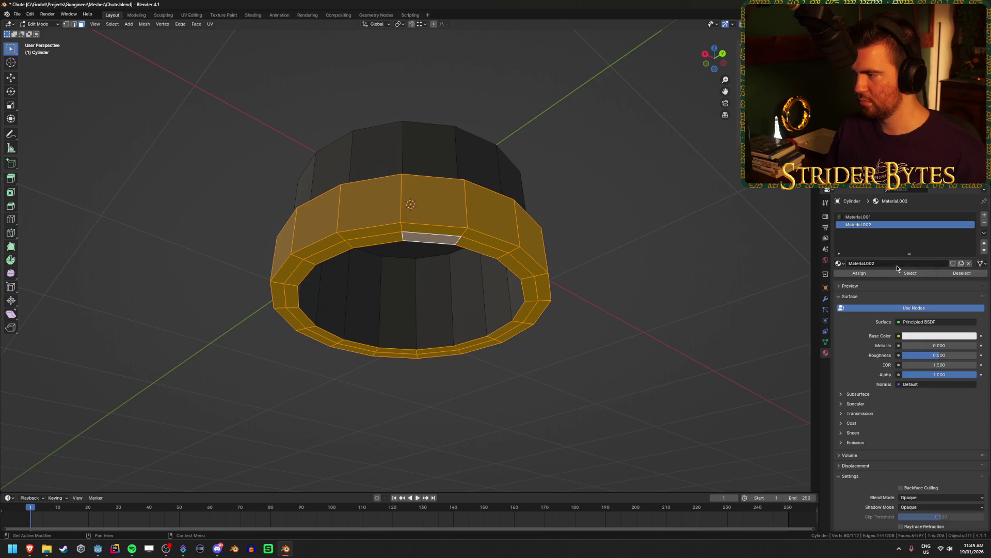
{"action": "left_click", "coordinate": [859, 273]}
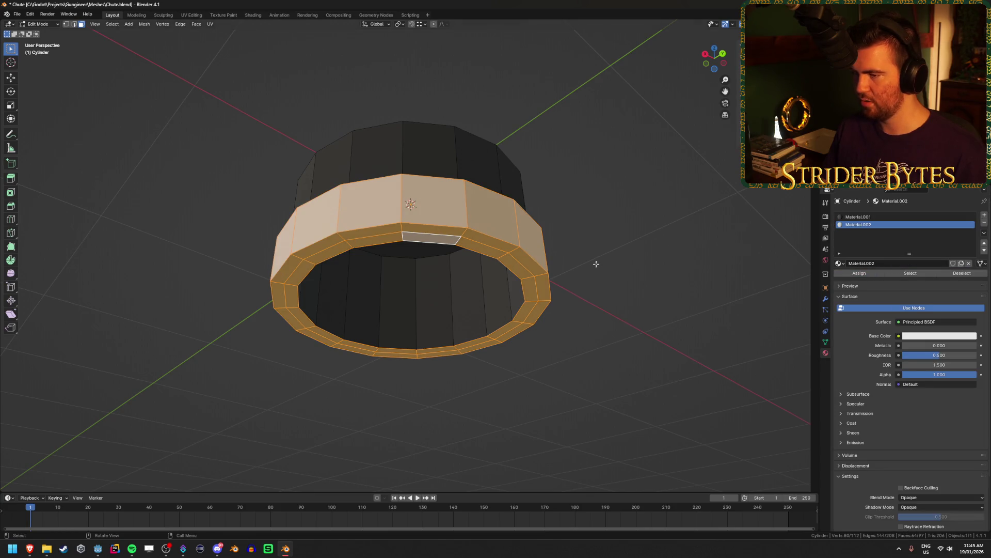
Assign a new Material.003 in a third slot to the inner wall ring and inner end face.
{"action": "left_click", "coordinate": [620, 270]}
{"action": "left_click_drag", "start_coordinate": [620, 270], "coordinate": [440, 310]}
{"action": "left_click", "coordinate": [439, 311], "text": "alt"}
{"action": "left_click", "coordinate": [417, 241], "text": "shift"}
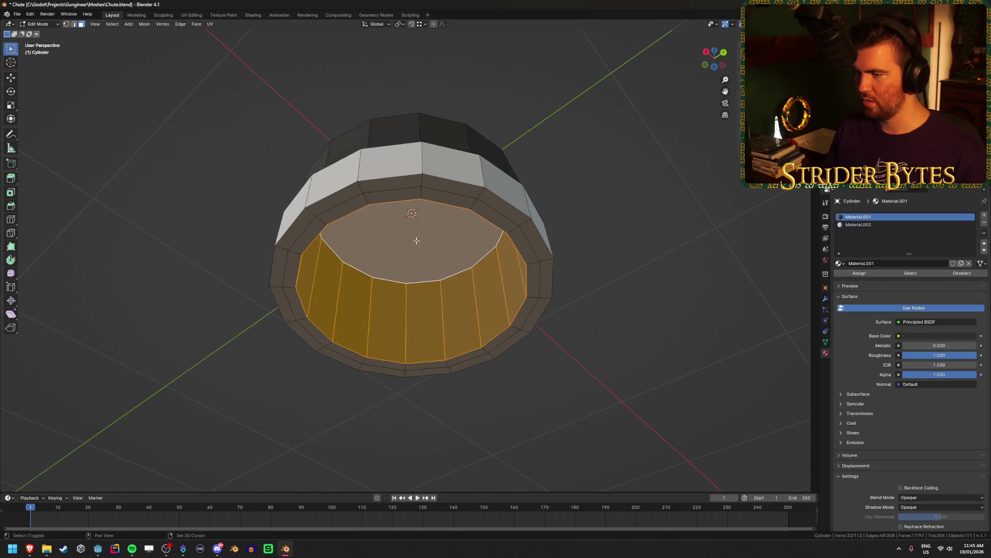
{"action": "left_click", "coordinate": [984, 214]}
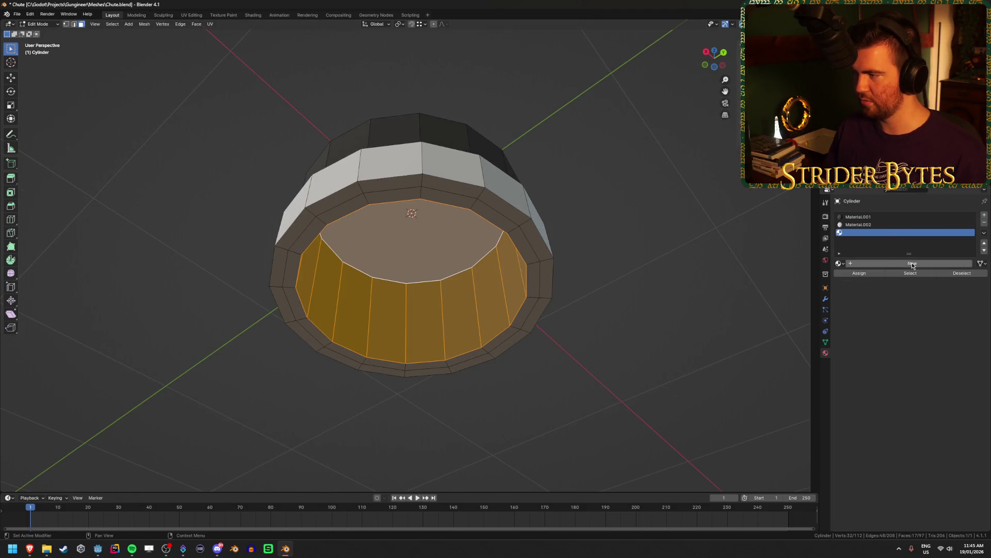
{"action": "left_click", "coordinate": [911, 262]}
{"action": "left_click", "coordinate": [860, 272]}
{"action": "left_click", "coordinate": [642, 307]}
{"action": "key", "text": "Tab"}
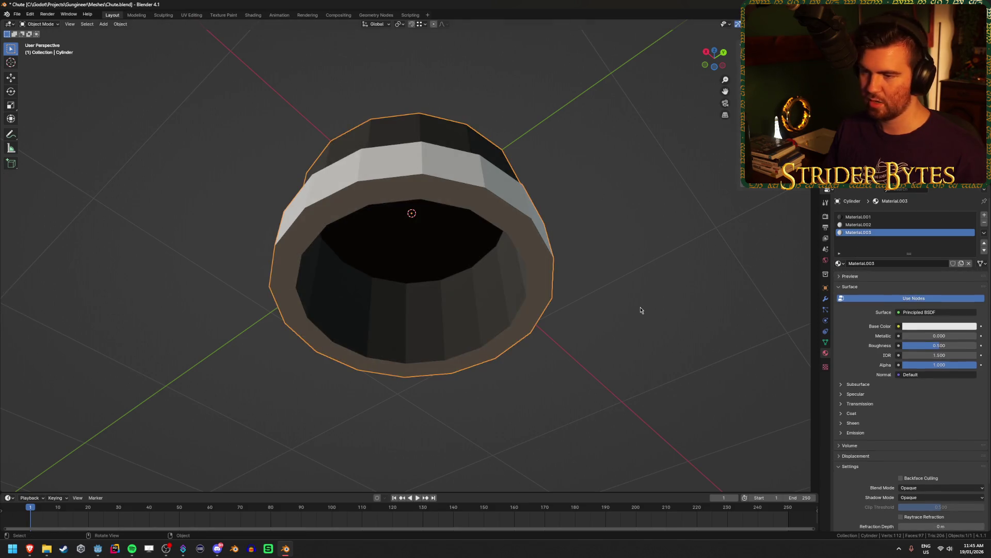
Darken Material.003's base colour to near-black, starting from brightness 0.1.
{"action": "left_click_drag", "start_coordinate": [661, 292], "coordinate": [674, 313]}
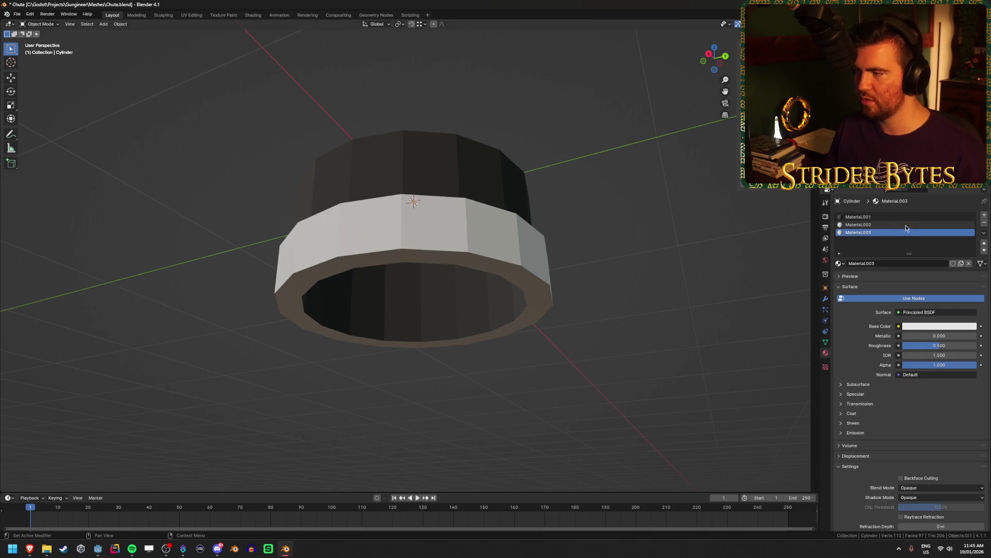
{"action": "left_click", "coordinate": [922, 327]}
{"action": "left_click", "coordinate": [954, 309]}
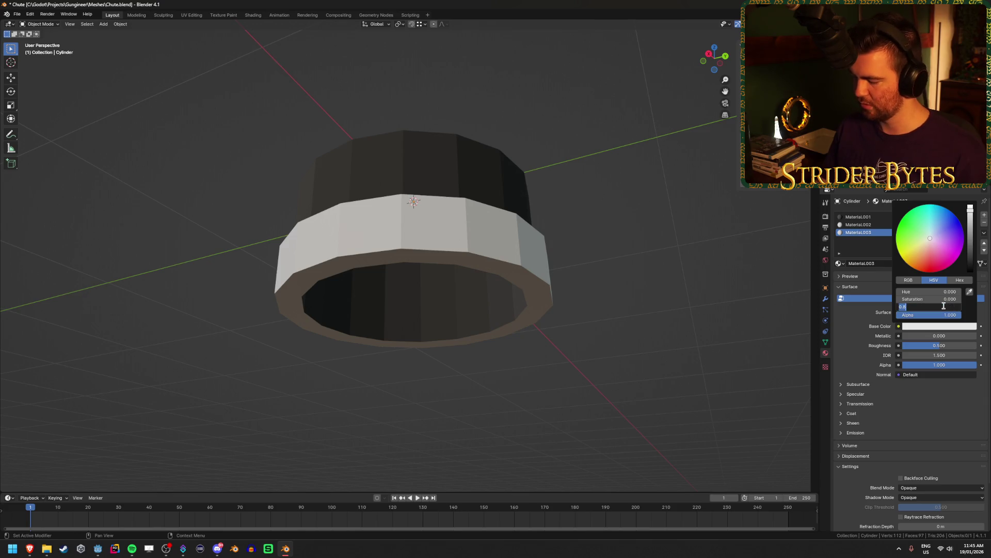
{"action": "type", "text": "0.1"}
{"action": "key", "text": "Return"}
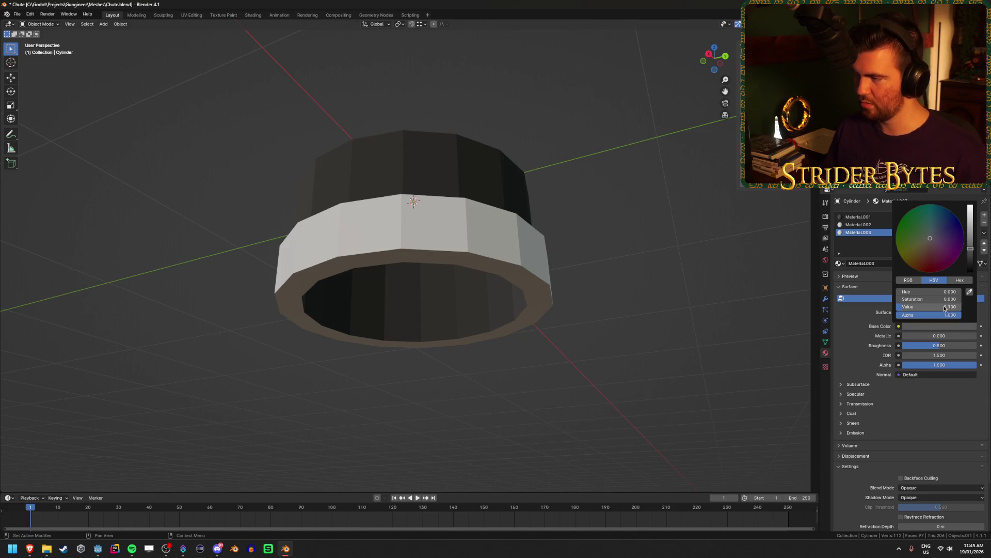
{"action": "left_click", "coordinate": [927, 327]}
{"action": "mouse_move", "coordinate": [970, 253]}
{"action": "left_mouse_down"}
{"action": "mouse_move", "coordinate": [970, 269]}
{"action": "mouse_move", "coordinate": [970, 212]}
{"action": "mouse_move", "coordinate": [970, 258]}
{"action": "left_mouse_up"}
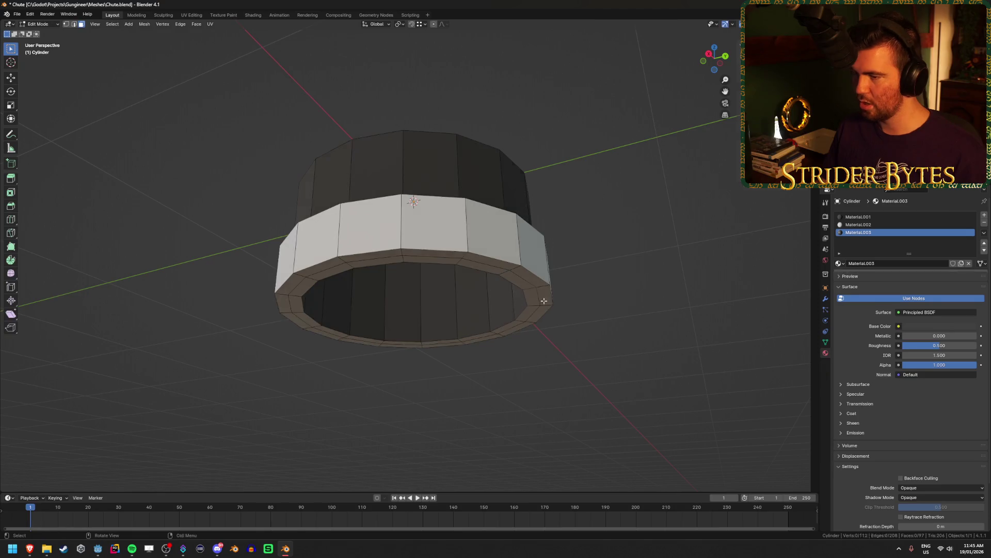
Reassign Material.003 to the inner wall ring and inner end face.
{"action": "key", "text": "Tab"}
{"action": "left_click", "coordinate": [462, 313], "text": "alt"}
{"action": "left_click", "coordinate": [428, 251], "text": "shift"}
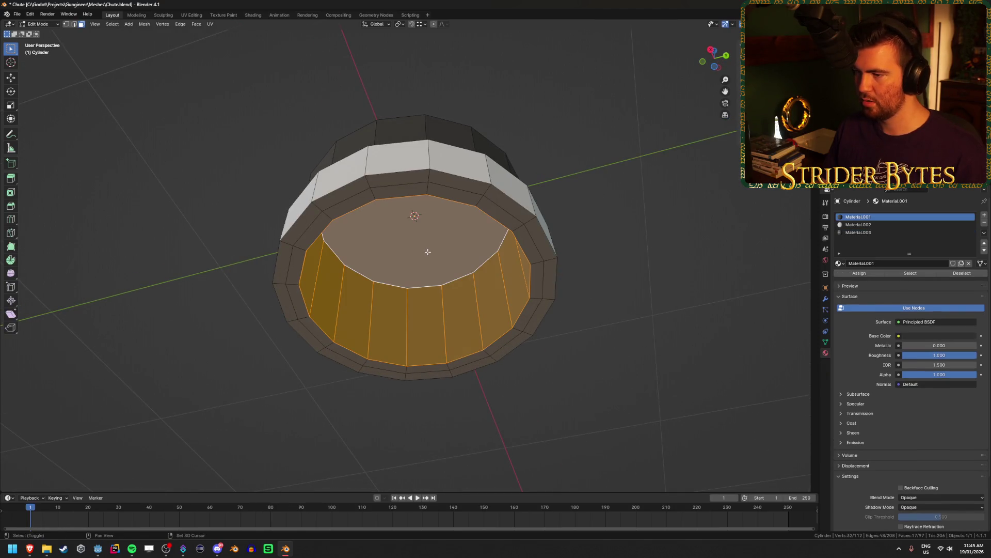
{"action": "left_click", "coordinate": [858, 232]}
{"action": "left_click", "coordinate": [859, 272]}
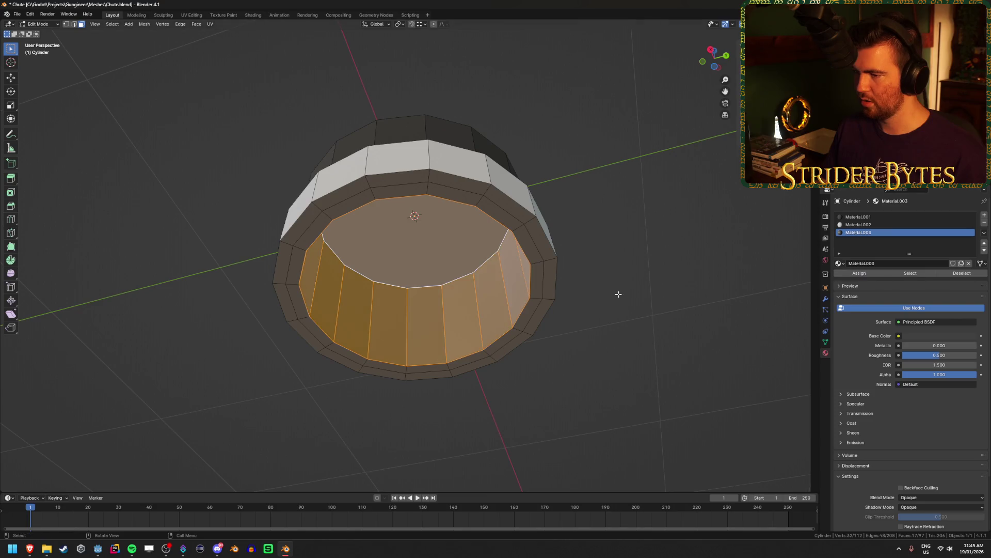
{"action": "key", "text": "Tab"}
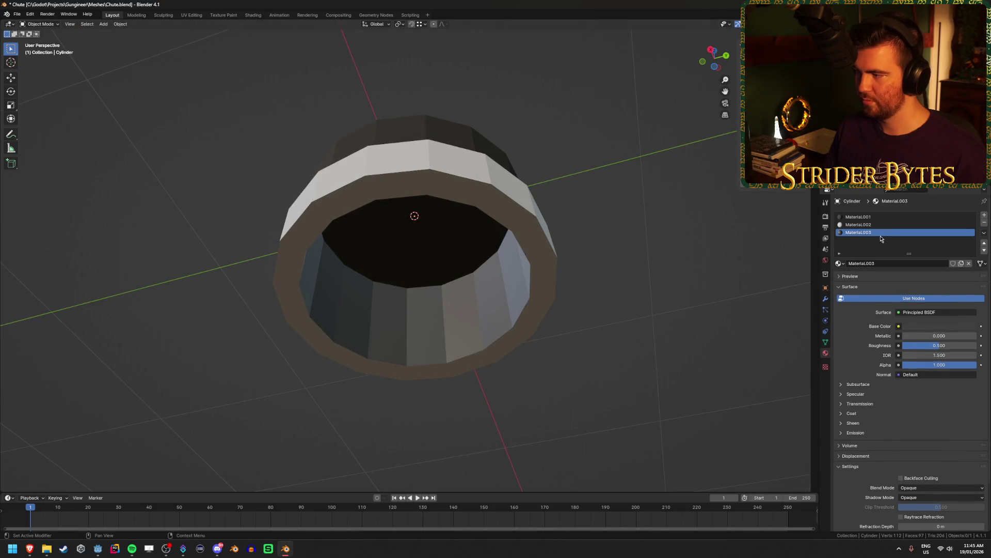
Set Material.003's roughness to 1.000 and its base colour brightness to 0.
{"action": "left_click_drag", "start_coordinate": [937, 345], "coordinate": [976, 345]}
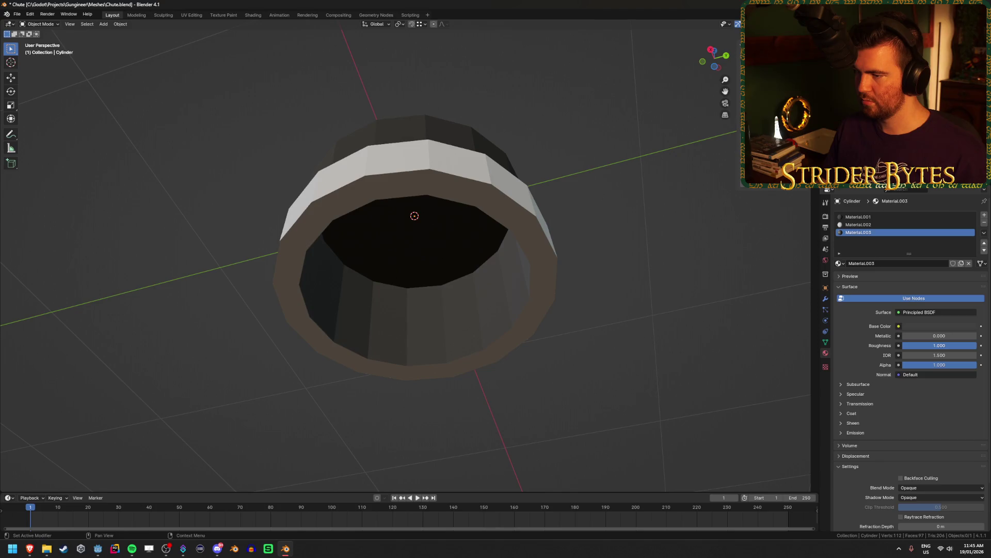
{"action": "left_click", "coordinate": [932, 331]}
{"action": "left_click", "coordinate": [941, 305]}
{"action": "type", "text": "0"}
{"action": "key", "text": "Return"}
{"action": "mouse_move", "coordinate": [699, 252]}
{"action": "left_mouse_down"}
{"action": "mouse_move", "coordinate": [671, 283]}
{"action": "mouse_move", "coordinate": [692, 258]}
{"action": "left_mouse_up"}
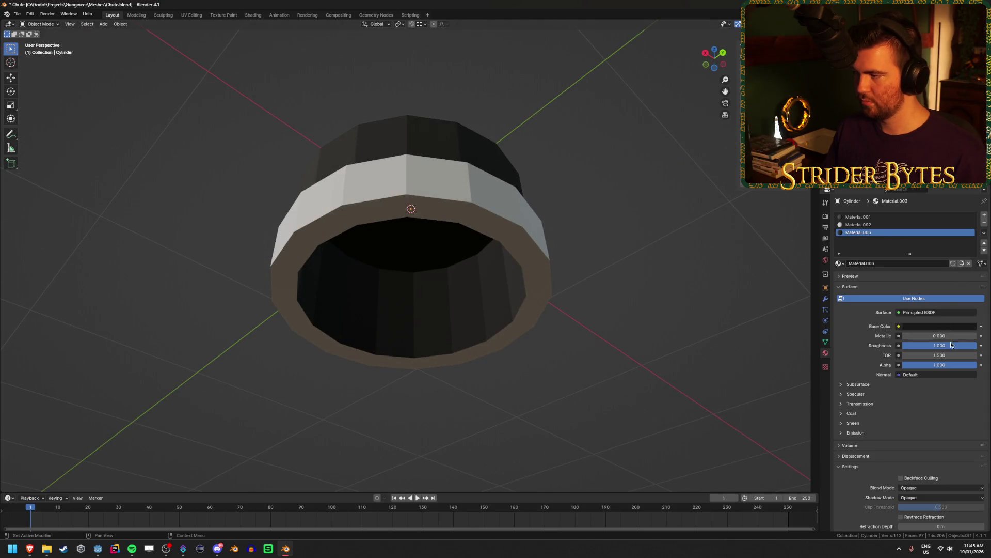
{"action": "left_click", "coordinate": [940, 328]}
{"action": "left_click", "coordinate": [952, 308]}
{"action": "key", "text": "Return"}
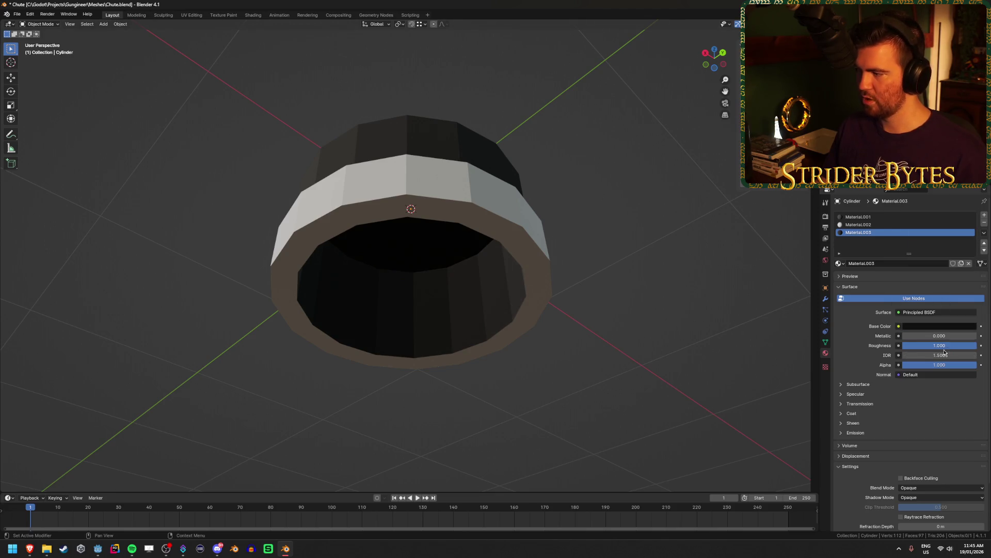
{"action": "left_click", "coordinate": [937, 327]}
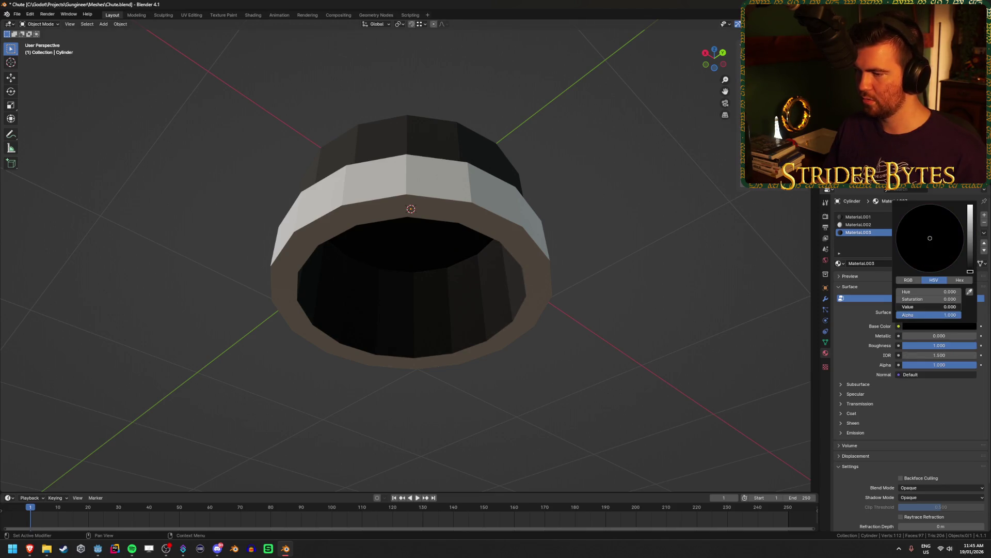
{"action": "mouse_move", "coordinate": [634, 286]}
{"action": "left_mouse_down"}
{"action": "mouse_move", "coordinate": [558, 308]}
{"action": "mouse_move", "coordinate": [636, 256]}
{"action": "mouse_move", "coordinate": [588, 224]}
{"action": "mouse_move", "coordinate": [542, 289]}
{"action": "left_mouse_up"}
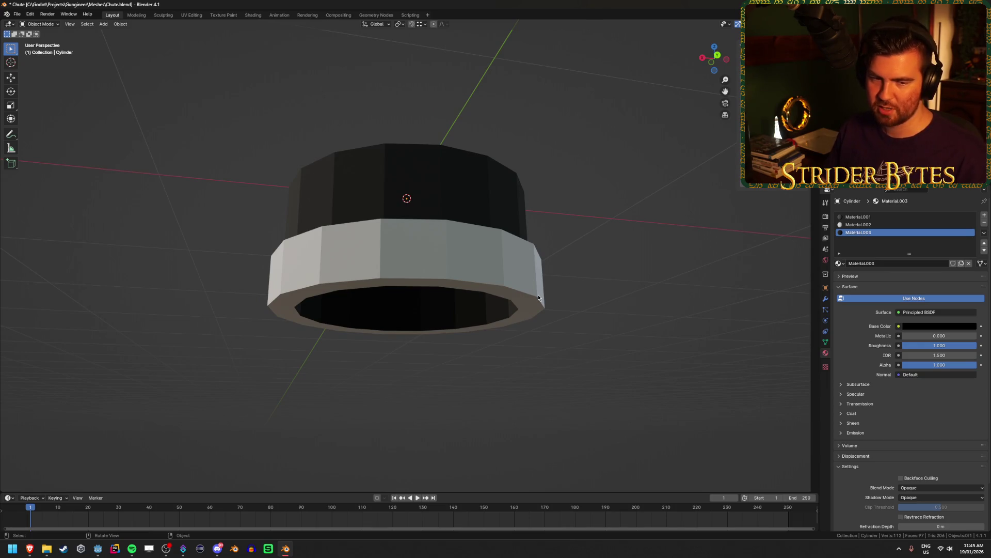
{"action": "left_click", "coordinate": [877, 224]}
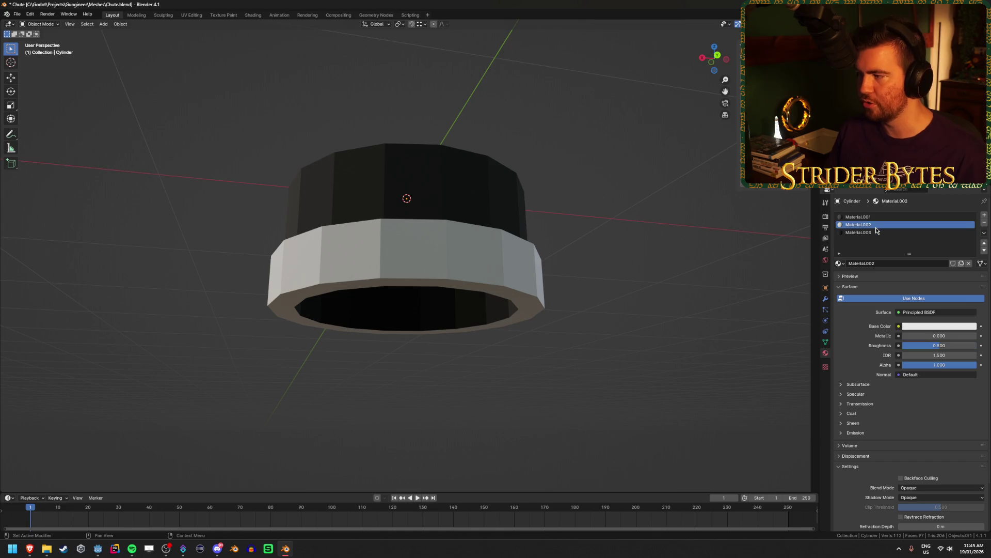
Tint Material.002 a dark pinkish red-brown and raise its roughness to 1.000.
{"action": "left_click", "coordinate": [941, 326]}
{"action": "left_click_drag", "start_coordinate": [929, 238], "coordinate": [927, 249]}
{"action": "left_click_drag", "start_coordinate": [973, 213], "coordinate": [971, 229]}
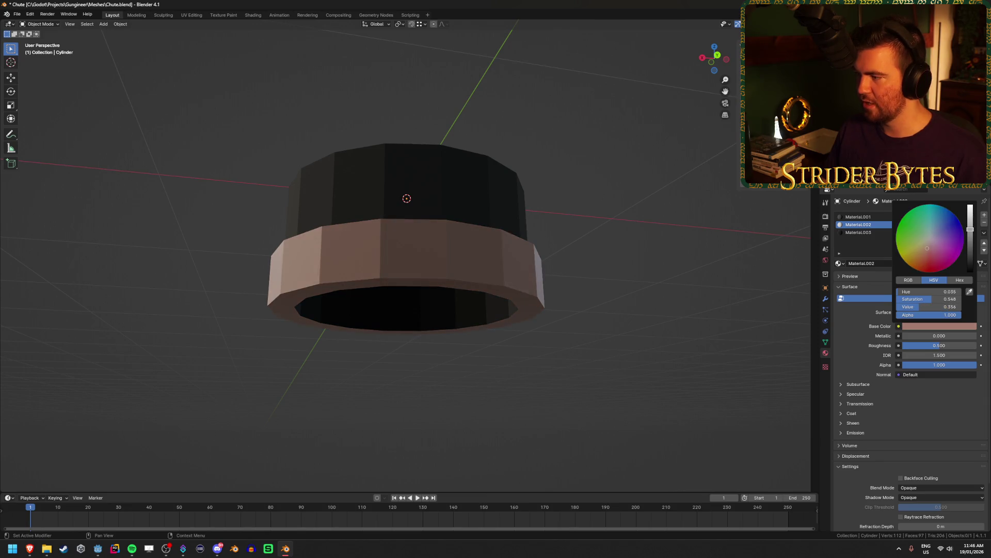
{"action": "left_click_drag", "start_coordinate": [940, 345], "coordinate": [976, 345]}
{"action": "mouse_move", "coordinate": [702, 318]}
{"action": "left_mouse_down"}
{"action": "mouse_move", "coordinate": [573, 336]}
{"action": "mouse_move", "coordinate": [633, 303]}
{"action": "mouse_move", "coordinate": [633, 365]}
{"action": "mouse_move", "coordinate": [632, 333]}
{"action": "mouse_move", "coordinate": [675, 312]}
{"action": "mouse_move", "coordinate": [627, 316]}
{"action": "left_mouse_up"}
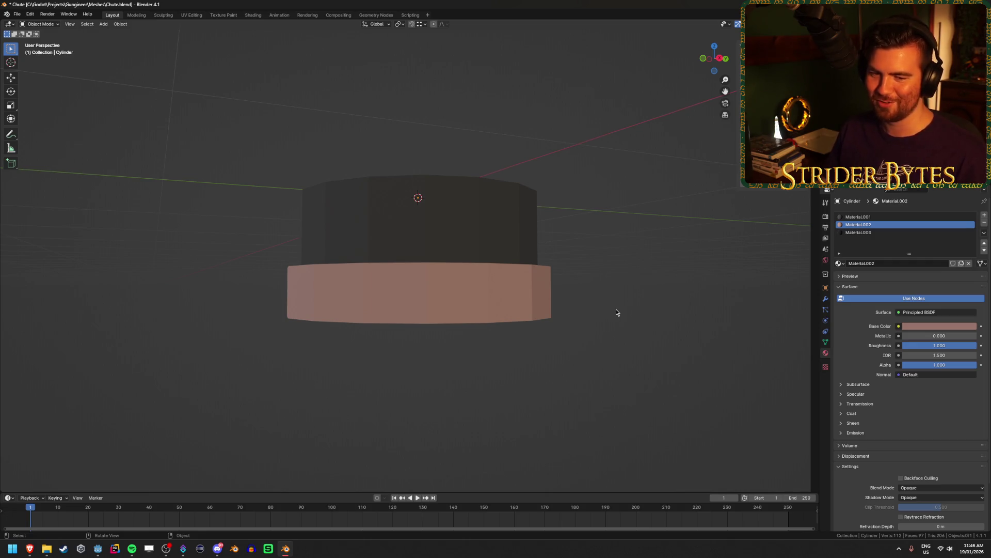
{"action": "left_click_drag", "start_coordinate": [616, 308], "coordinate": [615, 281]}
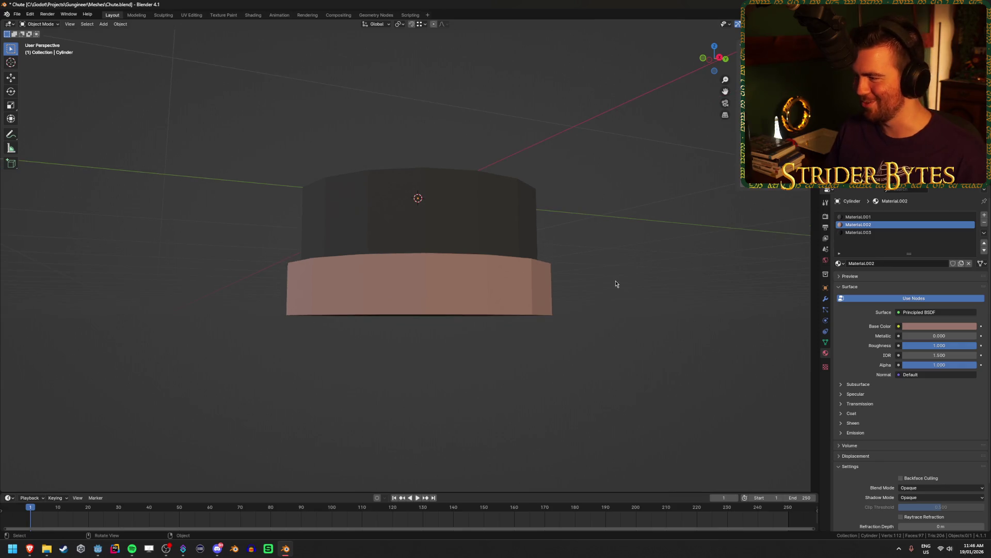
{"action": "left_click", "coordinate": [935, 325]}
{"action": "mouse_move", "coordinate": [971, 231]}
{"action": "left_mouse_down"}
{"action": "mouse_move", "coordinate": [971, 253]}
{"action": "mouse_move", "coordinate": [971, 244]}
{"action": "left_mouse_up"}
{"action": "mouse_move", "coordinate": [620, 325]}
{"action": "left_mouse_down"}
{"action": "mouse_move", "coordinate": [575, 303]}
{"action": "mouse_move", "coordinate": [575, 277]}
{"action": "mouse_move", "coordinate": [575, 311]}
{"action": "mouse_move", "coordinate": [639, 303]}
{"action": "mouse_move", "coordinate": [643, 318]}
{"action": "mouse_move", "coordinate": [698, 292]}
{"action": "left_mouse_up"}
{"action": "key", "text": "Tab"}
{"action": "mouse_move", "coordinate": [466, 309]}
{"action": "left_mouse_down"}
{"action": "mouse_move", "coordinate": [472, 326]}
{"action": "mouse_move", "coordinate": [444, 350]}
{"action": "mouse_move", "coordinate": [451, 323]}
{"action": "mouse_move", "coordinate": [475, 322]}
{"action": "mouse_move", "coordinate": [416, 336]}
{"action": "mouse_move", "coordinate": [383, 321]}
{"action": "mouse_move", "coordinate": [330, 328]}
{"action": "mouse_move", "coordinate": [299, 369]}
{"action": "mouse_move", "coordinate": [346, 401]}
{"action": "mouse_move", "coordinate": [372, 338]}
{"action": "mouse_move", "coordinate": [341, 321]}
{"action": "left_mouse_up"}
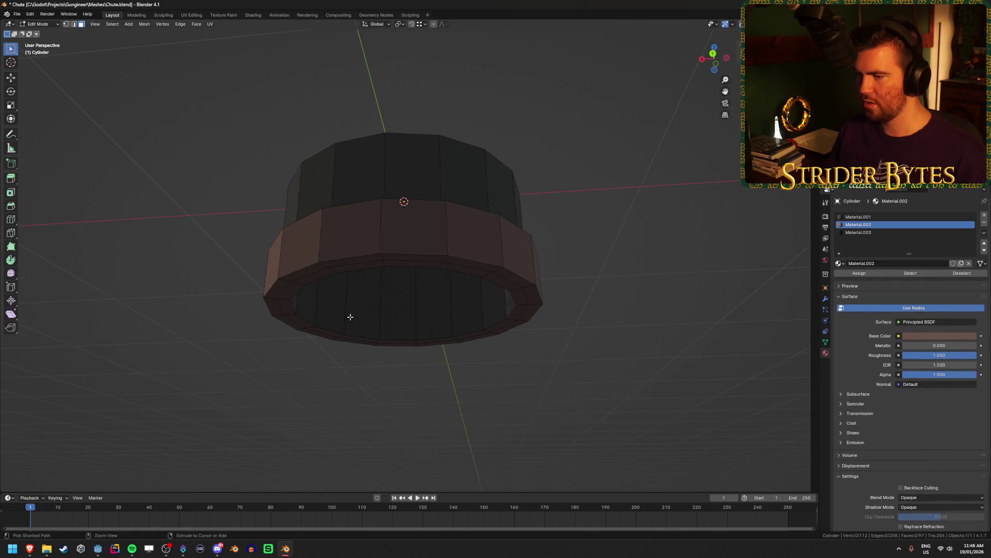
Cut a new edge loop on the cylinder's inner wall and raise it along Z.
{"action": "key", "text": "ctrl+r"}
{"action": "left_click", "coordinate": [361, 310]}
{"action": "left_click", "coordinate": [382, 333]}
{"action": "key", "text": "KP_1"}
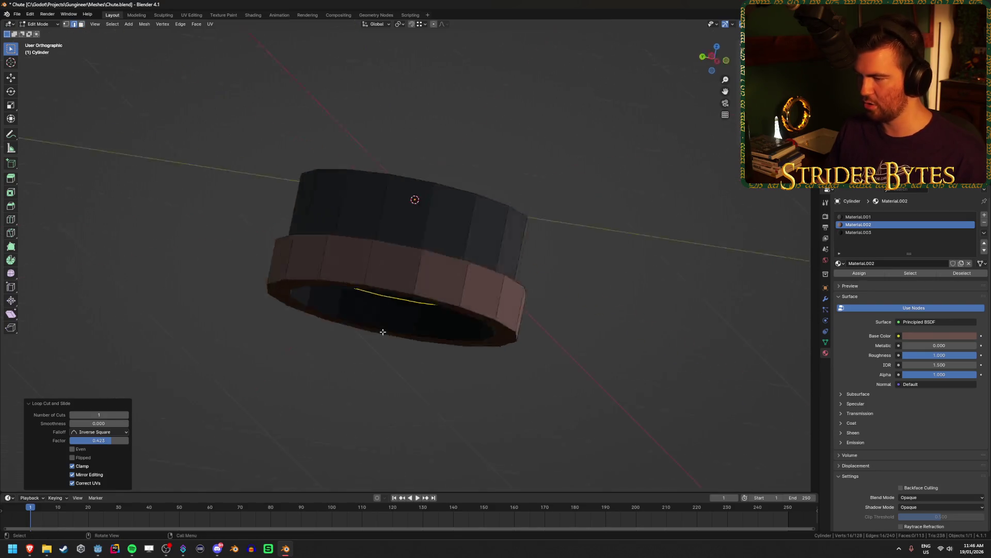
{"action": "key", "text": "1"}
{"action": "key", "text": "g"}
{"action": "key", "text": "z"}
{"action": "left_click", "coordinate": [488, 279]}
Apply Material.002 to the inner ring of faces below the new loop.
{"action": "mouse_move", "coordinate": [537, 405]}
{"action": "left_mouse_down"}
{"action": "mouse_move", "coordinate": [540, 379]}
{"action": "mouse_move", "coordinate": [586, 369]}
{"action": "left_mouse_up"}
{"action": "key", "text": "3"}
{"action": "left_click", "coordinate": [462, 352], "text": "alt"}
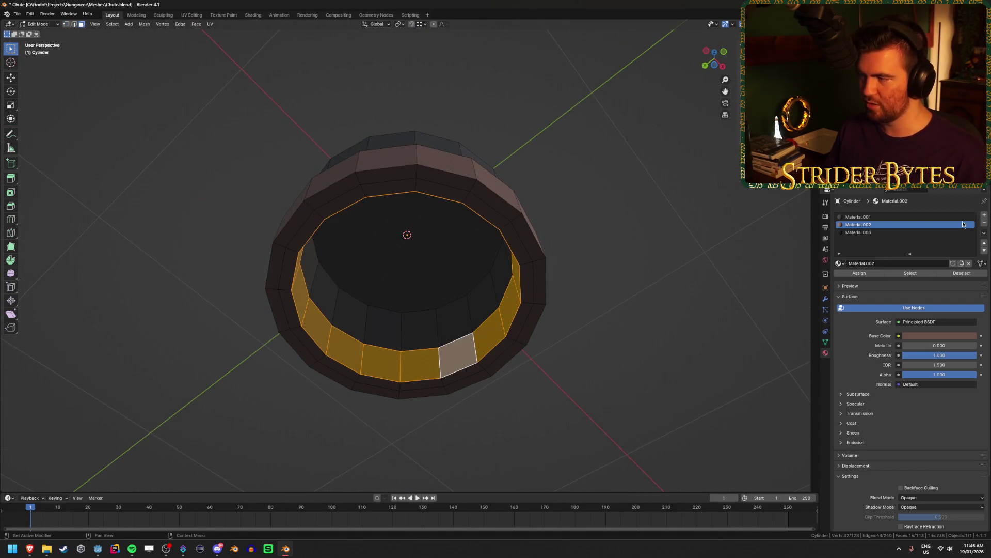
{"action": "left_click", "coordinate": [866, 273]}
{"action": "key", "text": "Tab"}
{"action": "mouse_move", "coordinate": [659, 294]}
{"action": "left_mouse_down"}
{"action": "mouse_move", "coordinate": [611, 324]}
{"action": "mouse_move", "coordinate": [637, 314]}
{"action": "mouse_move", "coordinate": [514, 309]}
{"action": "mouse_move", "coordinate": [489, 325]}
{"action": "mouse_move", "coordinate": [573, 314]}
{"action": "mouse_move", "coordinate": [564, 343]}
{"action": "mouse_move", "coordinate": [551, 243]}
{"action": "mouse_move", "coordinate": [401, 292]}
{"action": "mouse_move", "coordinate": [436, 425]}
{"action": "mouse_move", "coordinate": [449, 354]}
{"action": "left_mouse_up"}
{"action": "scroll", "coordinate": [399, 302], "scroll_direction": "up", "scroll_amount": 2}
{"action": "key", "text": "Tab"}
{"action": "scroll", "coordinate": [549, 351], "scroll_direction": "down", "scroll_amount": 3}
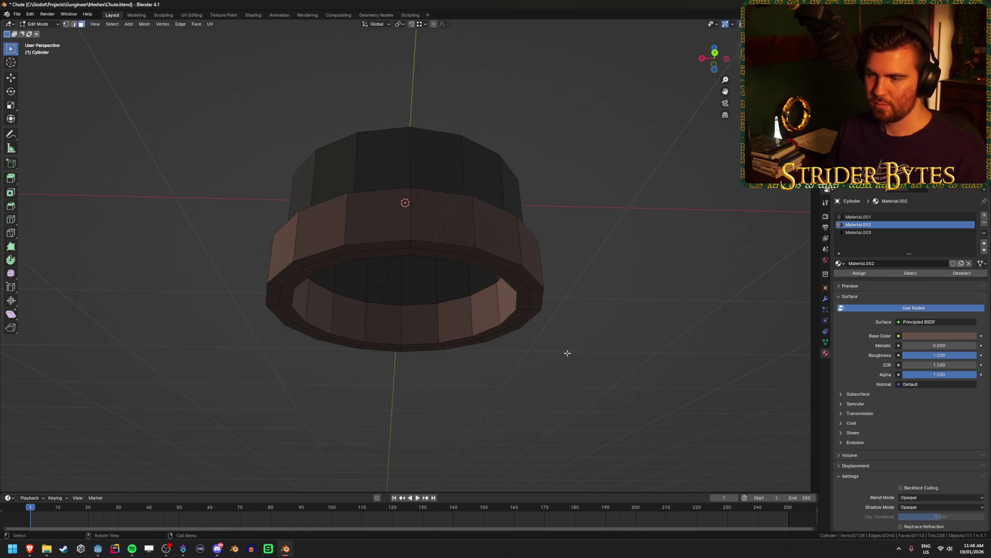
{"action": "key", "text": "Tab"}
{"action": "mouse_move", "coordinate": [568, 354]}
{"action": "left_mouse_down"}
{"action": "mouse_move", "coordinate": [449, 392]}
{"action": "mouse_move", "coordinate": [531, 380]}
{"action": "mouse_move", "coordinate": [525, 390]}
{"action": "mouse_move", "coordinate": [515, 356]}
{"action": "mouse_move", "coordinate": [517, 399]}
{"action": "left_mouse_up"}
{"action": "scroll", "coordinate": [532, 381], "scroll_direction": "down", "scroll_amount": 3}
{"action": "scroll", "coordinate": [524, 389], "scroll_direction": "up", "scroll_amount": 5}
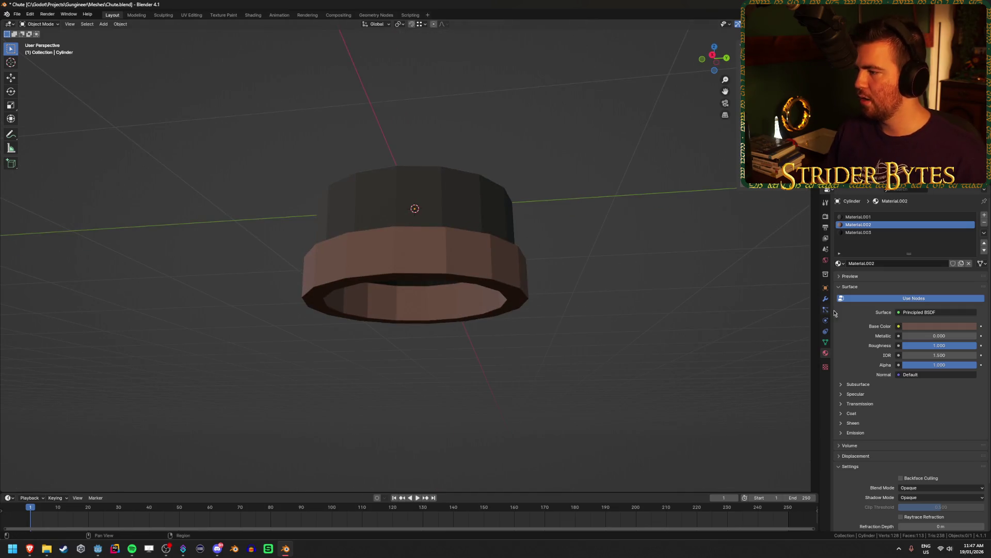
Save Chute.blend and return to the Godot Workshop scene.
{"action": "key", "text": "ctrl+s"}
{"action": "left_click", "coordinate": [97, 549]}
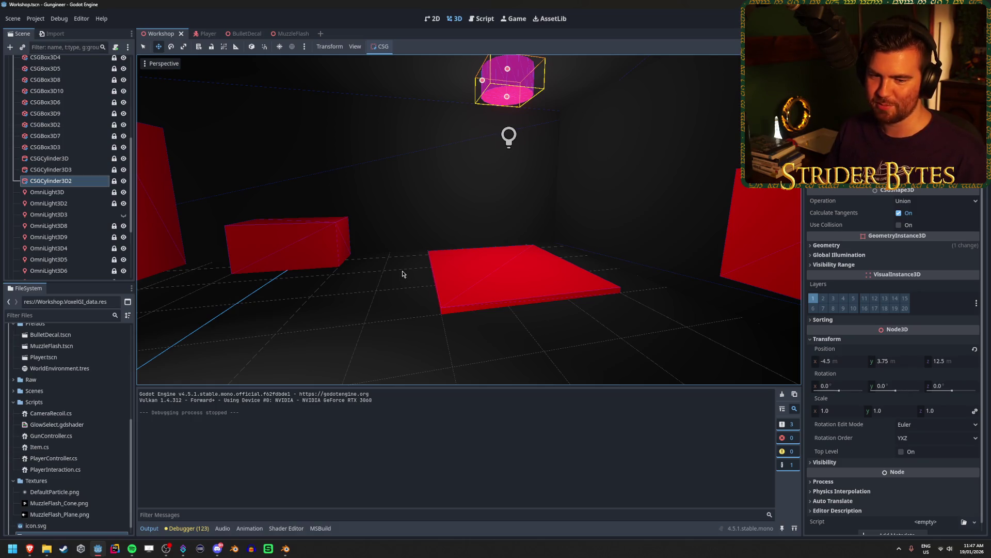
{"action": "left_click_drag", "start_coordinate": [446, 256], "coordinate": [463, 250]}
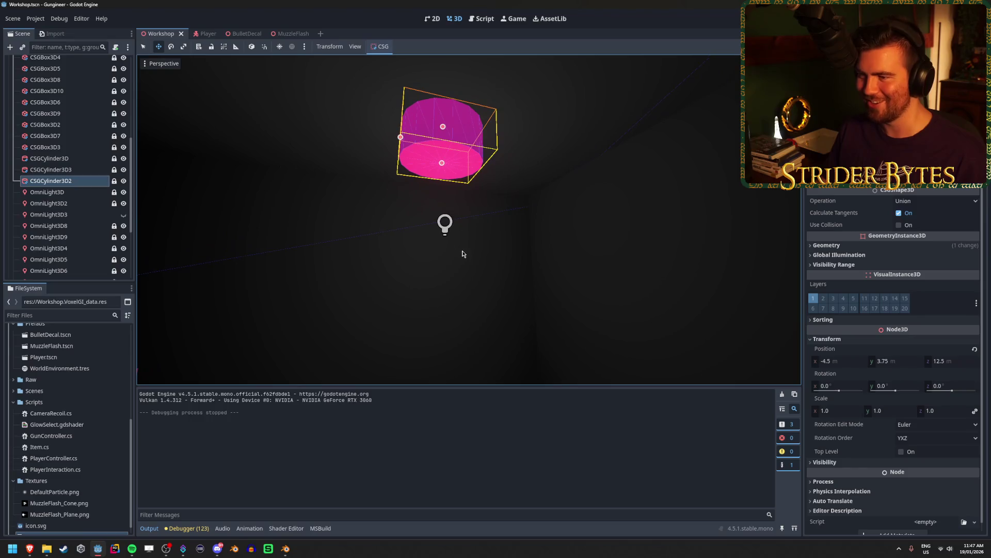
{"action": "left_click", "coordinate": [467, 259]}
Add Chute.blend from the Meshes folder into the Workshop scene tree and save the scene.
{"action": "scroll", "coordinate": [68, 253], "scroll_direction": "down", "scroll_amount": 5}
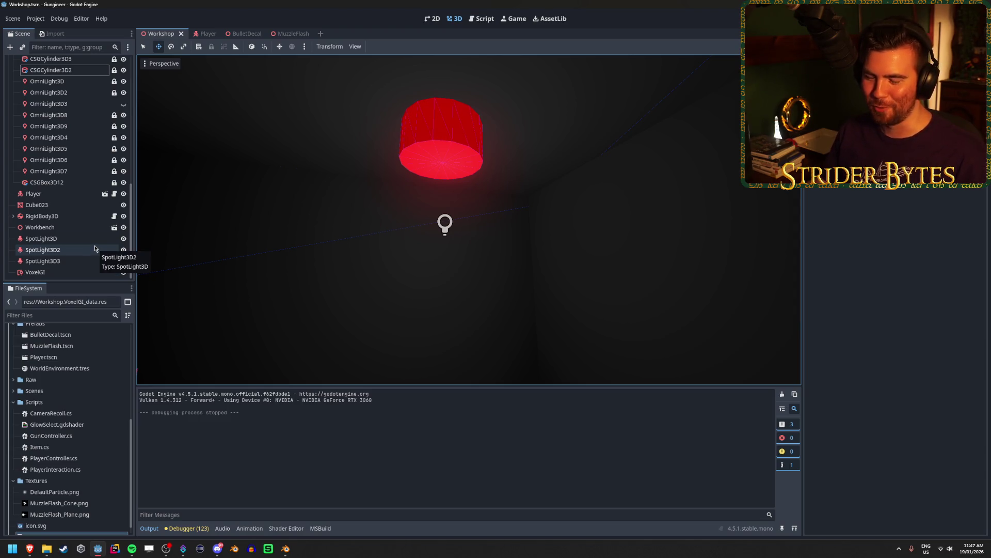
{"action": "scroll", "coordinate": [52, 496], "scroll_direction": "up", "scroll_amount": 3}
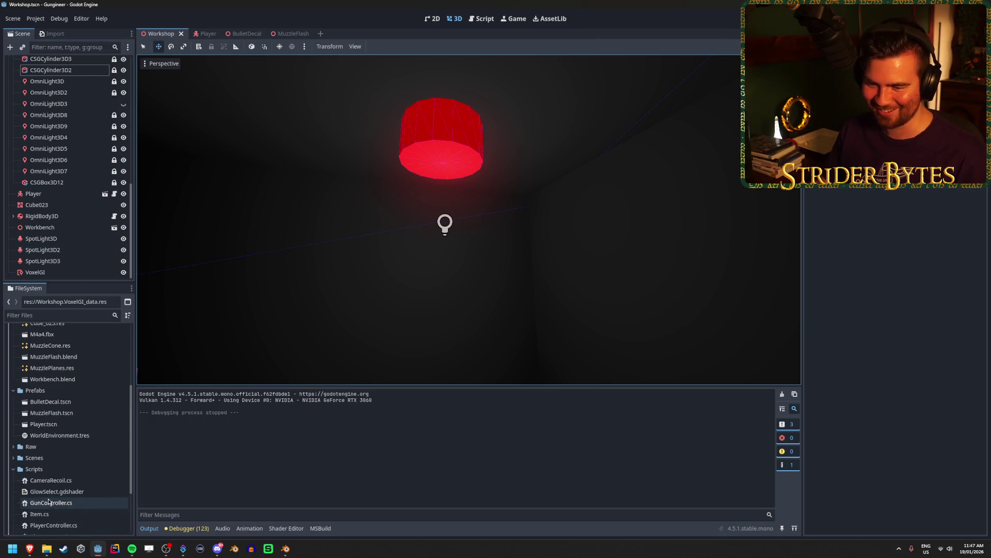
{"action": "scroll", "coordinate": [67, 426], "scroll_direction": "up", "scroll_amount": 2}
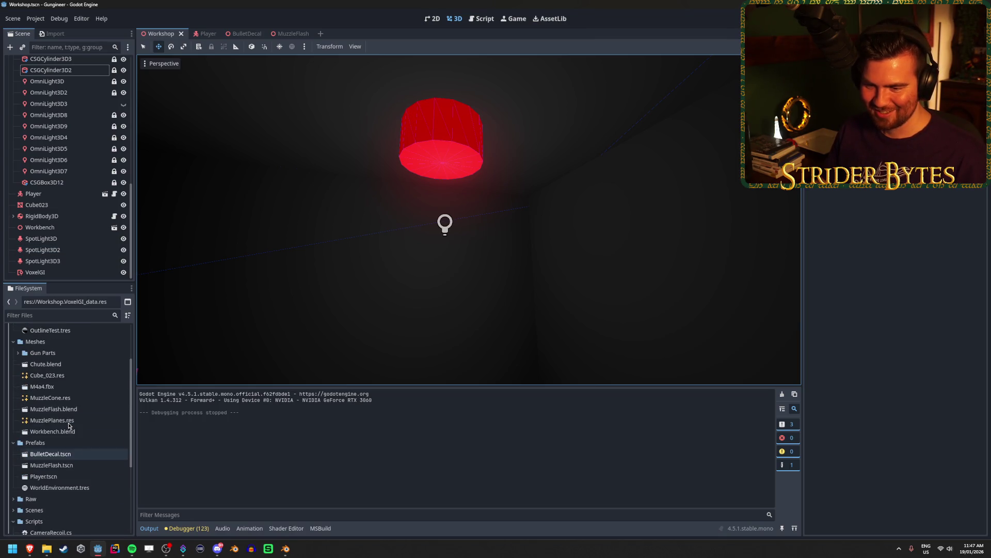
{"action": "mouse_move", "coordinate": [65, 369]}
{"action": "left_mouse_down"}
{"action": "mouse_move", "coordinate": [69, 280]}
{"action": "mouse_move", "coordinate": [51, 258]}
{"action": "mouse_move", "coordinate": [56, 46]}
{"action": "mouse_move", "coordinate": [48, 83]}
{"action": "left_mouse_up"}
{"action": "key", "text": "ctrl+s"}
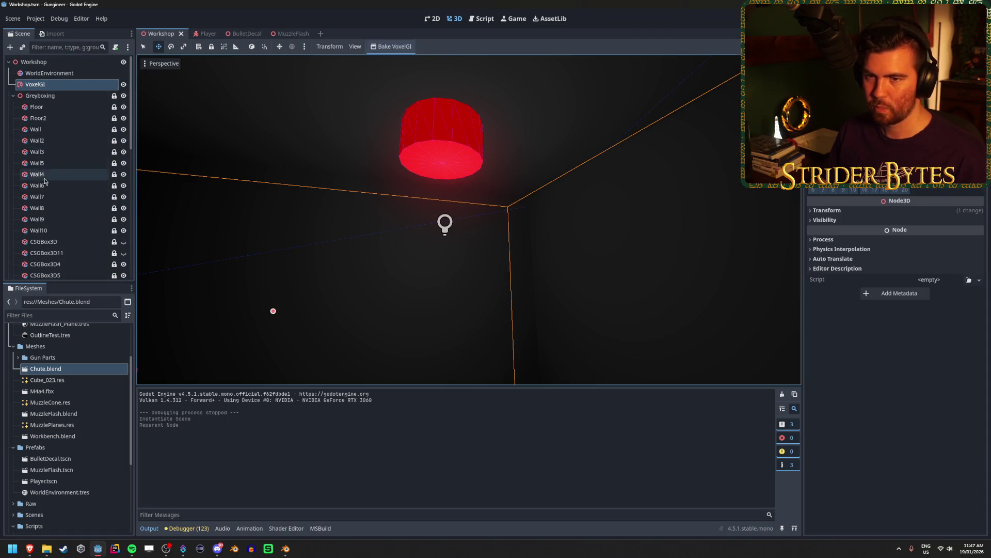
Move the Chute node up and across toward the red ceiling cylinder.
{"action": "scroll", "coordinate": [47, 249], "scroll_direction": "down", "scroll_amount": 10}
{"action": "left_click", "coordinate": [33, 272]}
{"action": "key", "text": "f"}
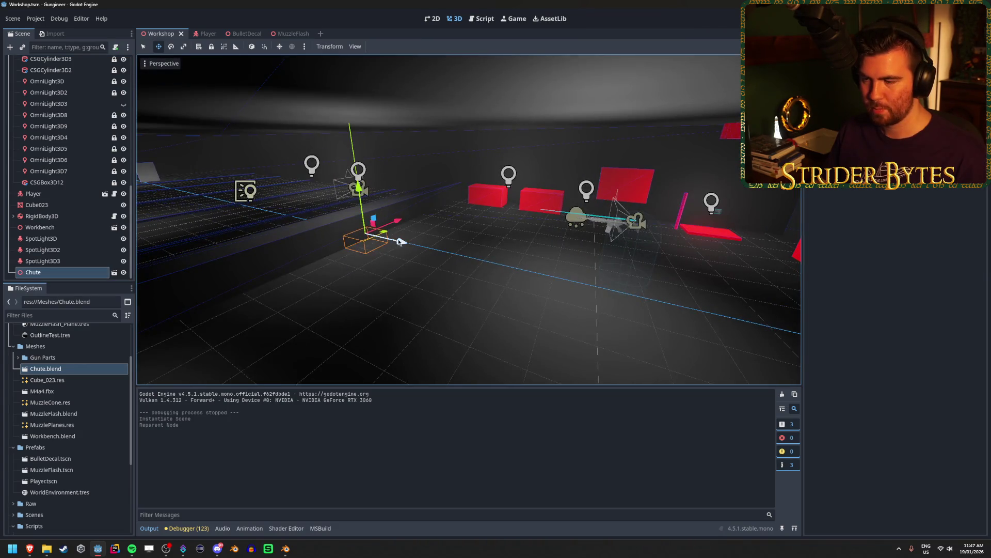
{"action": "left_click_drag", "start_coordinate": [399, 241], "coordinate": [531, 279]}
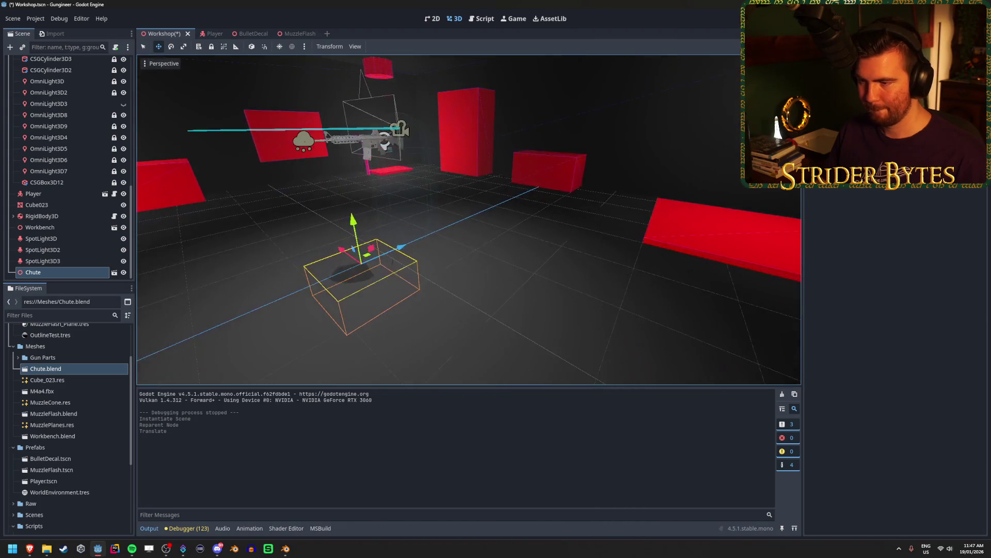
{"action": "left_click_drag", "start_coordinate": [353, 227], "coordinate": [340, 103]}
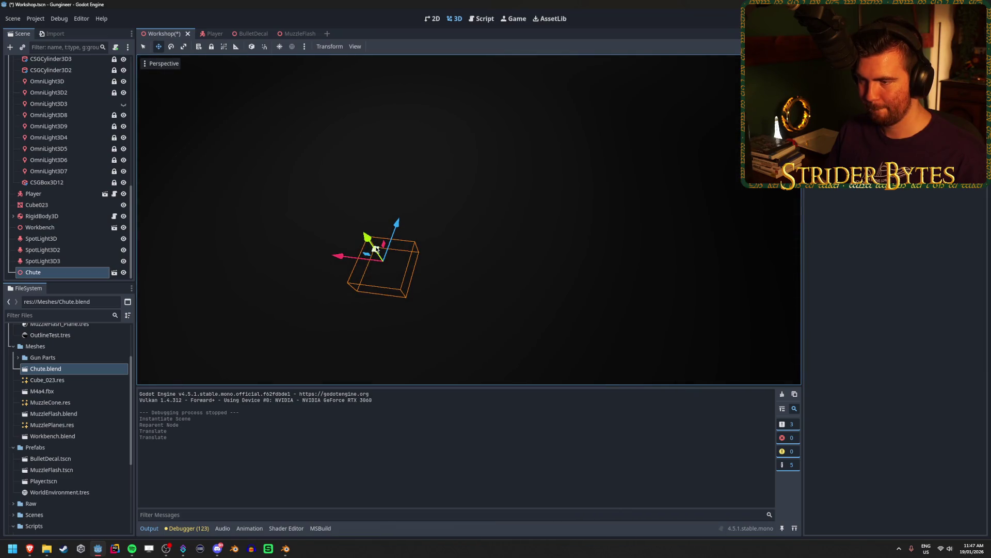
{"action": "left_click_drag", "start_coordinate": [376, 253], "coordinate": [640, 122]}
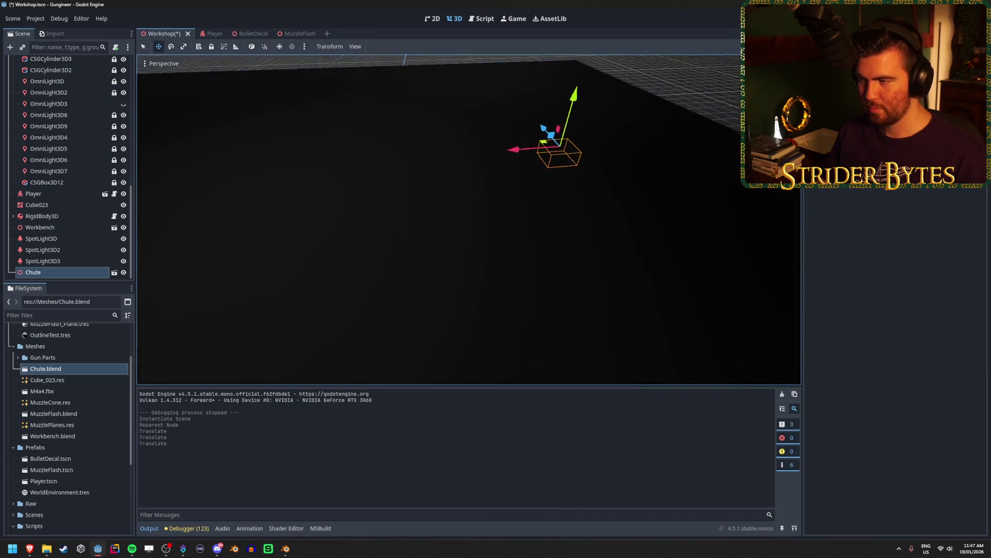
{"action": "left_click_drag", "start_coordinate": [483, 245], "coordinate": [344, 246]}
{"action": "mouse_move", "coordinate": [537, 217]}
{"action": "left_mouse_down"}
{"action": "mouse_move", "coordinate": [468, 170]}
{"action": "mouse_move", "coordinate": [403, 164]}
{"action": "mouse_move", "coordinate": [402, 67]}
{"action": "left_mouse_up"}
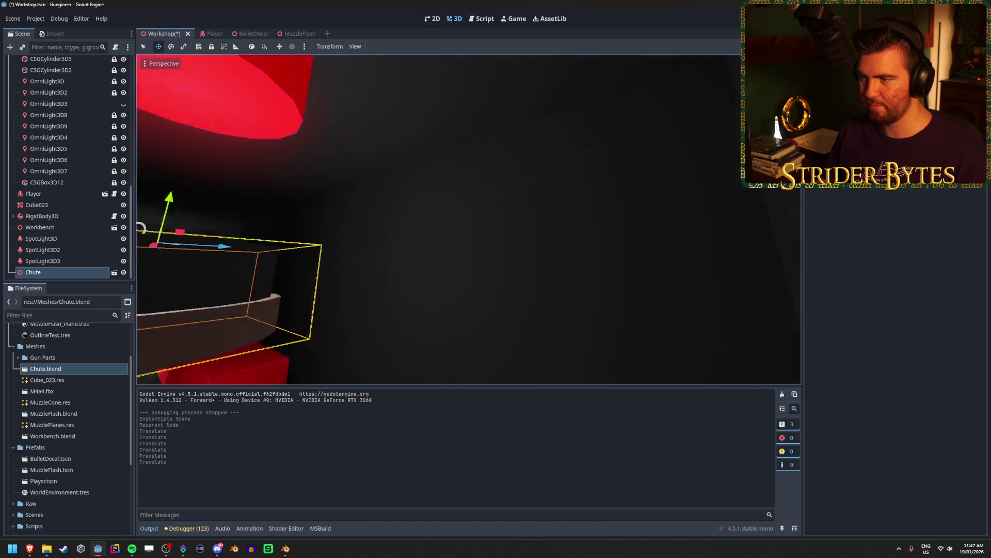
Raise the Chute into the red cylinder's spot and fine-tune its exact position values.
{"action": "left_click_drag", "start_coordinate": [360, 199], "coordinate": [399, 201]}
{"action": "left_click_drag", "start_coordinate": [445, 148], "coordinate": [445, 61]}
{"action": "scroll", "coordinate": [431, 150], "scroll_direction": "down", "scroll_amount": 3}
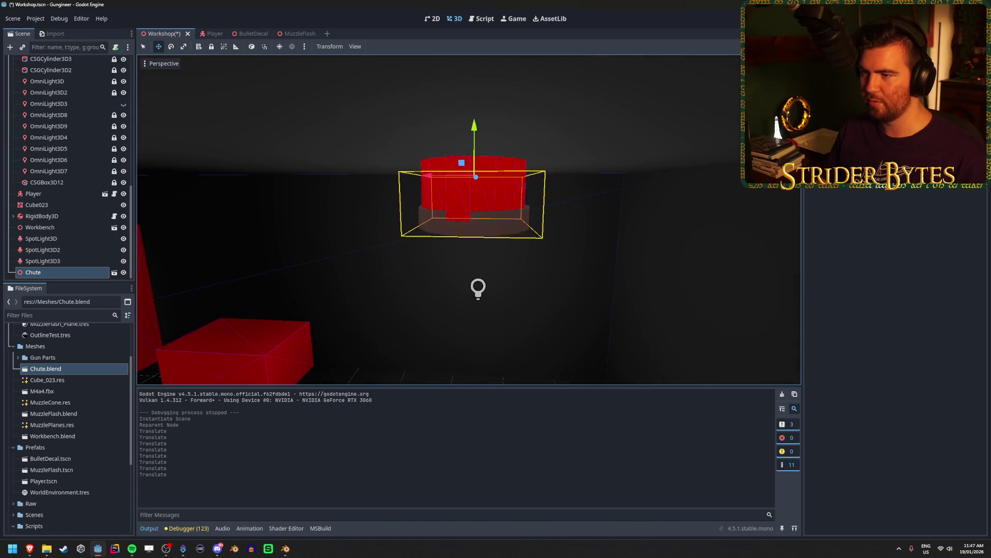
{"action": "left_click_drag", "start_coordinate": [416, 136], "coordinate": [416, 128]}
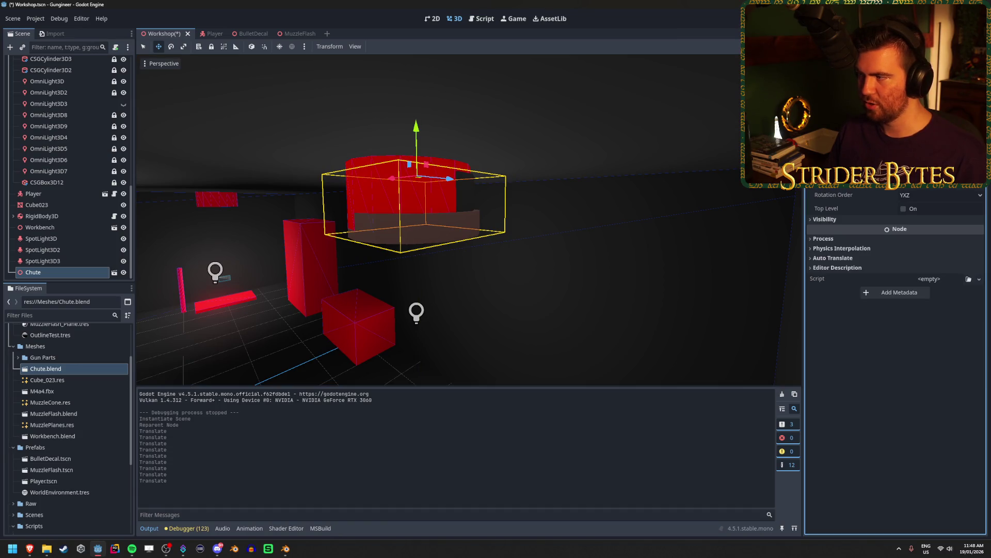
{"action": "key", "text": "Return"}
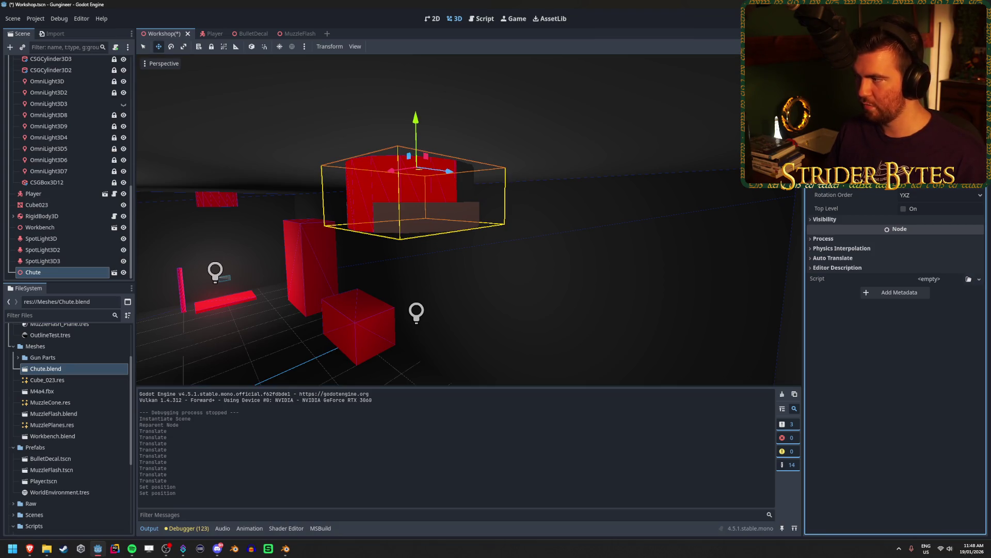
{"action": "key", "text": "Return"}
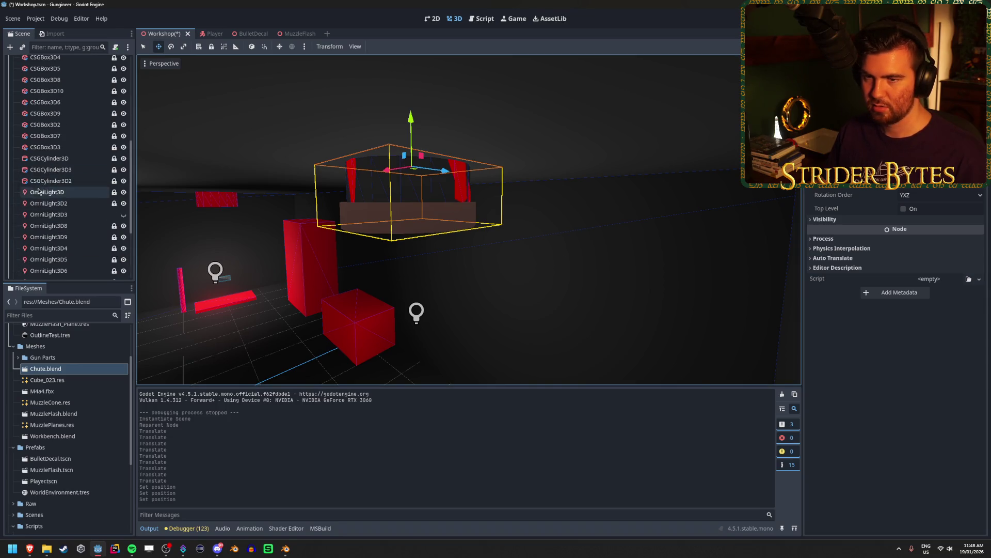
Hide the red ceiling cylinder CSGCylinder3D2 and save the scene.
{"action": "scroll", "coordinate": [78, 170], "scroll_direction": "up", "scroll_amount": 5}
{"action": "left_click", "coordinate": [64, 164]}
{"action": "left_click", "coordinate": [52, 181]}
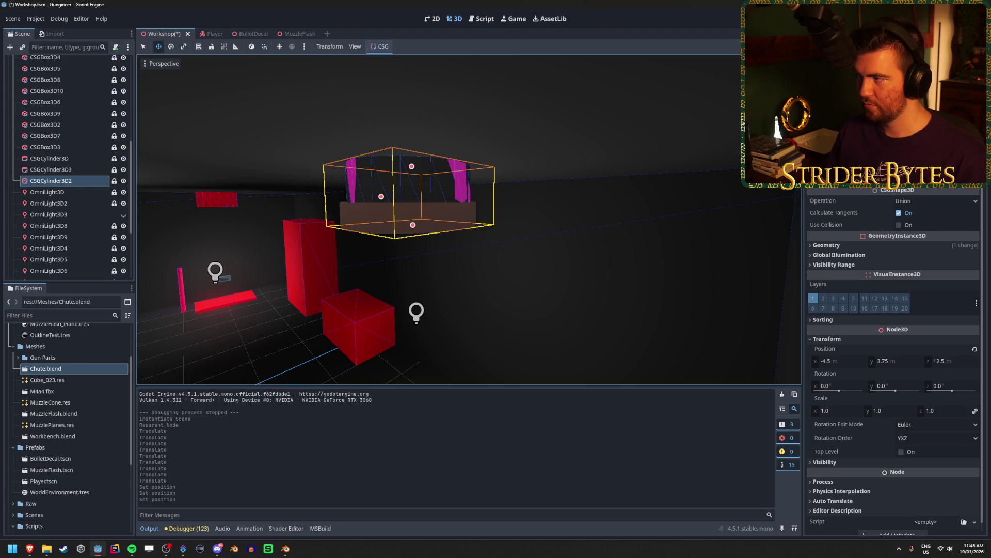
{"action": "left_click", "coordinate": [124, 181]}
{"action": "key", "text": "ctrl+s"}
{"action": "scroll", "coordinate": [408, 207], "scroll_direction": "up", "scroll_amount": 3}
{"action": "mouse_move", "coordinate": [408, 207]}
{"action": "left_mouse_down"}
{"action": "mouse_move", "coordinate": [342, 280]}
{"action": "mouse_move", "coordinate": [364, 310]}
{"action": "mouse_move", "coordinate": [340, 310]}
{"action": "left_mouse_up"}
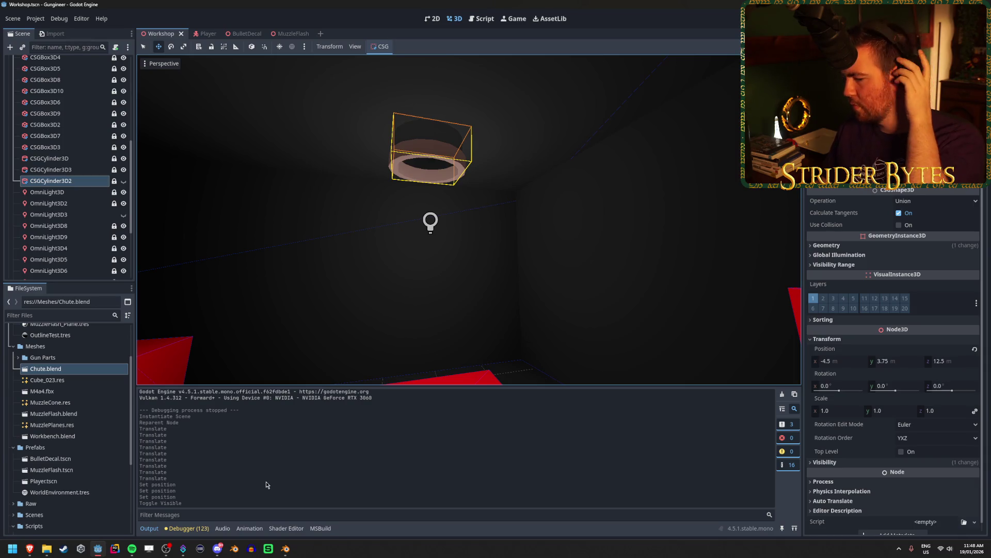
Set the band material's base colour brightness to 0.1 in Blender.
{"action": "left_click", "coordinate": [285, 548]}
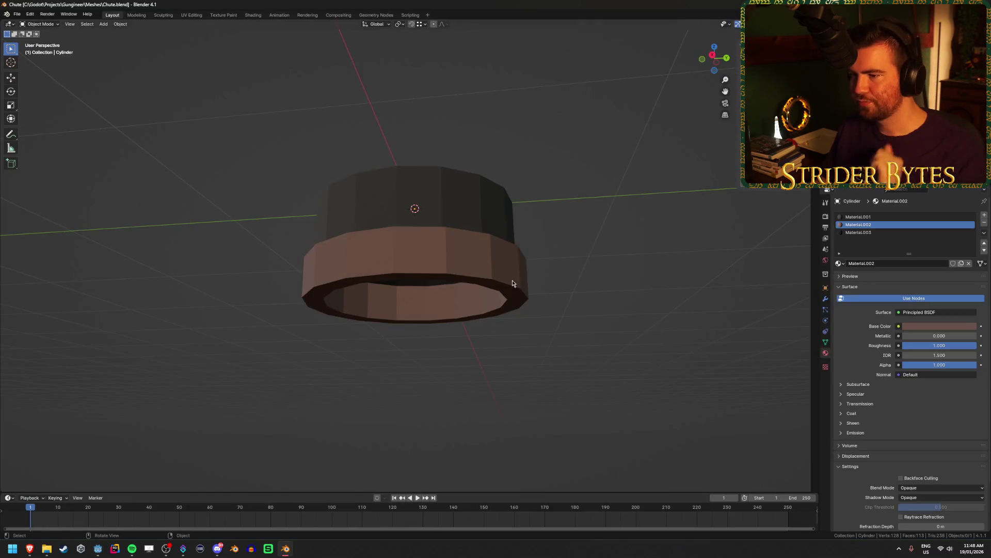
{"action": "left_click", "coordinate": [933, 327]}
{"action": "left_click_drag", "start_coordinate": [934, 301], "coordinate": [934, 301]}
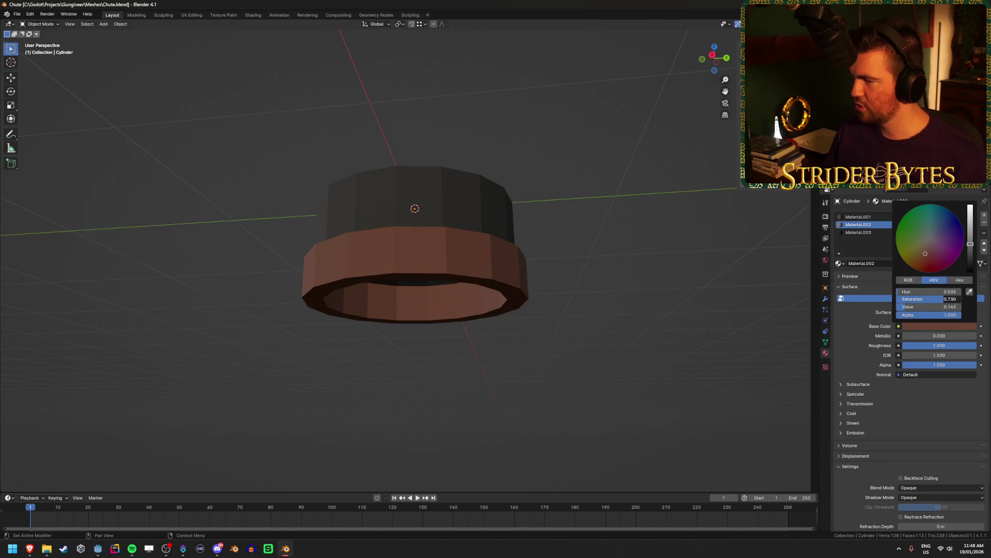
{"action": "key", "text": "Return"}
{"action": "left_click", "coordinate": [925, 306]}
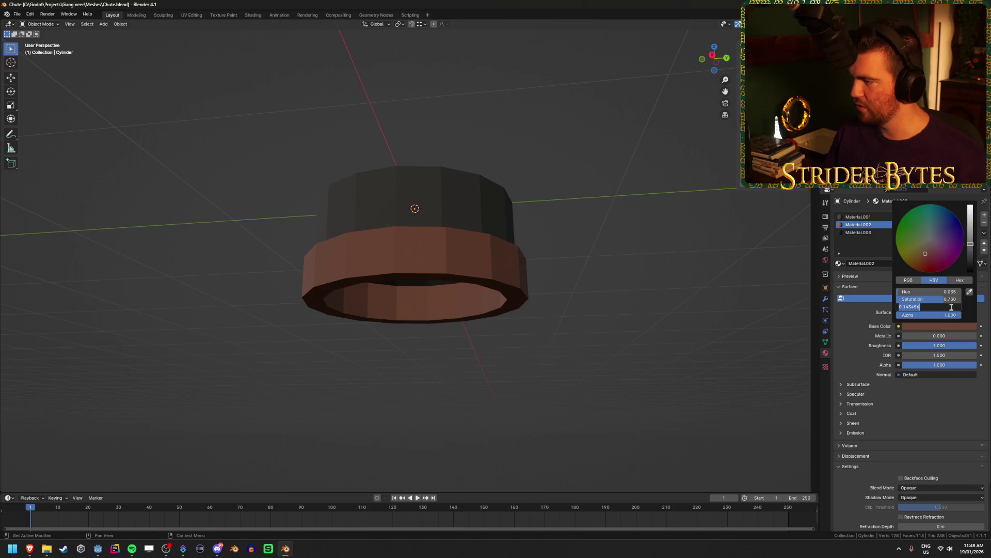
{"action": "type", "text": "0.1"}
{"action": "key", "text": "Return"}
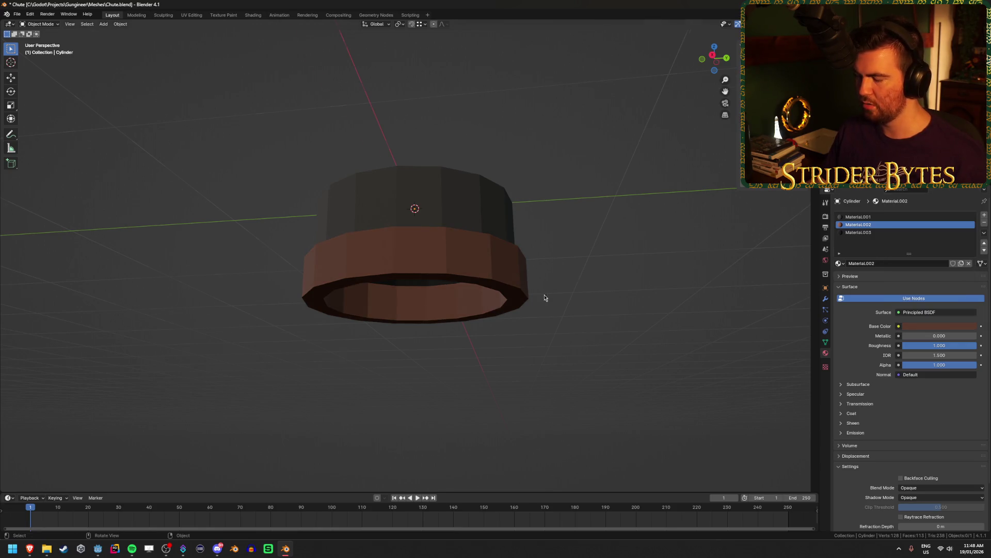
Lower the band colour's saturation to 0.5 and save Chute.blend.
{"action": "left_click", "coordinate": [940, 326]}
{"action": "left_click", "coordinate": [937, 299]}
{"action": "type", "text": "0.5"}
{"action": "key", "text": "Return"}
{"action": "left_click", "coordinate": [938, 300]}
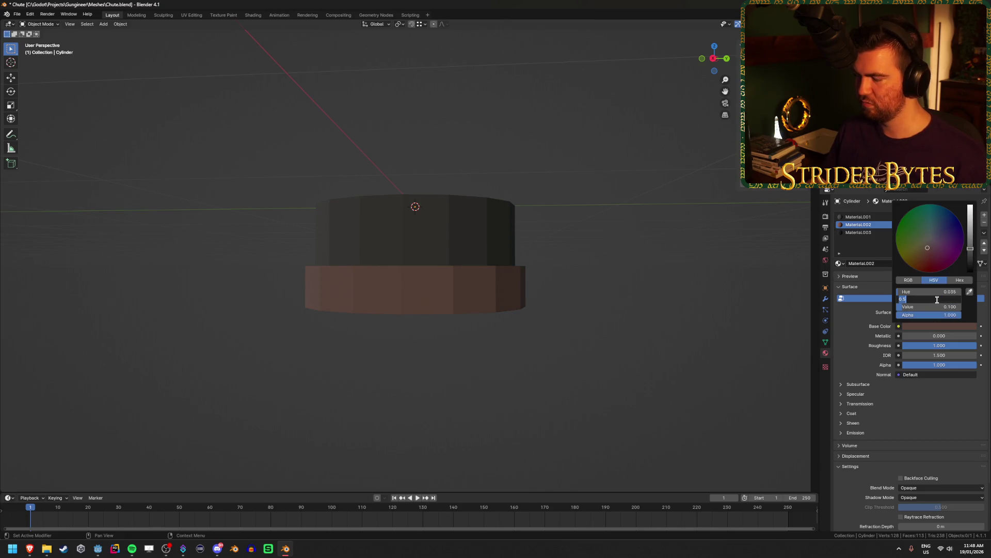
{"action": "key", "text": "Return"}
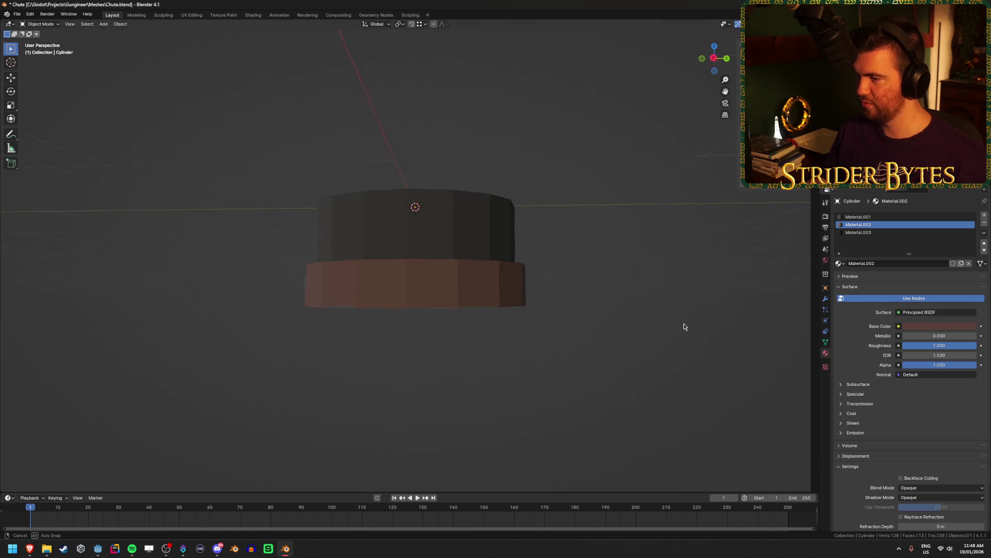
{"action": "left_click_drag", "start_coordinate": [682, 327], "coordinate": [704, 312]}
{"action": "key", "text": "ctrl+s"}
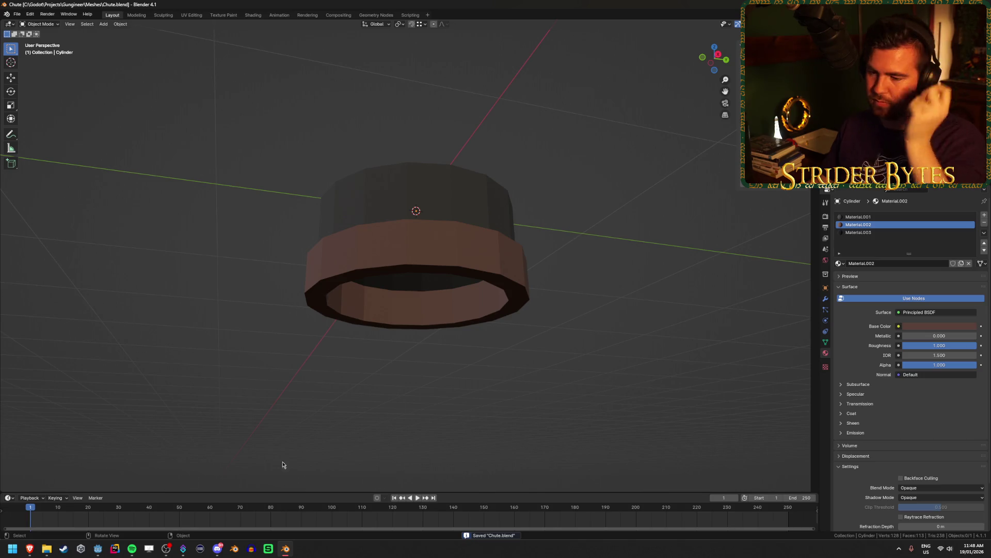
{"action": "left_click", "coordinate": [98, 548]}
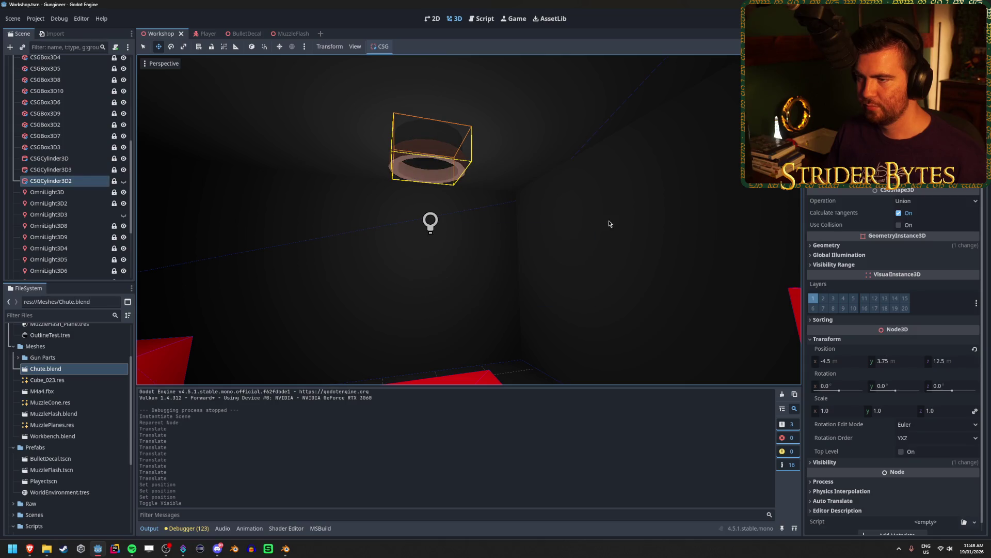
Select OmniLight3D2 after checking the scene's other lights.
{"action": "left_click_drag", "start_coordinate": [610, 224], "coordinate": [610, 224]}
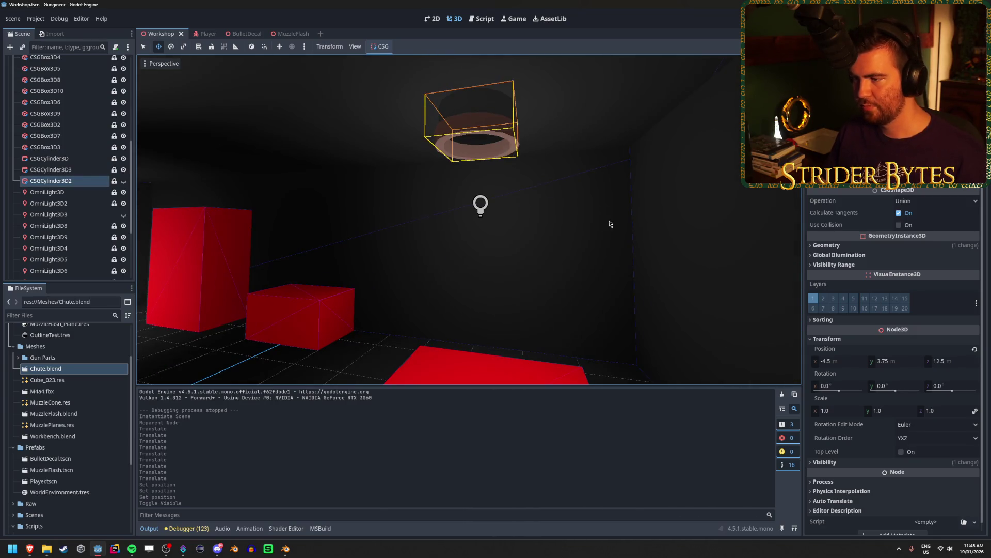
{"action": "left_click", "coordinate": [478, 208]}
{"action": "left_click", "coordinate": [66, 203]}
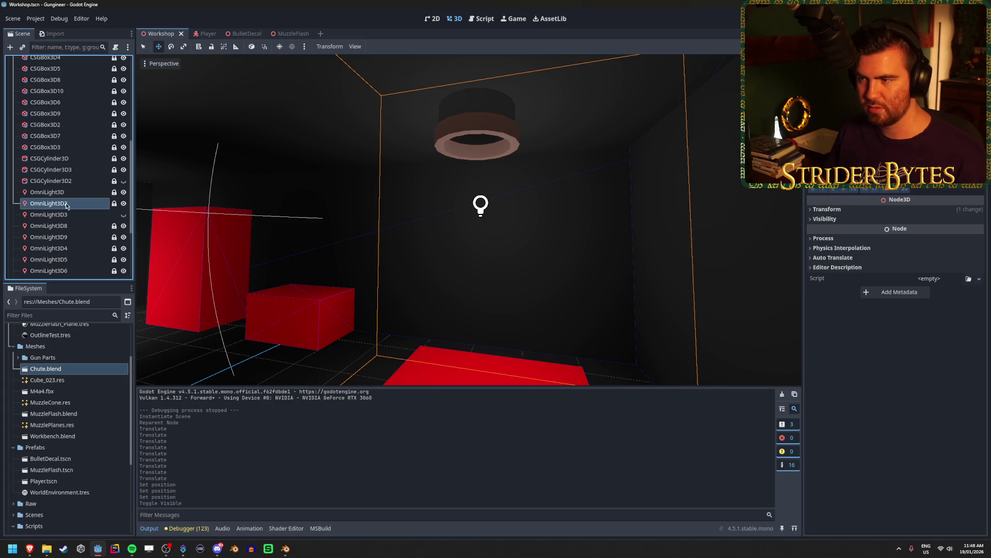
{"action": "left_click", "coordinate": [66, 214]}
{"action": "left_click", "coordinate": [68, 226]}
{"action": "left_click", "coordinate": [71, 238]}
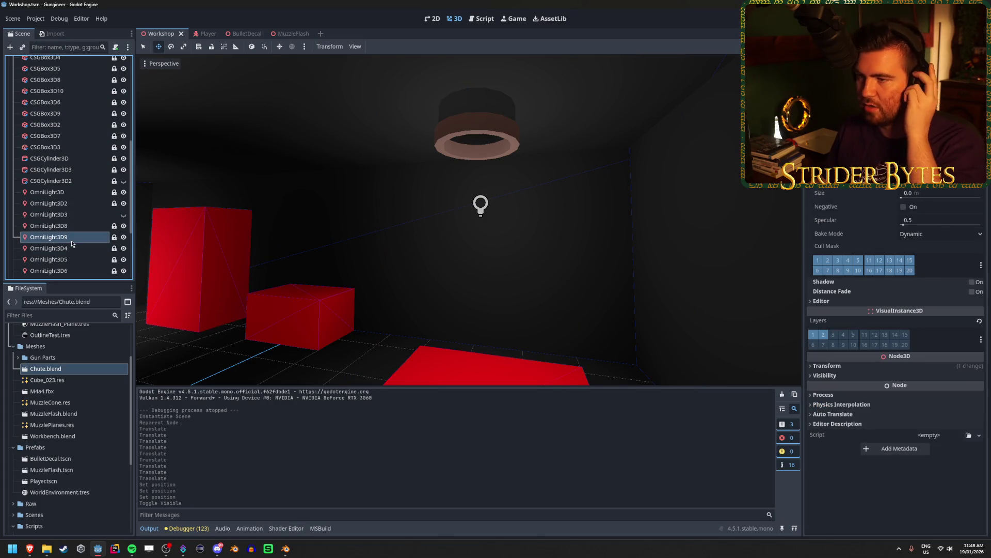
{"action": "key", "text": "Down"}
{"action": "key", "text": "Down"}
{"action": "key", "text": "Down"}
{"action": "key", "text": "Down"}
{"action": "key", "text": "Down"}
{"action": "key", "text": "Down"}
{"action": "key", "text": "Up"}
{"action": "key", "text": "Up"}
{"action": "key", "text": "Up"}
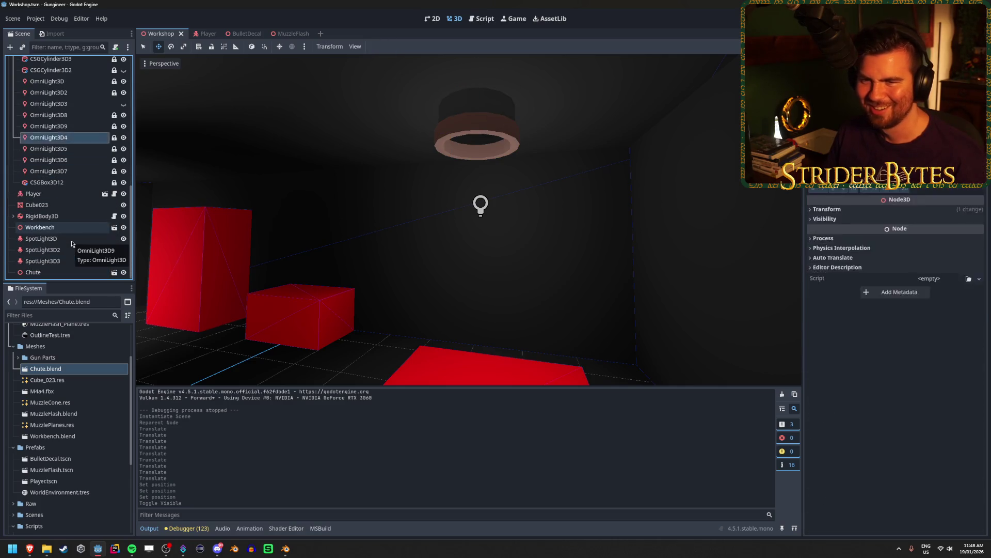
{"action": "key", "text": "Up"}
{"action": "key", "text": "Up"}
{"action": "key", "text": "Up"}
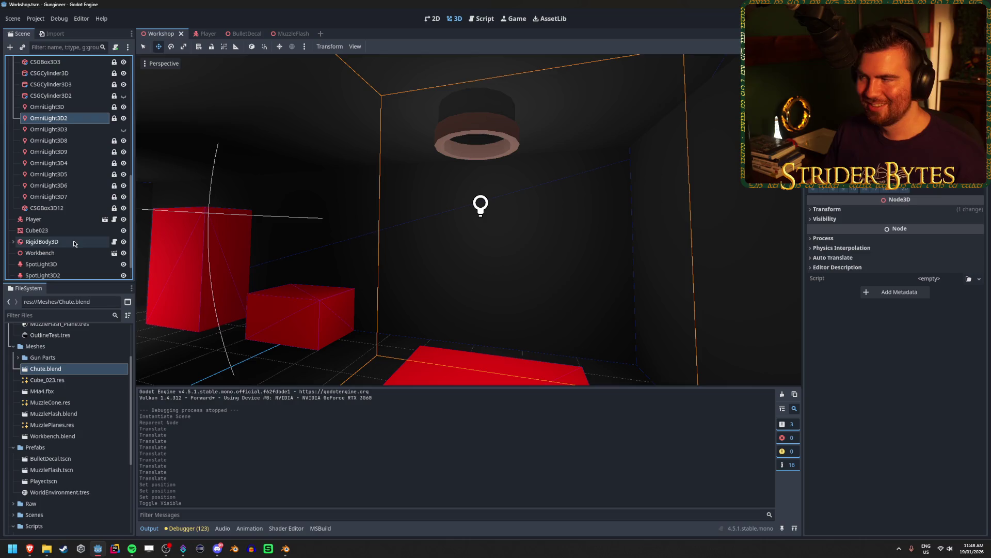
Unlock OmniLight3D2, lower it about 3.3 m, hide it, and save the scene.
{"action": "left_click", "coordinate": [114, 117]}
{"action": "mouse_move", "coordinate": [482, 166]}
{"action": "left_mouse_down"}
{"action": "mouse_move", "coordinate": [476, 443]}
{"action": "mouse_move", "coordinate": [513, 66]}
{"action": "mouse_move", "coordinate": [499, 329]}
{"action": "mouse_move", "coordinate": [522, 277]}
{"action": "mouse_move", "coordinate": [506, 360]}
{"action": "mouse_move", "coordinate": [524, 277]}
{"action": "left_mouse_up"}
{"action": "key", "text": "f"}
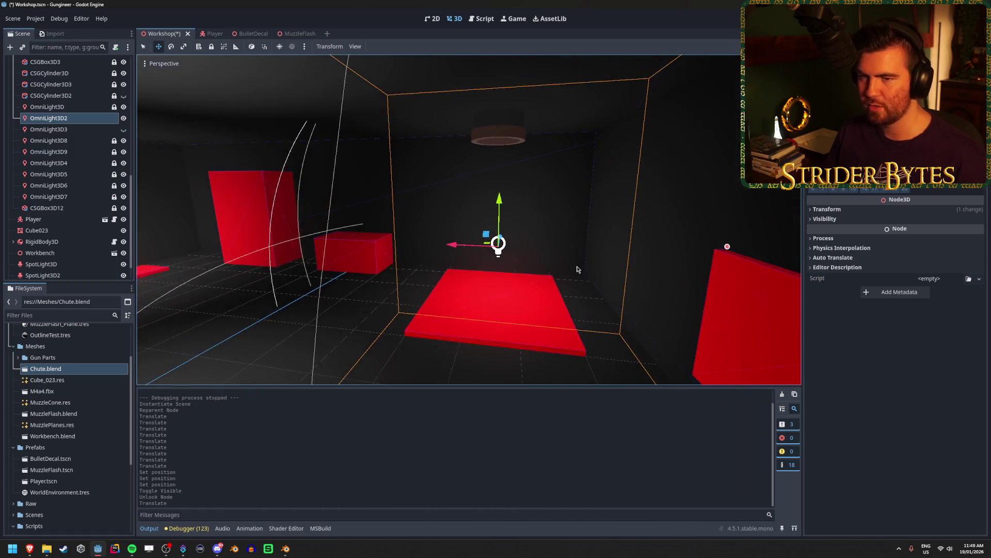
{"action": "left_click", "coordinate": [123, 118]}
{"action": "key", "text": "ctrl+s"}
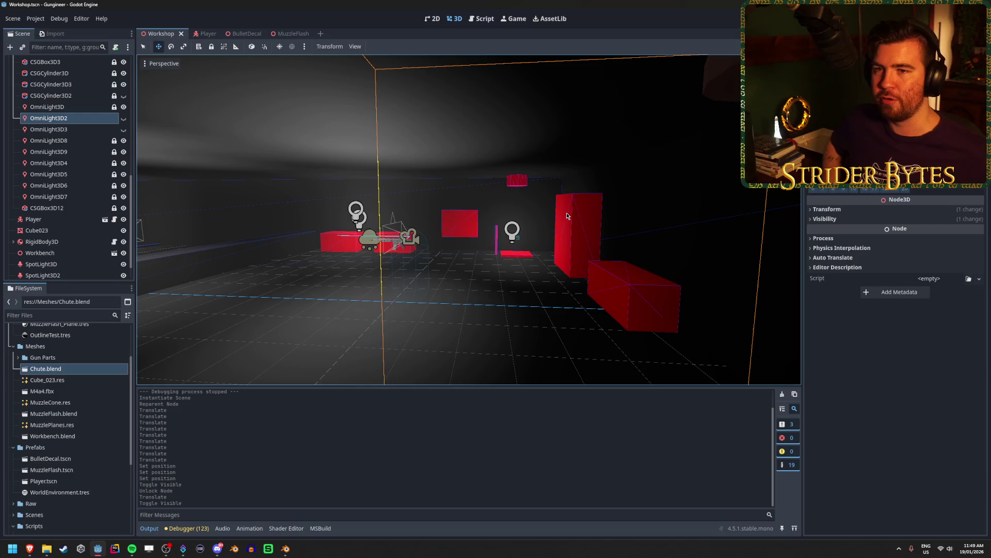
Fly the view toward the room's lights and lower OmniLight3D8's Energy.
{"action": "left_click_drag", "start_coordinate": [567, 215], "coordinate": [517, 226]}
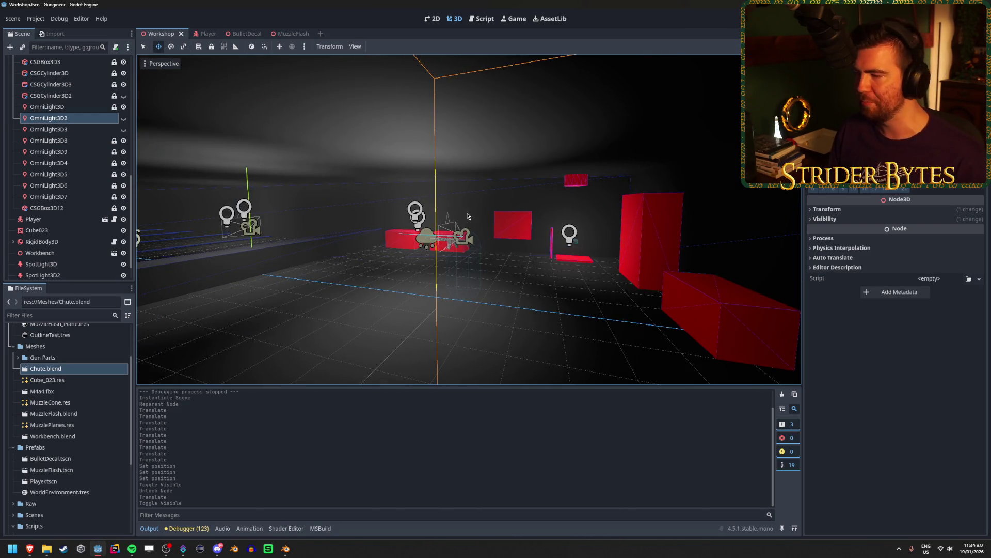
{"action": "key", "text": "w"}
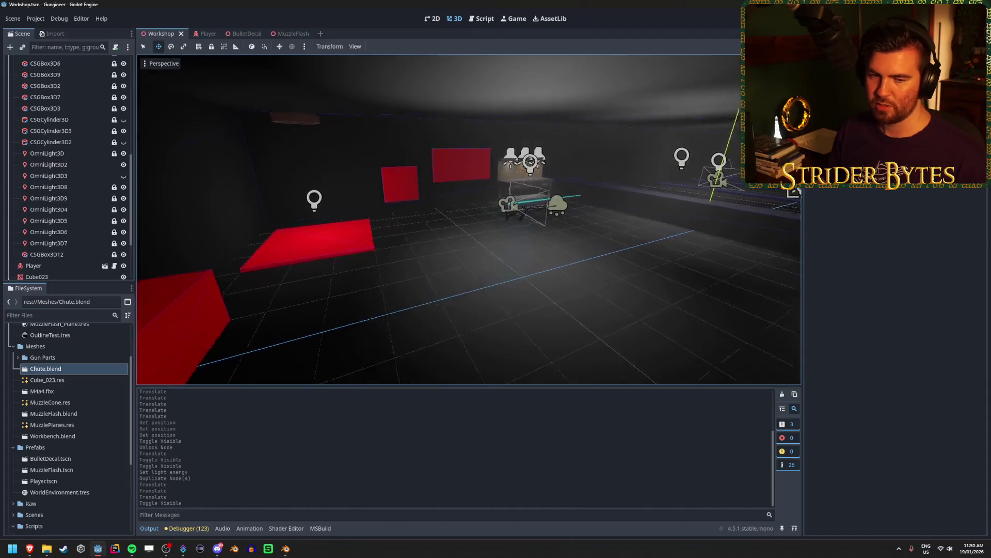
{"action": "key", "text": "w"}
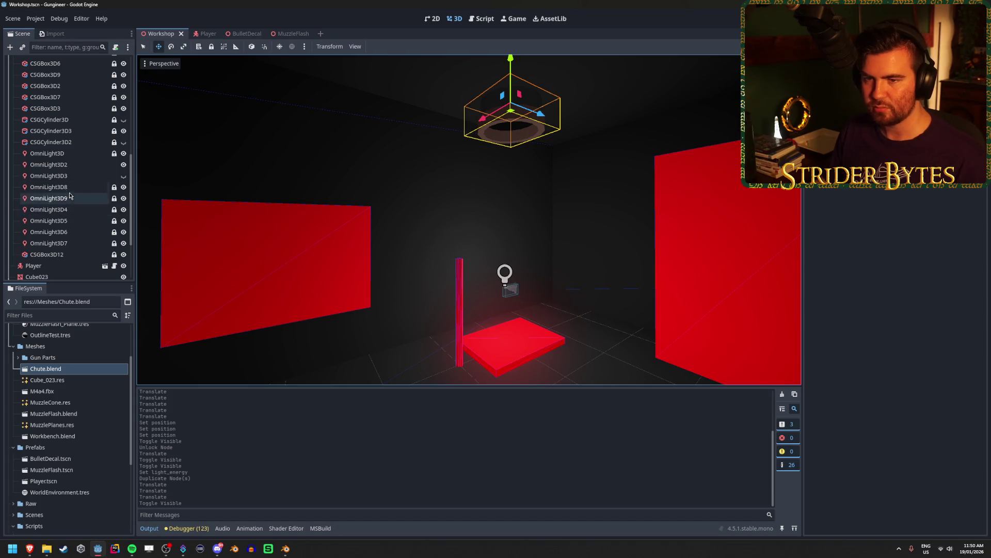
{"action": "left_click", "coordinate": [68, 189]}
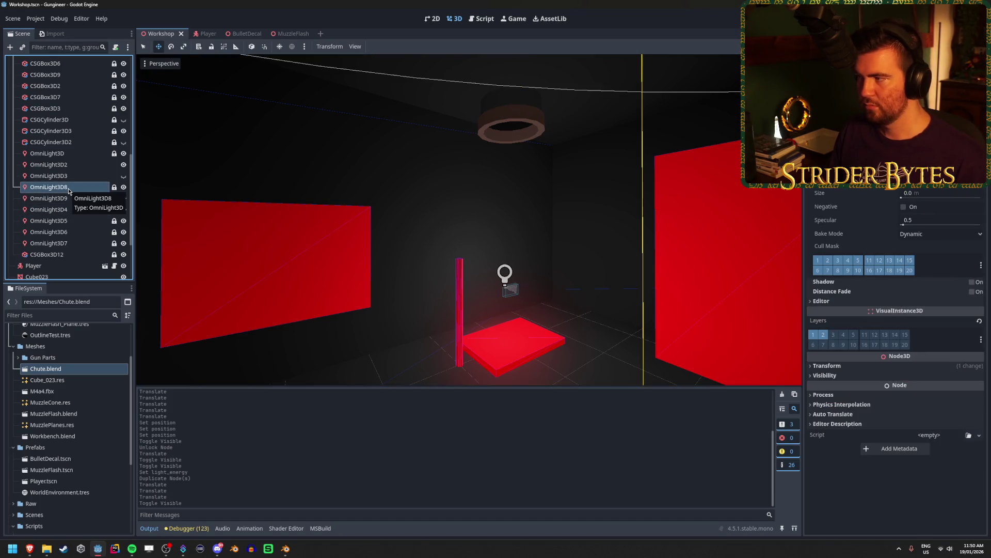
{"action": "key", "text": "s"}
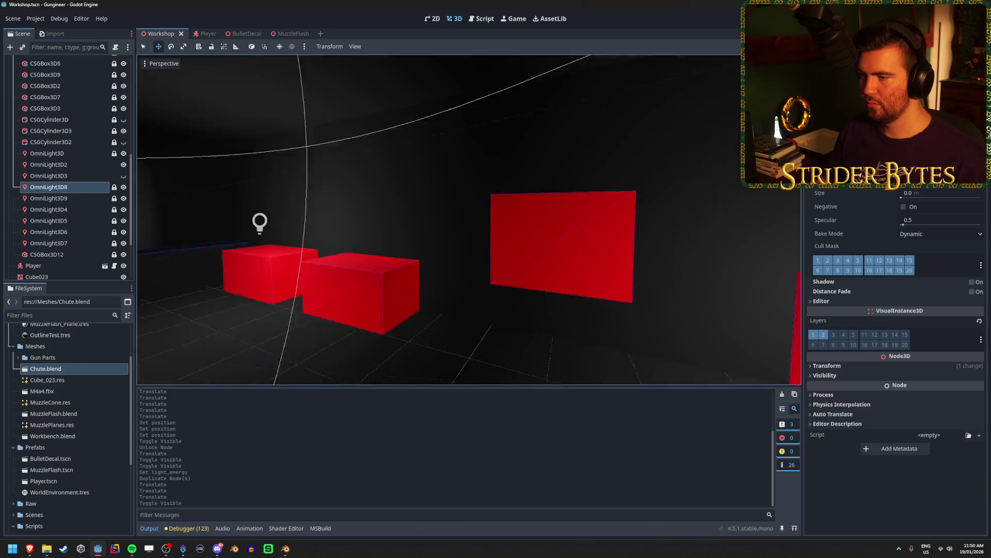
{"action": "key", "text": "w"}
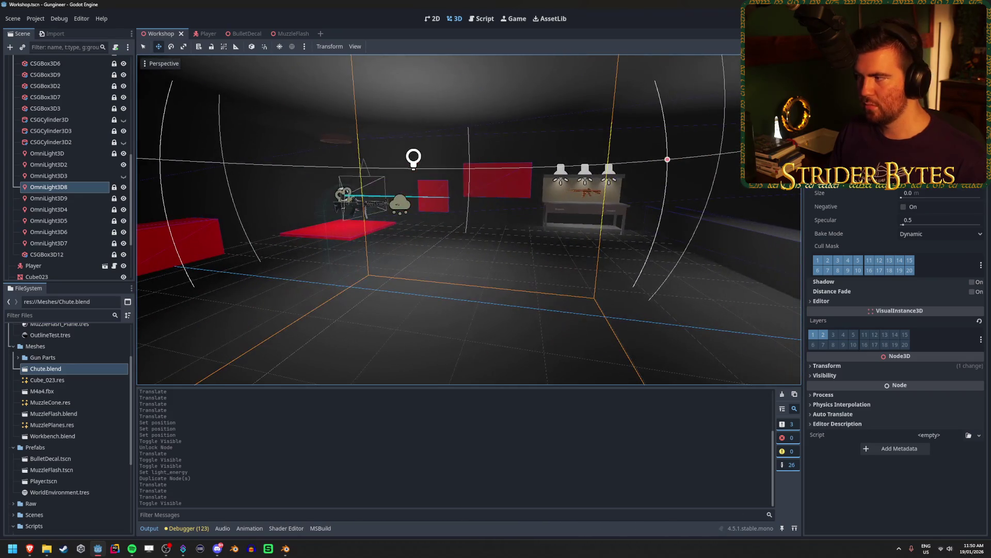
{"action": "left_click", "coordinate": [553, 167]}
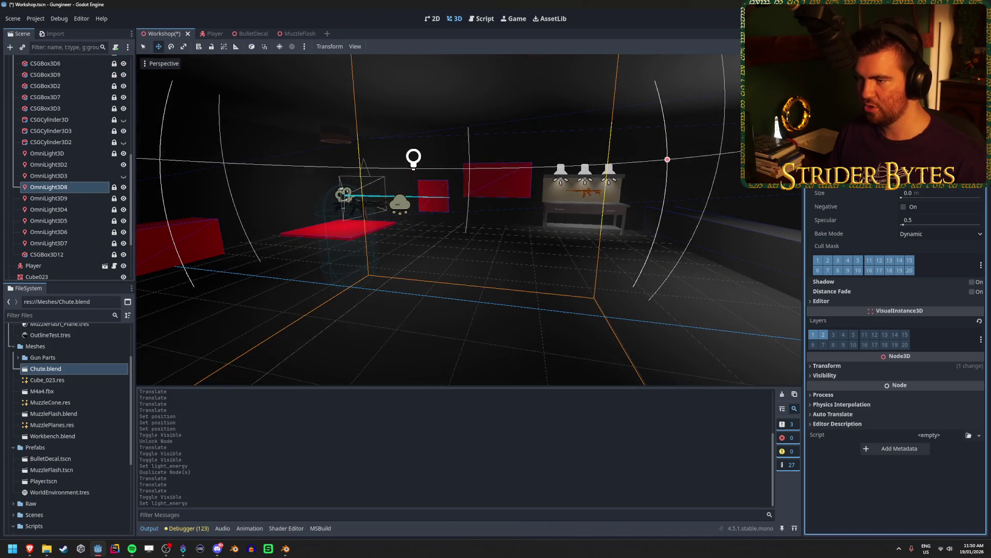
Frame OmniLight3D9, save the Workshop scene, and check OmniLight3D4 from another angle.
{"action": "left_click", "coordinate": [57, 198]}
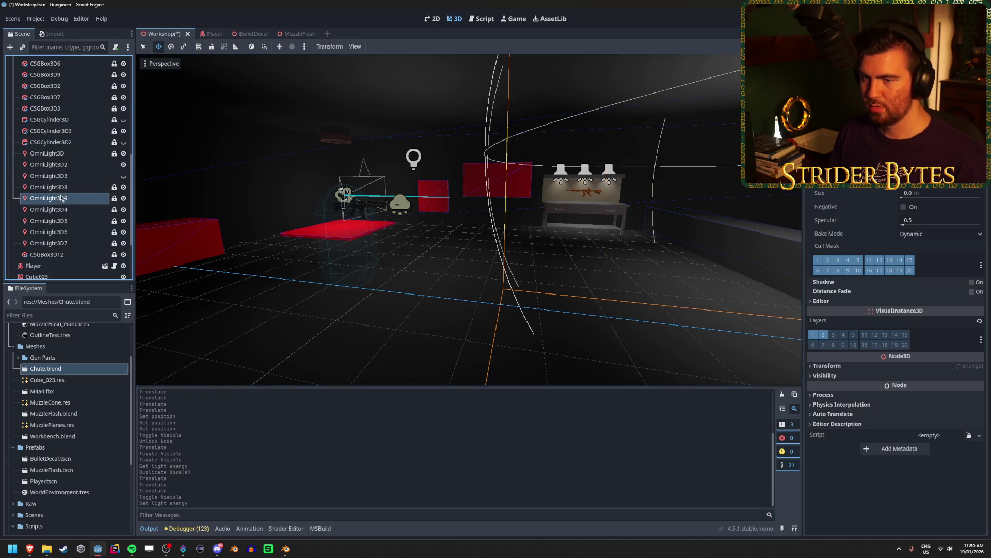
{"action": "key", "text": "f"}
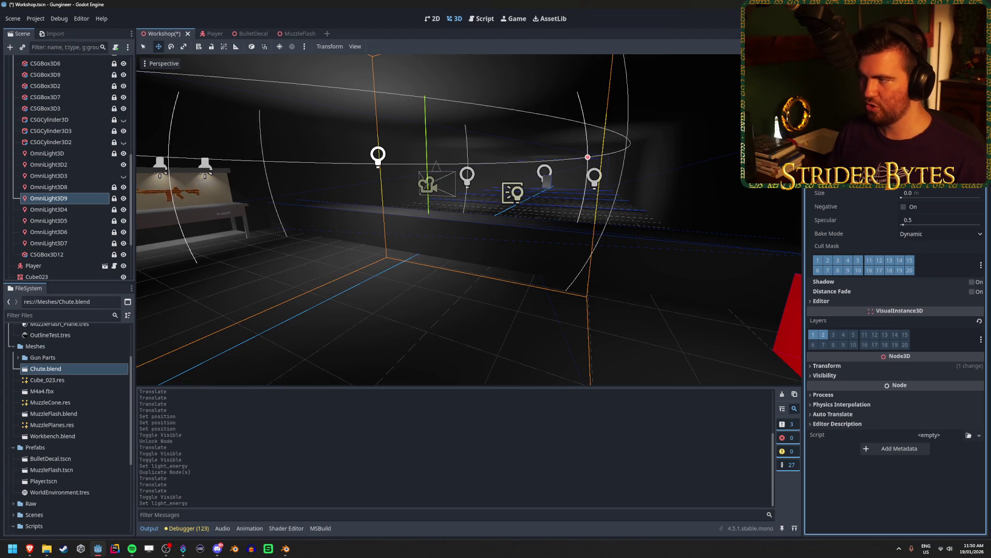
{"action": "key", "text": "ctrl+s"}
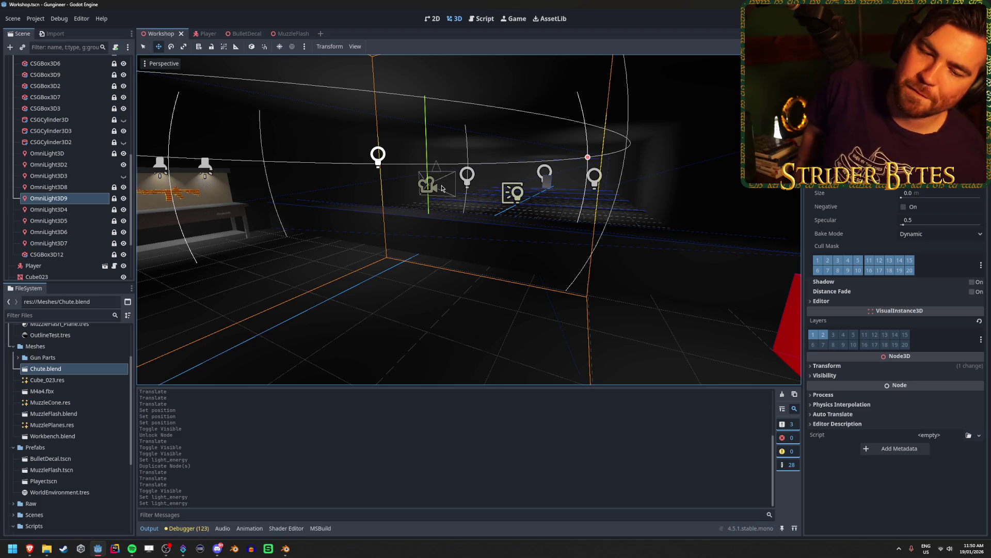
{"action": "left_click", "coordinate": [470, 180]}
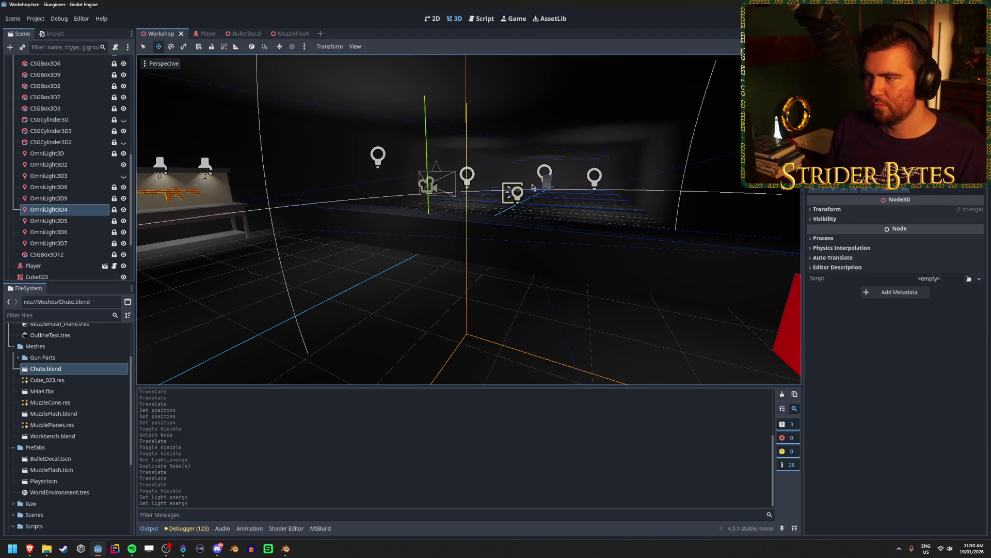
{"action": "left_click_drag", "start_coordinate": [624, 164], "coordinate": [342, 196]}
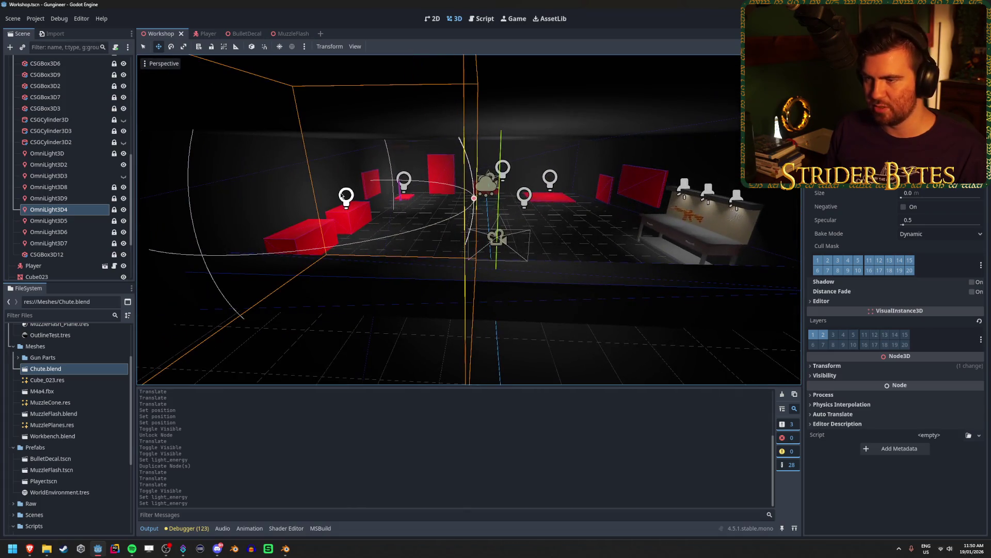
{"action": "left_click", "coordinate": [38, 220]}
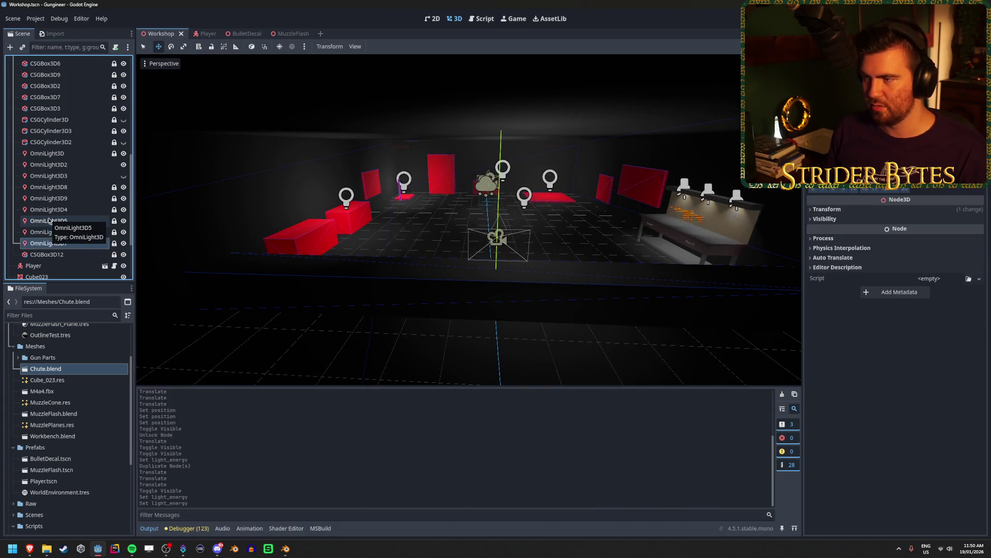
Raise OmniLight3D3's Energy, toggling its visibility on and off to compare.
{"action": "key", "text": "Up"}
{"action": "key", "text": "Up"}
{"action": "key", "text": "Up"}
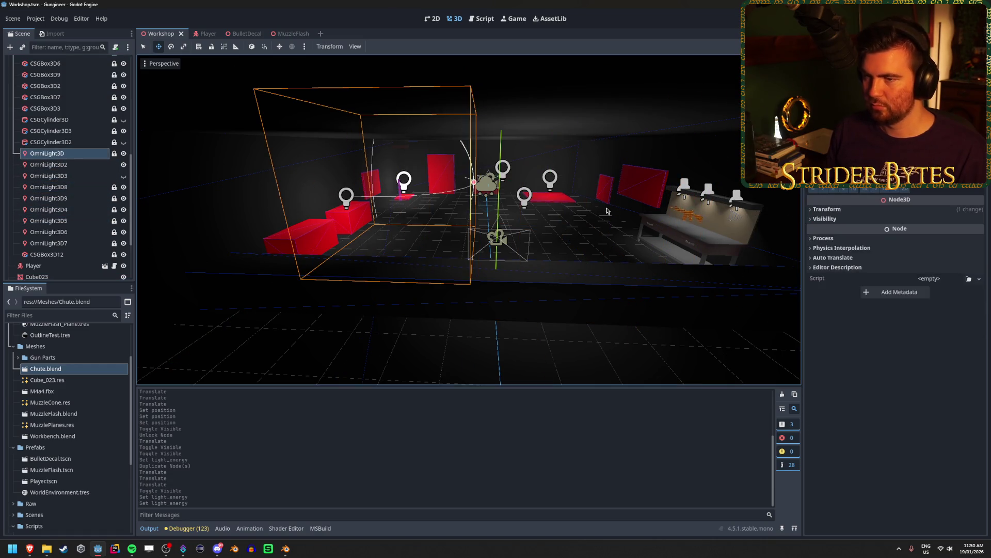
{"action": "scroll", "coordinate": [896, 362], "scroll_direction": "up", "scroll_amount": 5}
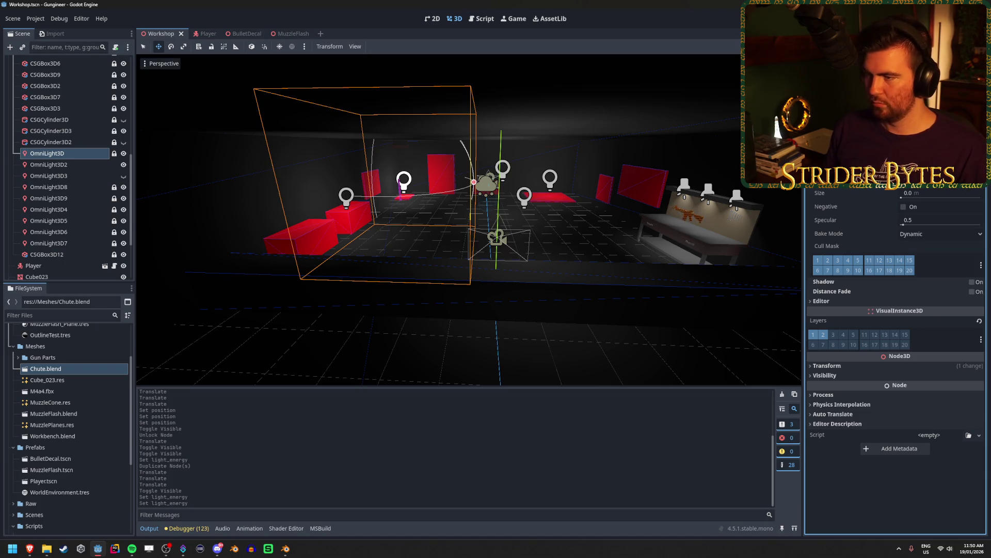
{"action": "left_click", "coordinate": [57, 165]}
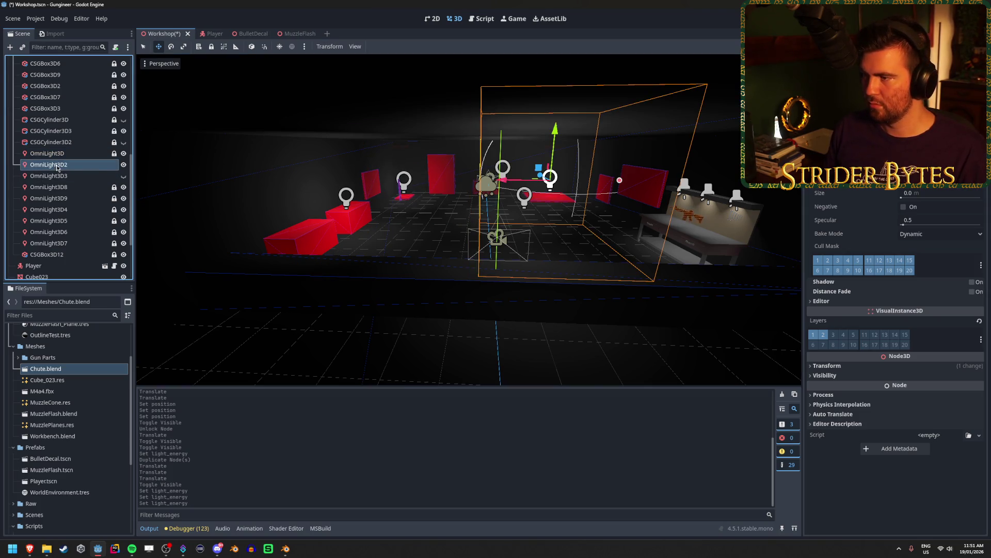
{"action": "left_click", "coordinate": [55, 176]}
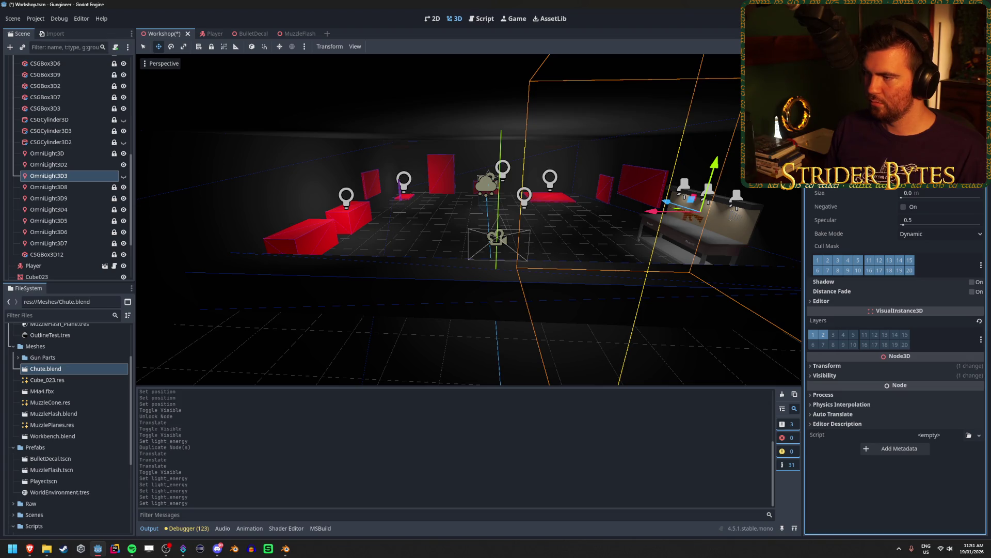
{"action": "key", "text": "w"}
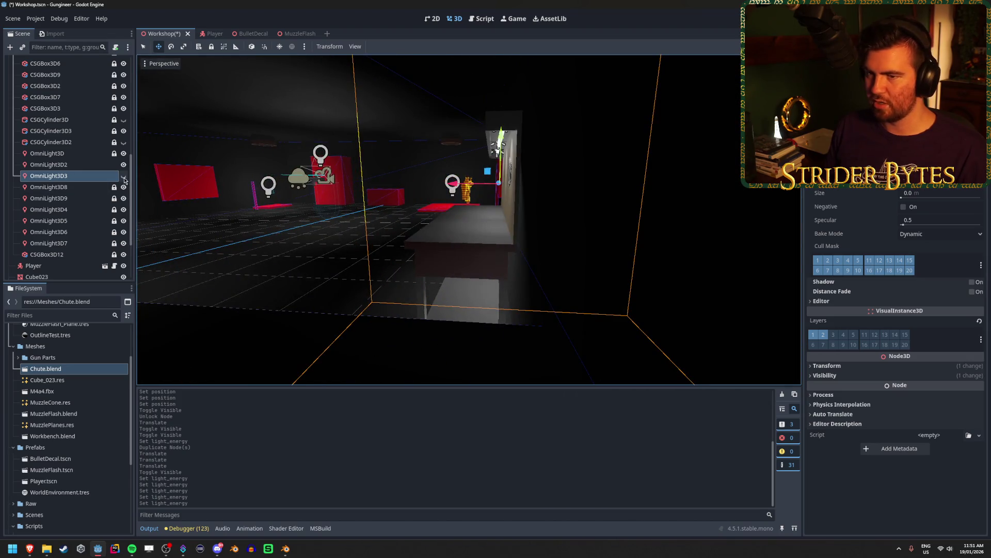
{"action": "left_click", "coordinate": [123, 176]}
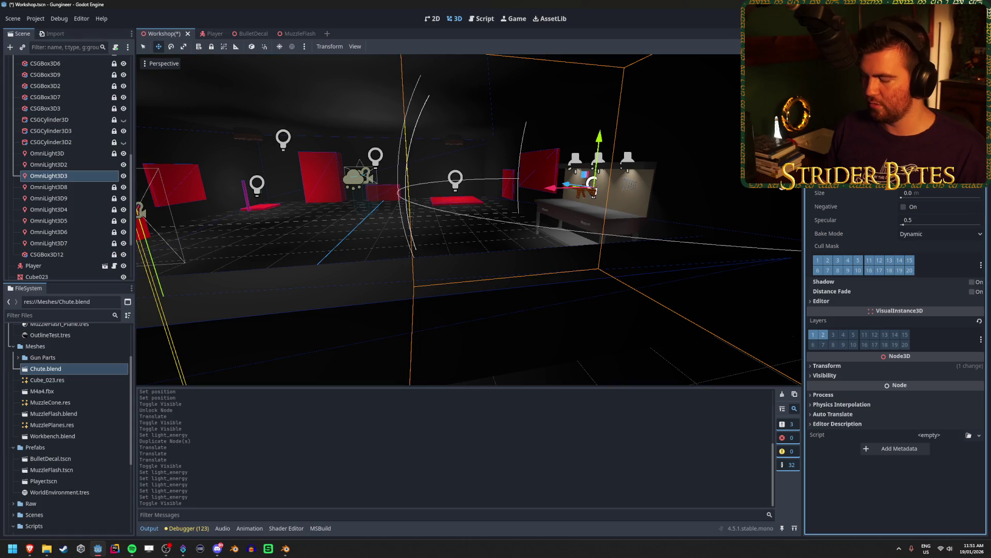
{"action": "key", "text": "Return"}
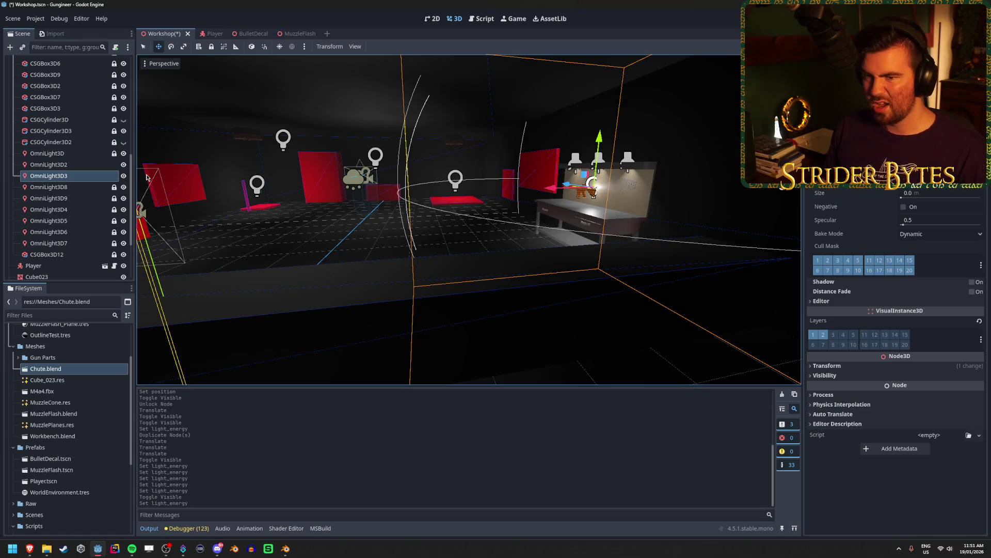
{"action": "left_click", "coordinate": [124, 175]}
Focus on OmniLight3D8, raise its Energy, and orbit to view the result.
{"action": "left_click", "coordinate": [80, 192]}
{"action": "double_click", "coordinate": [80, 192]}
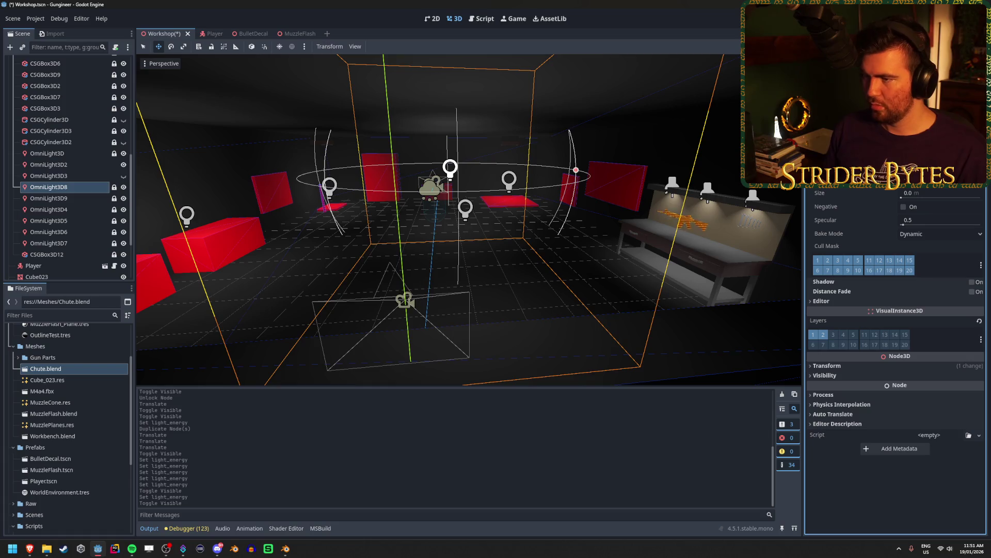
{"action": "key", "text": "Return"}
{"action": "left_click_drag", "start_coordinate": [414, 207], "coordinate": [442, 212]}
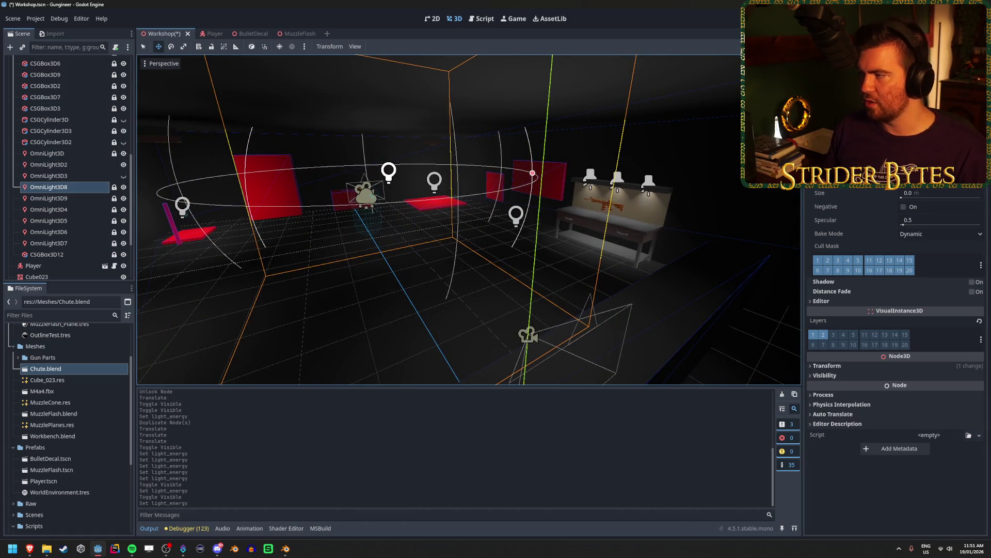
{"action": "left_click_drag", "start_coordinate": [487, 194], "coordinate": [449, 198]}
Review OmniLight3D9 and OmniLight3D4, save the Workshop scene, and leave the editor.
{"action": "left_click", "coordinate": [91, 196]}
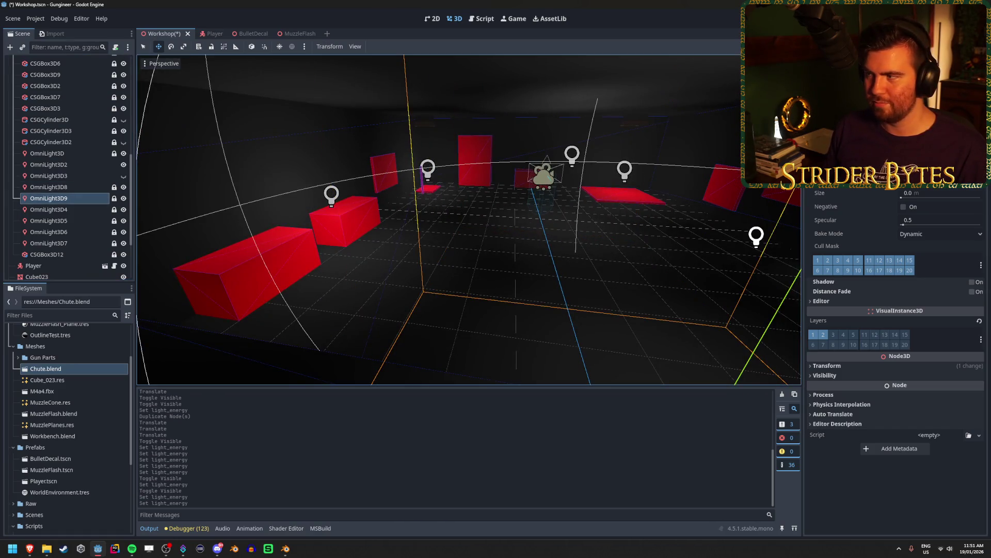
{"action": "left_click_drag", "start_coordinate": [588, 193], "coordinate": [560, 199]}
{"action": "left_click", "coordinate": [90, 209]}
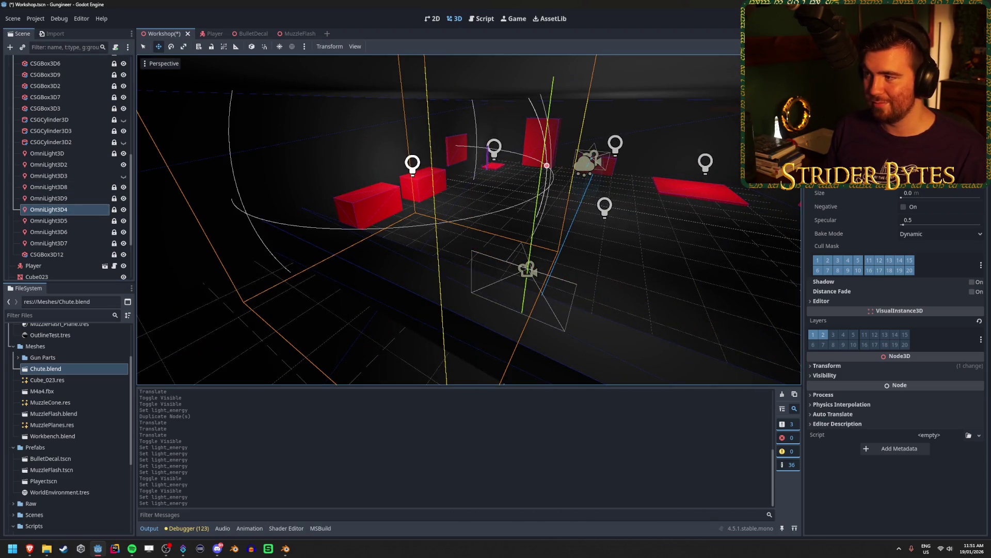
{"action": "key", "text": "ctrl+s"}
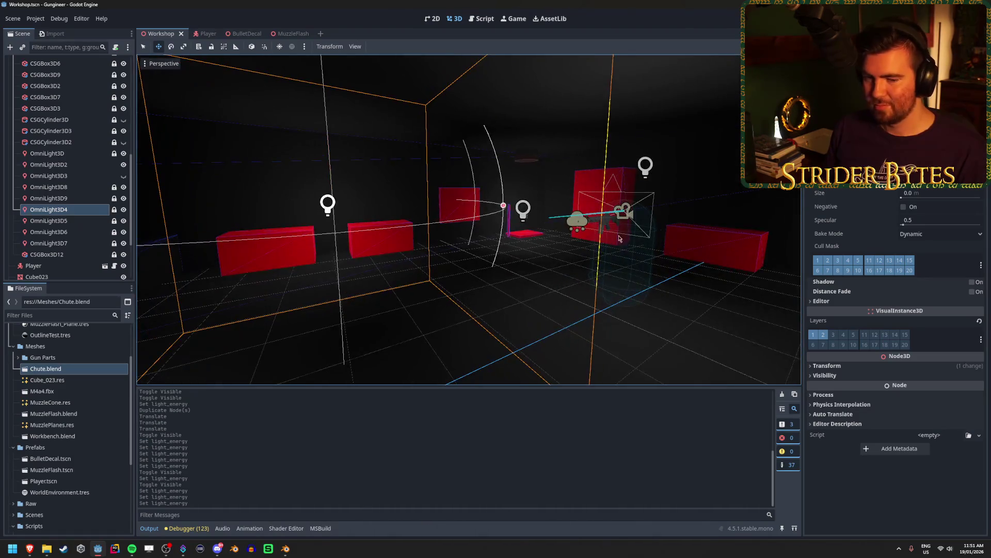
{"action": "key", "text": "alt+Tab"}
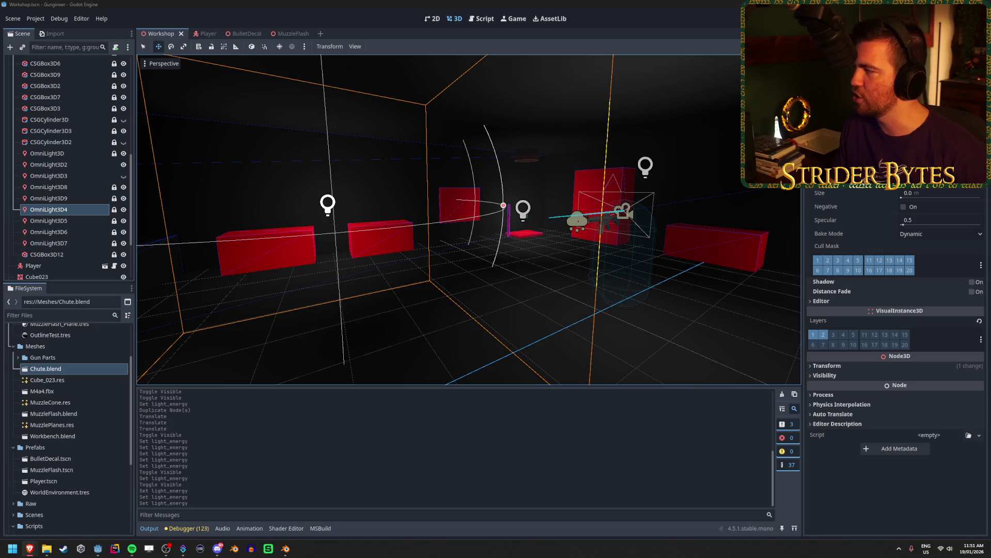
Bring the Brave window with the low-poly firearms artist's Sketchfab profile to the front.
{"action": "key", "text": "alt+Tab"}
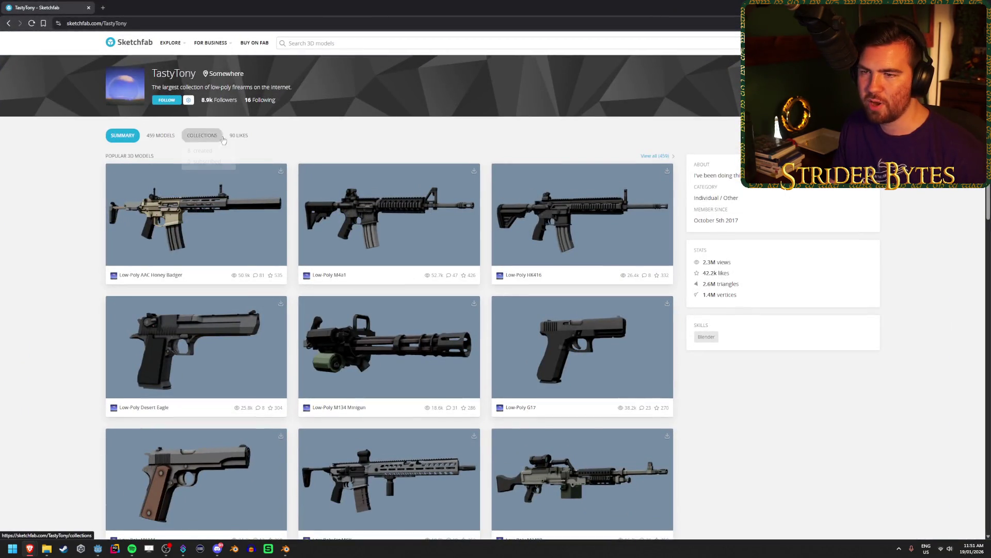
Scroll through the Low-Poly Assault Rifles collection to its bottom, then jump back to the top.
{"action": "left_click", "coordinate": [212, 138]}
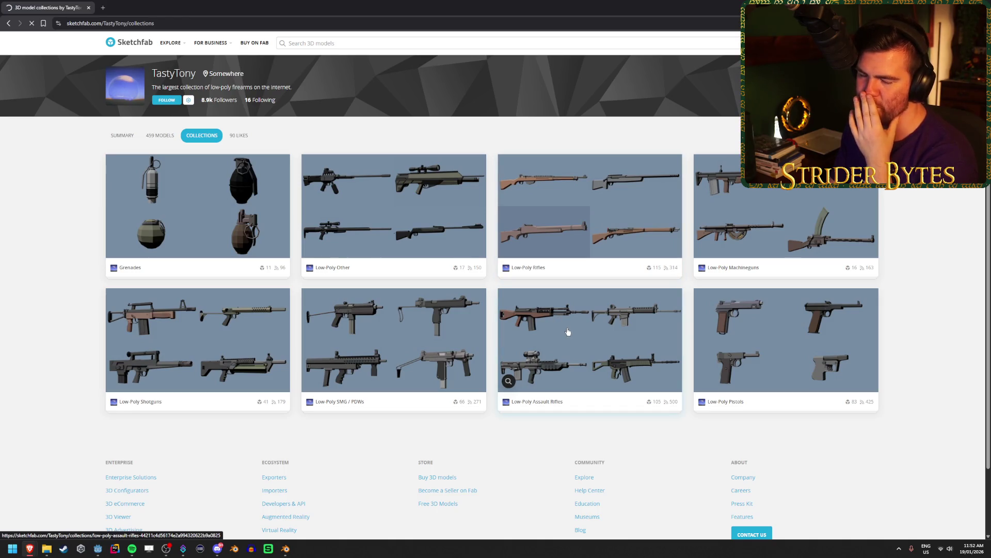
{"action": "left_click", "coordinate": [567, 331]}
{"action": "scroll", "coordinate": [883, 279], "scroll_direction": "down", "scroll_amount": 2}
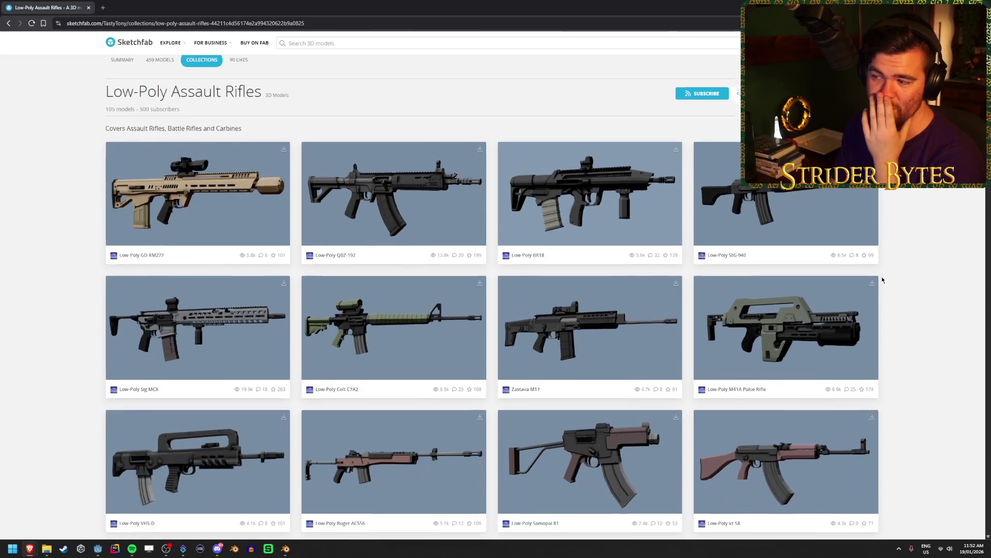
{"action": "scroll", "coordinate": [409, 323], "scroll_direction": "down", "scroll_amount": 5}
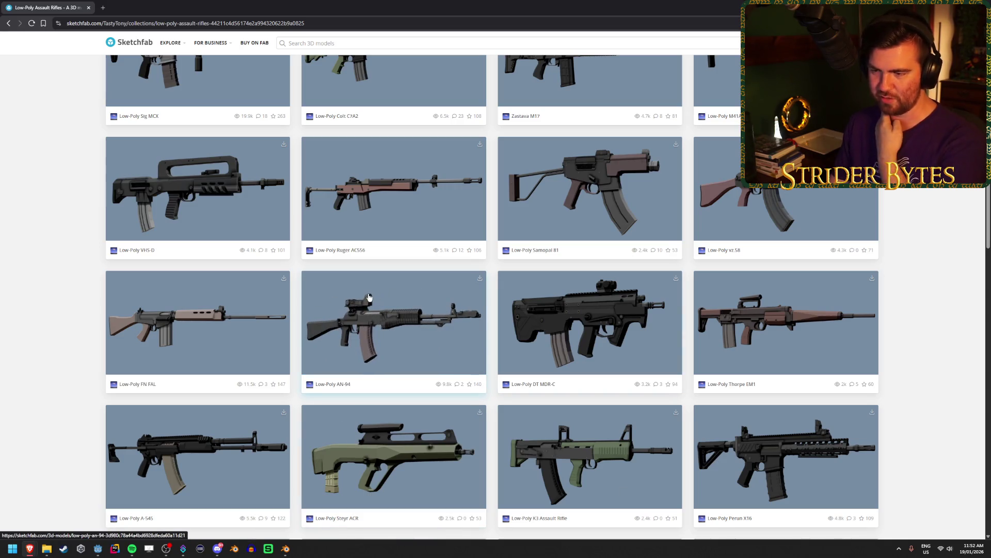
{"action": "scroll", "coordinate": [516, 241], "scroll_direction": "down", "scroll_amount": 6}
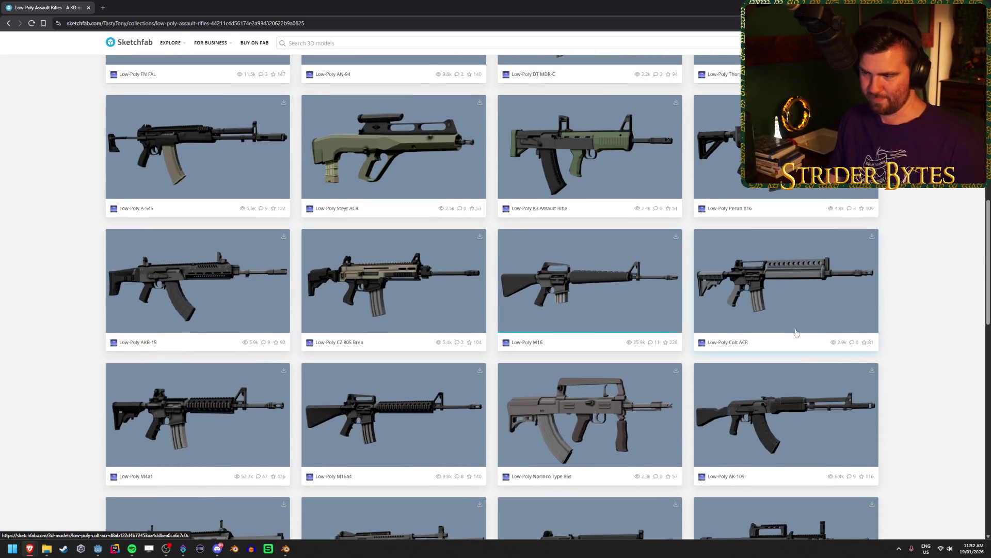
{"action": "scroll", "coordinate": [788, 327], "scroll_direction": "down", "scroll_amount": 15}
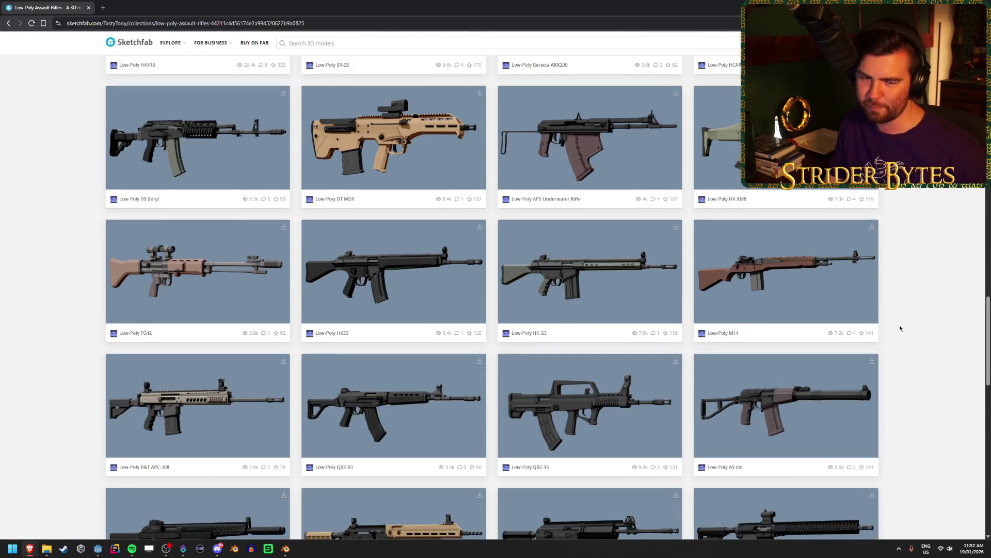
{"action": "scroll", "coordinate": [898, 325], "scroll_direction": "down", "scroll_amount": 7}
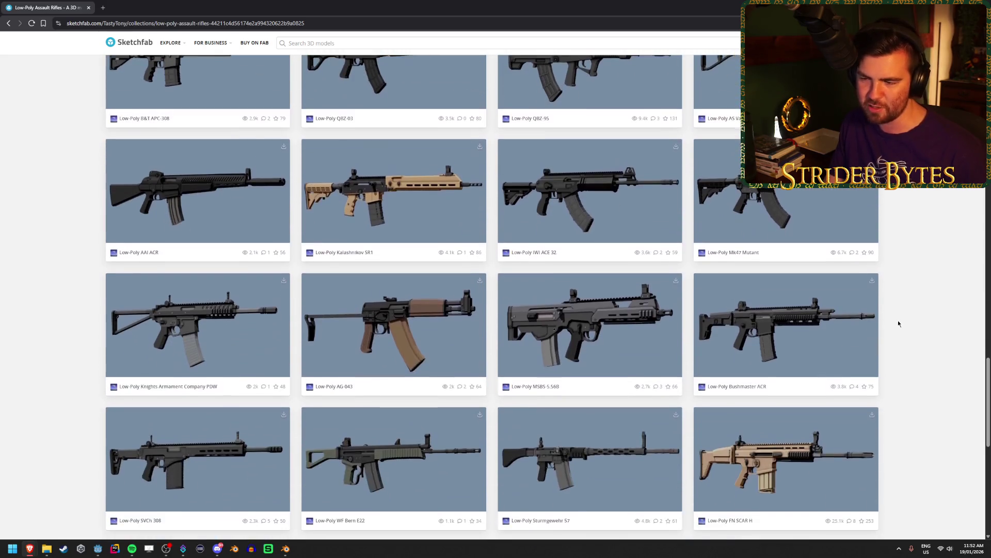
{"action": "scroll", "coordinate": [897, 319], "scroll_direction": "down", "scroll_amount": 8}
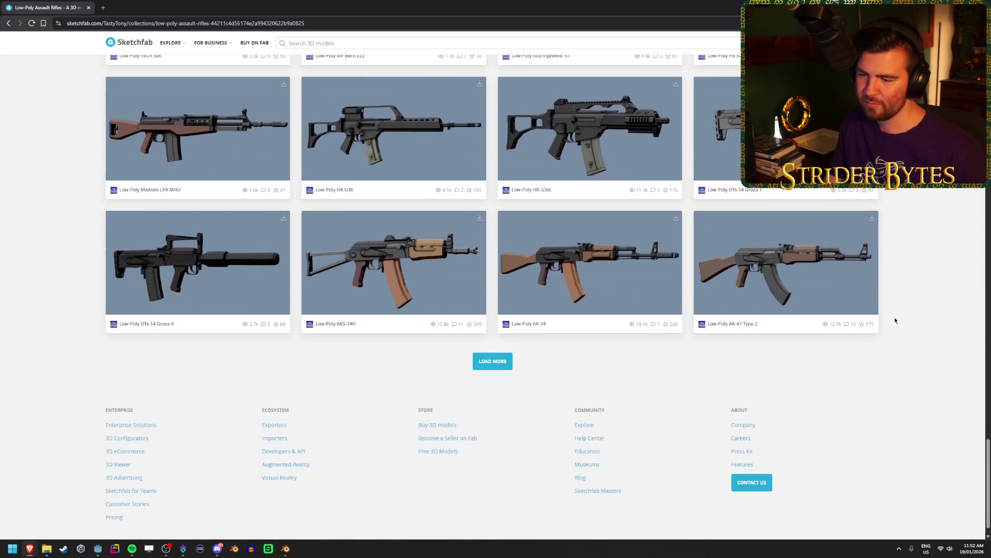
{"action": "key", "text": "Home"}
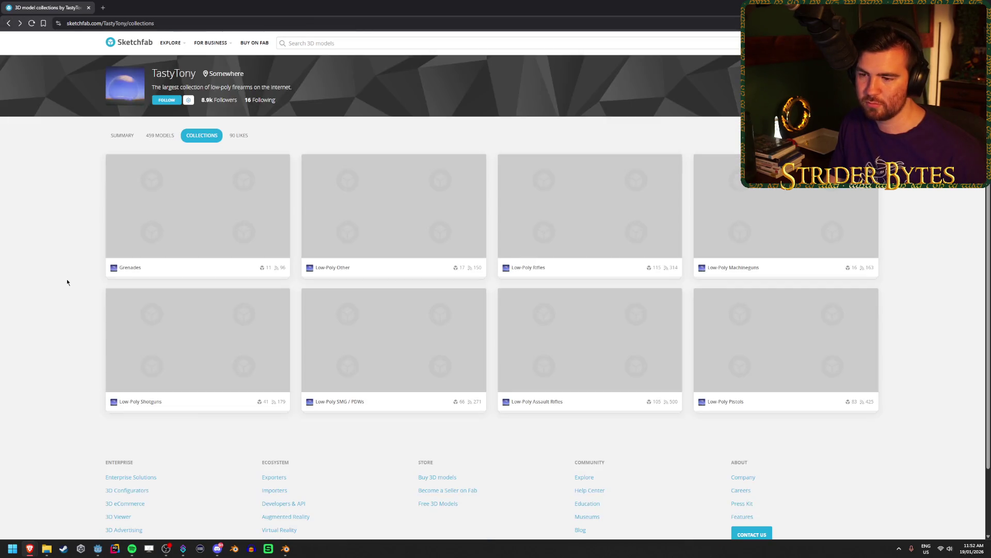
Peek at Low-Poly Pistols, then open and scroll through the Low-Poly Shotguns collection.
{"action": "left_click", "coordinate": [777, 352]}
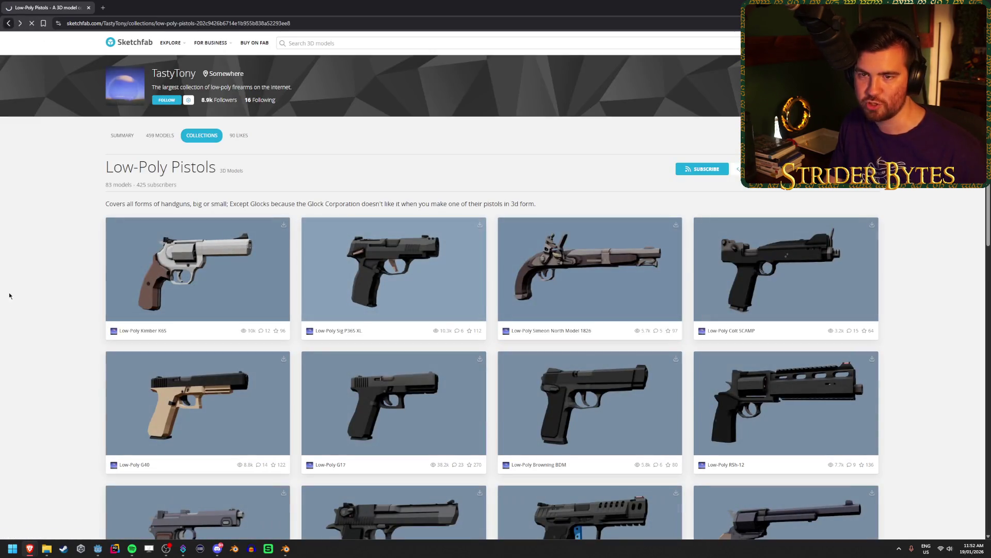
{"action": "key", "text": "alt+Left"}
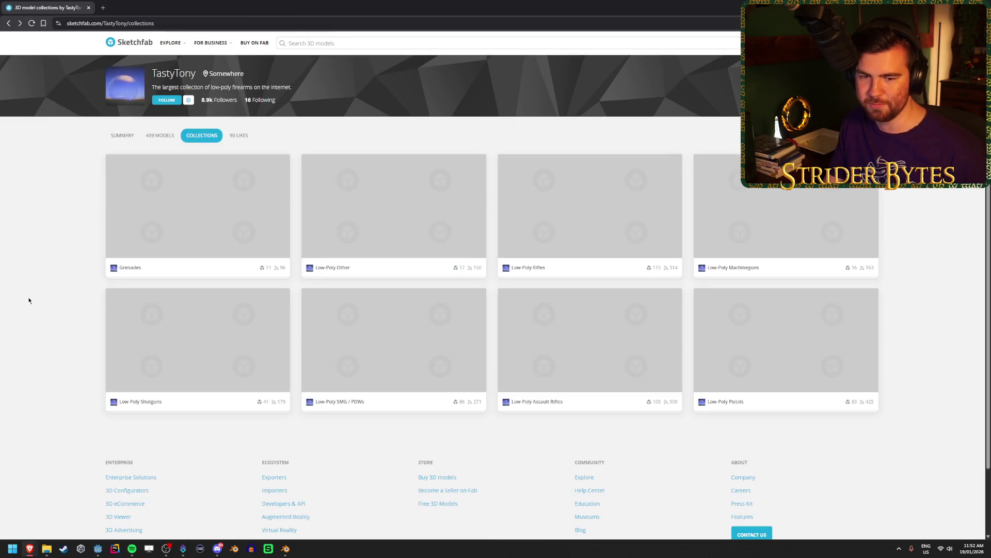
{"action": "left_click", "coordinate": [202, 349]}
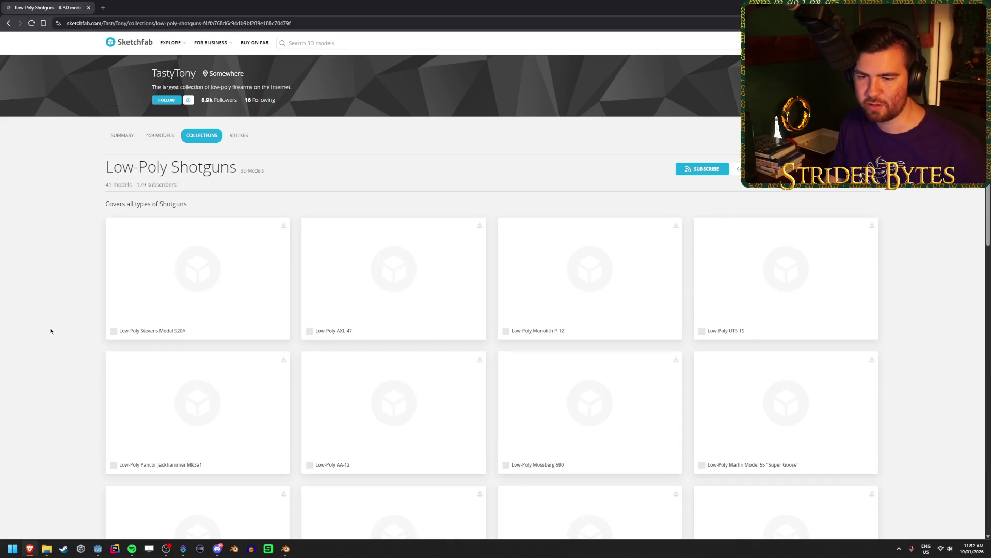
{"action": "scroll", "coordinate": [922, 292], "scroll_direction": "down", "scroll_amount": 3}
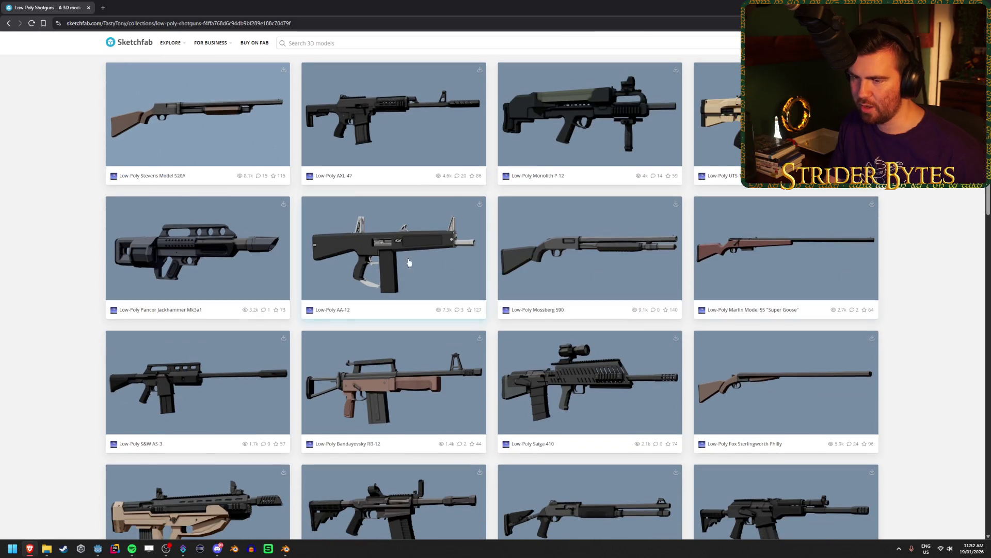
{"action": "scroll", "coordinate": [885, 256], "scroll_direction": "down", "scroll_amount": 4}
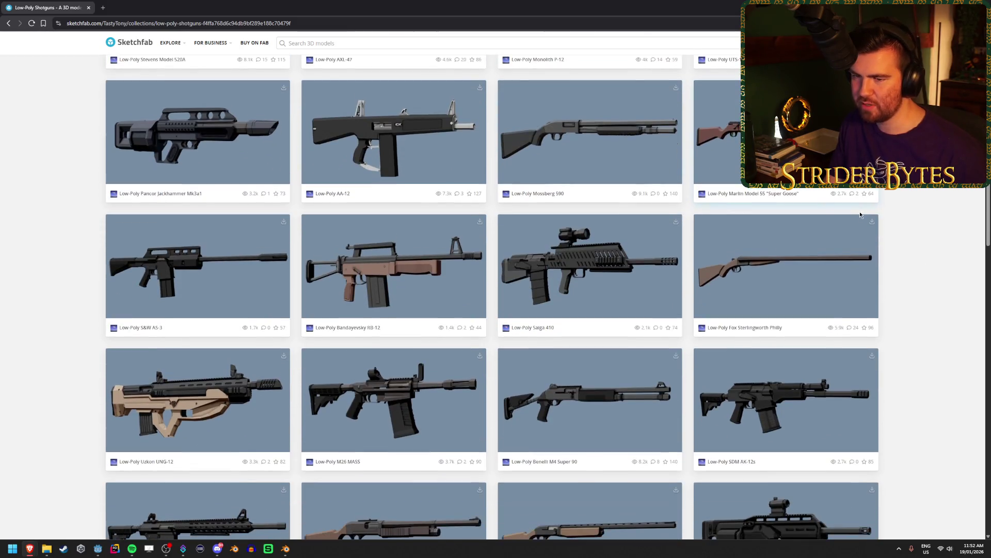
{"action": "scroll", "coordinate": [859, 215], "scroll_direction": "down", "scroll_amount": 3}
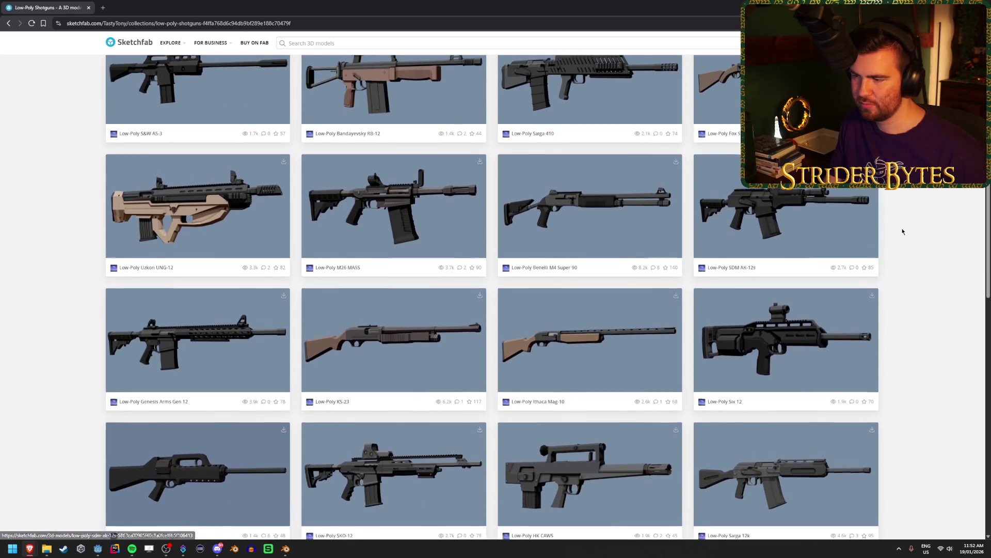
{"action": "scroll", "coordinate": [904, 227], "scroll_direction": "down", "scroll_amount": 5}
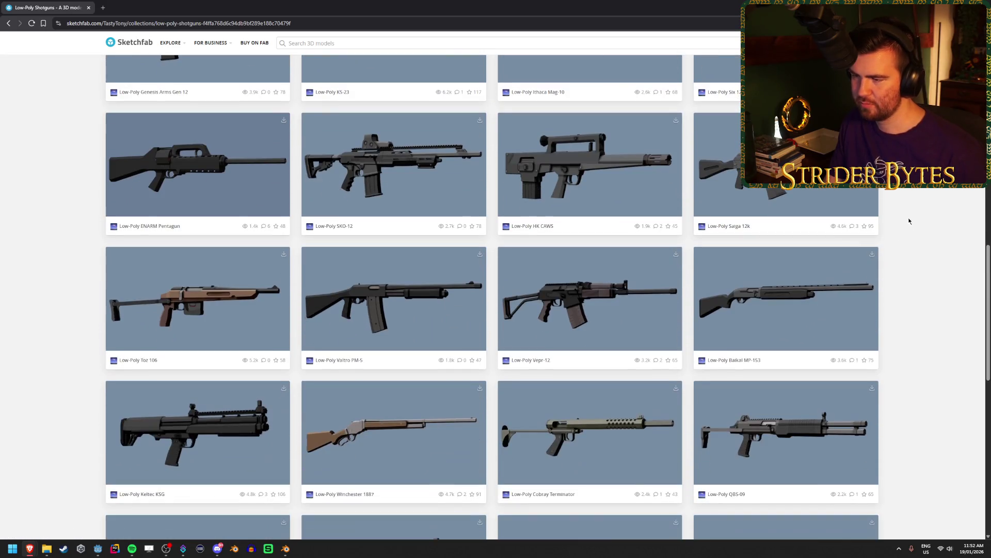
{"action": "scroll", "coordinate": [906, 220], "scroll_direction": "down", "scroll_amount": 5}
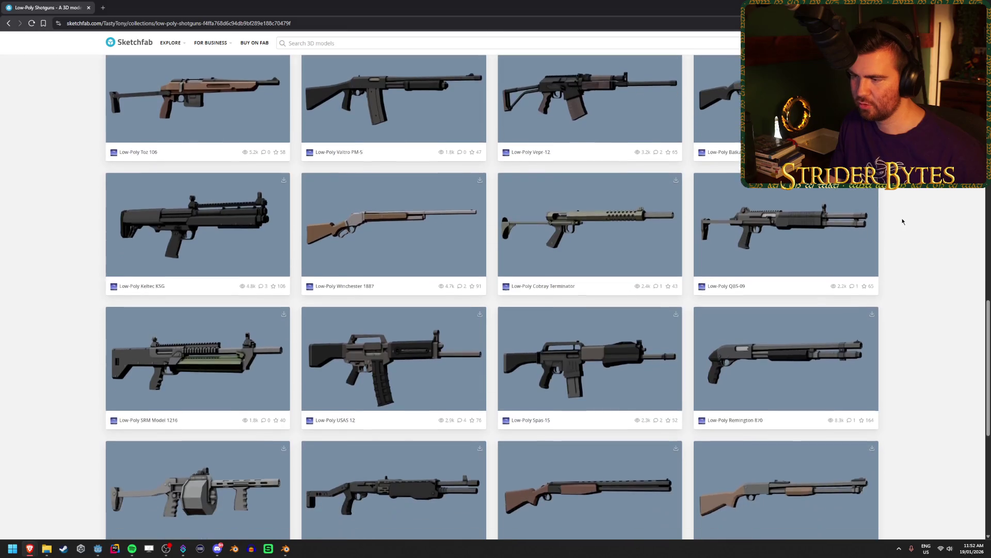
Finish browsing the 41 Shotguns models, return to the top, and switch back to Godot.
{"action": "scroll", "coordinate": [903, 221], "scroll_direction": "down", "scroll_amount": 3}
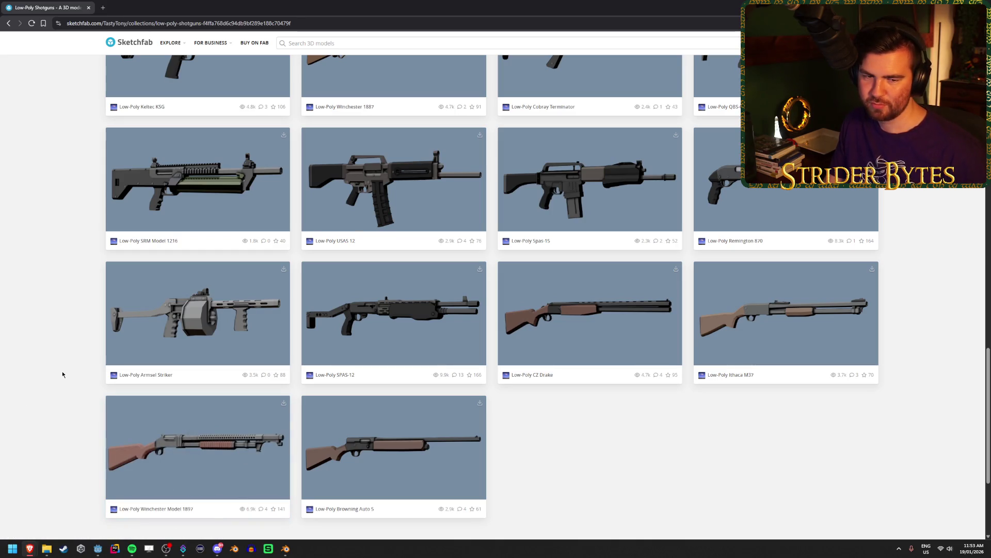
{"action": "scroll", "coordinate": [62, 372], "scroll_direction": "up", "scroll_amount": 2}
{"action": "scroll", "coordinate": [62, 372], "scroll_direction": "down", "scroll_amount": 2}
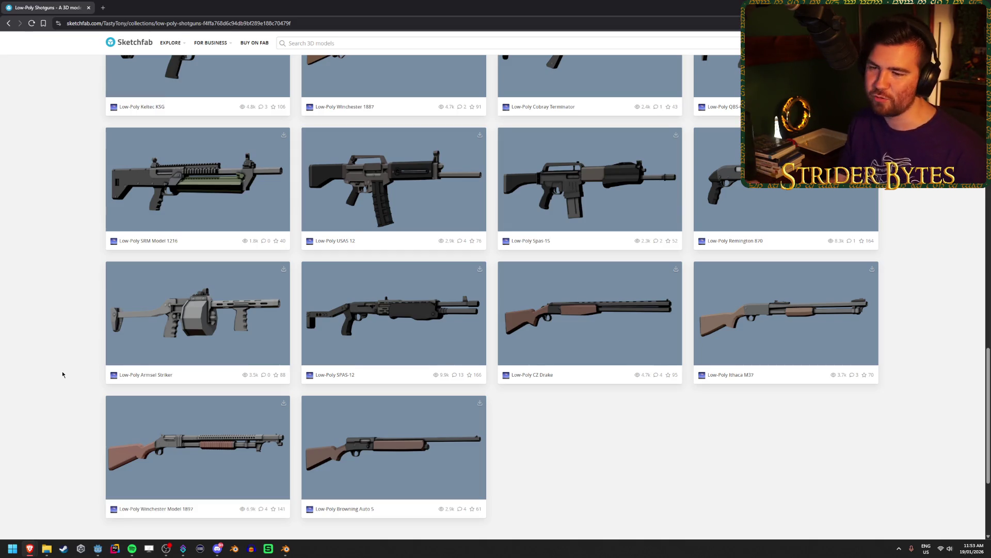
{"action": "key", "text": "Home"}
{"action": "scroll", "coordinate": [51, 363], "scroll_direction": "down", "scroll_amount": 10}
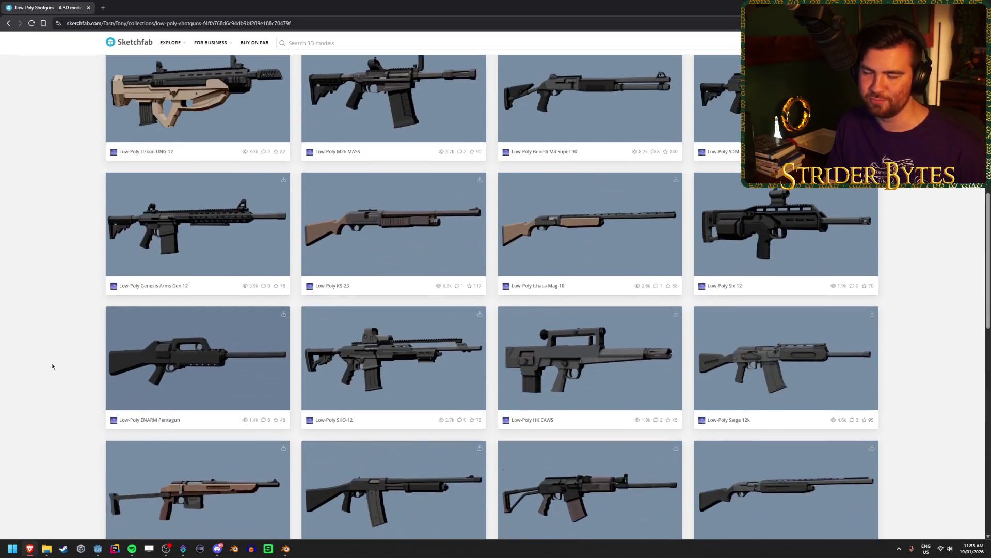
{"action": "scroll", "coordinate": [51, 364], "scroll_direction": "up", "scroll_amount": 7}
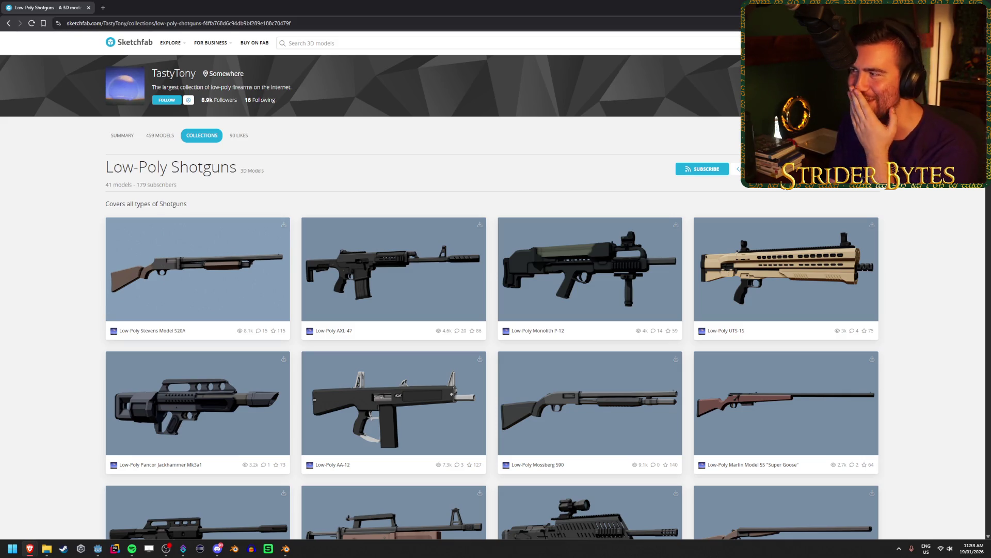
{"action": "key", "text": "alt+Tab"}
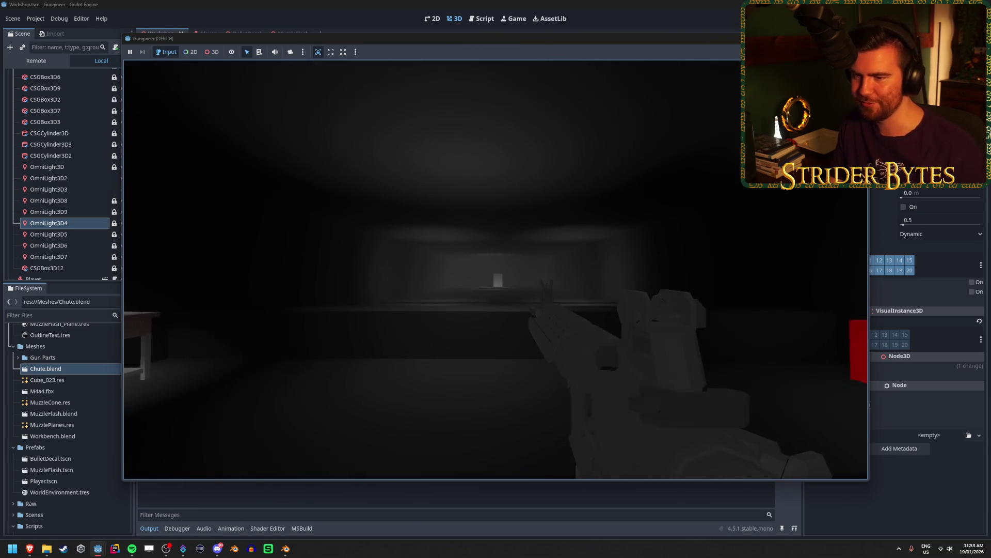
Fire three shots, aim down the sights, walk toward the red boxes, then stop with F8.
{"action": "left_click", "coordinate": [496, 270]}
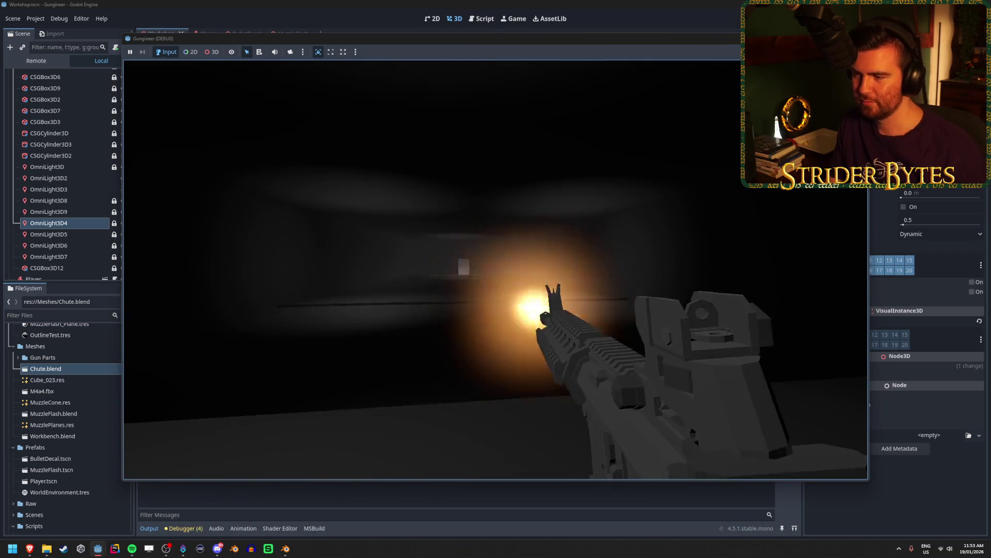
{"action": "left_click", "coordinate": [495, 269]}
{"action": "left_click", "coordinate": [496, 269]}
{"action": "right_click", "coordinate": [495, 269]}
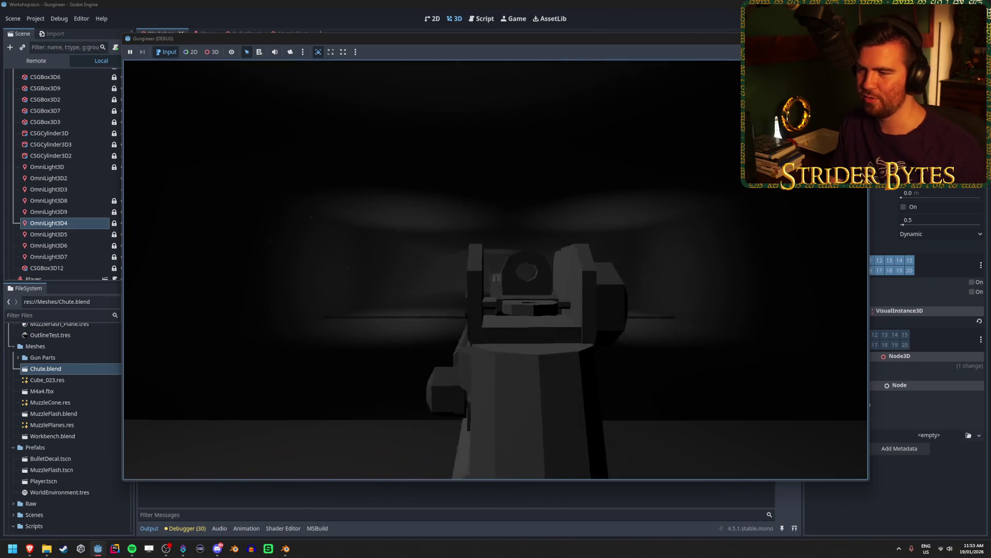
{"action": "right_click", "coordinate": [495, 270]}
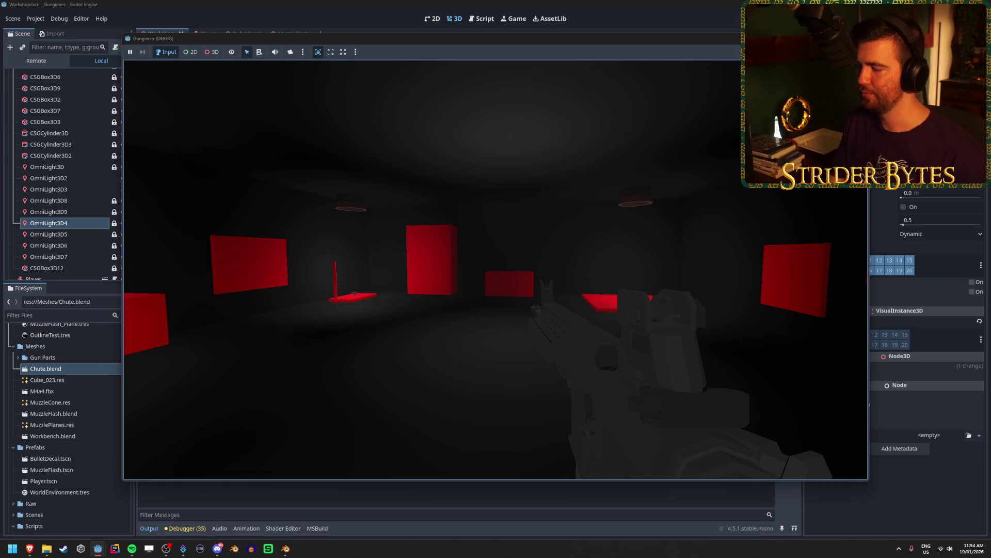
{"action": "key", "text": "w"}
{"action": "key", "text": "w"}
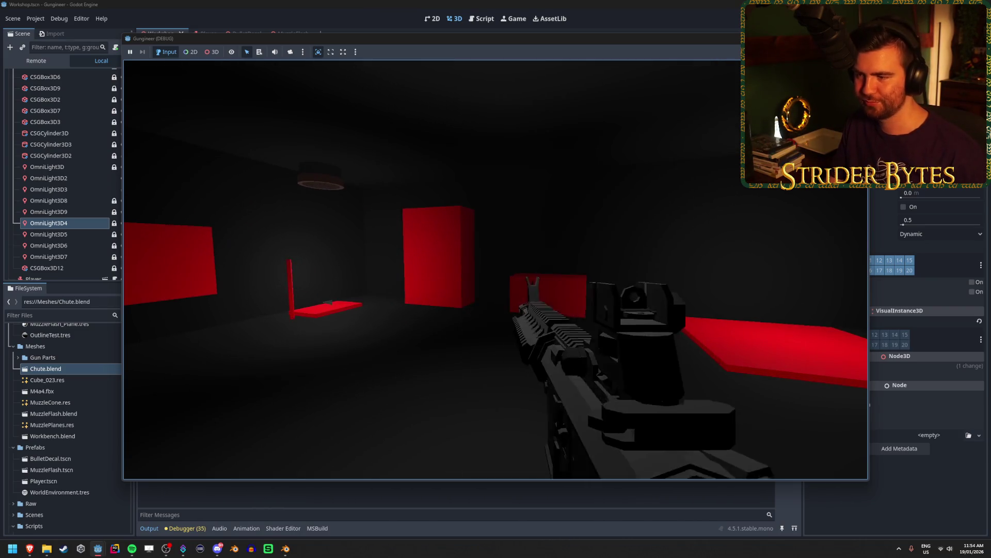
{"action": "key", "text": "F8"}
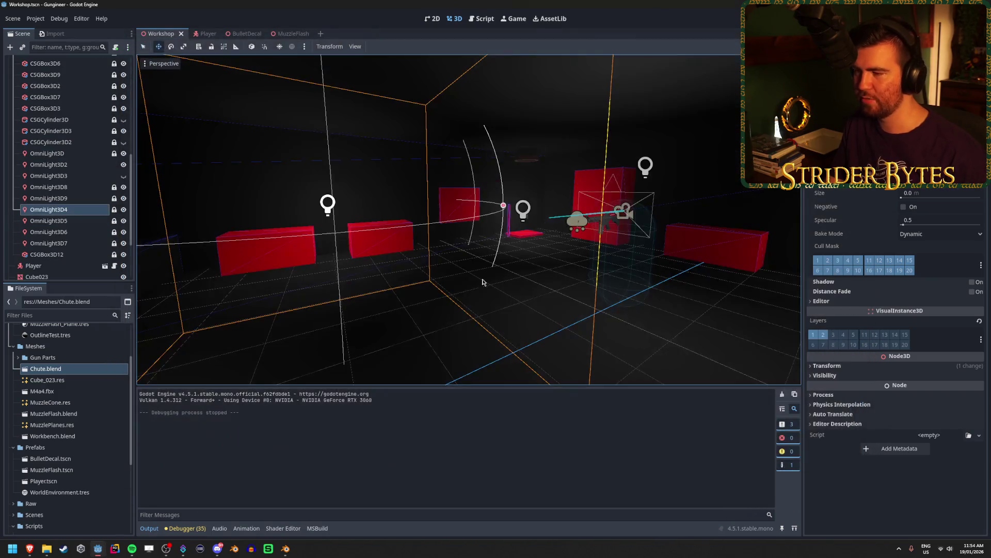
Orbit toward the red floor platform, deselect OmniLight3D4, and relaunch the project with F5.
{"action": "left_click_drag", "start_coordinate": [478, 293], "coordinate": [335, 509]}
{"action": "scroll", "coordinate": [409, 311], "scroll_direction": "up", "scroll_amount": 5}
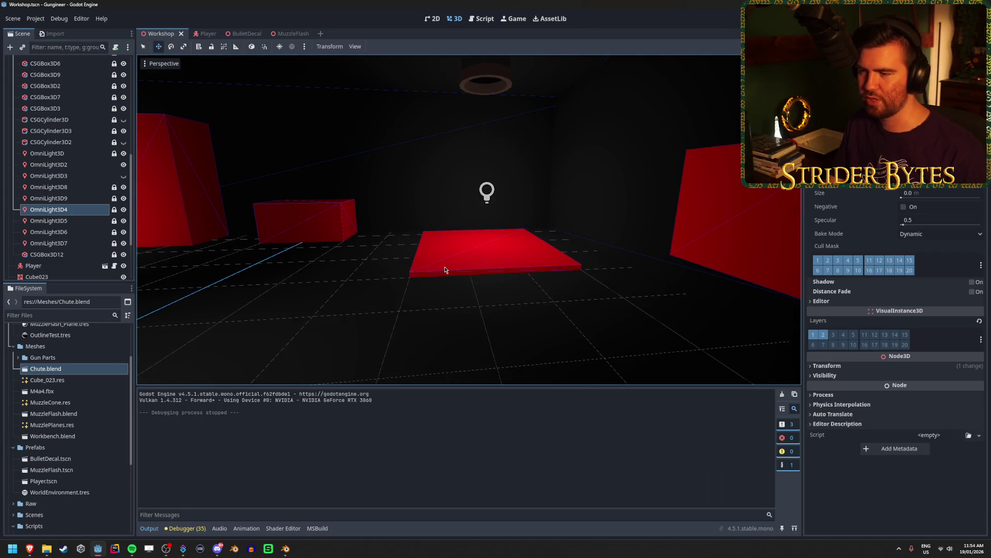
{"action": "left_click", "coordinate": [445, 269]}
{"action": "left_click_drag", "start_coordinate": [414, 278], "coordinate": [530, 257]}
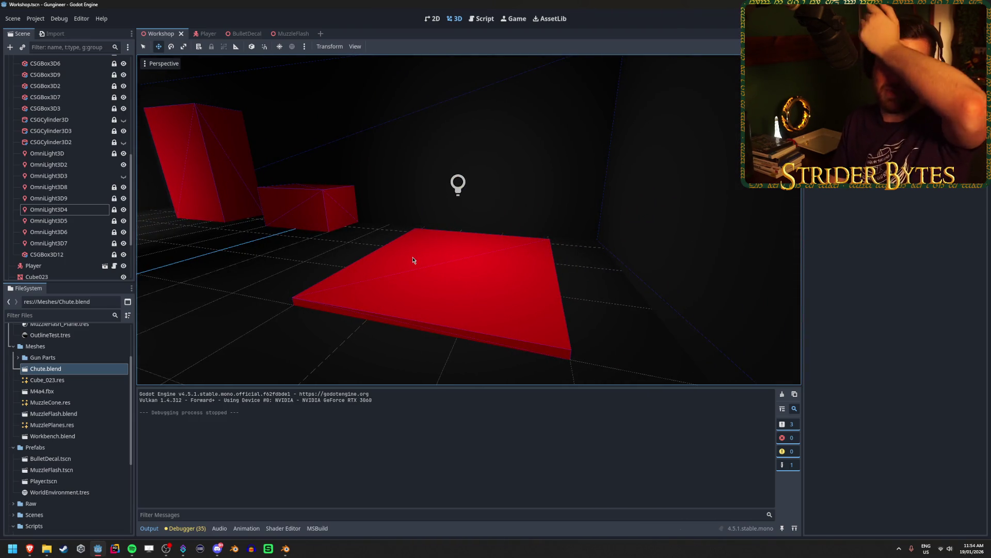
{"action": "key", "text": "F5"}
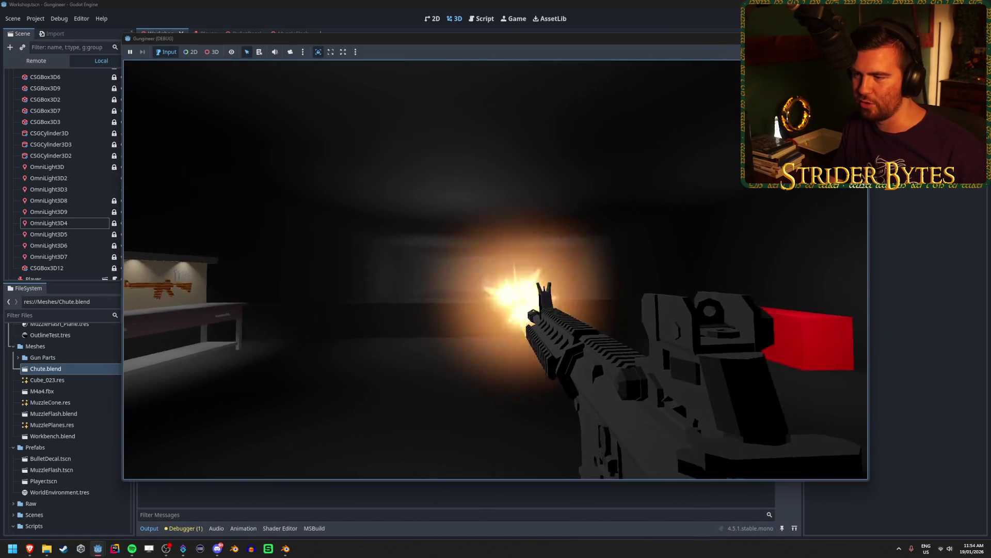
Fire three bursts to review the muzzle flash, then stop the game with Escape.
{"action": "left_click", "coordinate": [495, 269]}
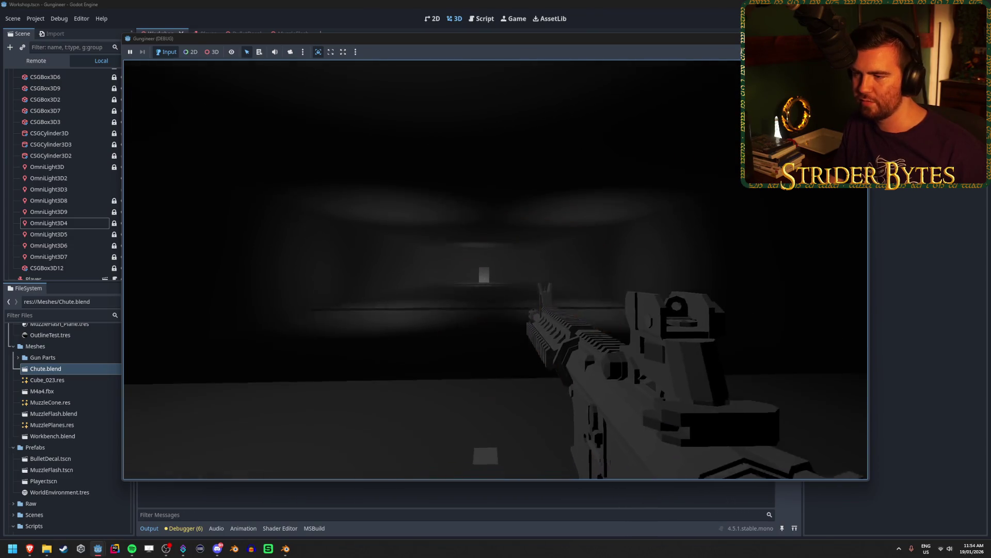
{"action": "left_click", "coordinate": [496, 270]}
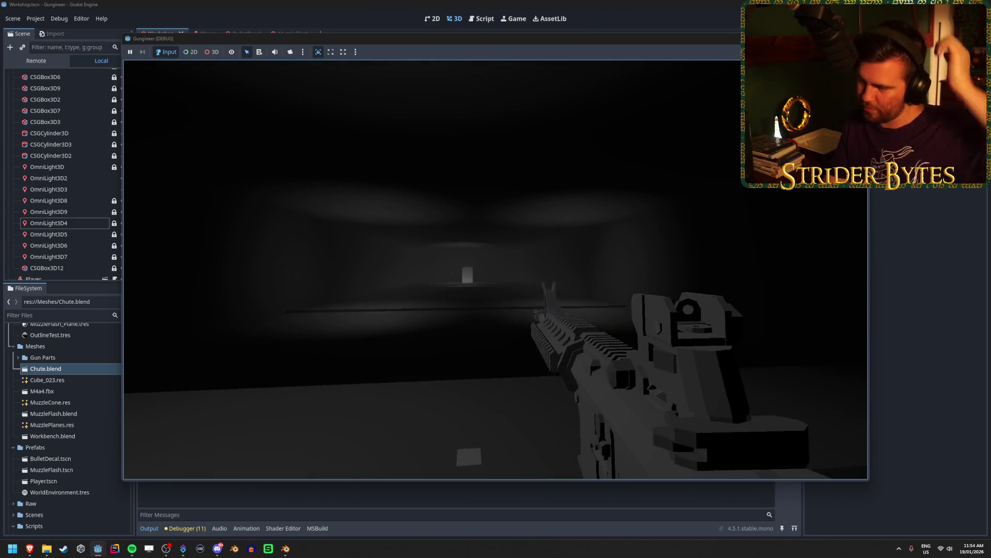
{"action": "left_click", "coordinate": [495, 269]}
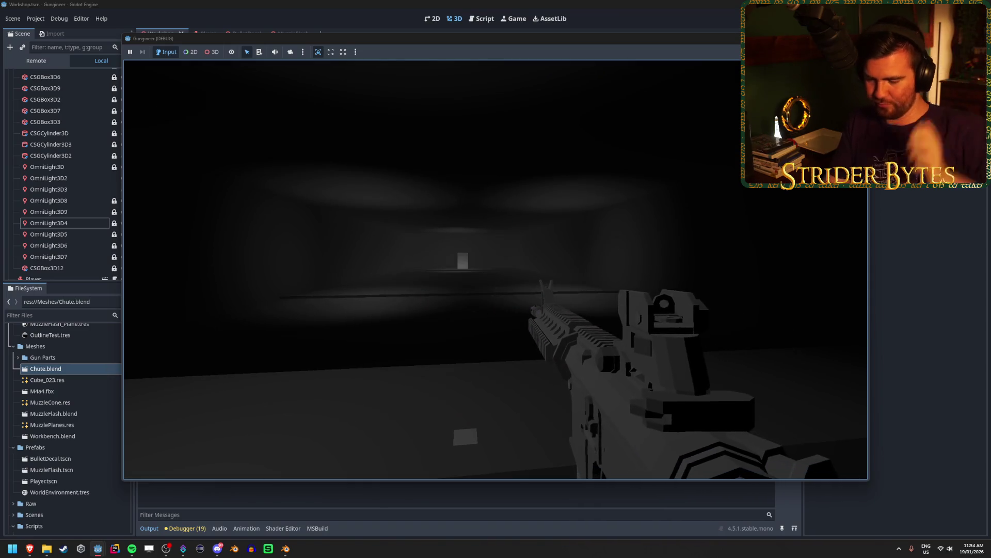
{"action": "key", "text": "Escape"}
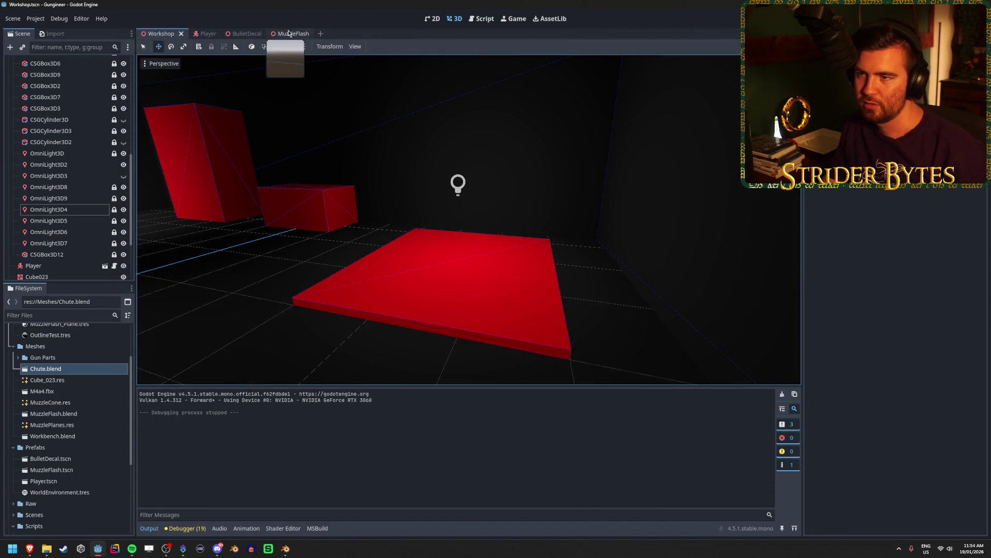
In the MuzzleFlash scene, select all three particle nodes, toggle emitting, and expand their process material.
{"action": "left_click", "coordinate": [287, 33]}
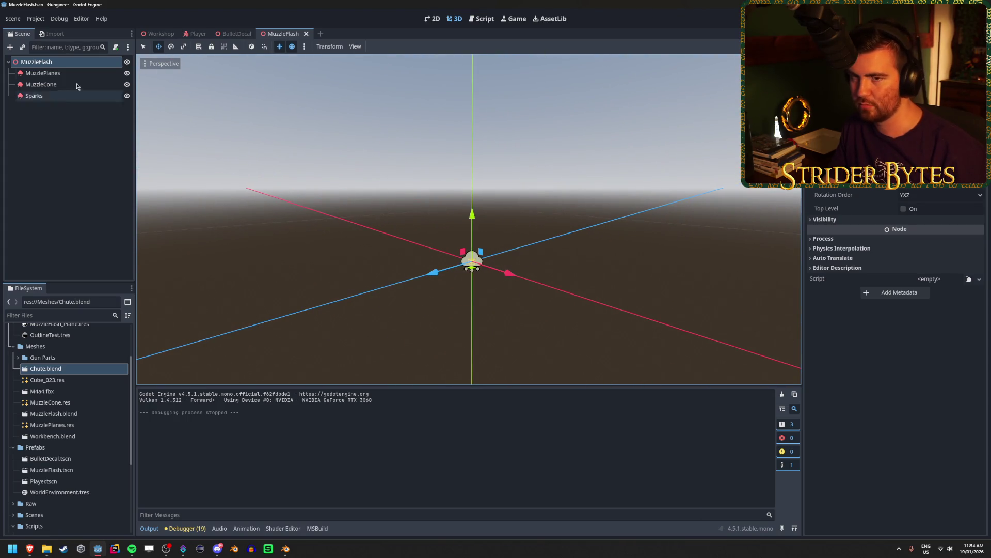
{"action": "left_click", "coordinate": [52, 73]}
{"action": "left_click", "coordinate": [63, 97], "text": "shift"}
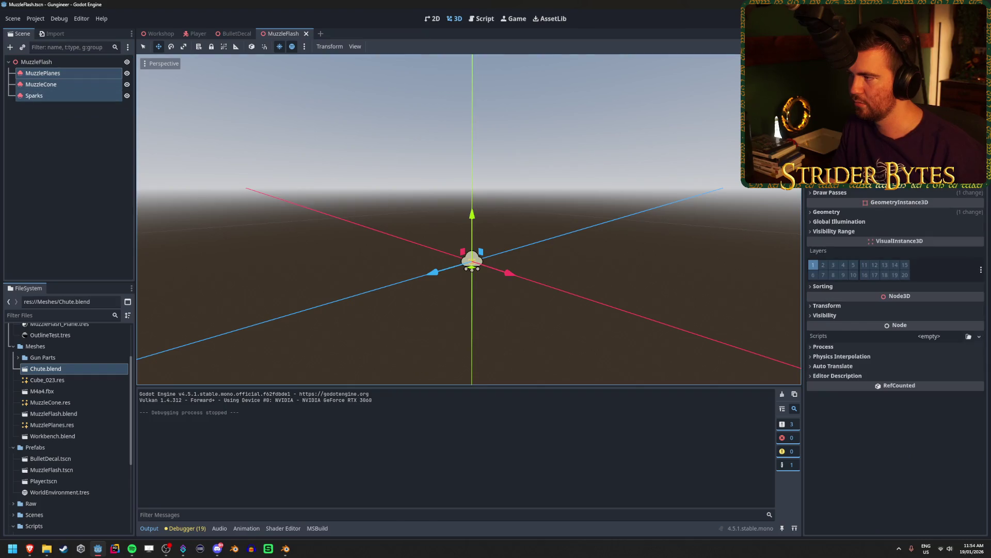
{"action": "left_click", "coordinate": [878, 78]}
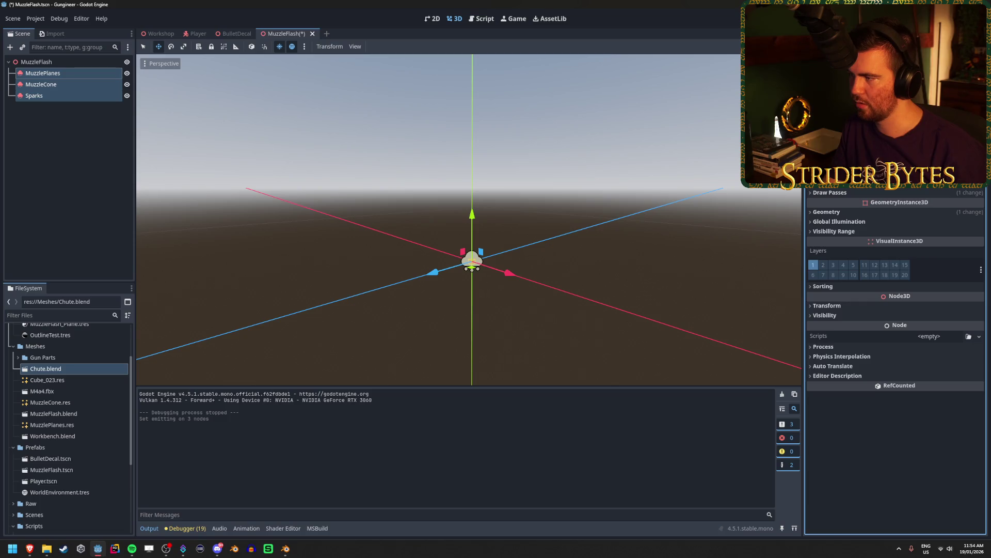
{"action": "left_click", "coordinate": [855, 192]}
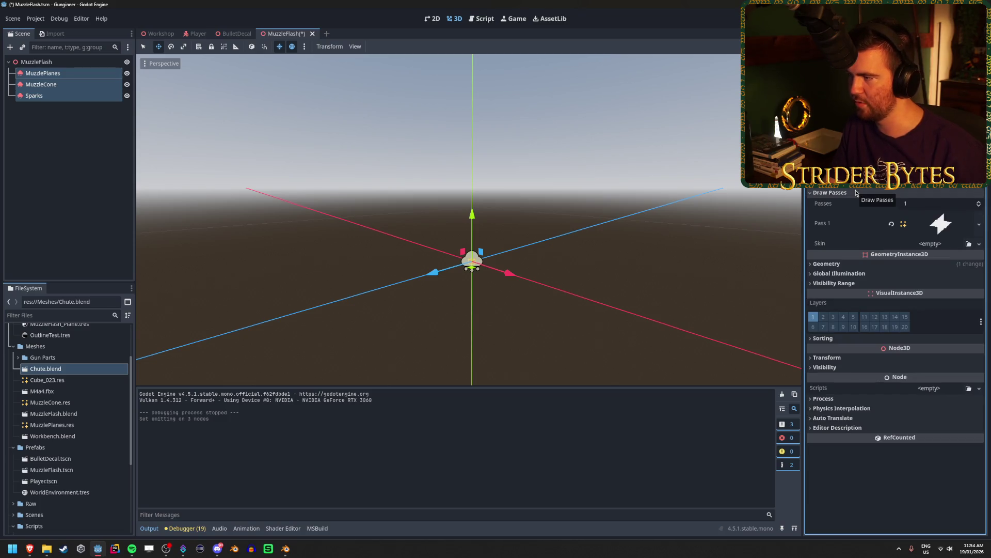
{"action": "scroll", "coordinate": [860, 187], "scroll_direction": "up", "scroll_amount": 1}
{"action": "left_click", "coordinate": [940, 194]}
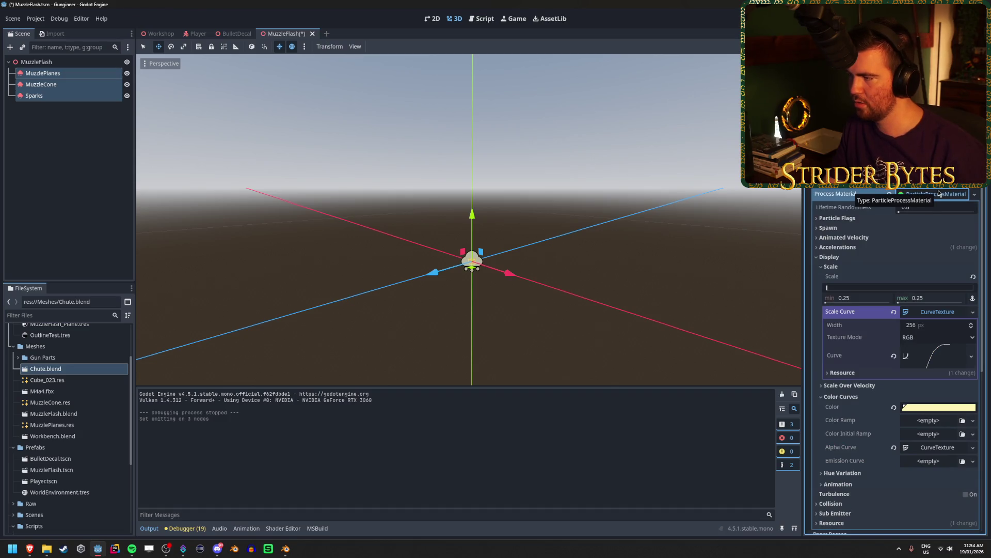
{"action": "left_click", "coordinate": [951, 408]}
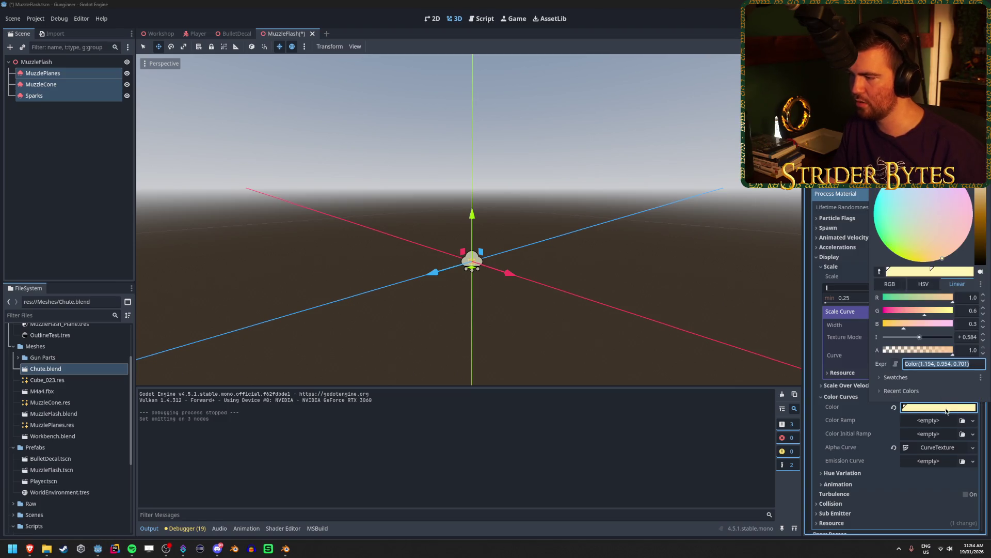
Set the MuzzlePlanes particle colour's Intensity to 0, turning it a warm peach.
{"action": "left_click", "coordinate": [46, 84]}
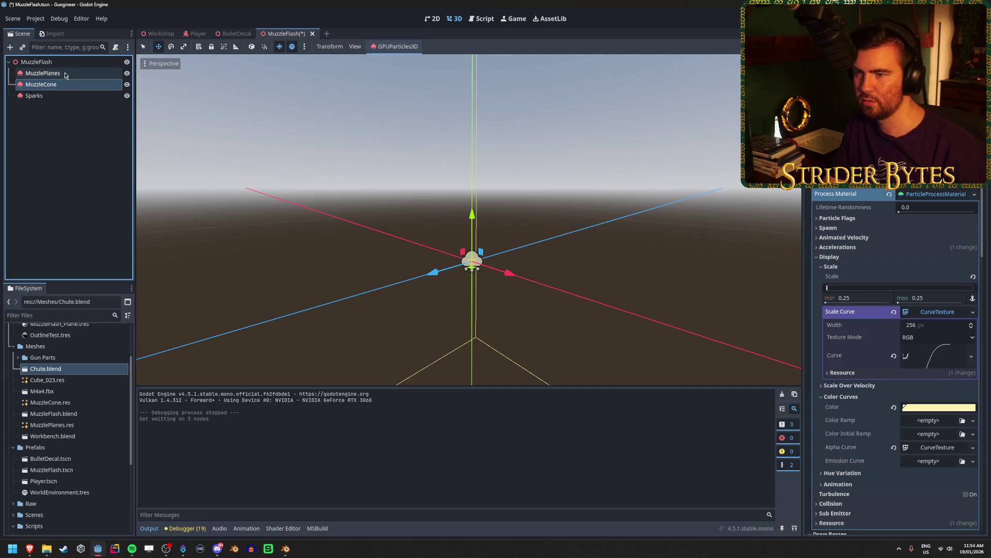
{"action": "left_click", "coordinate": [65, 75]}
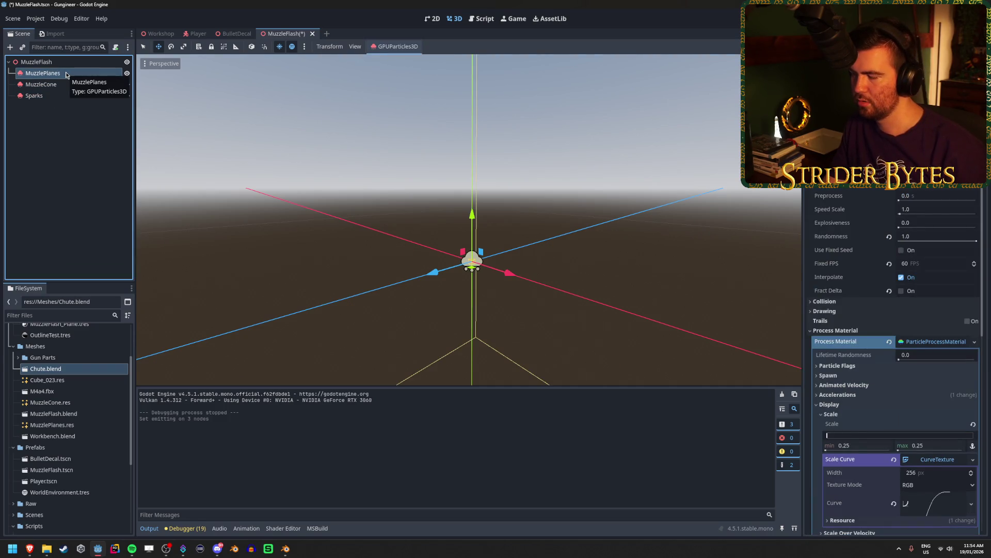
{"action": "scroll", "coordinate": [913, 295], "scroll_direction": "down", "scroll_amount": 5}
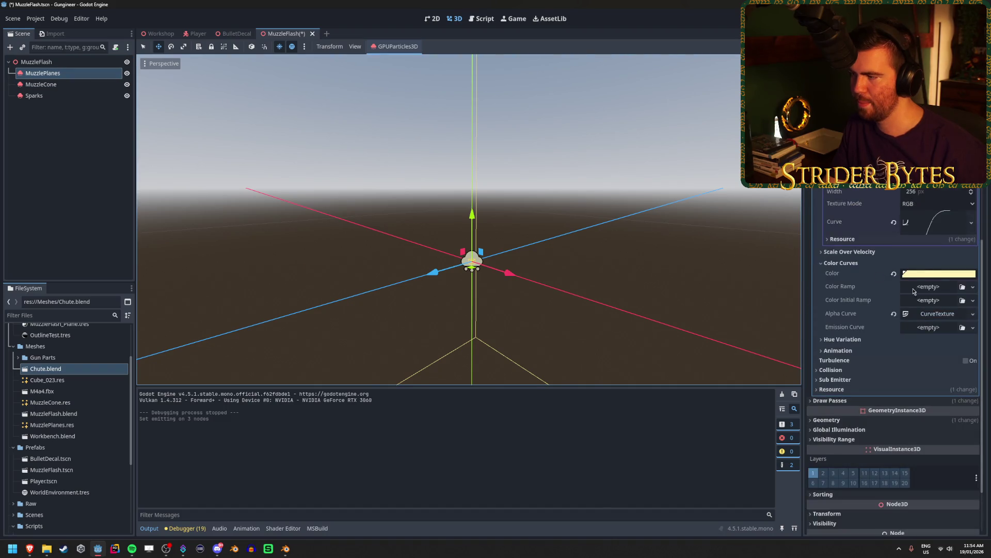
{"action": "left_click", "coordinate": [932, 276]}
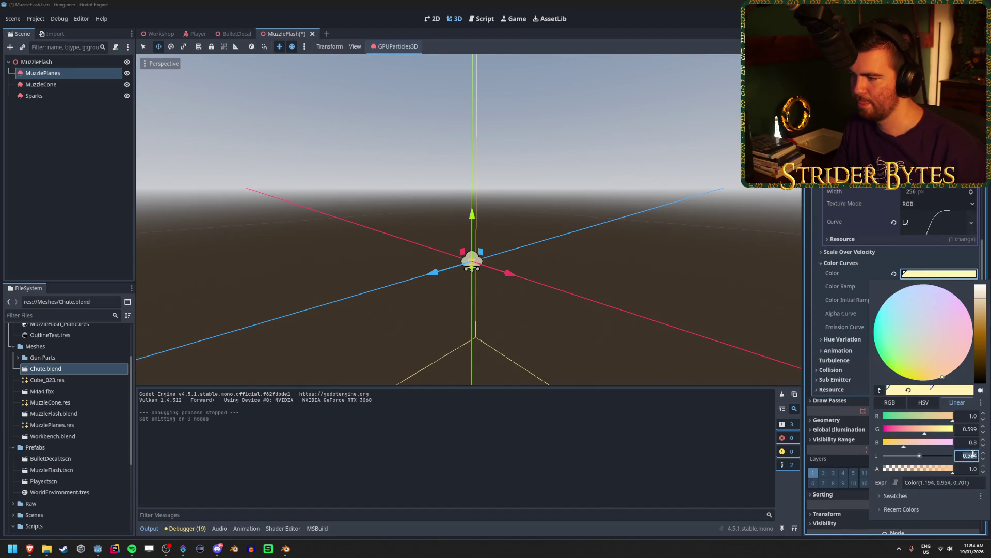
{"action": "type", "text": "0"}
{"action": "left_click", "coordinate": [930, 272]}
{"action": "left_click", "coordinate": [929, 272]}
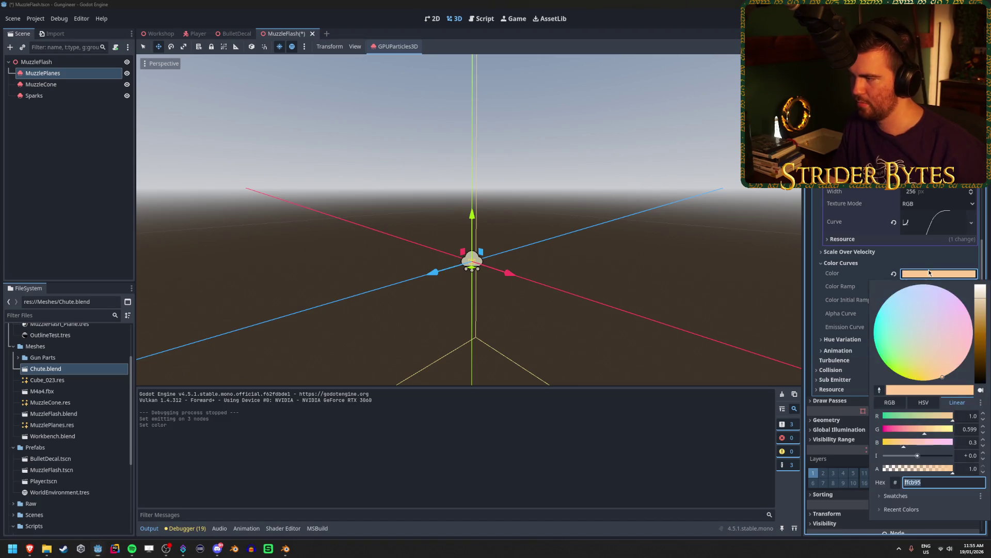
Compare MuzzleCone's particle colour, save the MuzzleFlash scene, and run the game with F5.
{"action": "left_click", "coordinate": [41, 85]}
{"action": "left_click", "coordinate": [42, 84]}
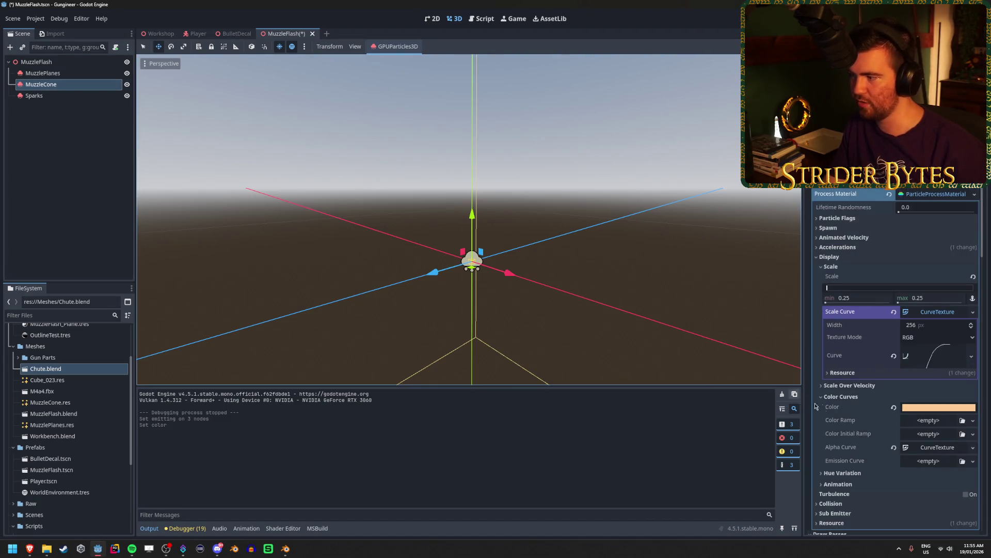
{"action": "scroll", "coordinate": [929, 326], "scroll_direction": "down", "scroll_amount": 3}
{"action": "left_click", "coordinate": [936, 296]}
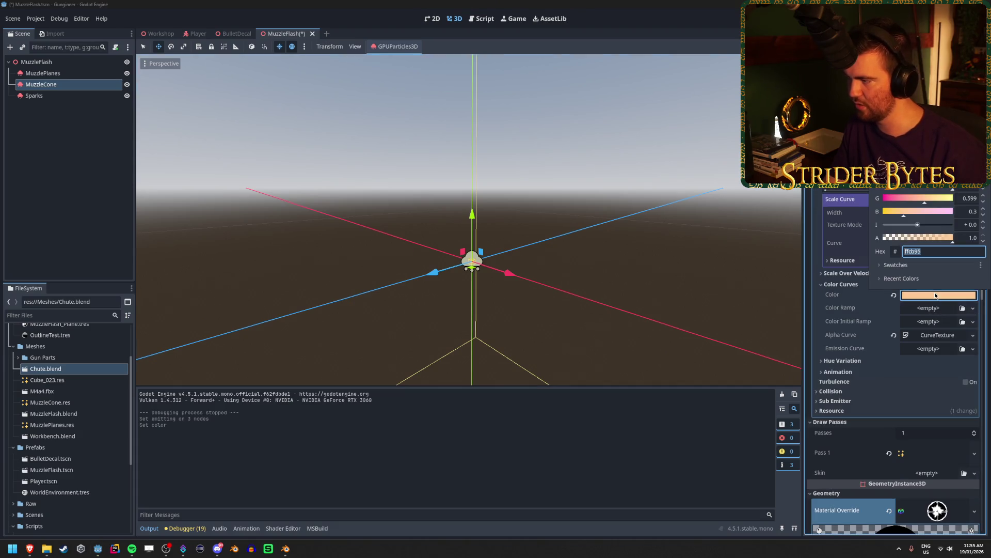
{"action": "scroll", "coordinate": [929, 321], "scroll_direction": "up", "scroll_amount": 3}
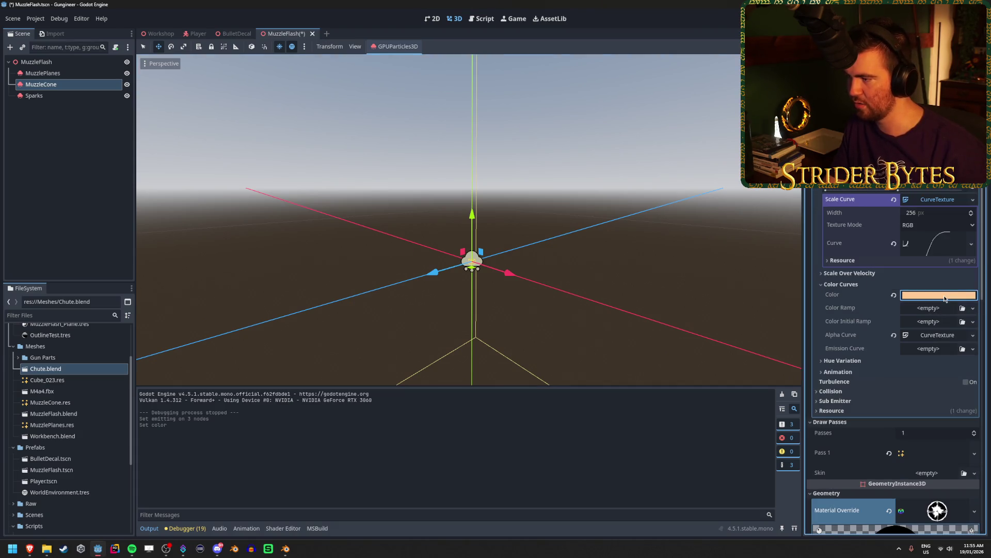
{"action": "key", "text": "ctrl+s"}
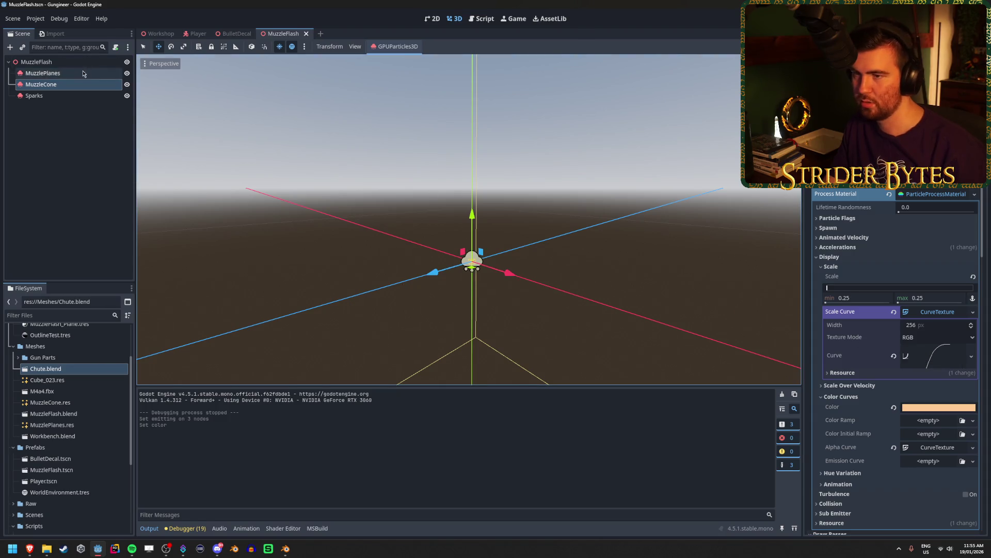
{"action": "left_click", "coordinate": [43, 73]}
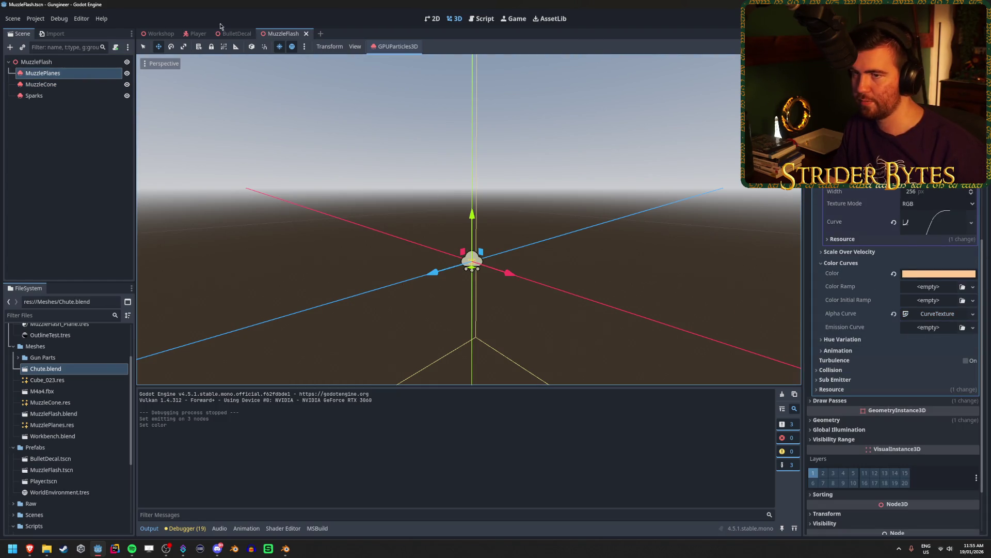
{"action": "key", "text": "F5"}
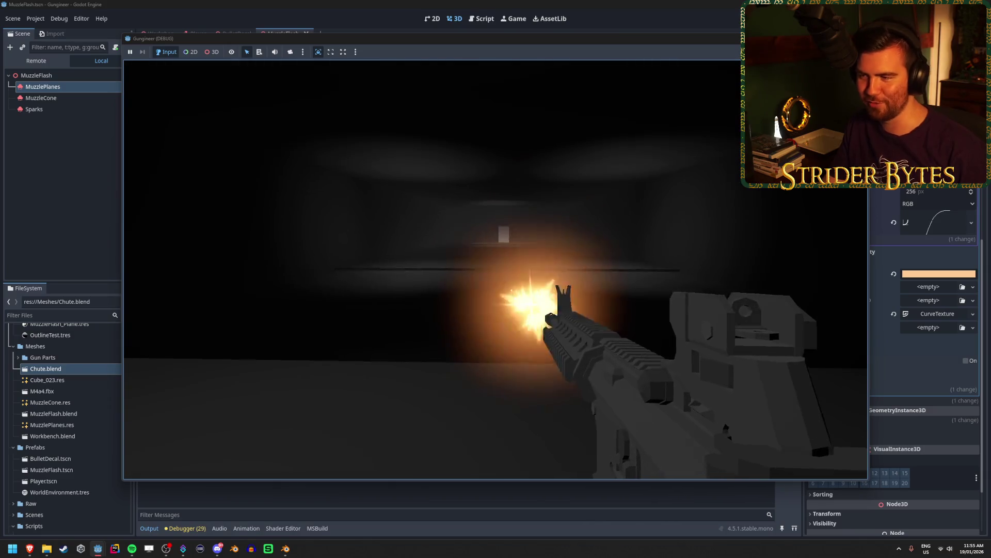
{"action": "key", "text": "F8"}
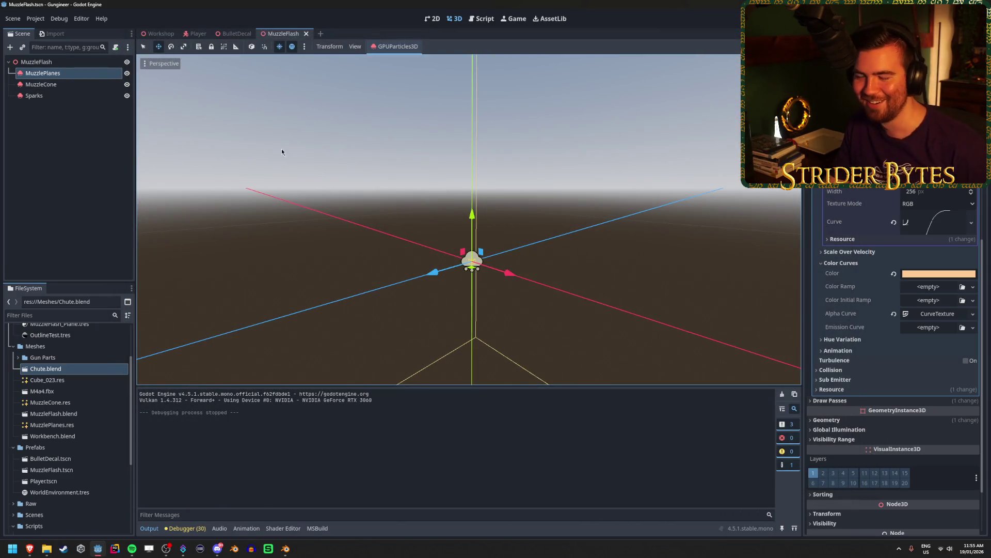
Clear the Gun Camera's Environment in the Player scene, test the game, then return to MuzzleFlash.
{"action": "left_click", "coordinate": [195, 34]}
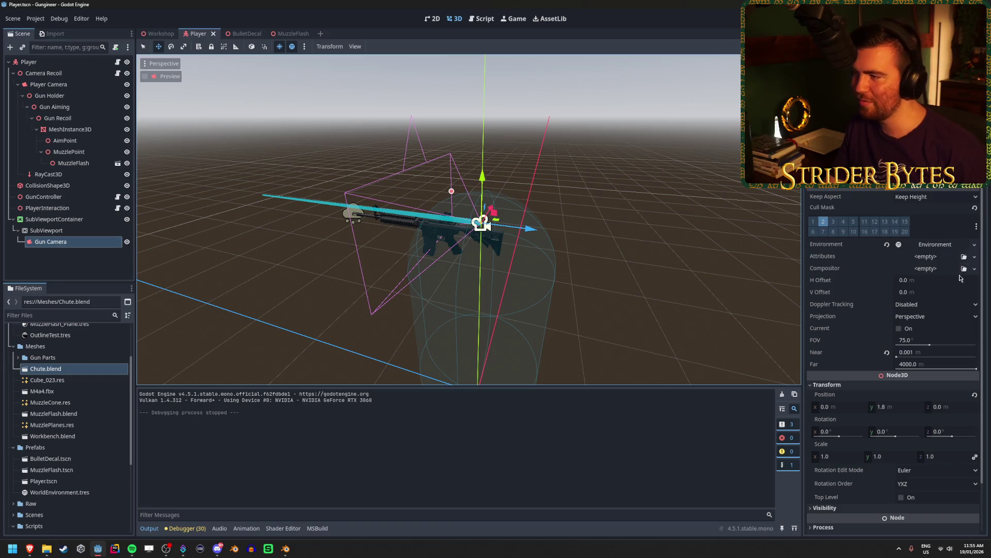
{"action": "left_click", "coordinate": [899, 245]}
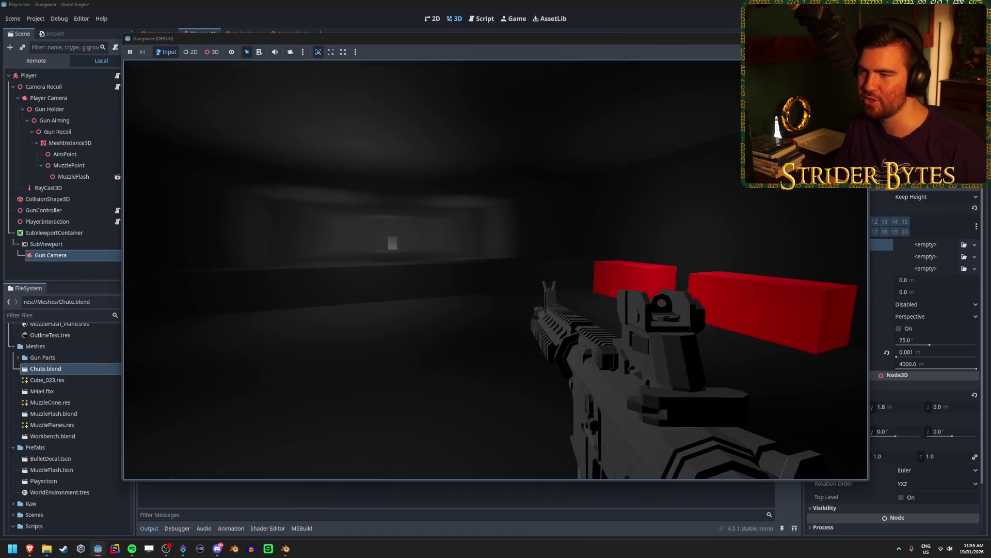
{"action": "left_click", "coordinate": [496, 270]}
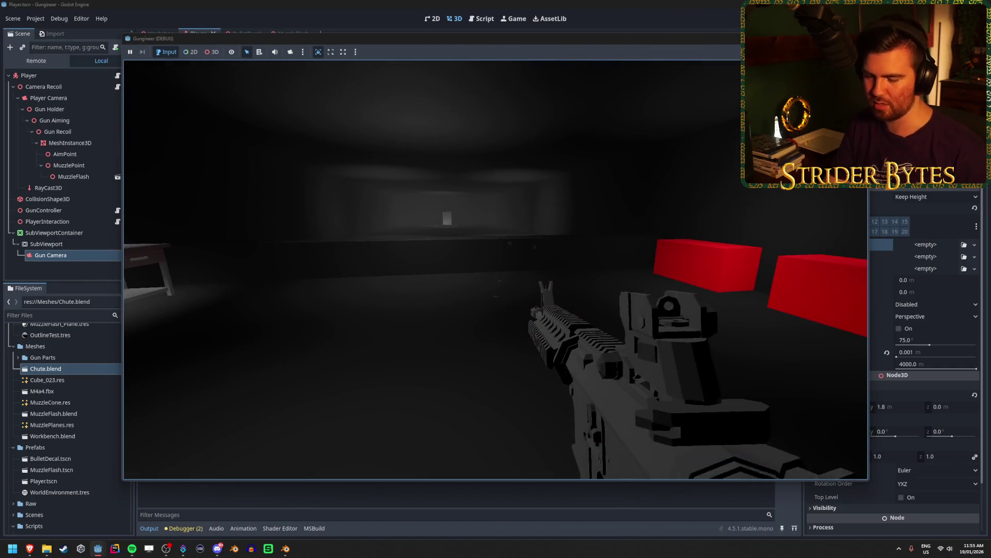
{"action": "key", "text": "Escape"}
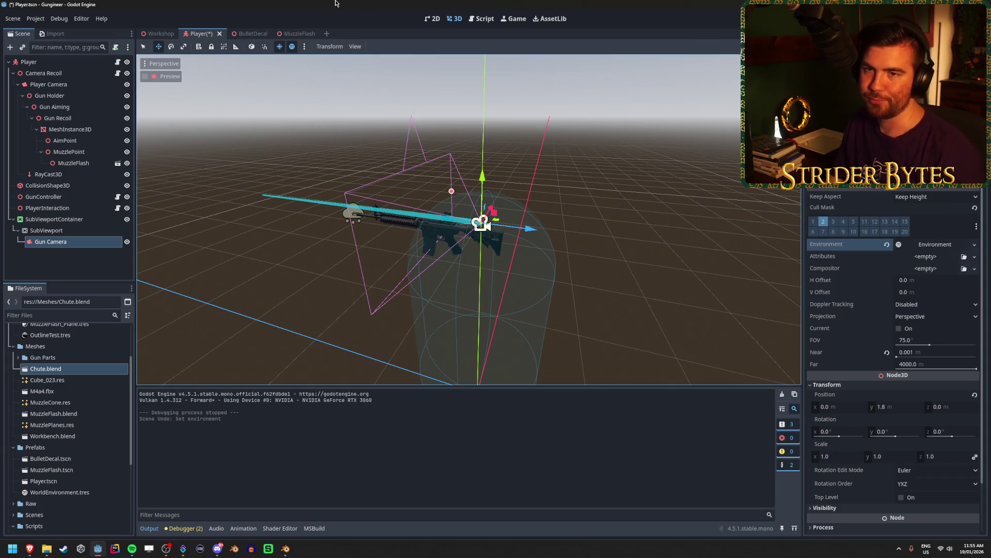
{"action": "left_click", "coordinate": [283, 33]}
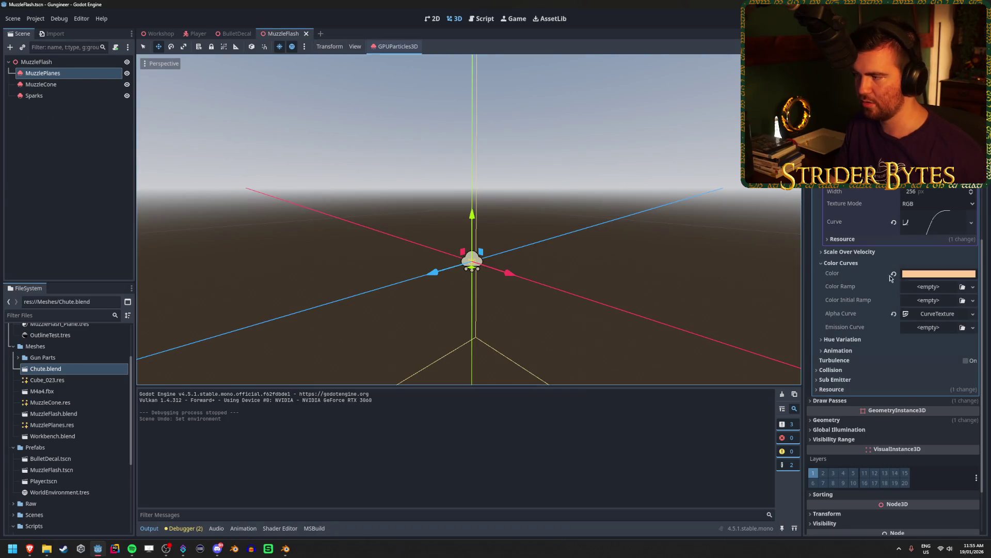
Raise the MuzzlePlanes particle colour intensity to 2 for a brighter pale yellow.
{"action": "left_click", "coordinate": [949, 275]}
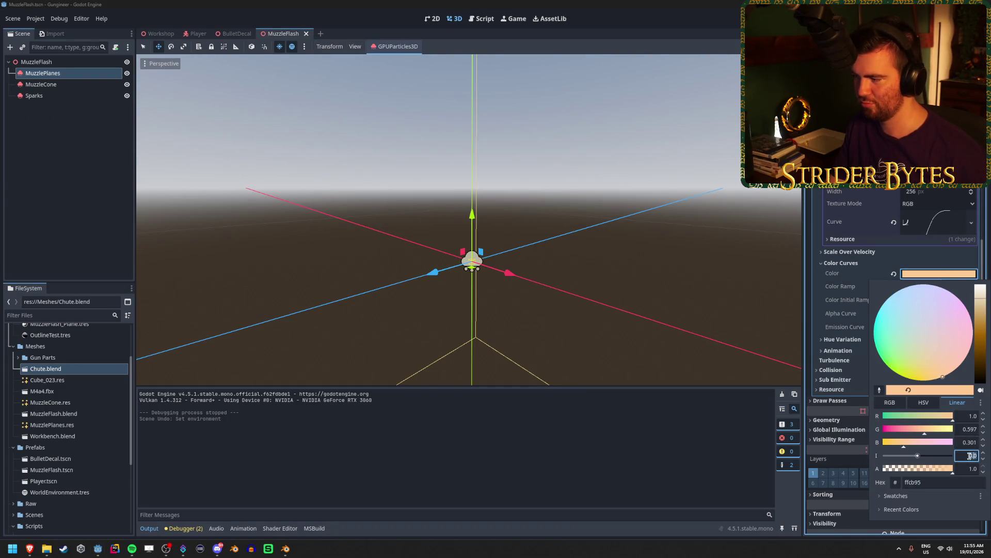
{"action": "type", "text": "2"}
{"action": "key", "text": "Return"}
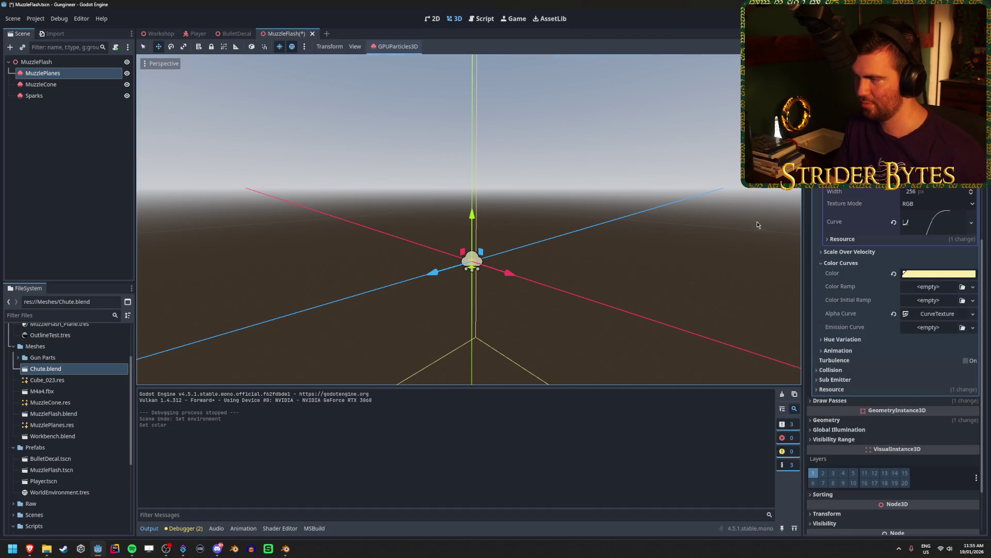
Review the MuzzleCone and Sparks particles, then bring up the Workshop scene.
{"action": "left_click", "coordinate": [42, 84]}
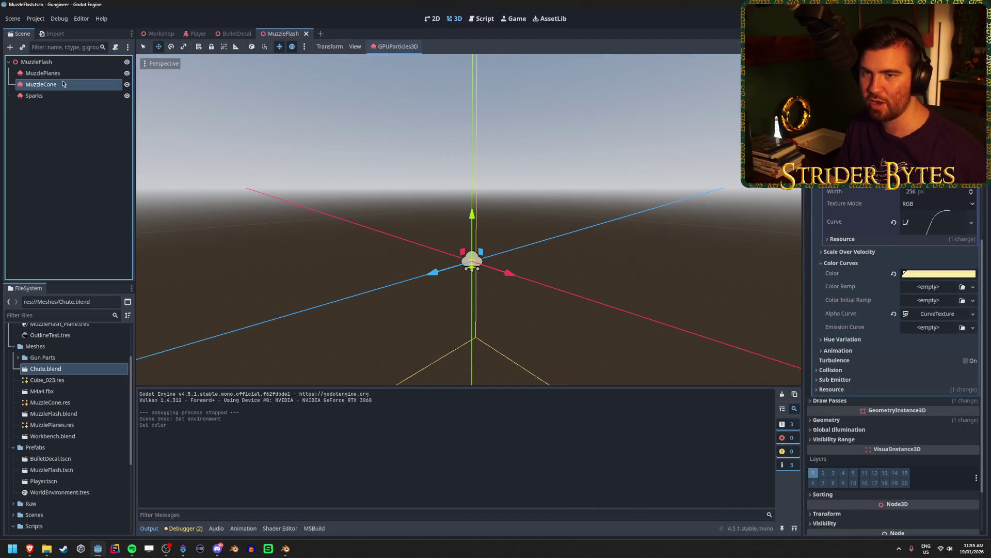
{"action": "left_click", "coordinate": [84, 96]}
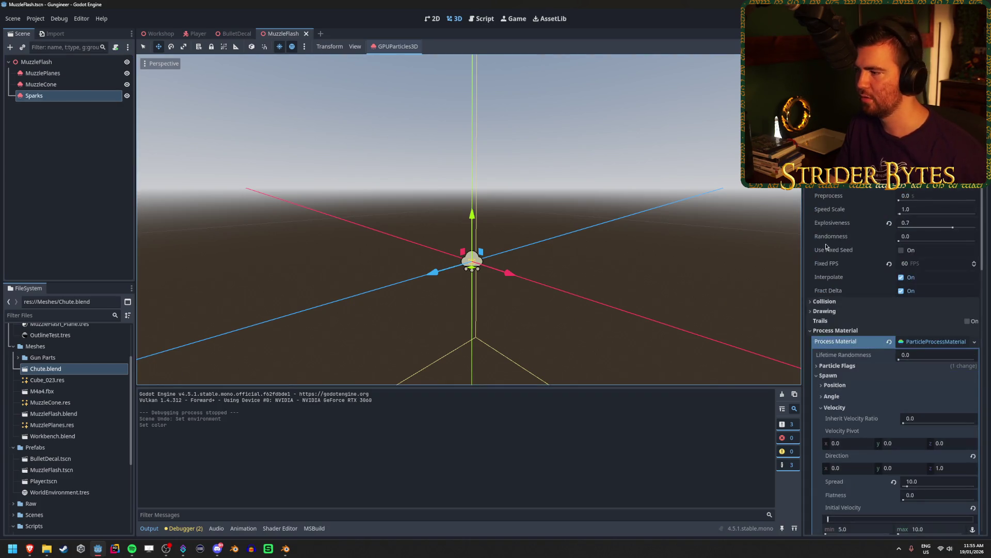
{"action": "scroll", "coordinate": [872, 273], "scroll_direction": "down", "scroll_amount": 5}
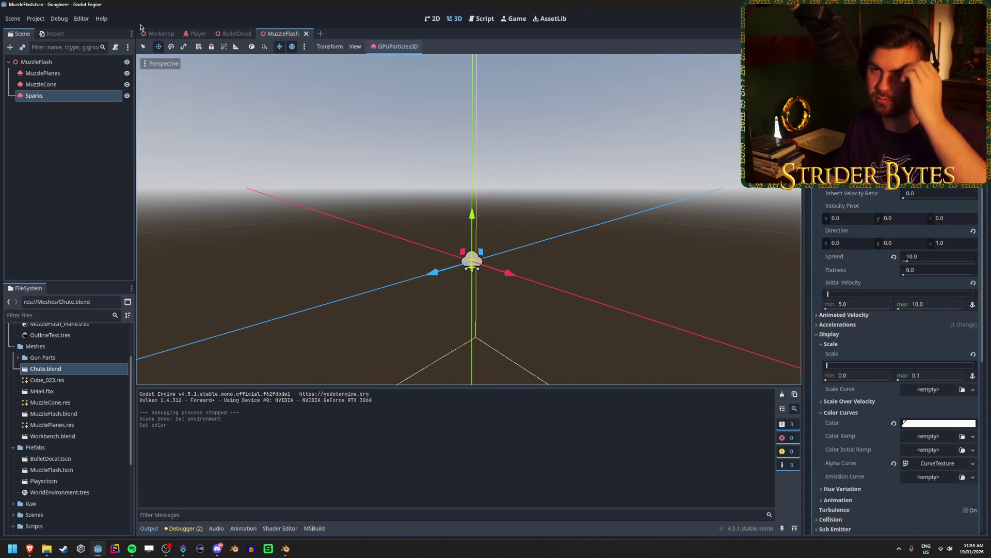
{"action": "left_click", "coordinate": [148, 34]}
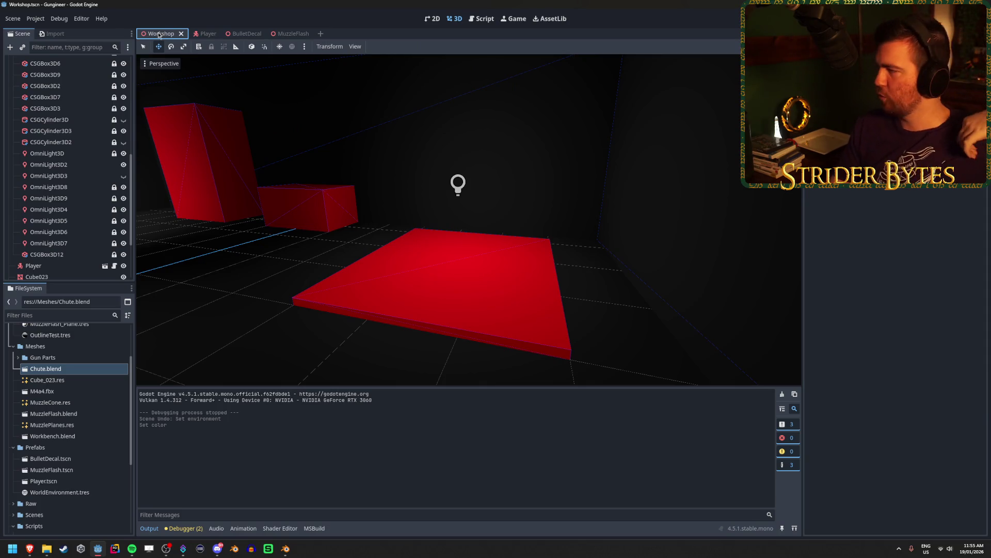
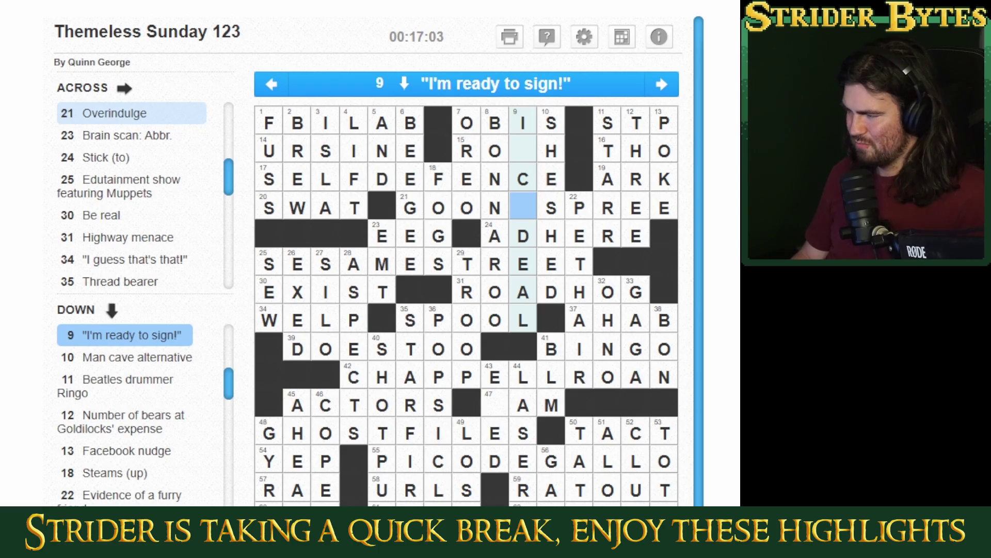
Change the C in SELFDEFENCE to S and complete 9 Down as ITSADEAL.
{"action": "key", "text": "Up"}
{"action": "key", "text": "Down"}
{"action": "key", "text": "Up"}
{"action": "type", "text": "S"}
{"action": "key", "text": "Up"}
{"action": "key", "text": "Up"}
{"action": "type", "text": "TSA"}
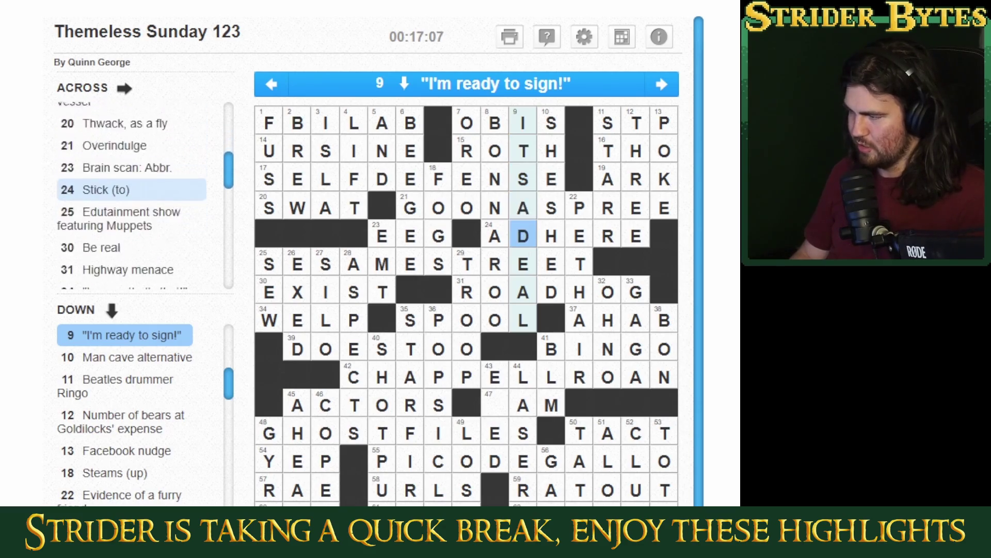
{"action": "left_click", "coordinate": [523, 208]}
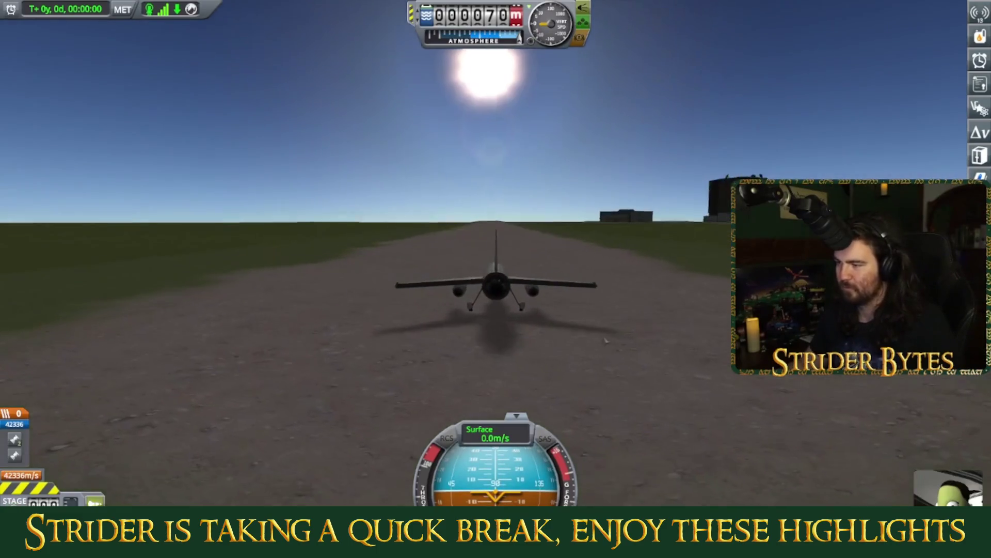
Stage the jet engine so the plane starts its takeoff roll down the runway.
{"action": "key", "text": "space"}
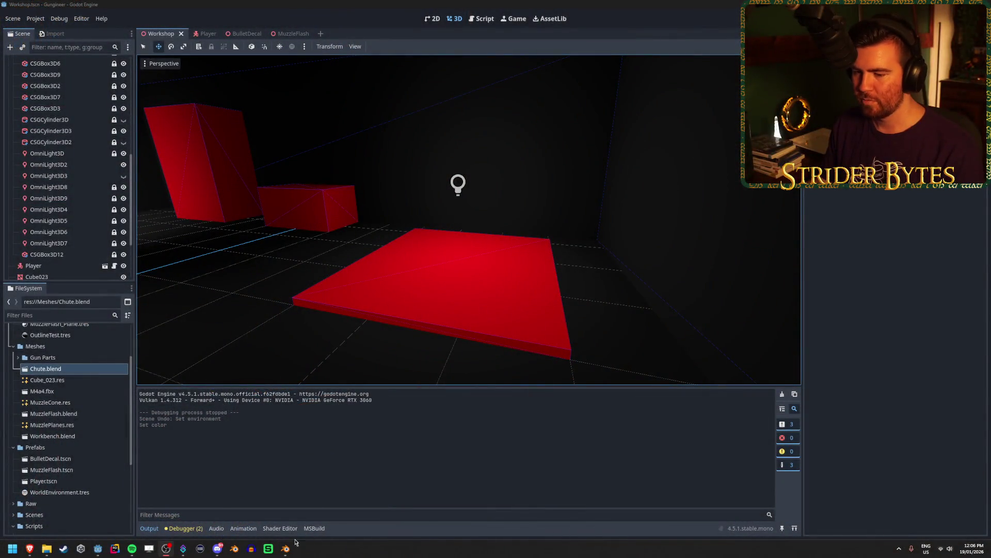
Save Chute.blend in Blender.
{"action": "left_click", "coordinate": [286, 549]}
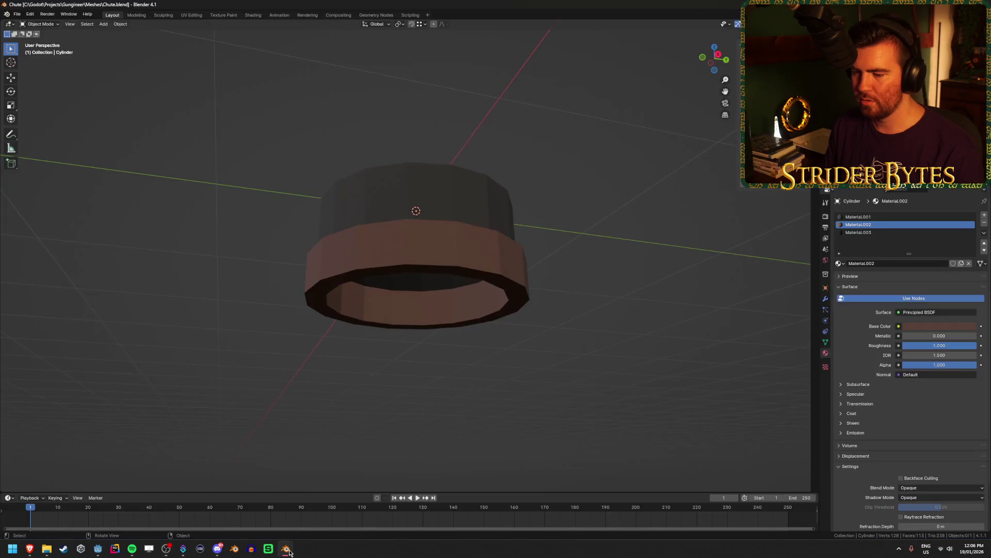
{"action": "scroll", "coordinate": [615, 313], "scroll_direction": "down", "scroll_amount": 4}
{"action": "key", "text": "ctrl+s"}
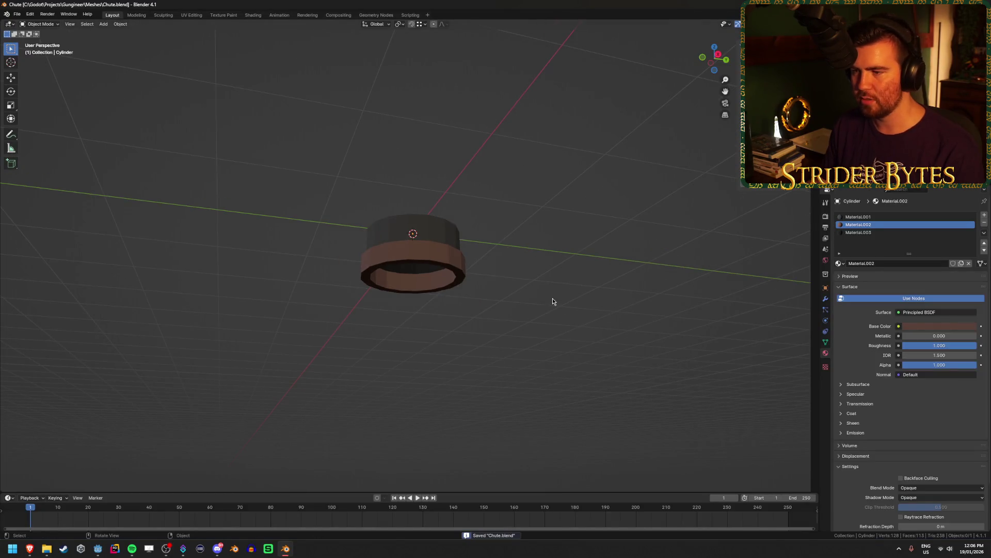
Start a new General scene and delete its default cube, camera and light.
{"action": "left_click", "coordinate": [17, 14]}
{"action": "mouse_move", "coordinate": [31, 23]}
{"action": "left_click", "coordinate": [137, 24]}
{"action": "key", "text": "a"}
{"action": "key", "text": "x"}
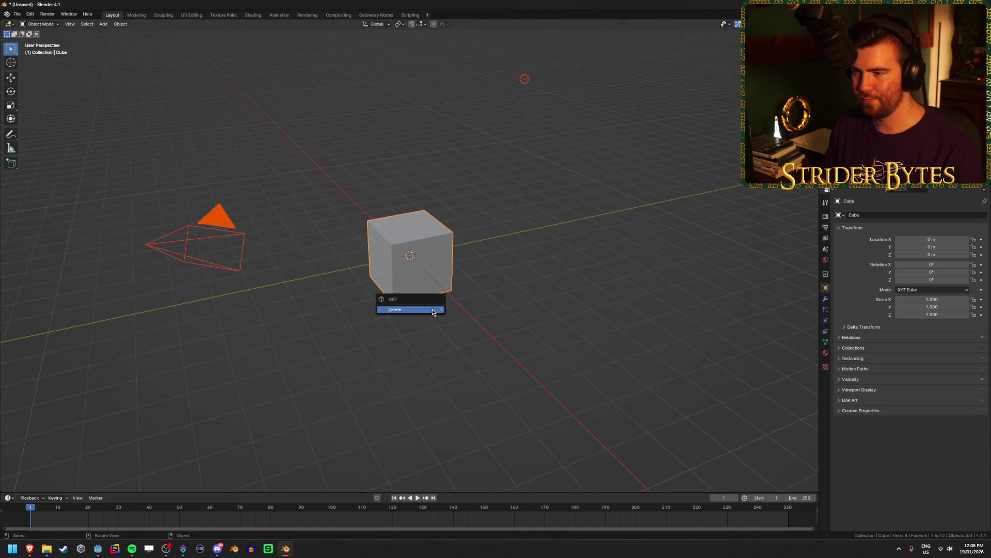
{"action": "left_click", "coordinate": [432, 309]}
{"action": "key", "text": "shift+a"}
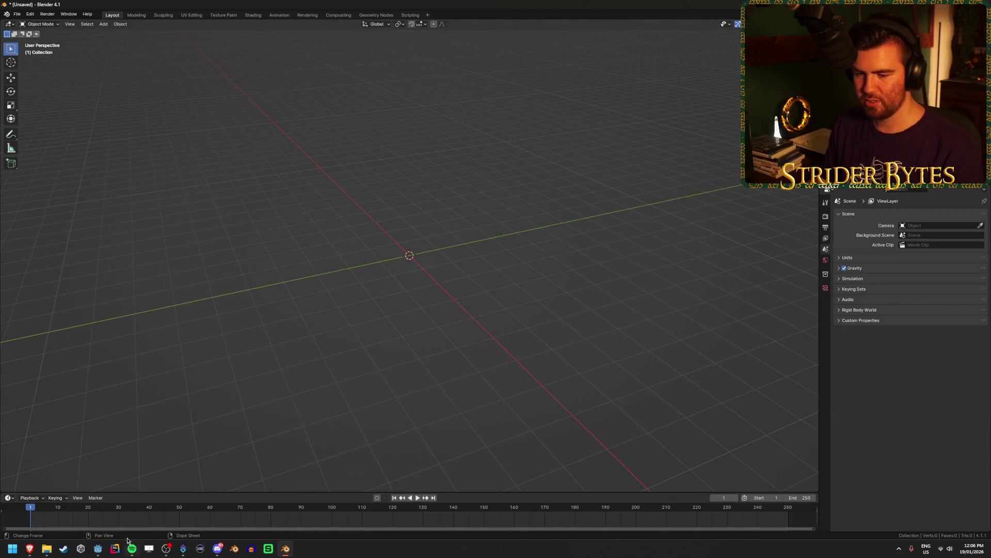
{"action": "left_click", "coordinate": [98, 549]}
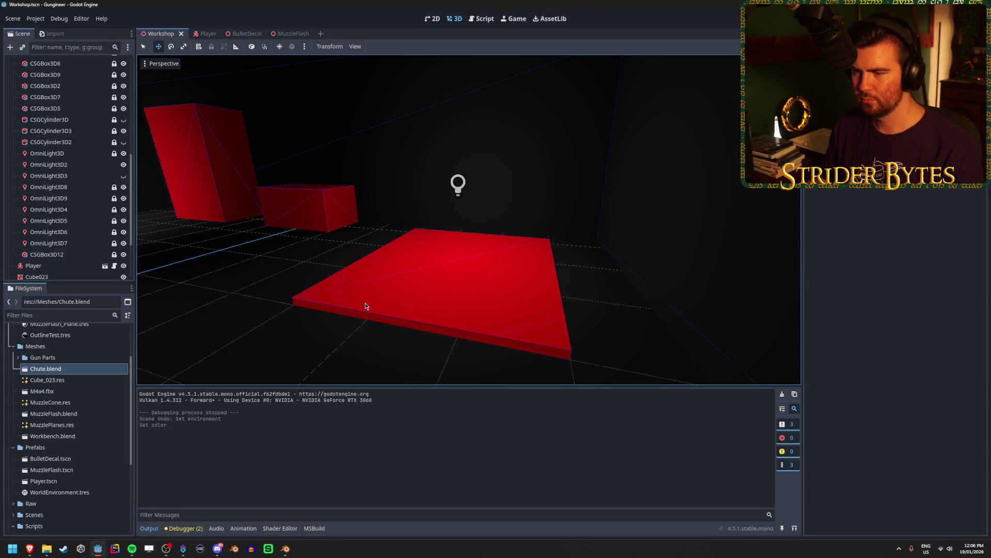
{"action": "left_click", "coordinate": [71, 109]}
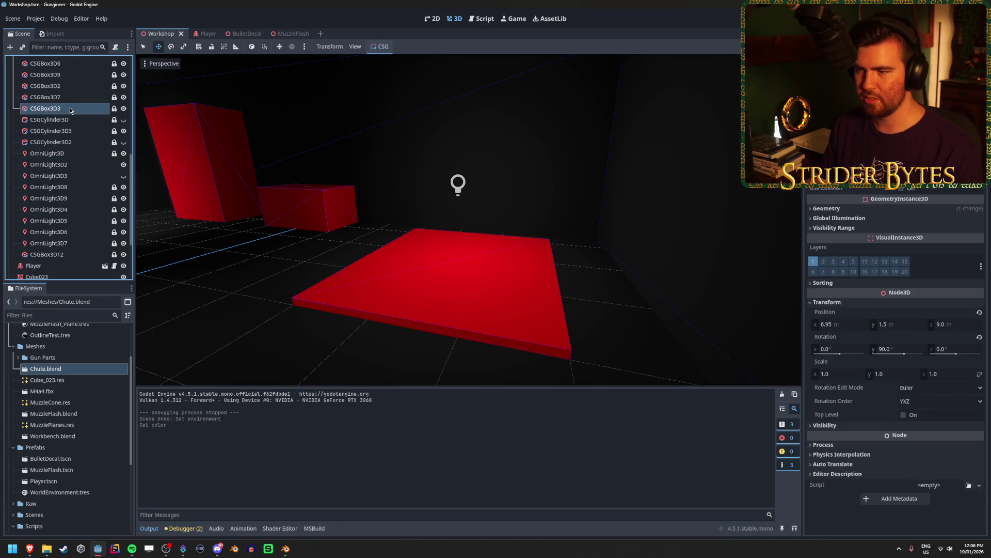
{"action": "key", "text": "Up"}
{"action": "key", "text": "Up"}
{"action": "key", "text": "Up"}
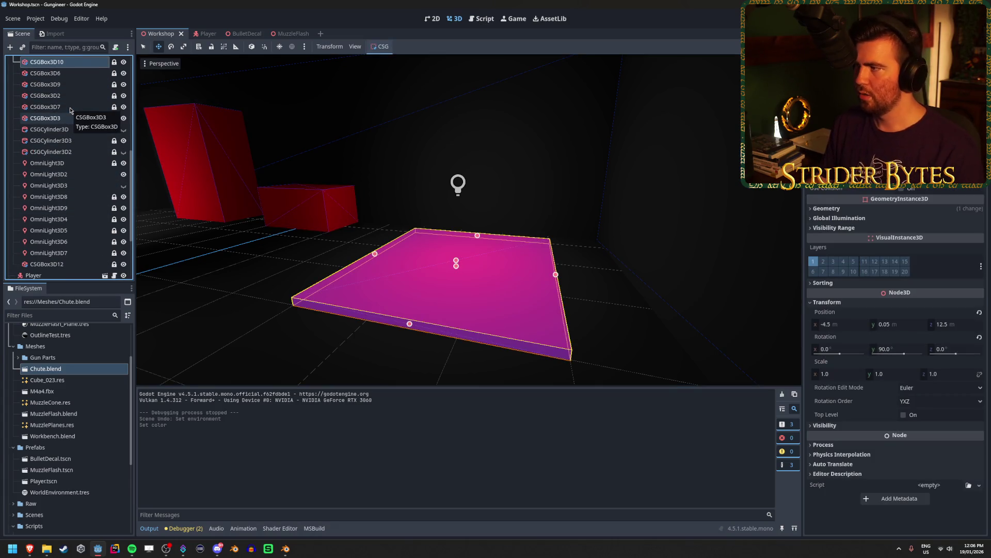
{"action": "key", "text": "alt+Tab"}
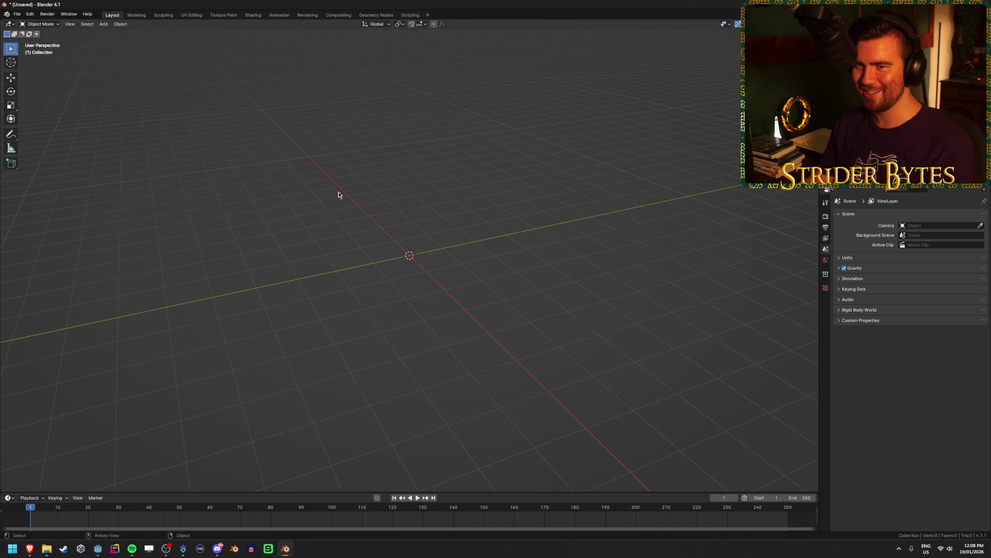
{"action": "key", "text": "shift+a"}
Add a cube with a size of 3 m to the empty scene.
{"action": "mouse_move", "coordinate": [333, 166]}
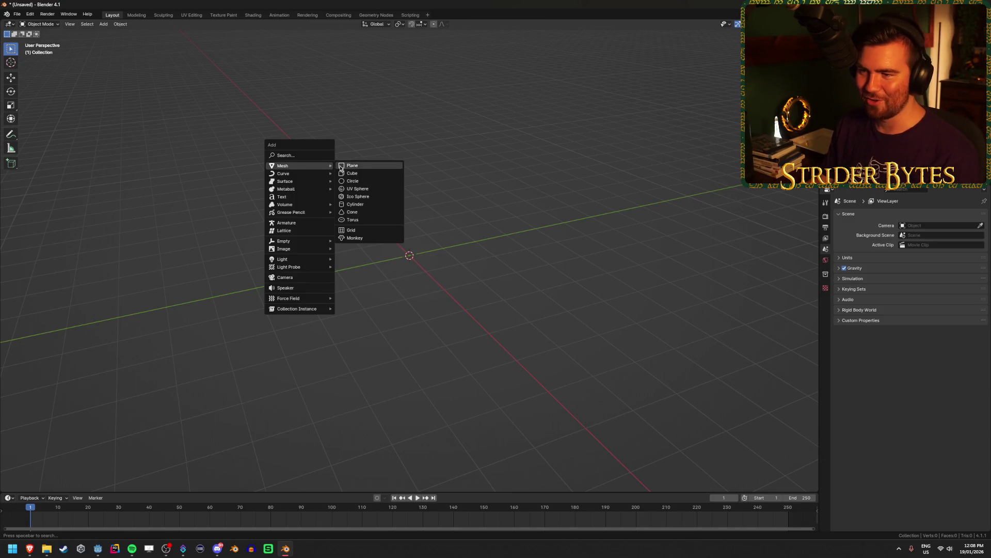
{"action": "left_click", "coordinate": [367, 172]}
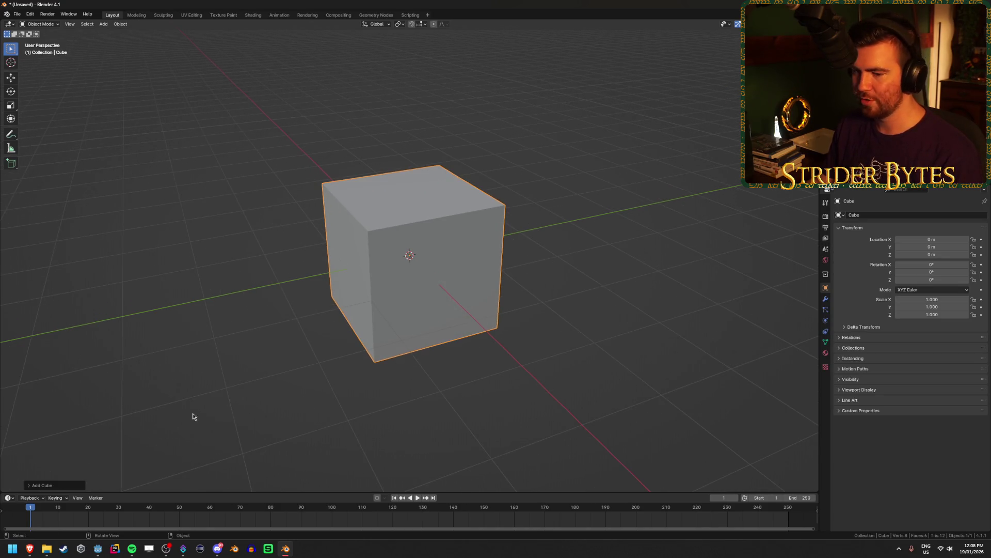
{"action": "left_click", "coordinate": [56, 485]}
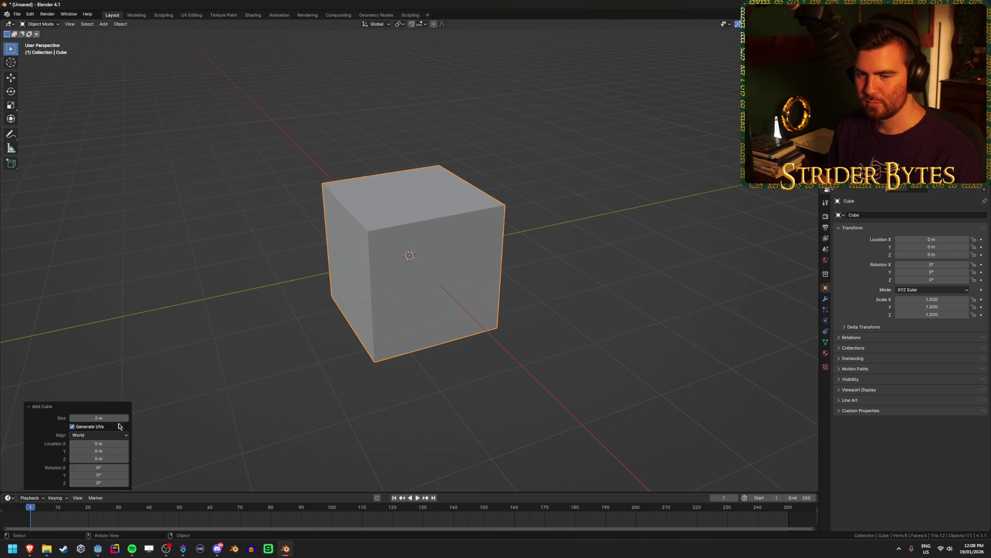
{"action": "left_click", "coordinate": [98, 418]}
{"action": "type", "text": "3"}
{"action": "key", "text": "Return"}
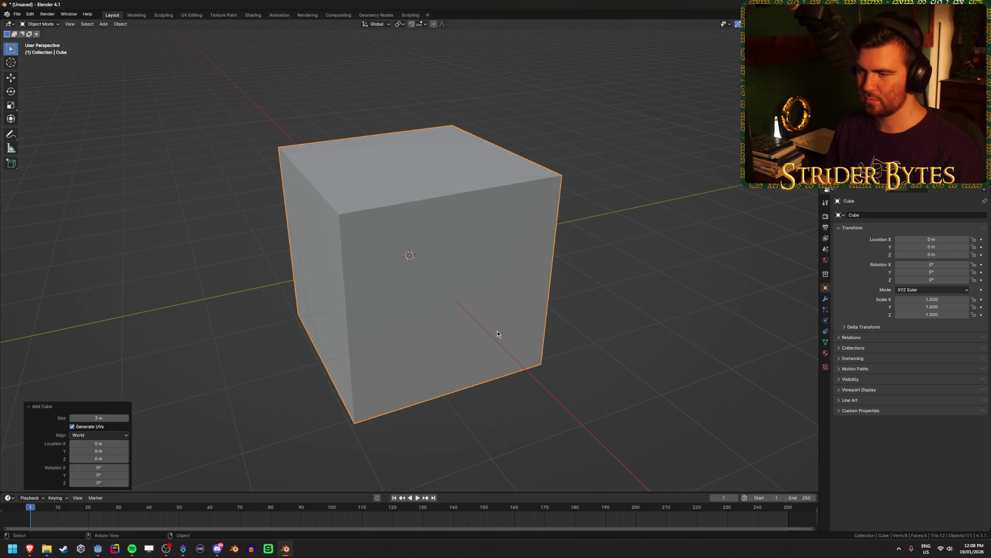
Flatten the cube along Z, widen it into a slab, and apply its scale.
{"action": "key", "text": "Tab"}
{"action": "left_click_drag", "start_coordinate": [602, 280], "coordinate": [573, 279]}
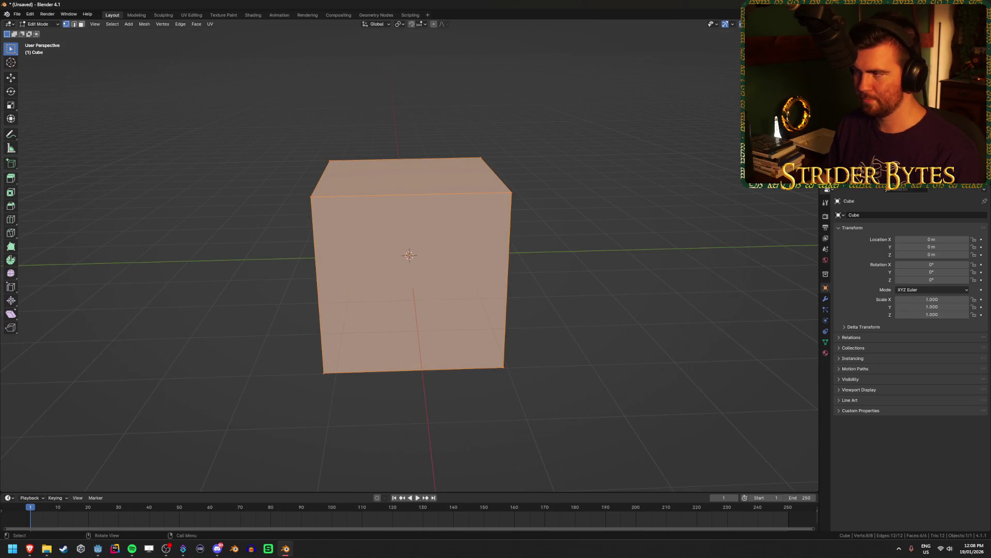
{"action": "left_click_drag", "start_coordinate": [819, 210], "coordinate": [810, 210]}
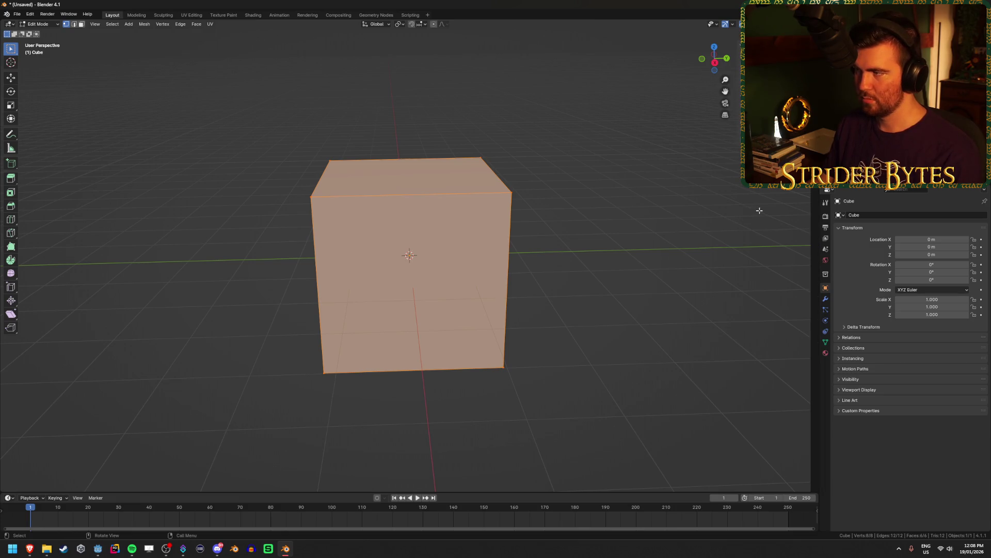
{"action": "key", "text": "Tab"}
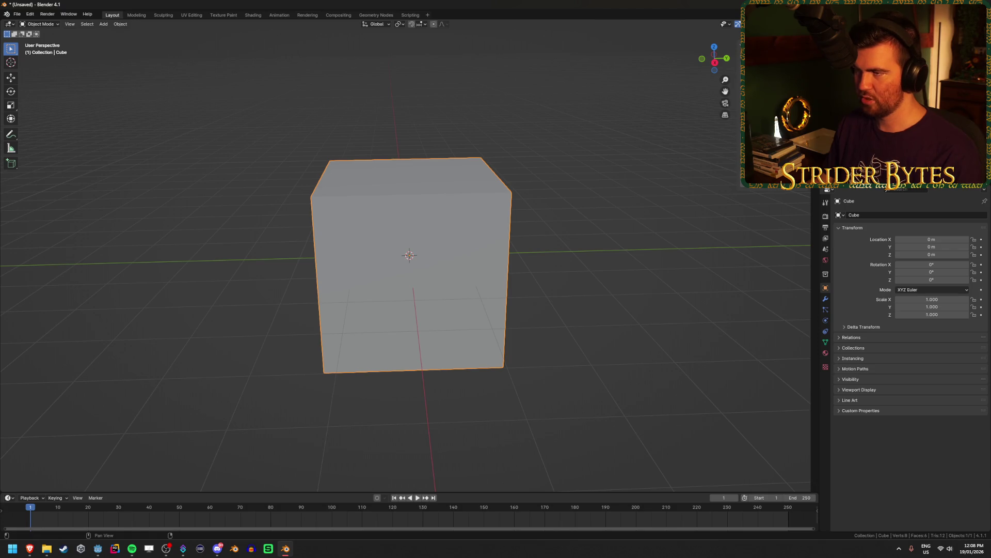
{"action": "key", "text": "s"}
{"action": "key", "text": "z"}
{"action": "key", "text": "Return"}
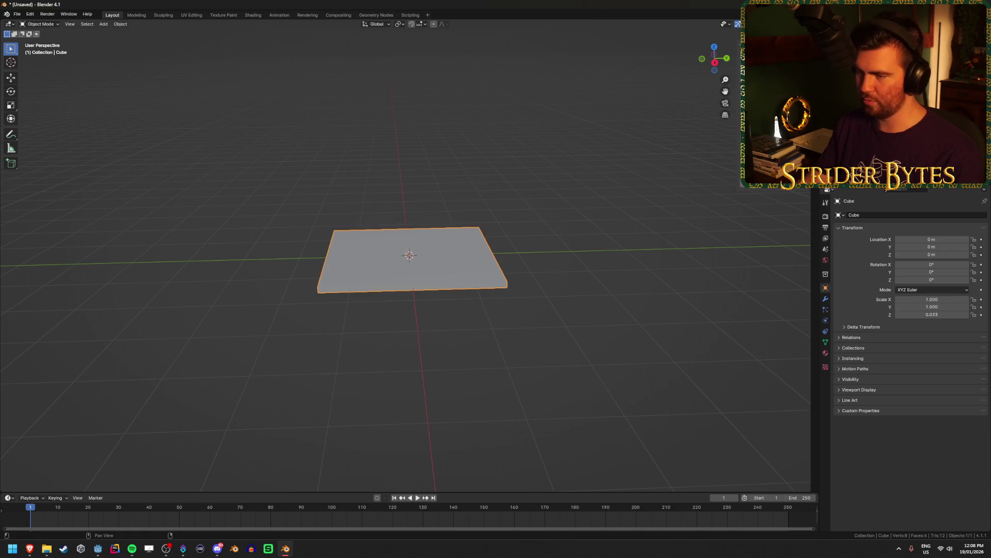
{"action": "key", "text": "s"}
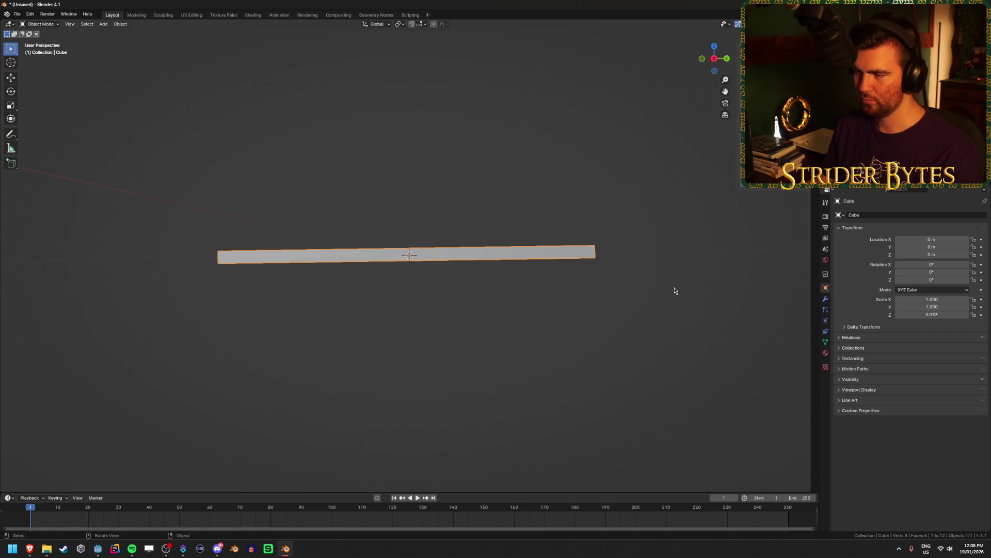
{"action": "key", "text": "ctrl+a"}
{"action": "left_click", "coordinate": [674, 288]}
Raise the slab's mesh 0.05 m in Edit Mode and inspect it from several angles.
{"action": "key", "text": "Tab"}
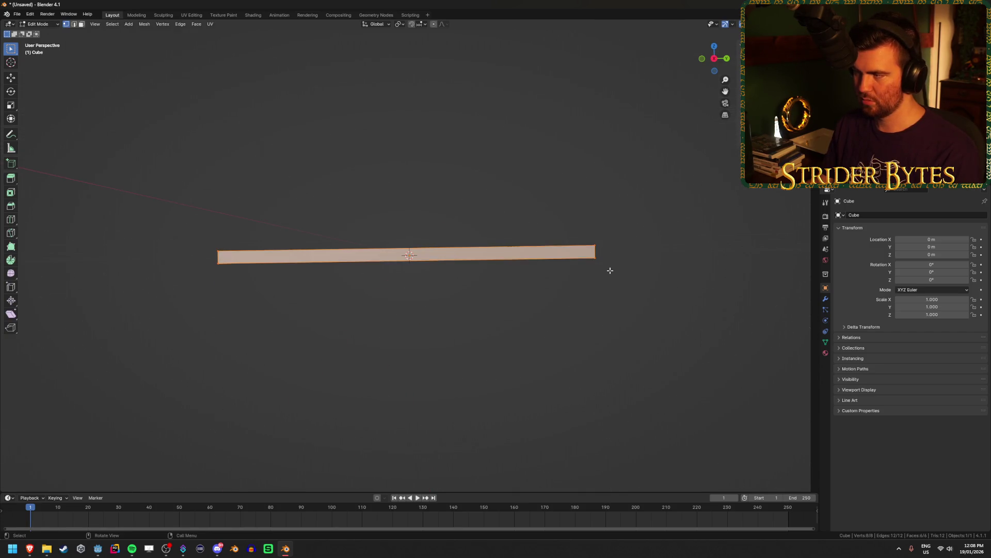
{"action": "type", "text": "gz"}
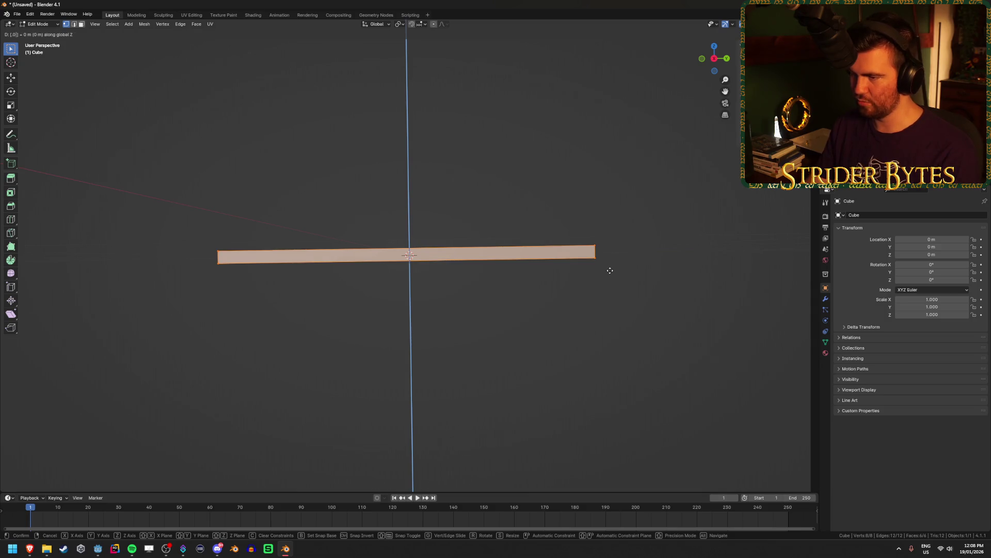
{"action": "type", "text": "5"}
{"action": "key", "text": "Return"}
{"action": "key", "text": "KP_1"}
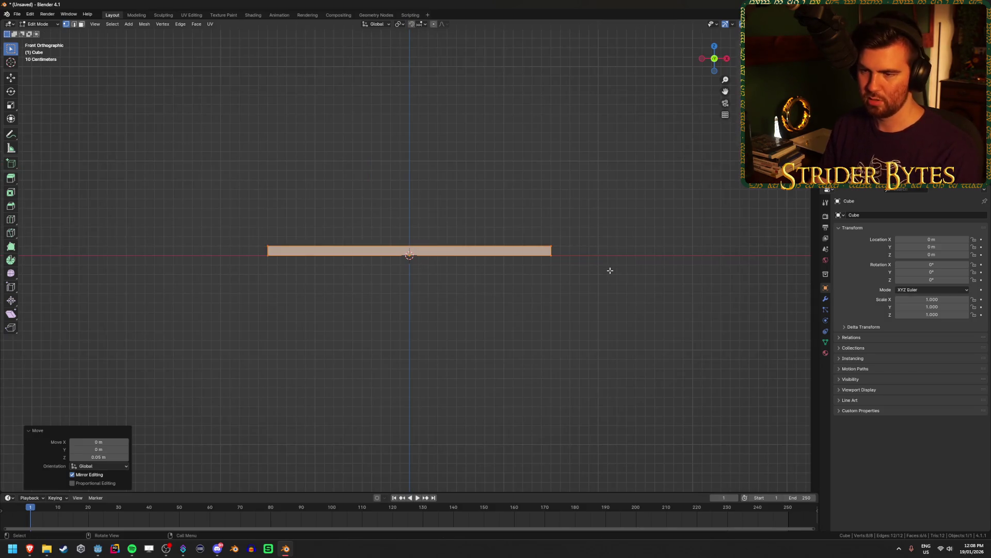
{"action": "key", "text": "ctrl+s"}
{"action": "key", "text": "Escape"}
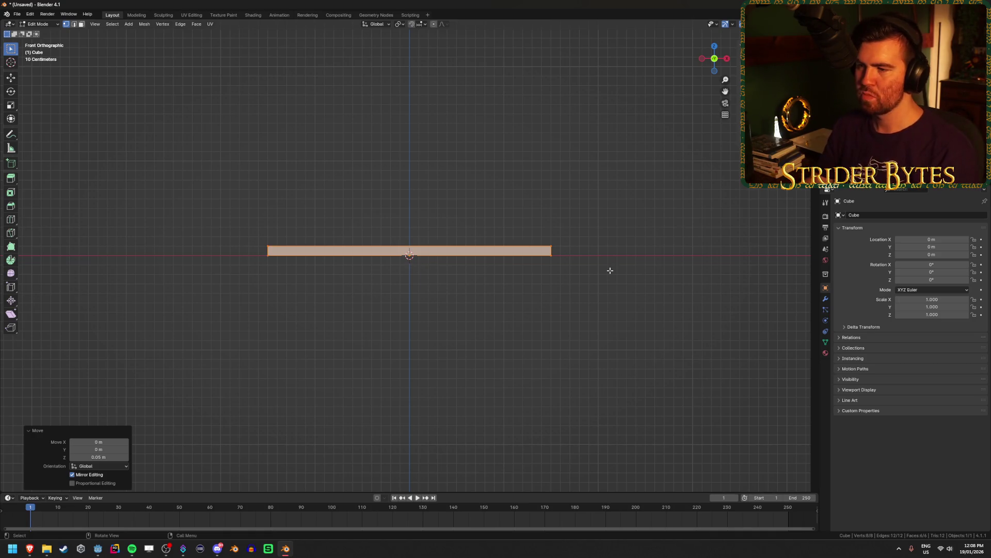
{"action": "left_click_drag", "start_coordinate": [604, 251], "coordinate": [607, 283]}
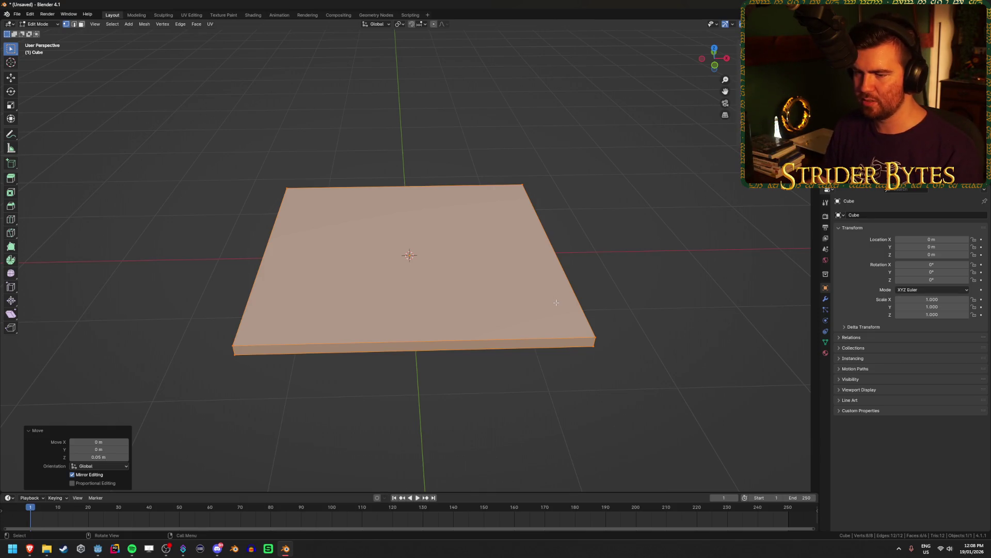
{"action": "left_click_drag", "start_coordinate": [327, 332], "coordinate": [365, 315]}
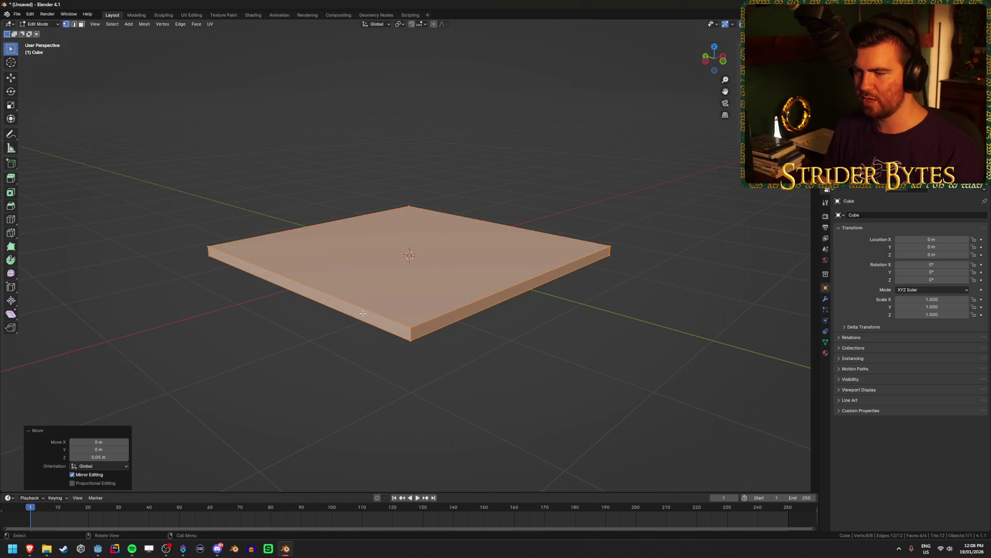
Extrude the slab's side faces and scale them outward to 1.1 to form a rim.
{"action": "key", "text": "3"}
{"action": "left_click", "coordinate": [409, 331], "text": "alt"}
{"action": "left_click_drag", "start_coordinate": [559, 314], "coordinate": [691, 267]}
{"action": "key", "text": "e"}
{"action": "key", "text": "s"}
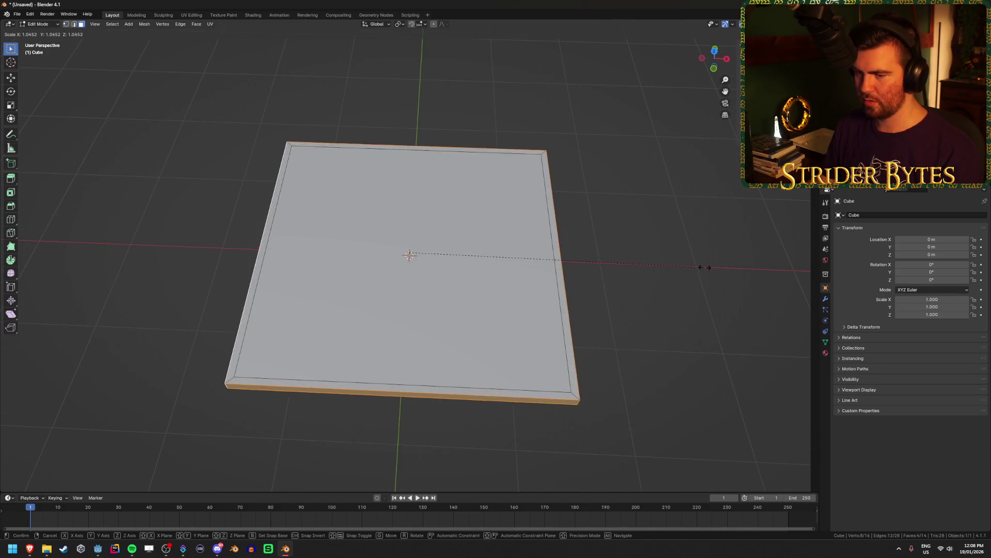
{"action": "key", "text": "shift+z"}
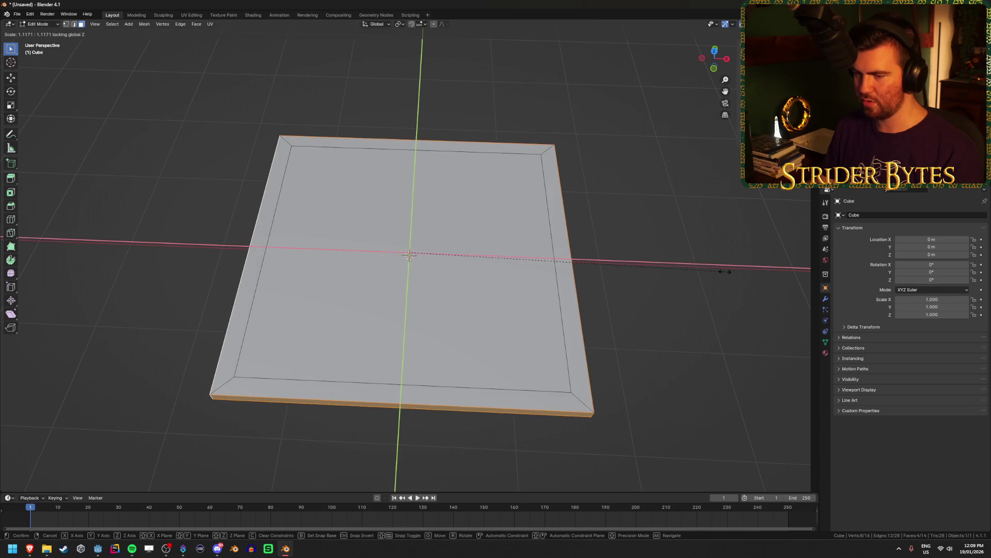
{"action": "type", "text": "1.1"}
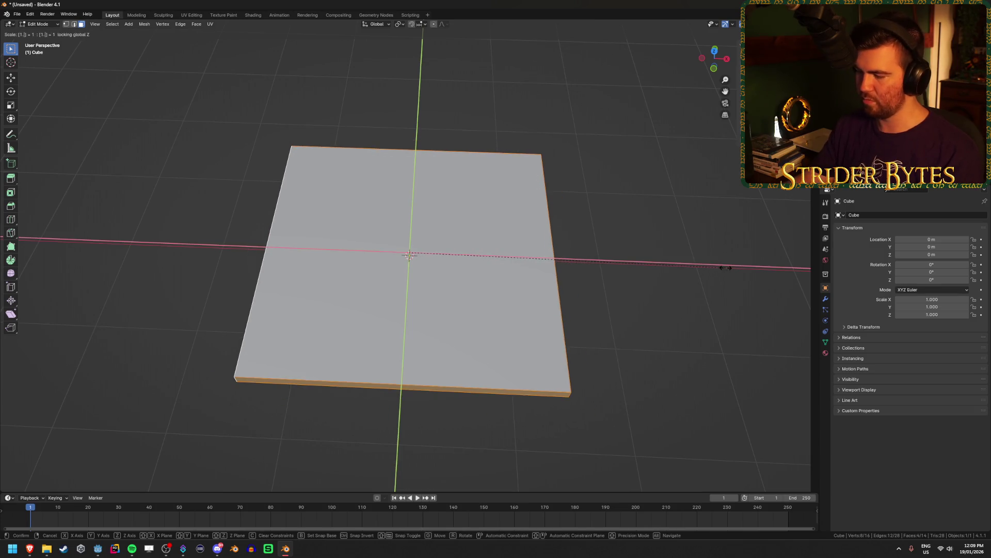
{"action": "key", "text": "Return"}
Raise the outer rim faces by 0.1 m and return to Object Mode.
{"action": "left_click_drag", "start_coordinate": [708, 277], "coordinate": [714, 245]}
{"action": "key", "text": "g"}
{"action": "key", "text": "z"}
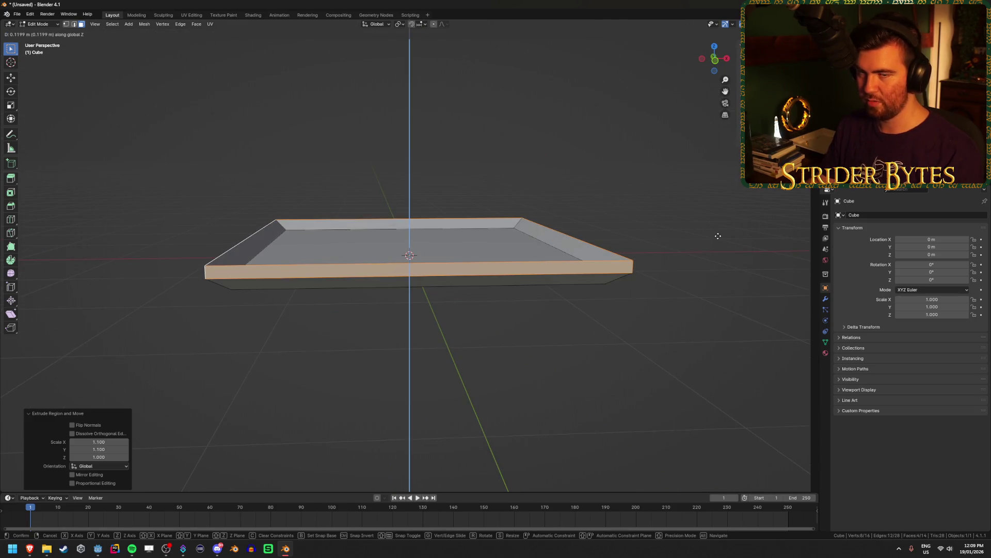
{"action": "type", "text": "0.1"}
{"action": "key", "text": "Return"}
{"action": "key", "text": "alt+a"}
{"action": "scroll", "coordinate": [711, 305], "scroll_direction": "down", "scroll_amount": 5}
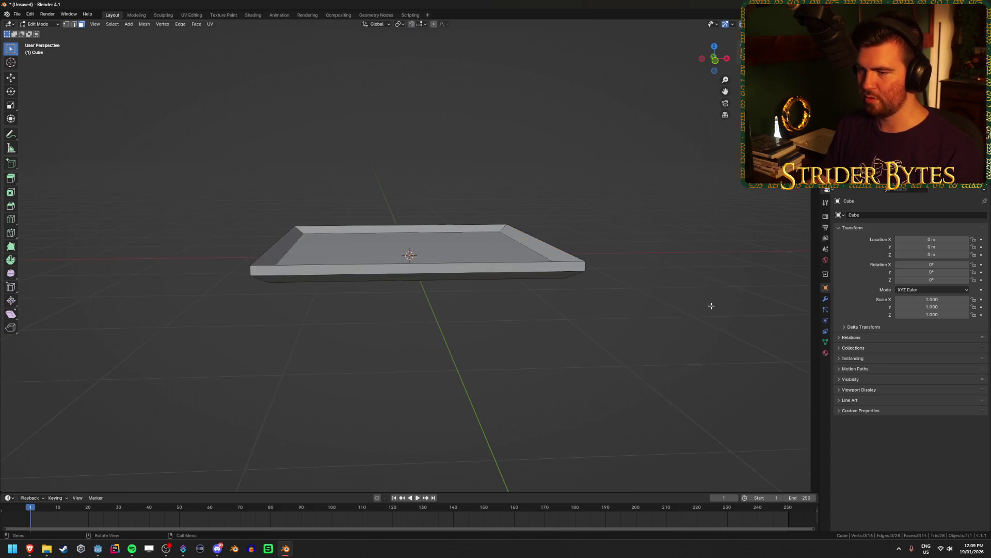
{"action": "key", "text": "Tab"}
Inspect the finished tray from several low angles and bring up the save dialog.
{"action": "mouse_move", "coordinate": [655, 302]}
{"action": "left_mouse_down"}
{"action": "mouse_move", "coordinate": [613, 308]}
{"action": "mouse_move", "coordinate": [624, 297]}
{"action": "mouse_move", "coordinate": [621, 314]}
{"action": "mouse_move", "coordinate": [590, 325]}
{"action": "mouse_move", "coordinate": [490, 334]}
{"action": "mouse_move", "coordinate": [491, 351]}
{"action": "left_mouse_up"}
{"action": "scroll", "coordinate": [618, 361], "scroll_direction": "up", "scroll_amount": 1}
{"action": "left_click_drag", "start_coordinate": [642, 371], "coordinate": [584, 358]}
{"action": "mouse_move", "coordinate": [617, 318]}
{"action": "left_mouse_down"}
{"action": "mouse_move", "coordinate": [633, 361]}
{"action": "mouse_move", "coordinate": [649, 361]}
{"action": "left_mouse_up"}
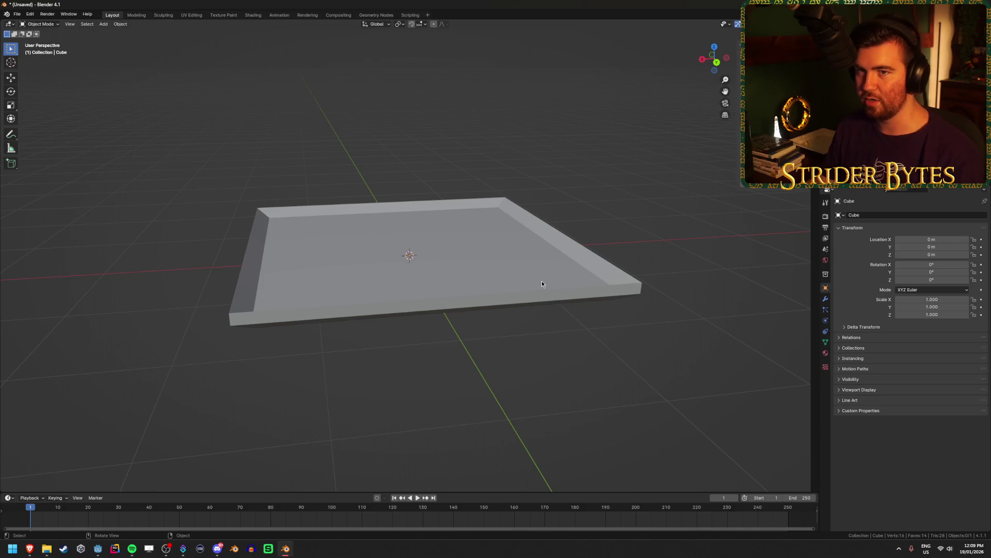
{"action": "key", "text": "ctrl+s"}
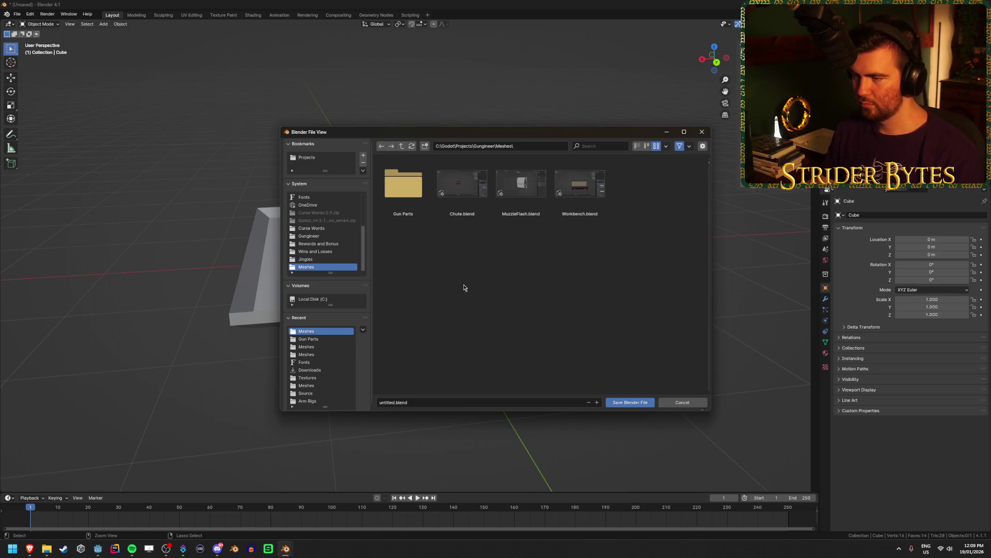
Save the file as Tray_Money.blend in the Meshes folder and switch back to Godot.
{"action": "left_click", "coordinate": [413, 402]}
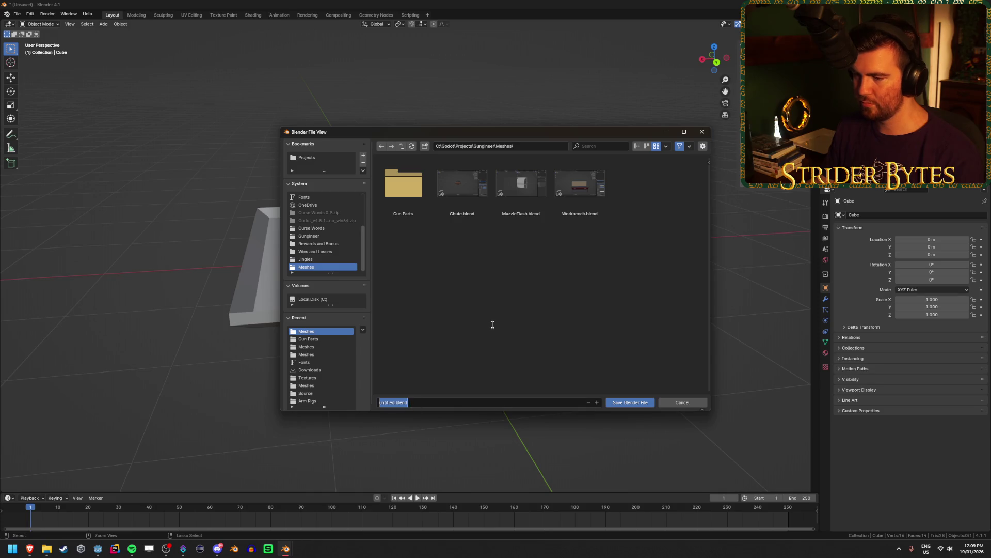
{"action": "type", "text": "Tray_Money"}
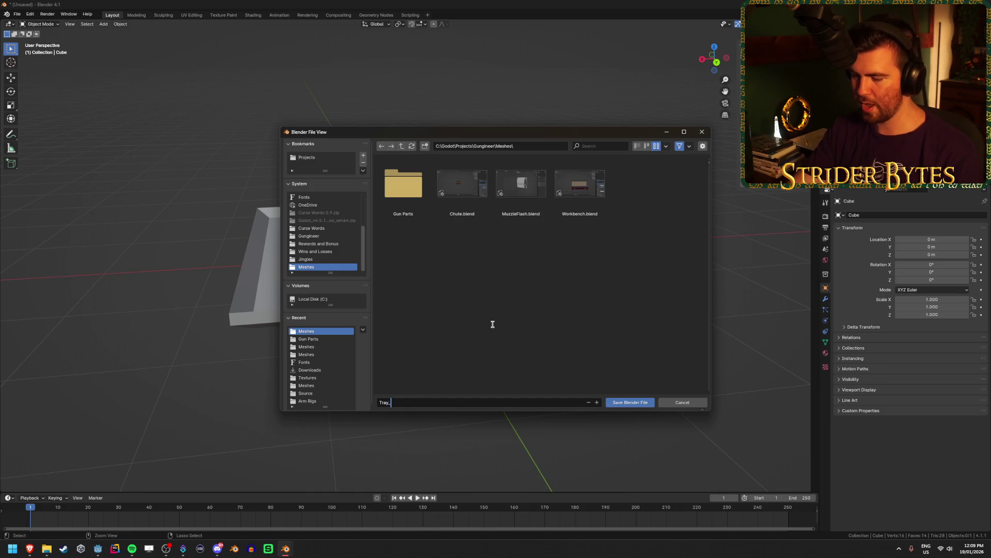
{"action": "left_click", "coordinate": [630, 402]}
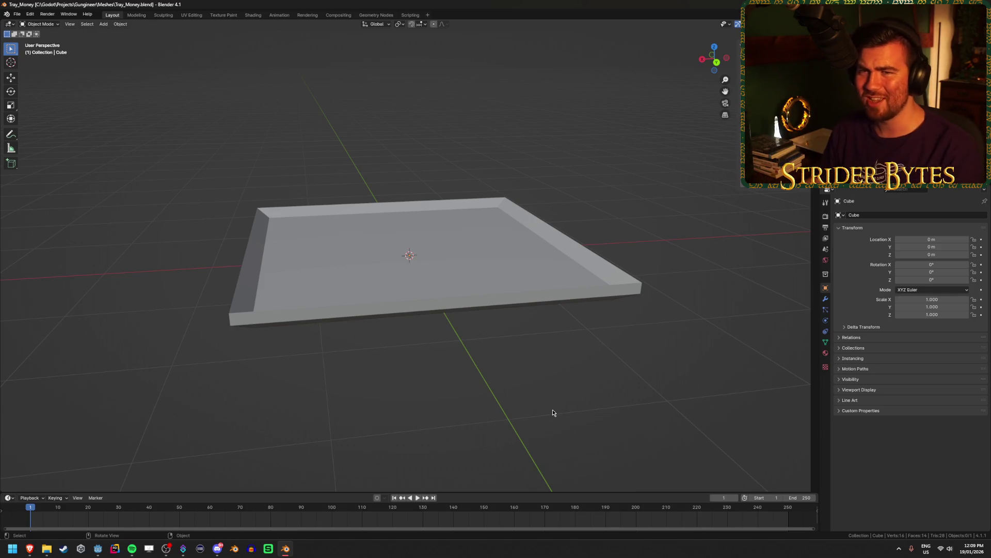
{"action": "left_click", "coordinate": [99, 550]}
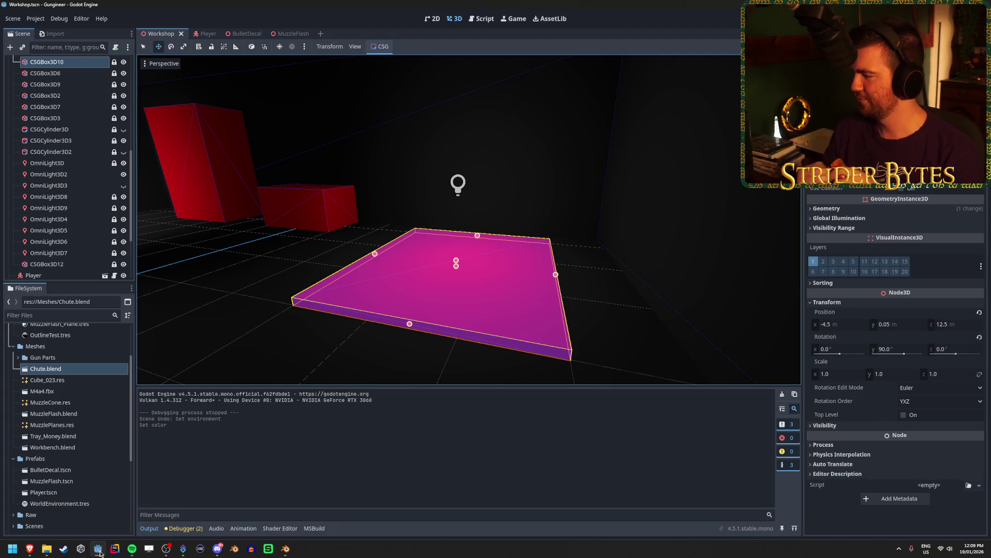
Check Tray_Money.blend in Godot's Meshes folder, then go back to Blender and select the tray.
{"action": "left_click", "coordinate": [30, 548]}
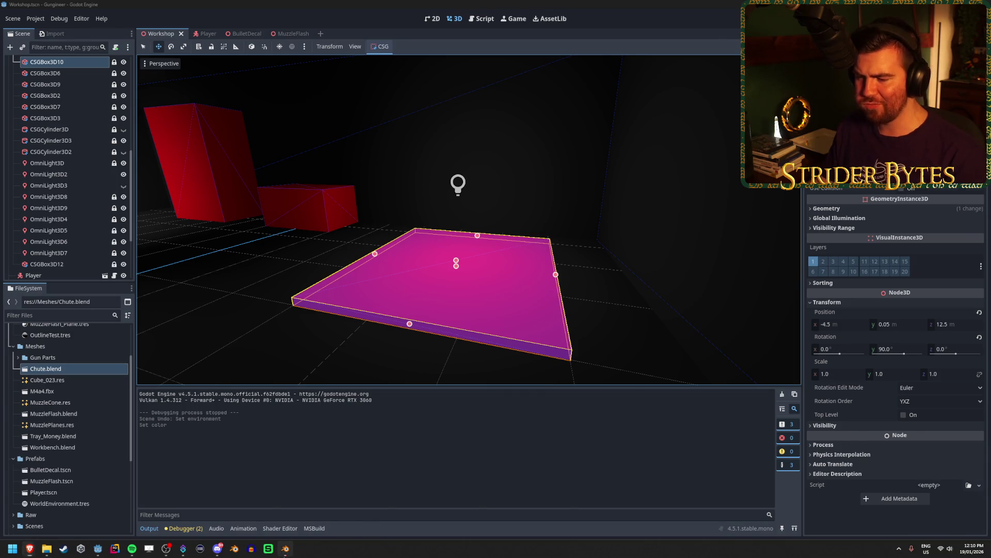
{"action": "key", "text": "alt+Tab"}
{"action": "left_click", "coordinate": [416, 280]}
Give the tray a new material with base colour value .5 and roughness 1.0, then save.
{"action": "key", "text": "z"}
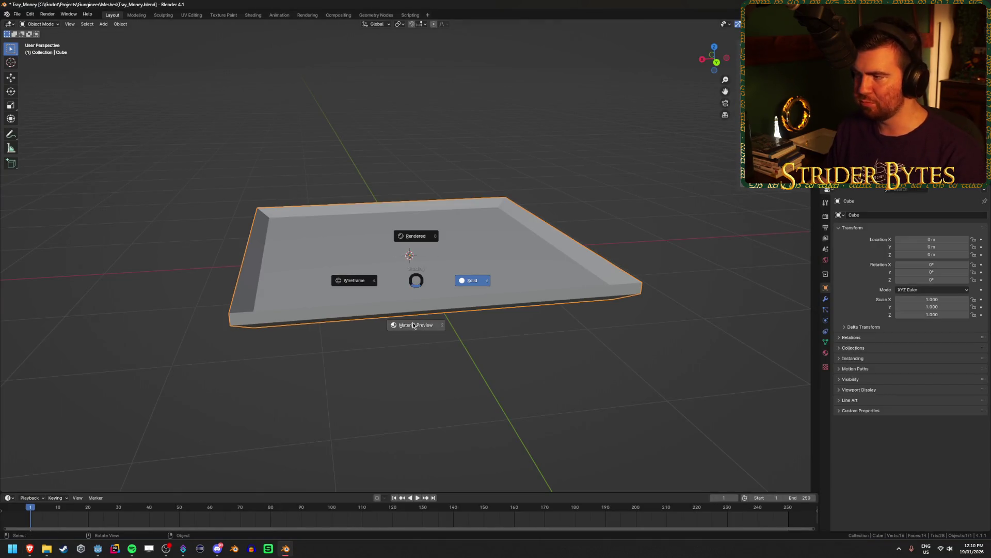
{"action": "left_click", "coordinate": [413, 325]}
{"action": "left_click", "coordinate": [825, 353]}
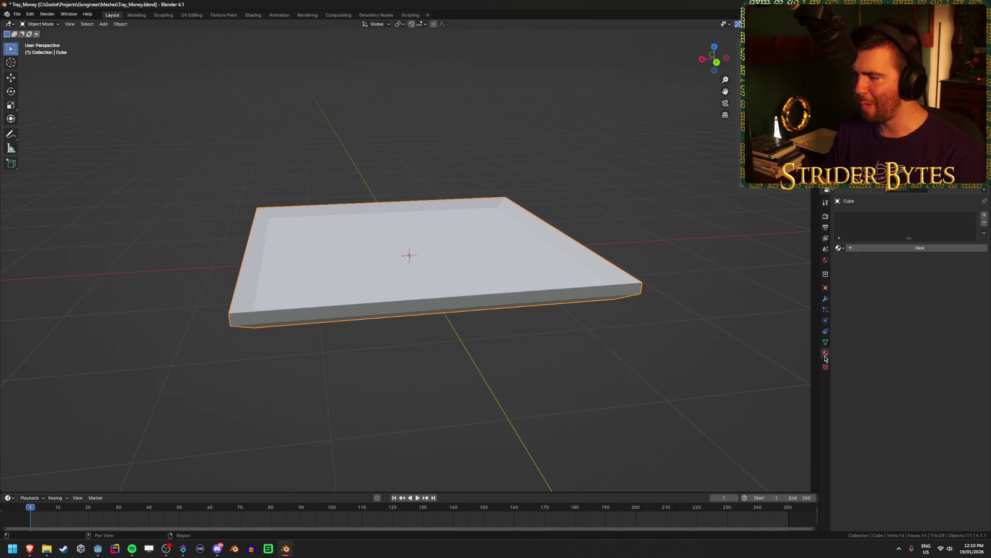
{"action": "left_click", "coordinate": [884, 248]}
{"action": "left_click", "coordinate": [926, 312]}
{"action": "left_click", "coordinate": [929, 291]}
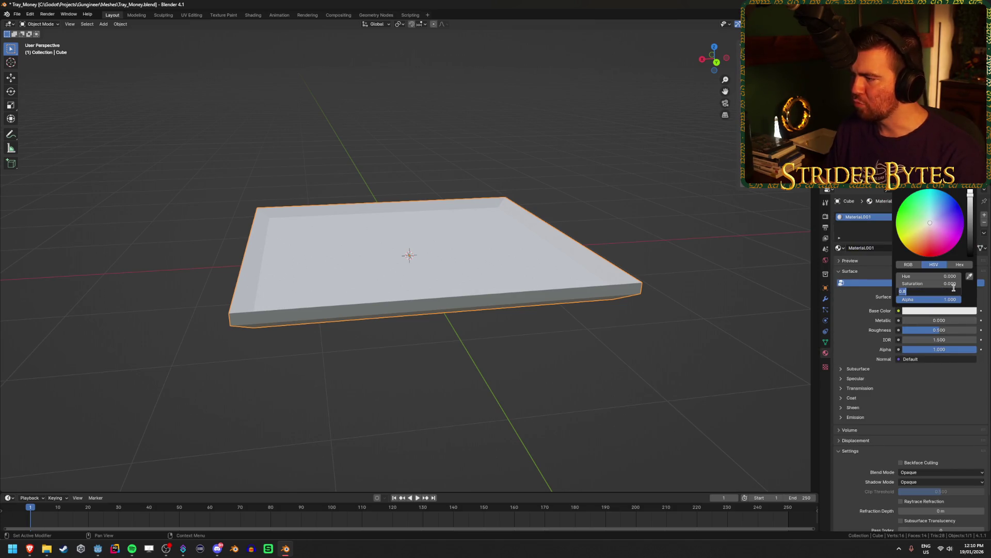
{"action": "type", "text": ".5"}
{"action": "key", "text": "Return"}
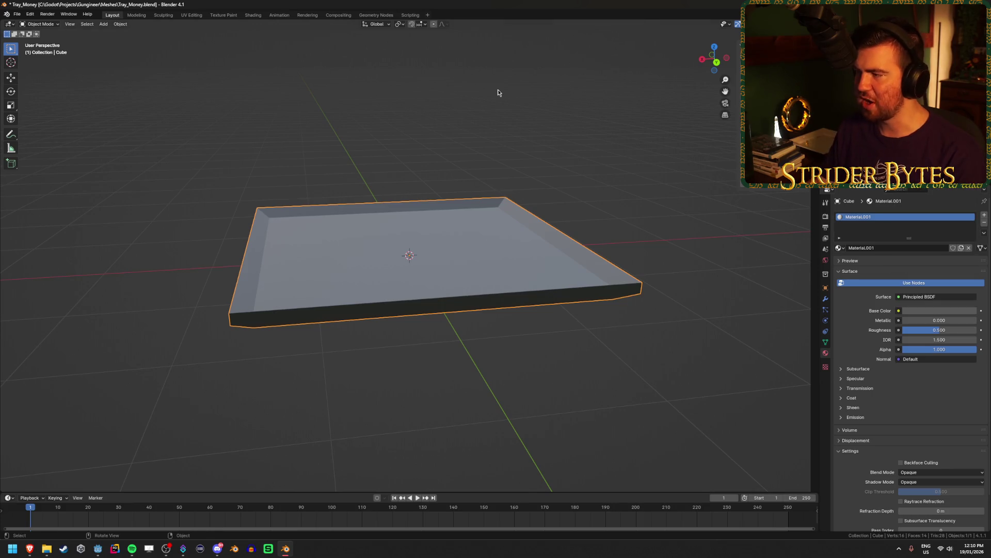
{"action": "left_click_drag", "start_coordinate": [909, 329], "coordinate": [981, 329]}
{"action": "mouse_move", "coordinate": [512, 289]}
{"action": "left_mouse_down"}
{"action": "mouse_move", "coordinate": [540, 301]}
{"action": "mouse_move", "coordinate": [562, 281]}
{"action": "mouse_move", "coordinate": [565, 243]}
{"action": "left_mouse_up"}
{"action": "key", "text": "ctrl+s"}
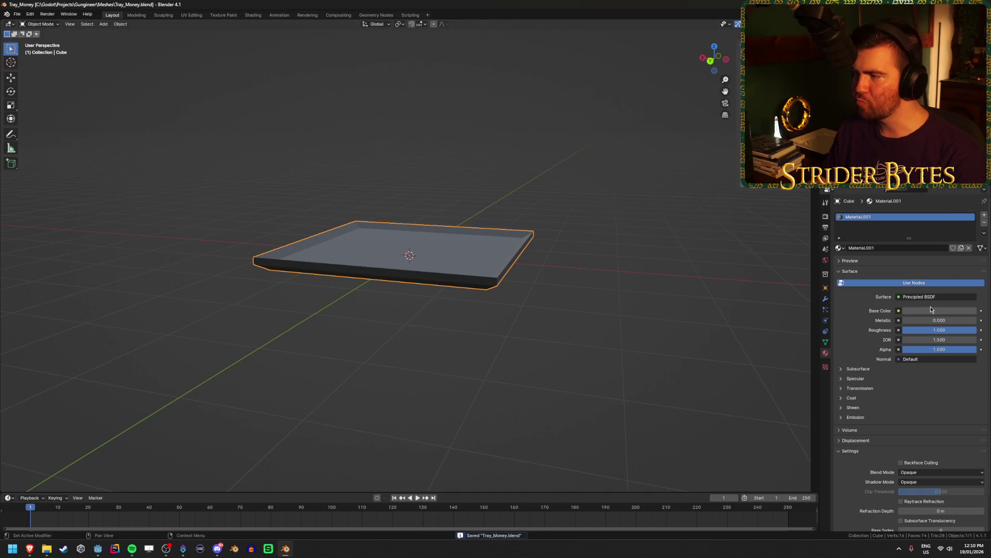
Darken the tray's base colour further and switch back to Godot.
{"action": "left_click", "coordinate": [934, 310]}
{"action": "left_click", "coordinate": [935, 292]}
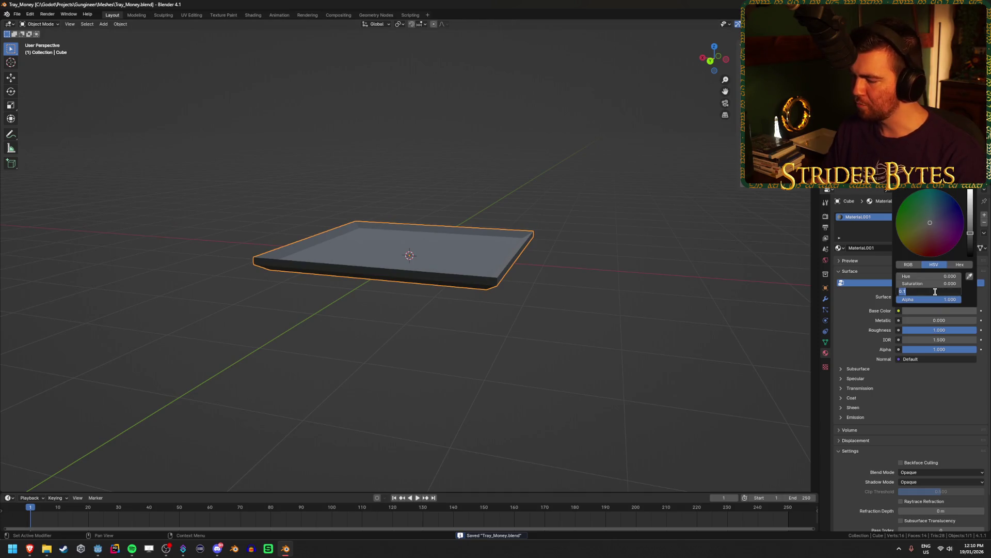
{"action": "key", "text": "Return"}
{"action": "left_click_drag", "start_coordinate": [702, 279], "coordinate": [520, 361]}
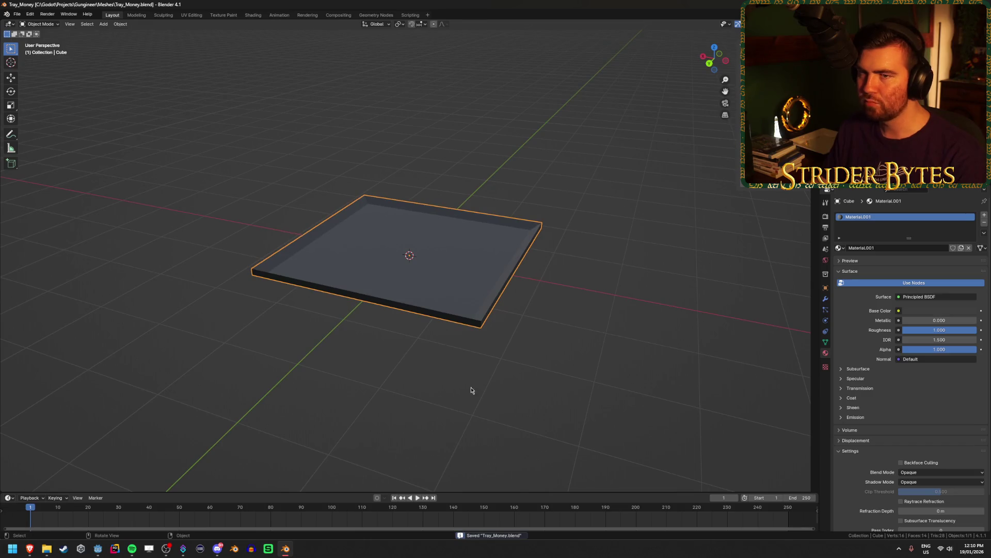
{"action": "left_click", "coordinate": [98, 548]}
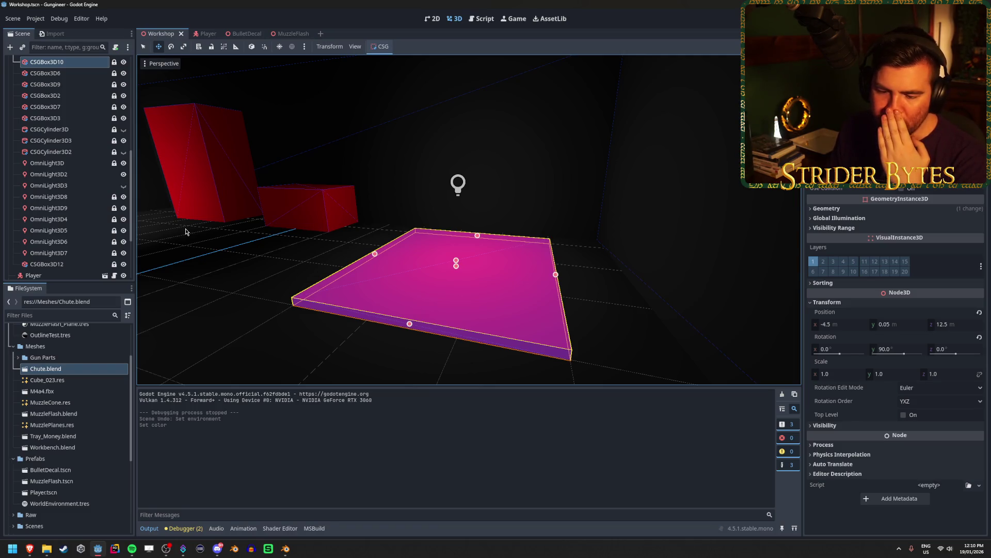
Rename Chute to Chute_Money and Chute2 to Chute_Parts, then save the Workshop scene.
{"action": "scroll", "coordinate": [30, 197], "scroll_direction": "down", "scroll_amount": 4}
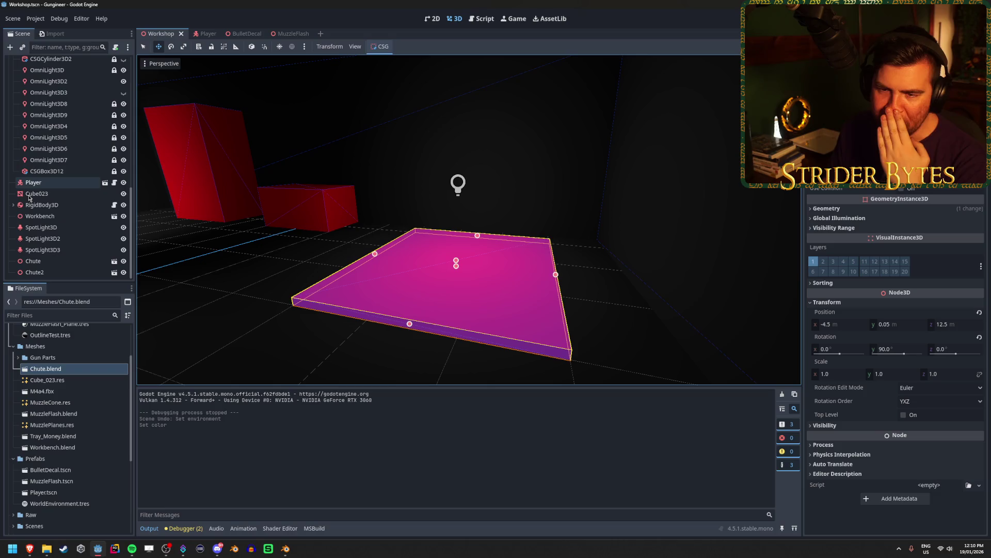
{"action": "left_click", "coordinate": [67, 265]}
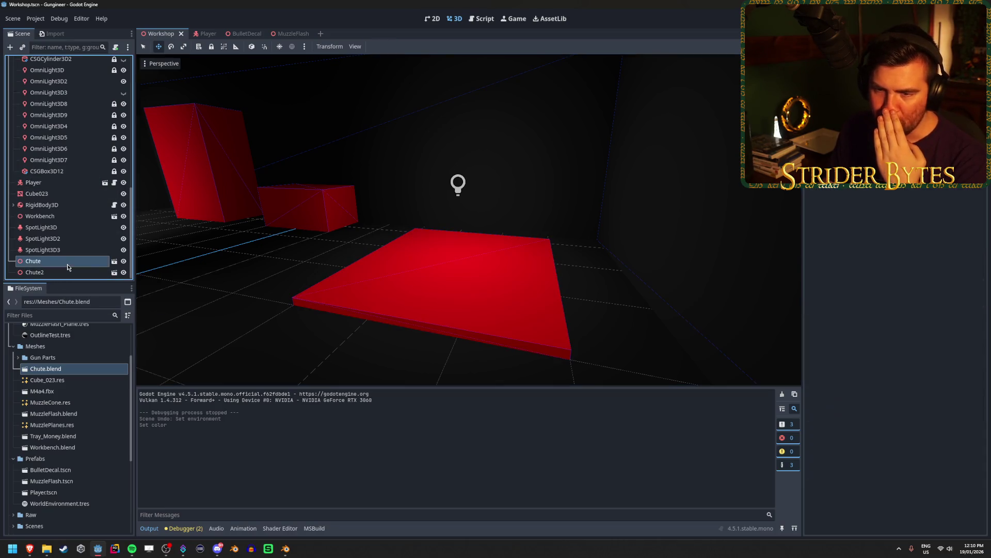
{"action": "left_click", "coordinate": [67, 265]}
{"action": "type", "text": "_Money"}
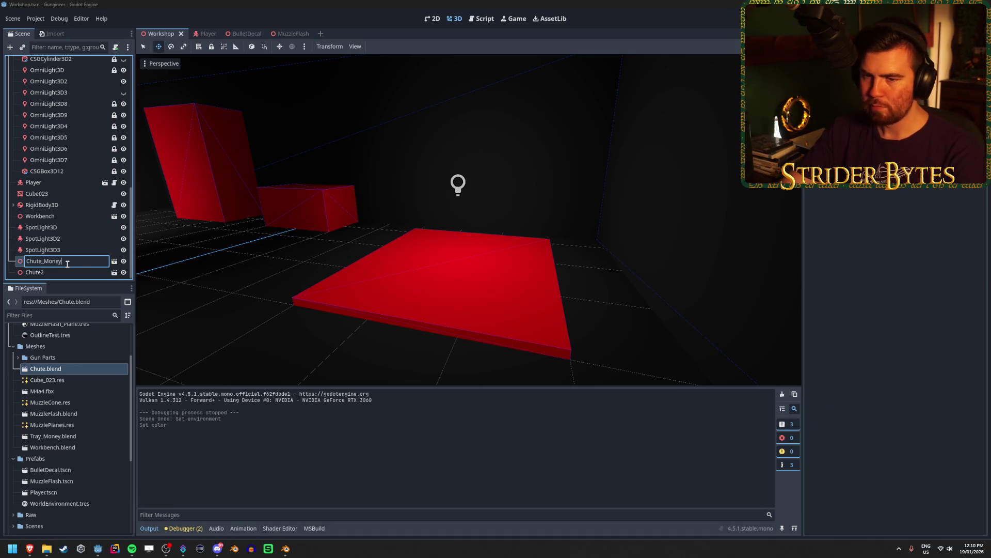
{"action": "key", "text": "Return"}
{"action": "key", "text": "Down"}
{"action": "key", "text": "F2"}
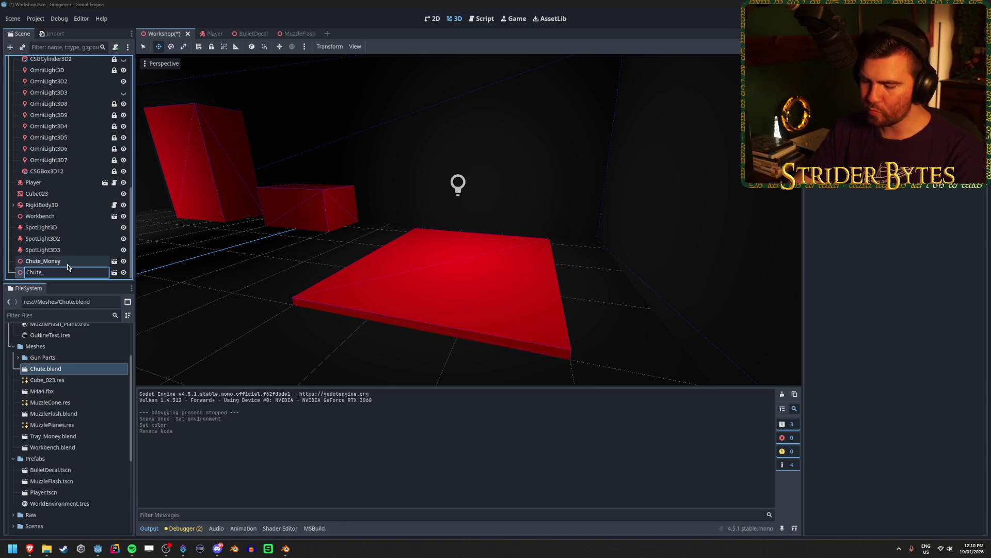
{"action": "type", "text": "Parts"}
{"action": "key", "text": "Return"}
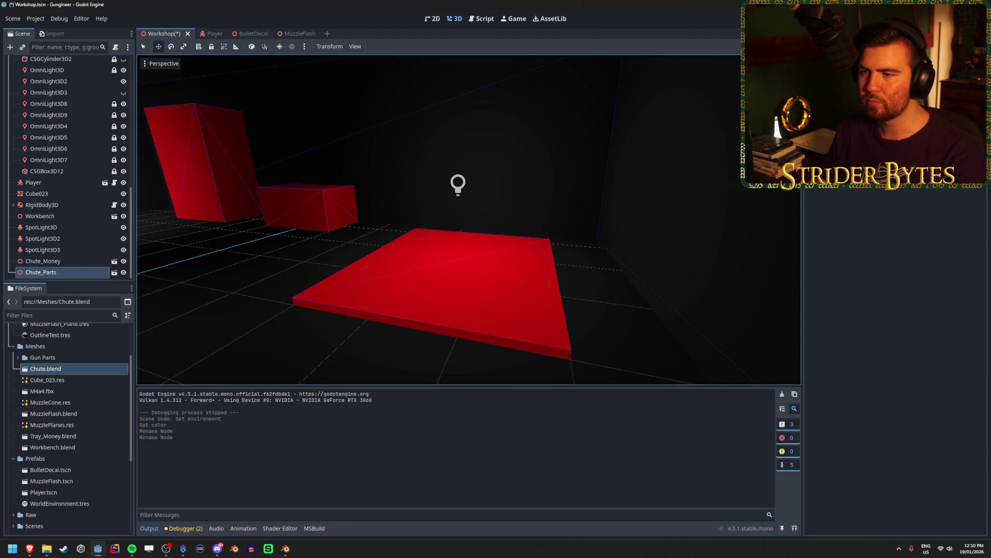
{"action": "key", "text": "f"}
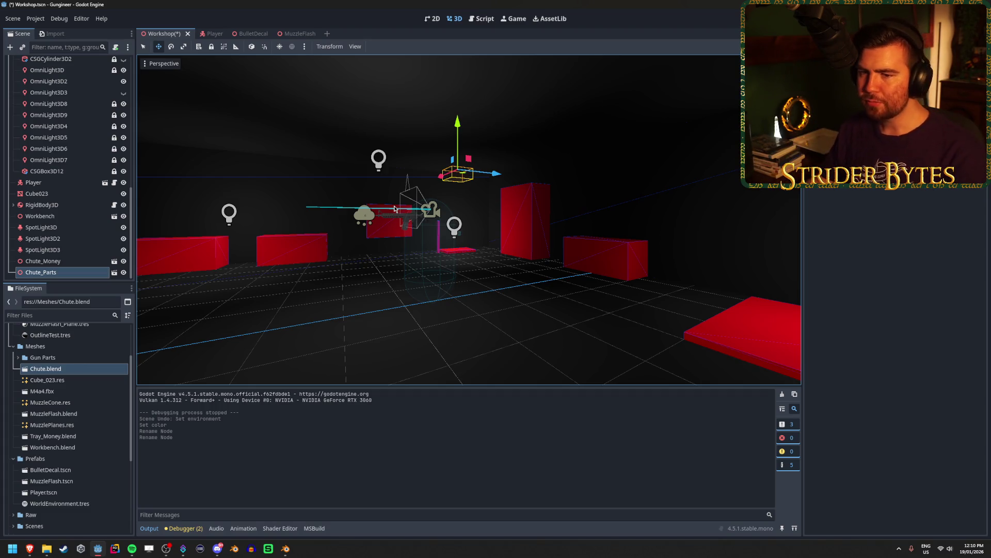
{"action": "key", "text": "ctrl+s"}
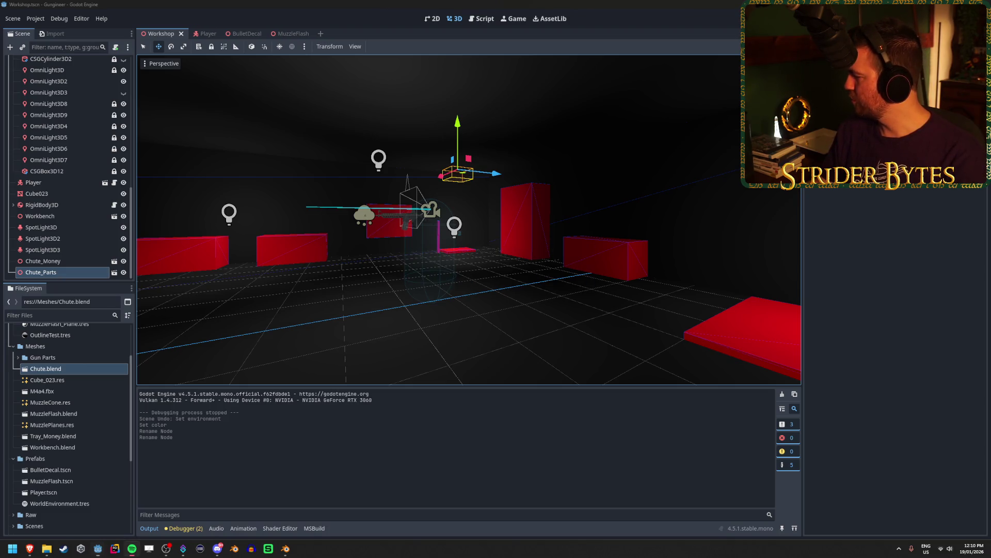
Adjust the system volume and select Tray_Money.blend in the FileSystem.
{"action": "key", "text": "XF86AudioLowerVolume"}
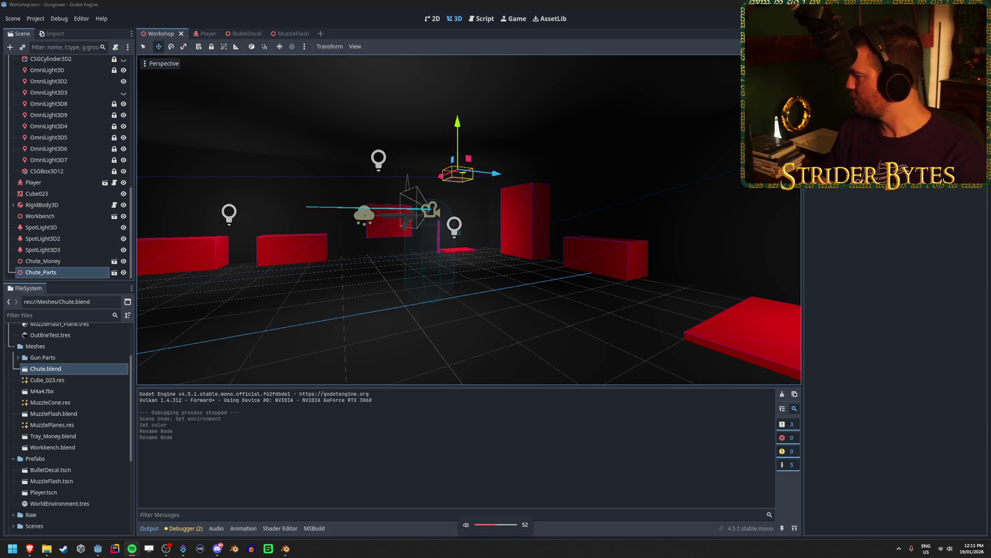
{"action": "key", "text": "XF86AudioRaiseVolume"}
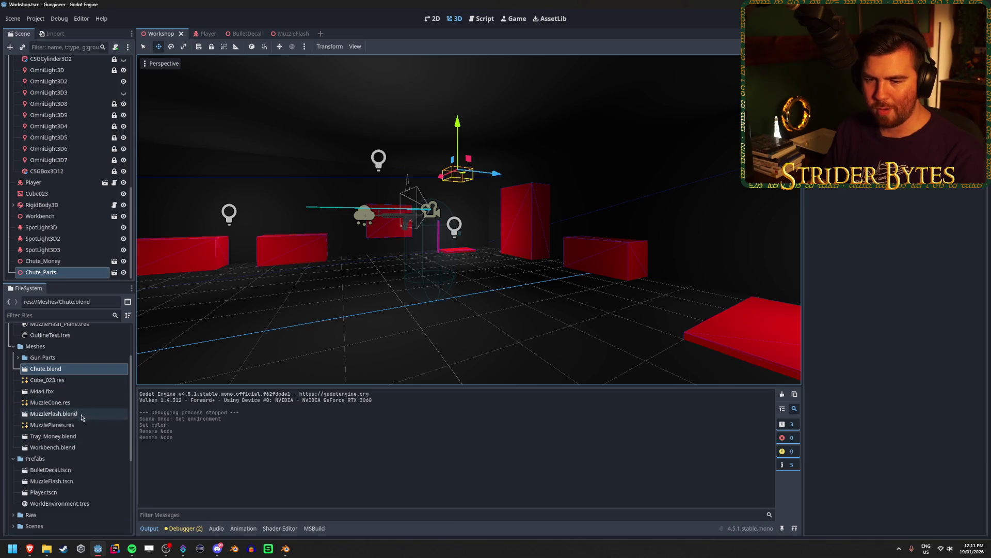
{"action": "left_click", "coordinate": [80, 439]}
Add Tray_Money to the scene and slide it into place along its blue axis.
{"action": "left_click_drag", "start_coordinate": [80, 439], "coordinate": [60, 279]}
{"action": "left_click_drag", "start_coordinate": [466, 340], "coordinate": [240, 199]}
{"action": "left_click_drag", "start_coordinate": [216, 232], "coordinate": [562, 232]}
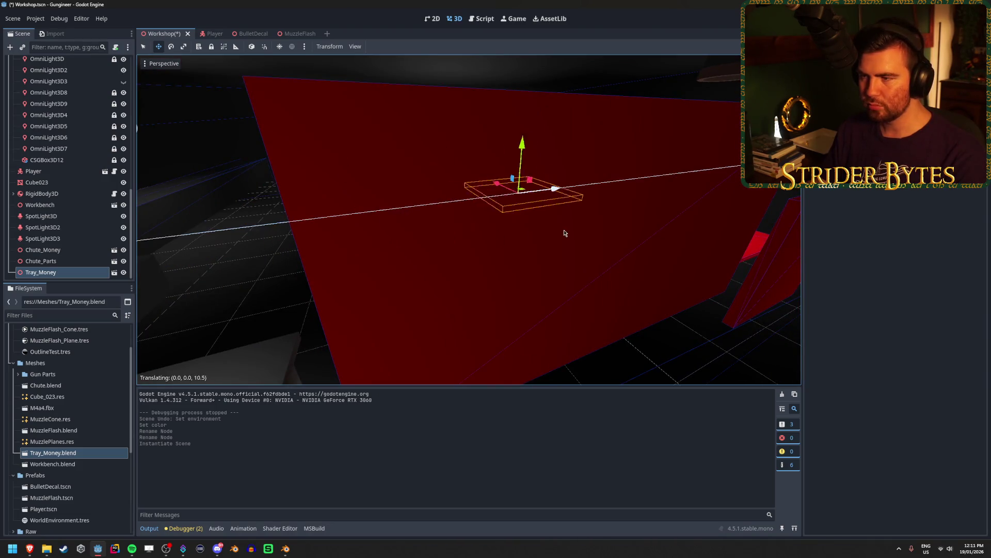
{"action": "left_click_drag", "start_coordinate": [381, 232], "coordinate": [560, 154]}
{"action": "left_click_drag", "start_coordinate": [488, 140], "coordinate": [524, 139]}
{"action": "mouse_move", "coordinate": [377, 134]}
{"action": "left_mouse_down"}
{"action": "mouse_move", "coordinate": [394, 197]}
{"action": "mouse_move", "coordinate": [321, 203]}
{"action": "mouse_move", "coordinate": [561, 204]}
{"action": "mouse_move", "coordinate": [512, 217]}
{"action": "mouse_move", "coordinate": [408, 219]}
{"action": "left_mouse_up"}
{"action": "scroll", "coordinate": [67, 189], "scroll_direction": "up", "scroll_amount": 5}
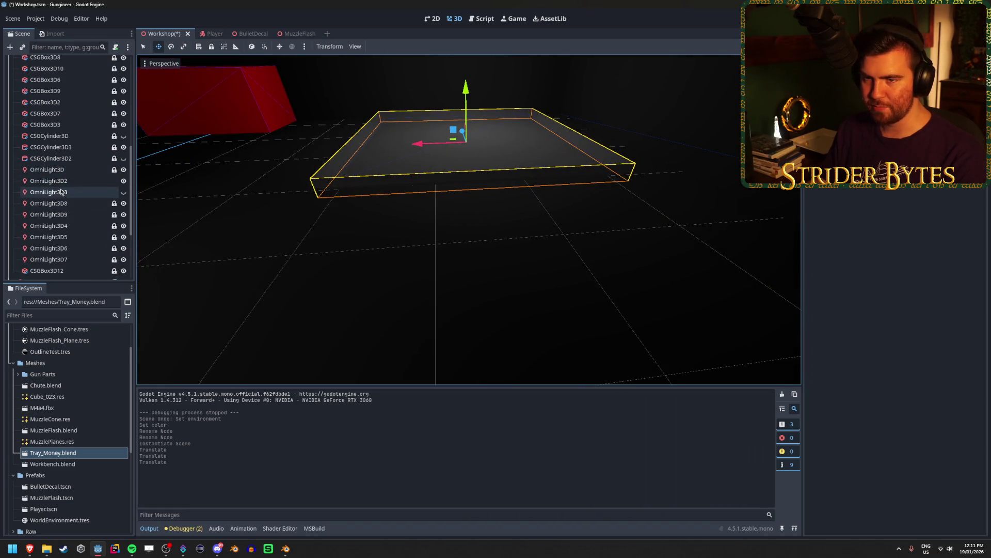
Hide the CSGBox3D10 box and save the scene.
{"action": "left_click", "coordinate": [64, 126]}
{"action": "key", "text": "Up"}
{"action": "key", "text": "Up"}
{"action": "key", "text": "Up"}
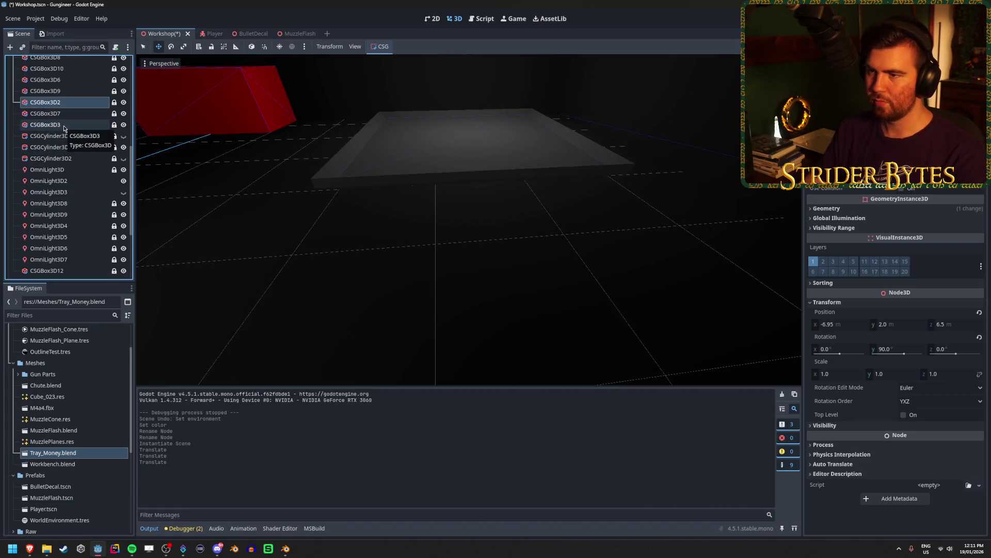
{"action": "left_click", "coordinate": [124, 68]}
{"action": "key", "text": "ctrl+s"}
{"action": "left_click_drag", "start_coordinate": [533, 281], "coordinate": [532, 248]}
{"action": "scroll", "coordinate": [449, 258], "scroll_direction": "up", "scroll_amount": 5}
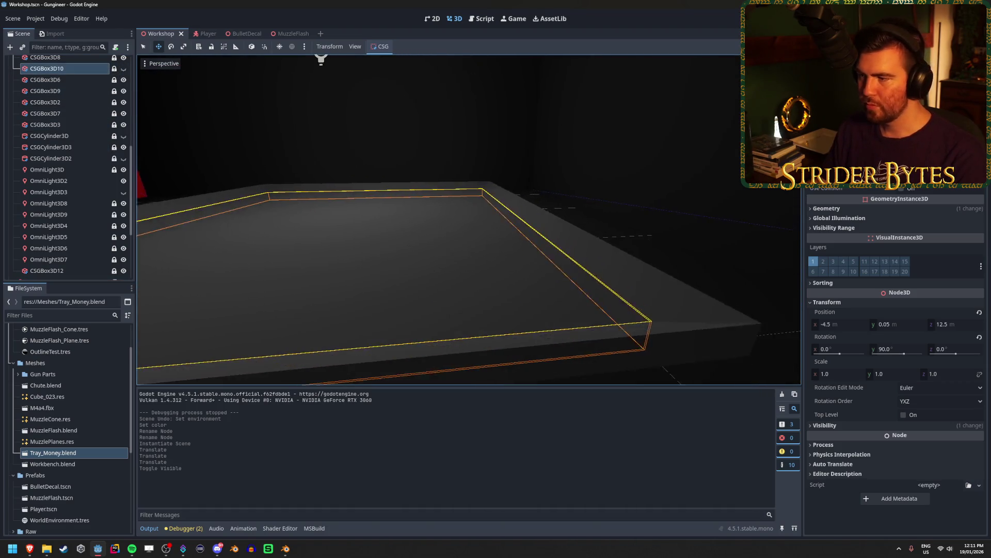
{"action": "key", "text": "Escape"}
{"action": "scroll", "coordinate": [427, 237], "scroll_direction": "down", "scroll_amount": 5}
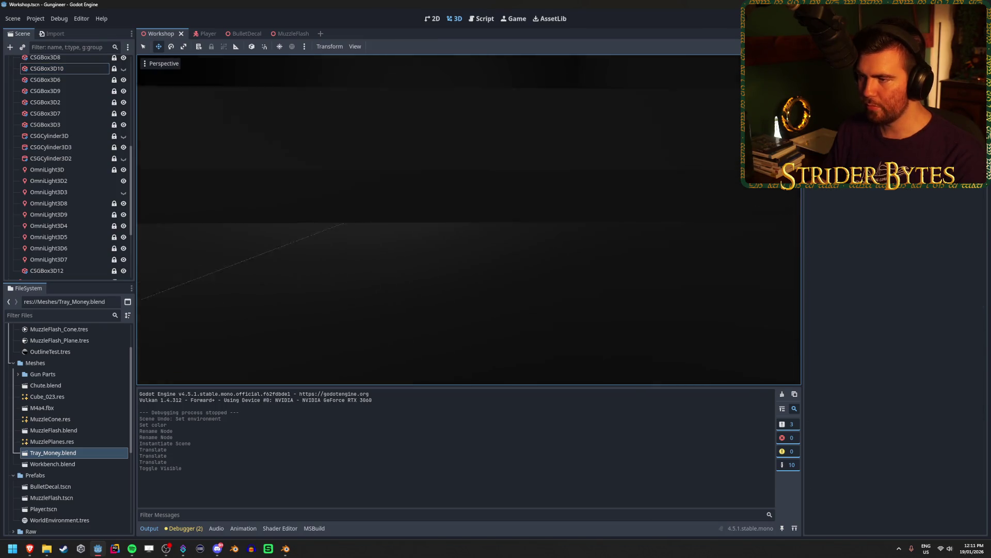
{"action": "scroll", "coordinate": [64, 250], "scroll_direction": "down", "scroll_amount": 4}
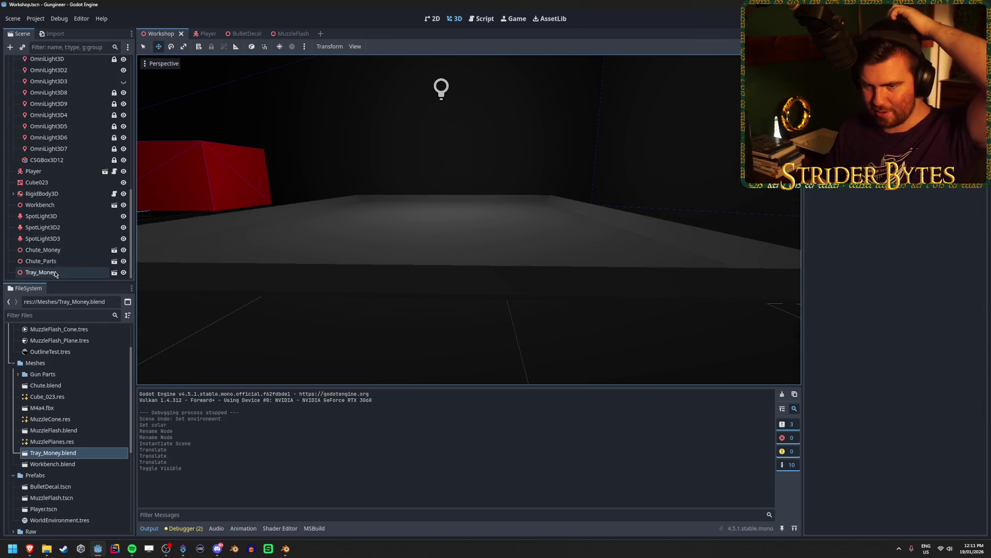
Play-test the Workshop scene with Tray_Money in place, then stop the game.
{"action": "left_click", "coordinate": [57, 272]}
{"action": "mouse_move", "coordinate": [105, 267]}
{"action": "left_mouse_down"}
{"action": "mouse_move", "coordinate": [362, 258]}
{"action": "mouse_move", "coordinate": [495, 269]}
{"action": "left_mouse_up"}
{"action": "left_click", "coordinate": [552, 290]}
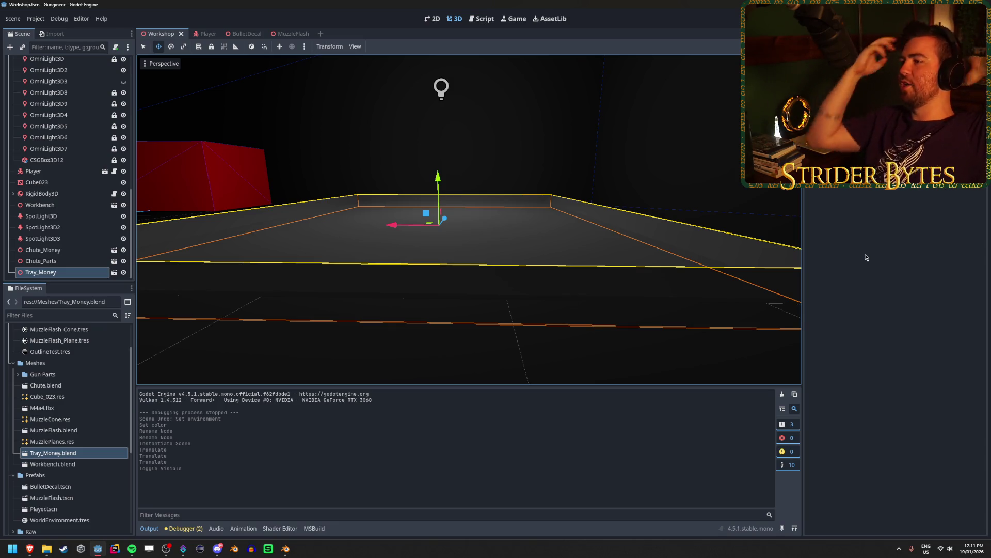
{"action": "key", "text": "F5"}
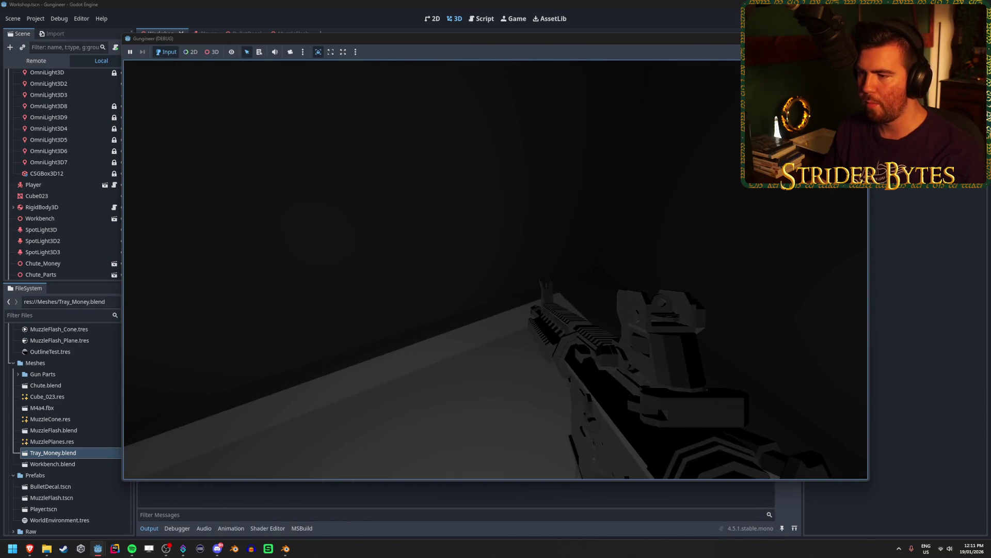
{"action": "key", "text": "F8"}
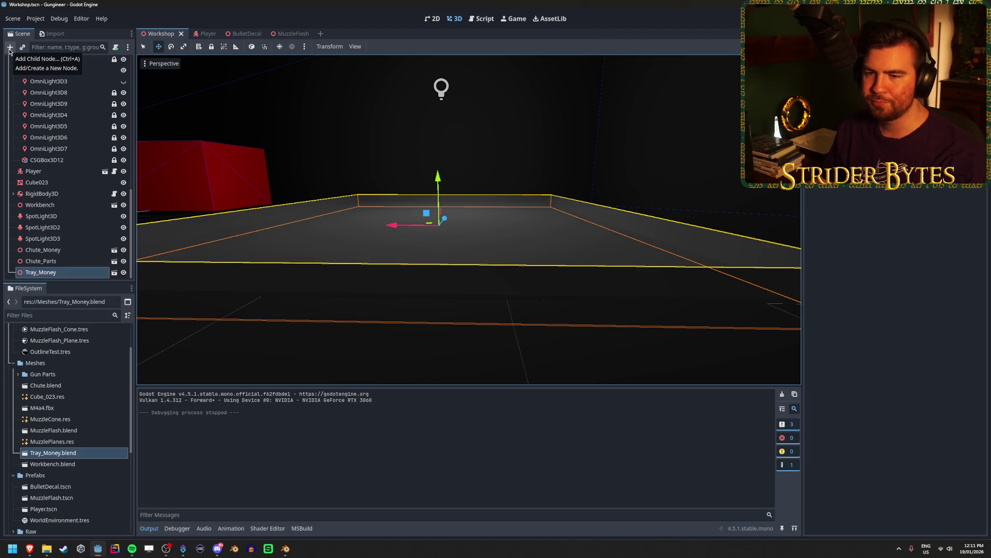
Add a CollisionShape3D node and arrange it beside Tray_Money in the scene tree.
{"action": "left_click", "coordinate": [9, 48]}
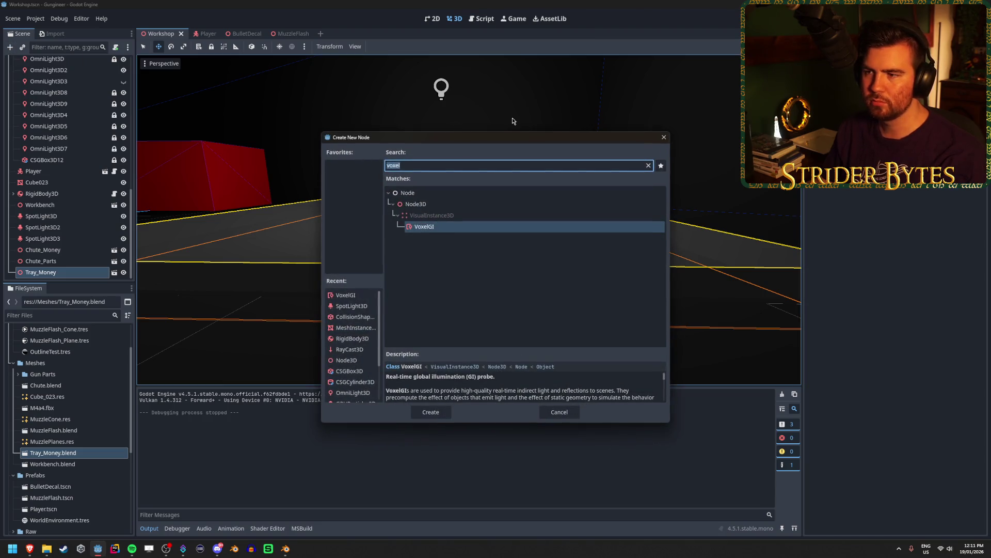
{"action": "left_click", "coordinate": [480, 296]}
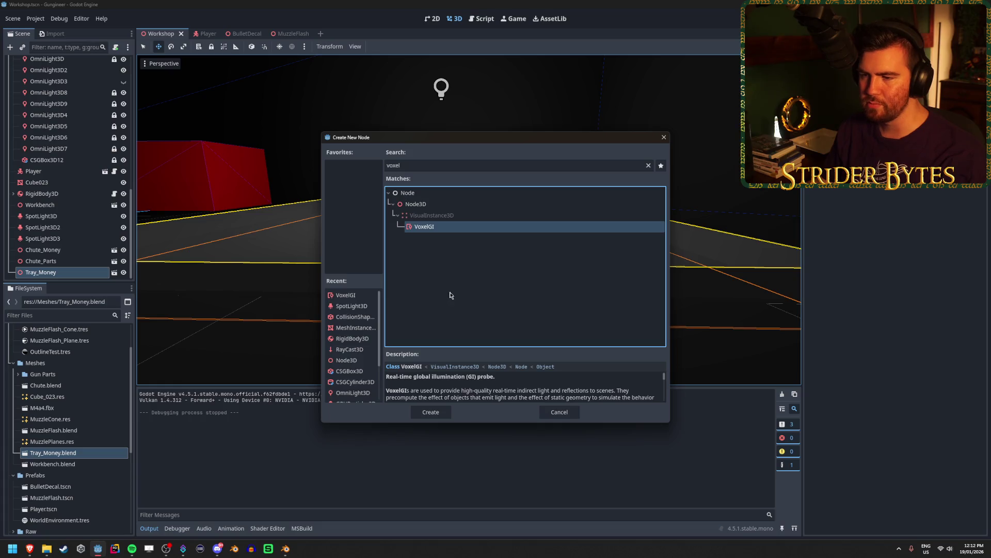
{"action": "left_click", "coordinate": [347, 316]}
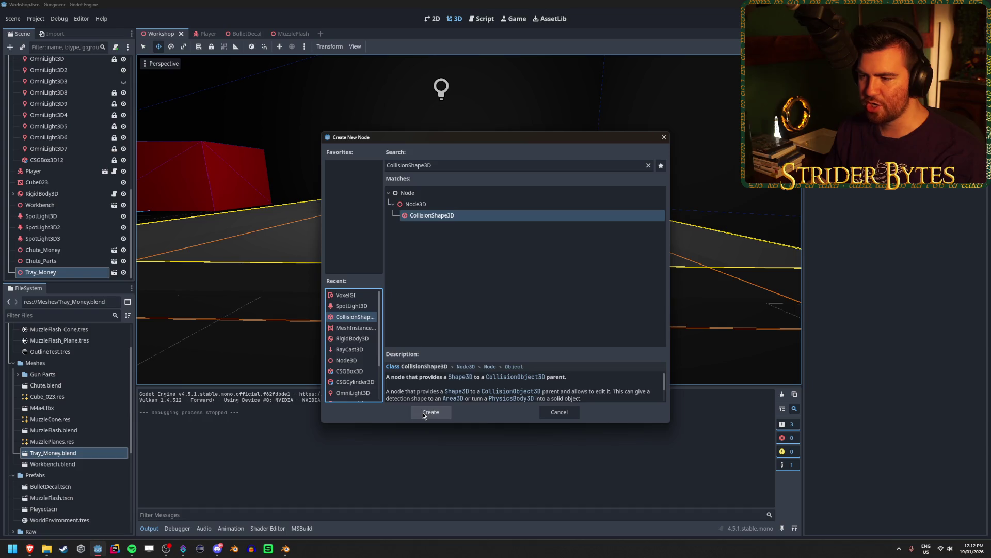
{"action": "left_click", "coordinate": [423, 413]}
{"action": "left_click_drag", "start_coordinate": [57, 273], "coordinate": [49, 261]}
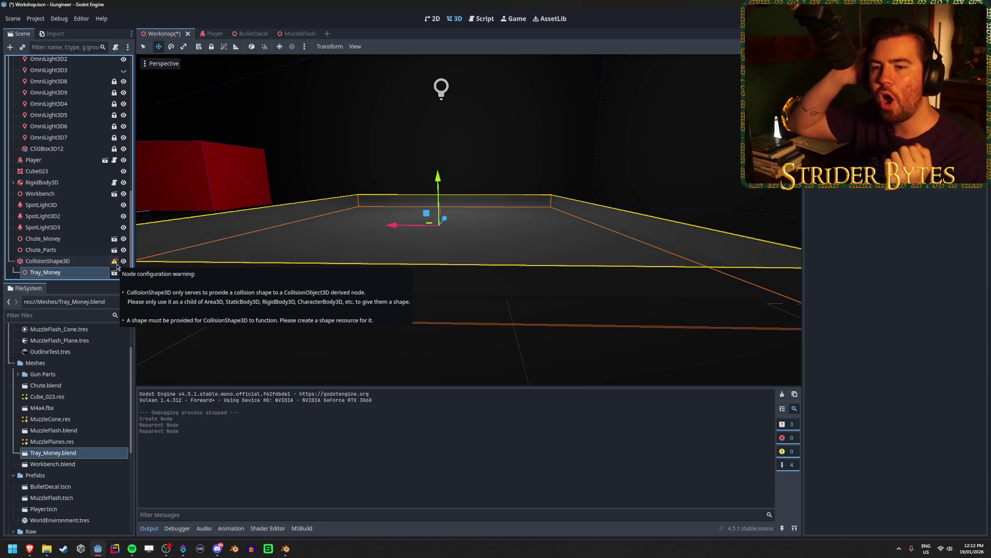
{"action": "left_click", "coordinate": [73, 262]}
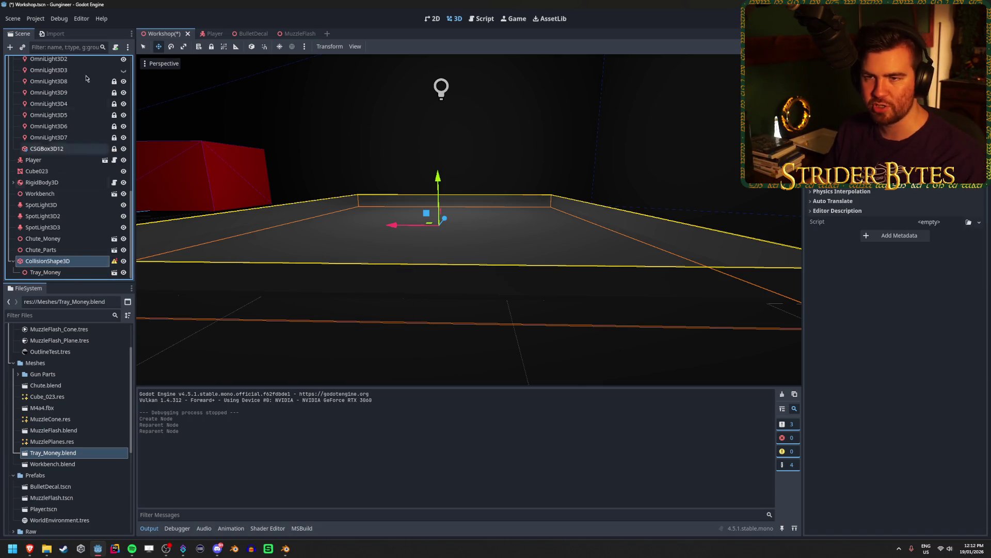
Add a StaticBody3D node and make it the parent of the collision shape and Tray_Money.
{"action": "left_click", "coordinate": [10, 47]}
{"action": "type", "text": "st"}
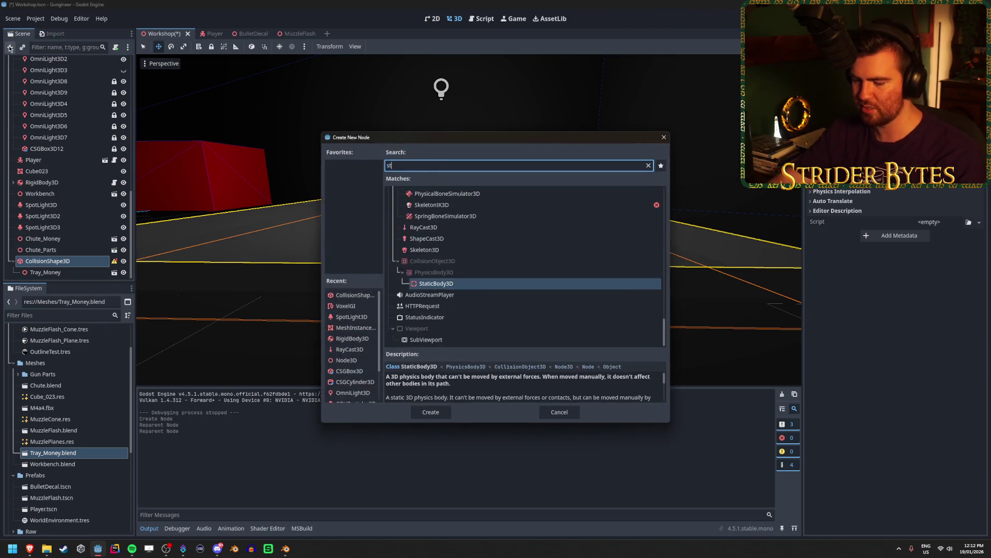
{"action": "type", "text": "atic"}
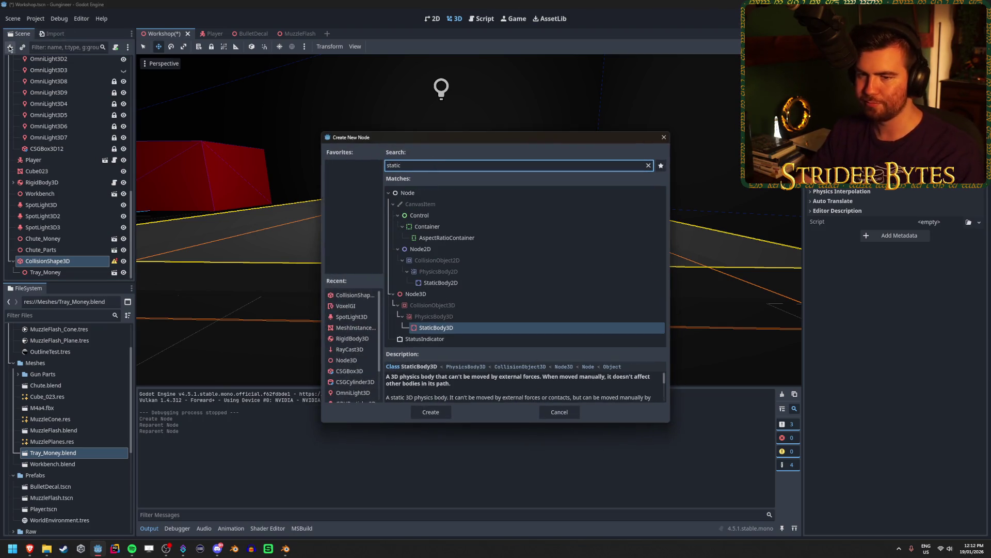
{"action": "key", "text": "Return"}
{"action": "left_click_drag", "start_coordinate": [51, 272], "coordinate": [56, 253]}
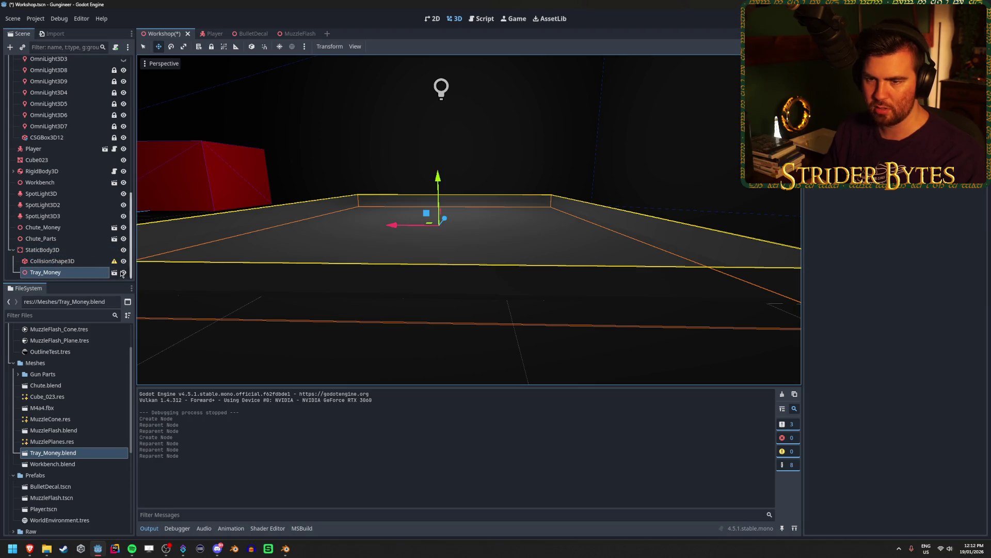
{"action": "left_click", "coordinate": [85, 263]}
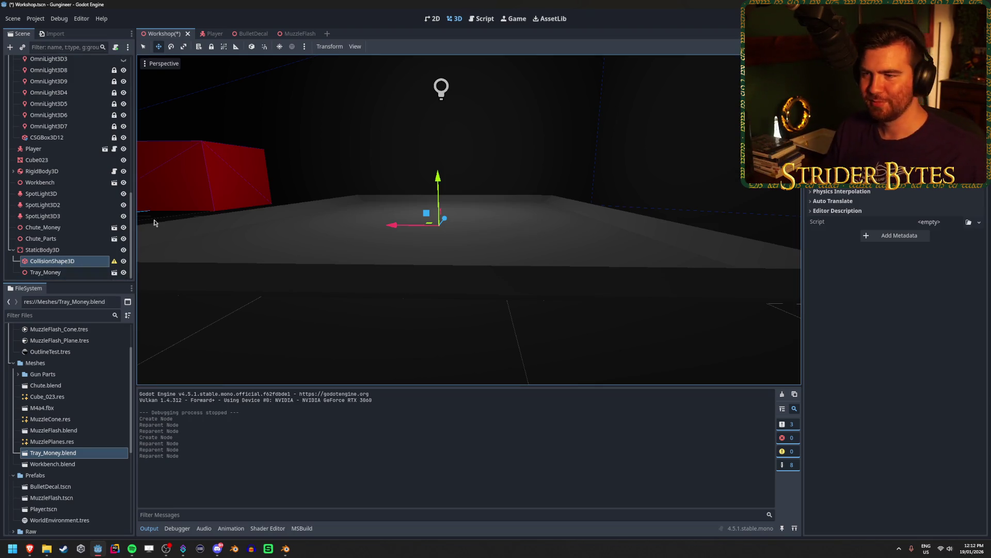
Give the CollisionShape3D a BoxShape3D after trying a file load and a convex polygon shape.
{"action": "mouse_move", "coordinate": [114, 265]}
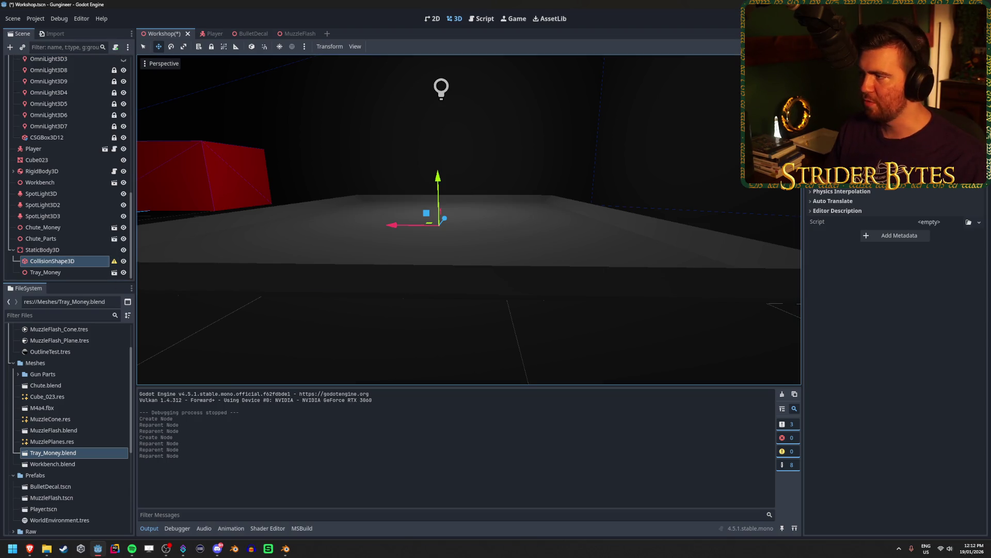
{"action": "left_click", "coordinate": [979, 83]}
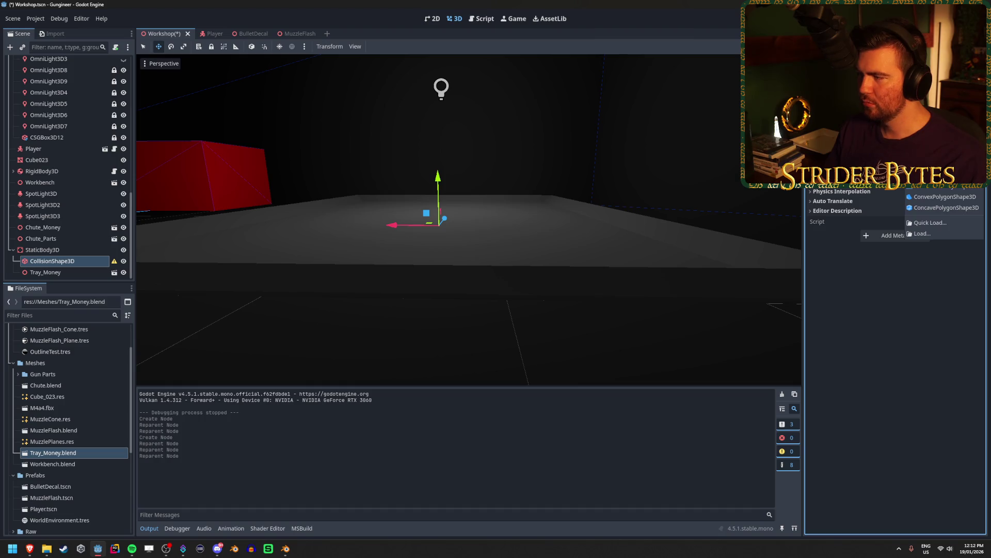
{"action": "left_click", "coordinate": [922, 233]}
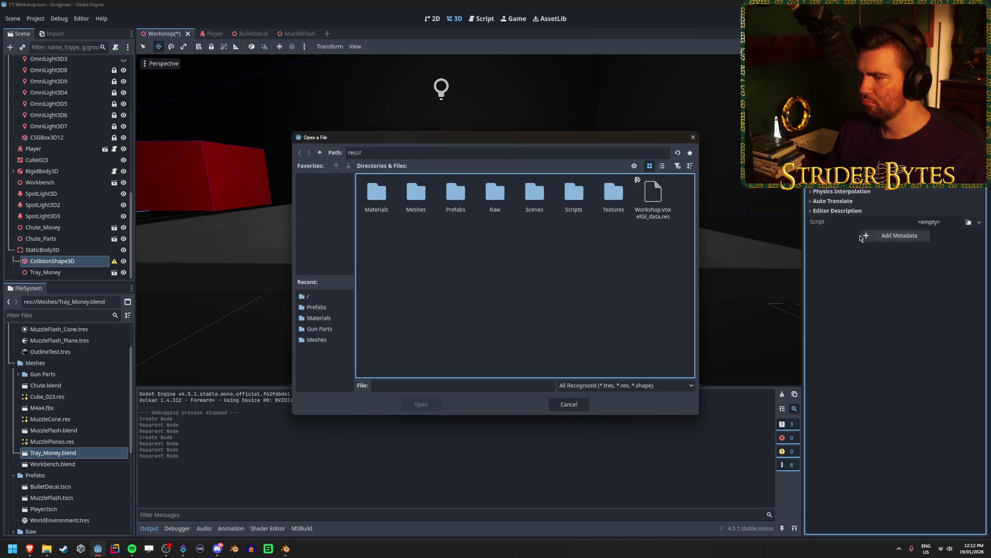
{"action": "double_click", "coordinate": [426, 206]}
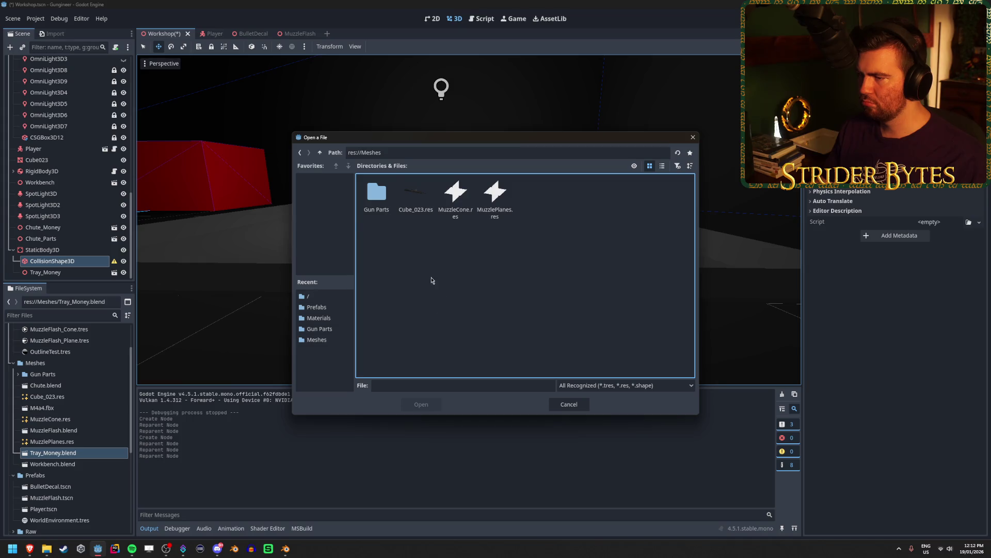
{"action": "left_click", "coordinate": [693, 136]}
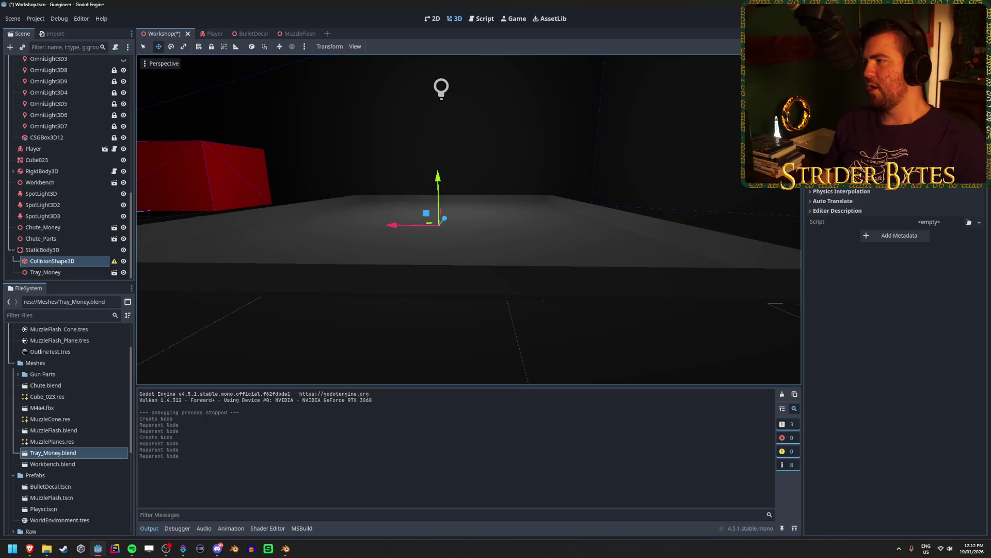
{"action": "left_click", "coordinate": [979, 75]}
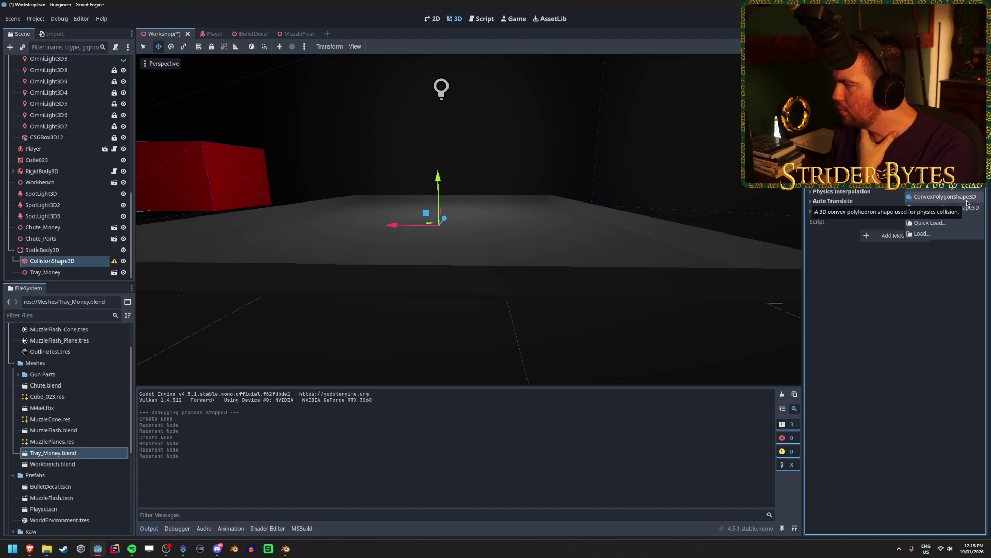
{"action": "left_click", "coordinate": [967, 203]}
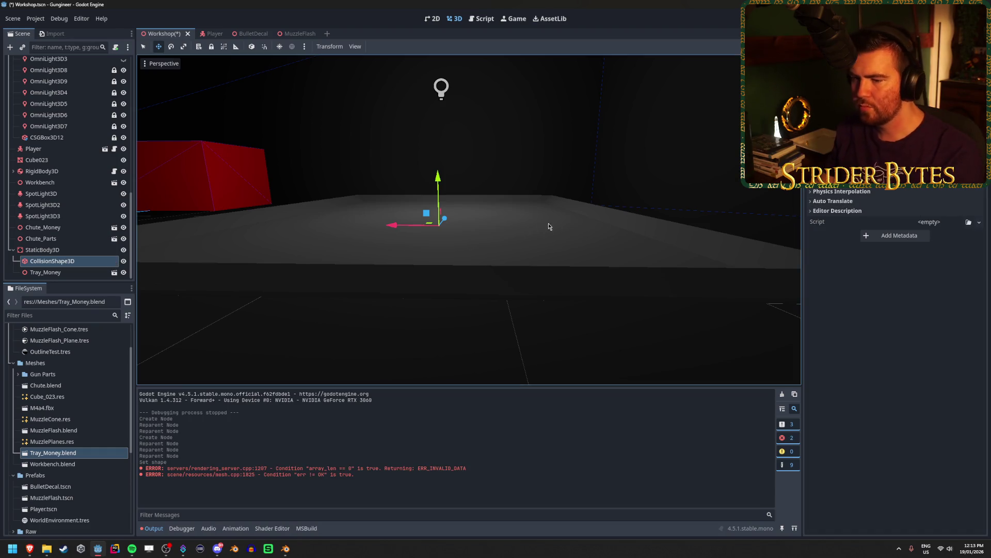
{"action": "key", "text": "s"}
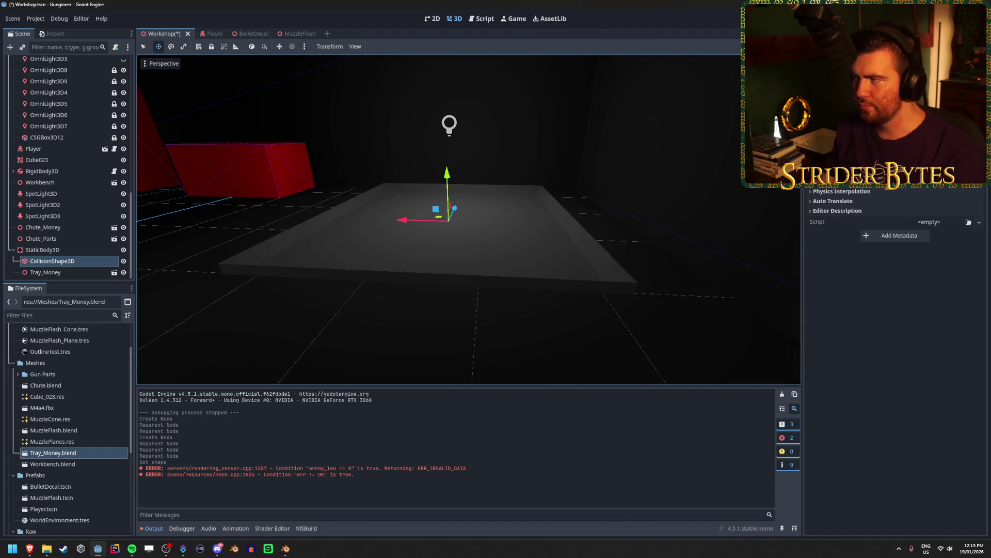
{"action": "left_click", "coordinate": [970, 77]}
{"action": "left_click", "coordinate": [945, 210]}
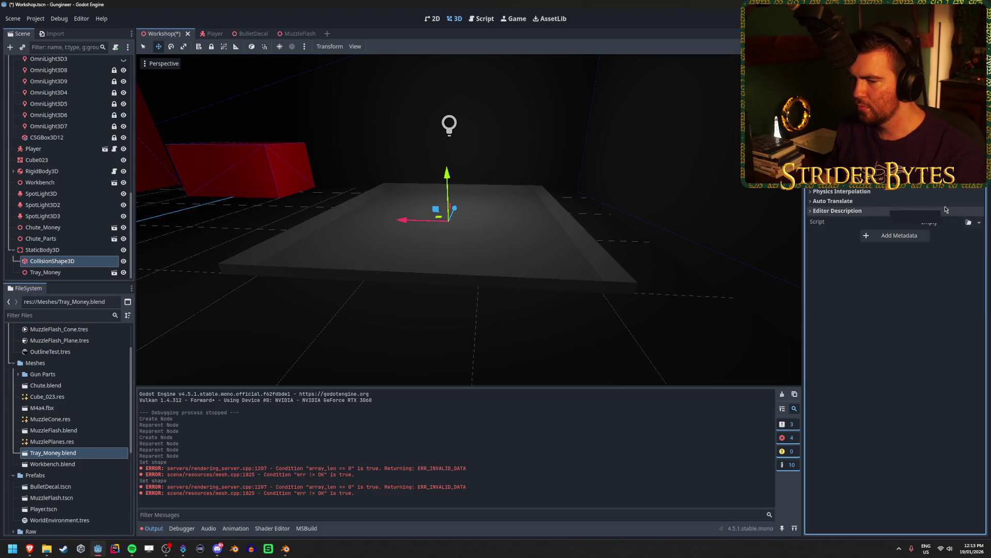
{"action": "left_click", "coordinate": [971, 78]}
{"action": "left_click", "coordinate": [944, 196]}
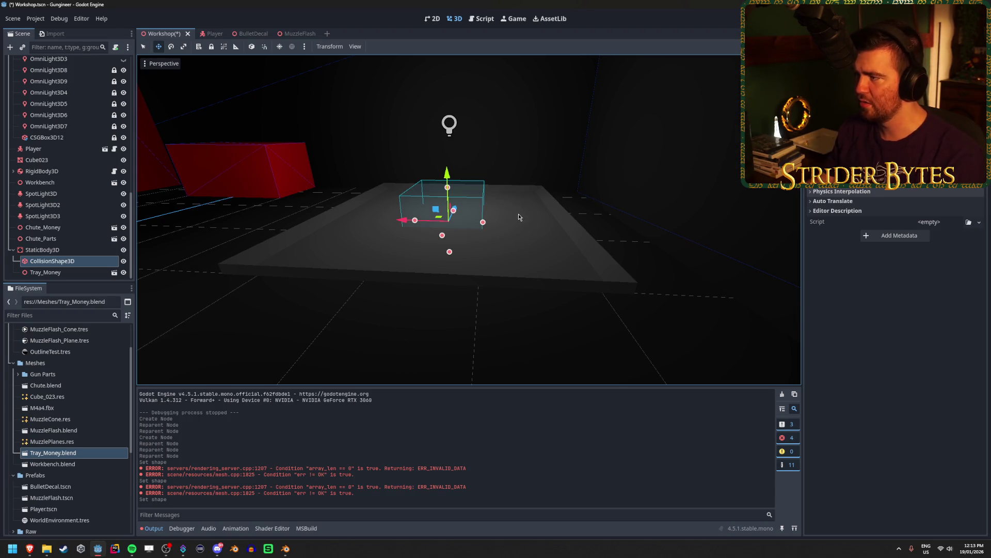
Edit the box Size values until it flattens into a thin slab over the tray floor.
{"action": "scroll", "coordinate": [896, 361], "scroll_direction": "up", "scroll_amount": 3}
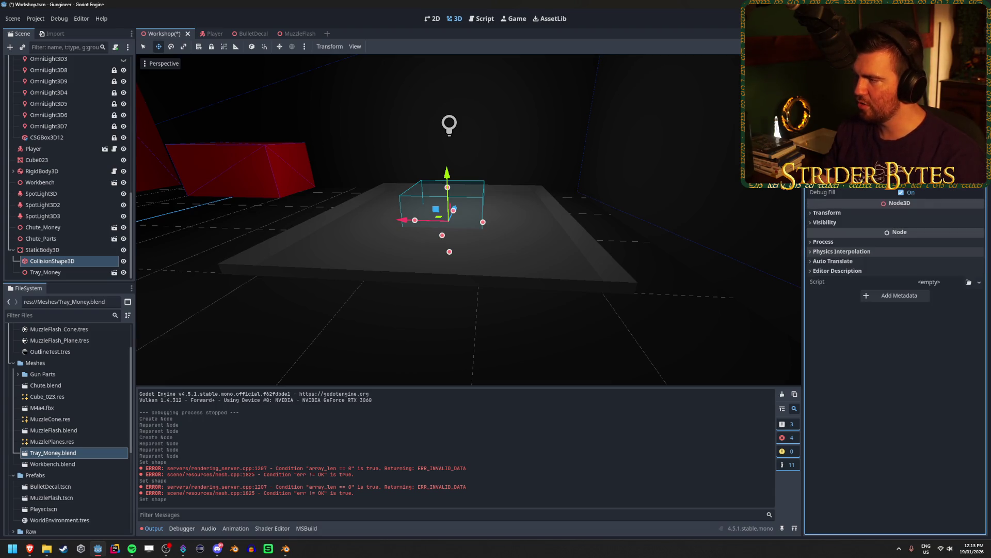
{"action": "key", "text": "Return"}
{"action": "key", "text": "Return"}
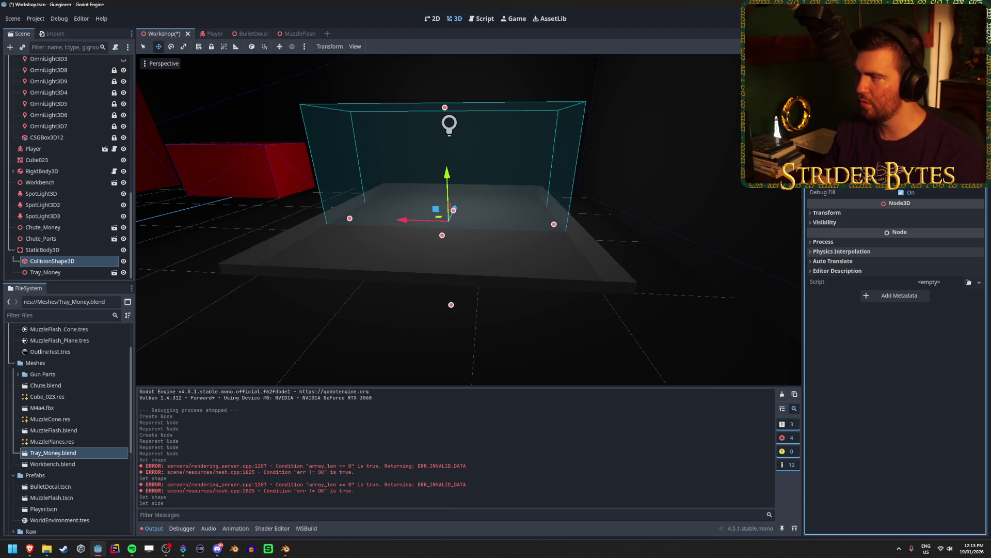
{"action": "key", "text": "Return"}
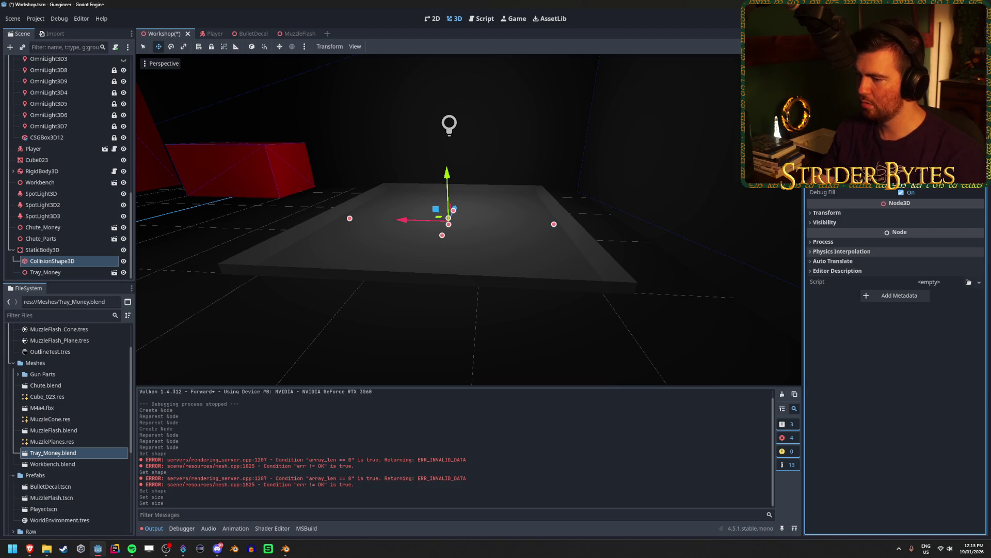
{"action": "key", "text": "Return"}
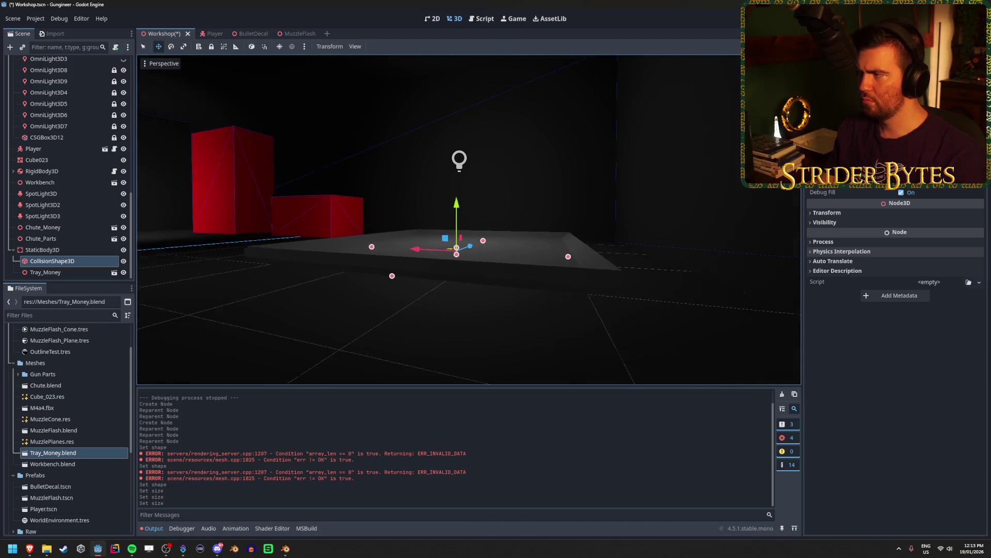
{"action": "left_click", "coordinate": [832, 213]}
{"action": "left_click", "coordinate": [831, 213]}
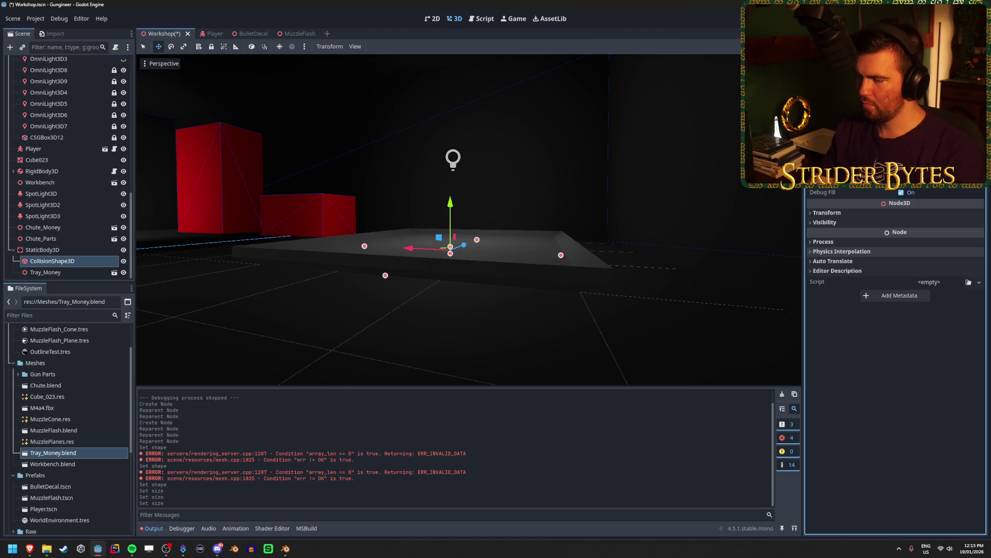
{"action": "key", "text": "Return"}
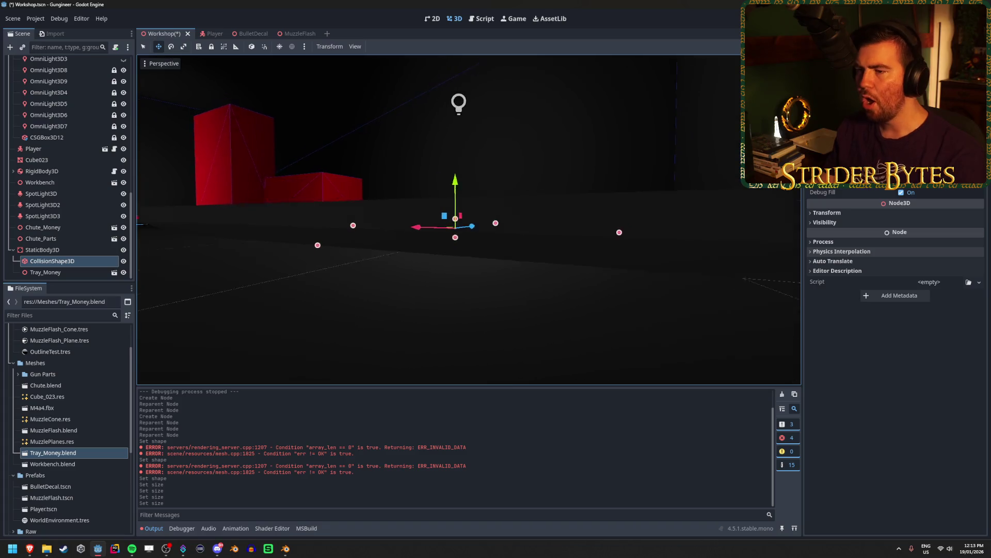
{"action": "left_click", "coordinate": [857, 212]}
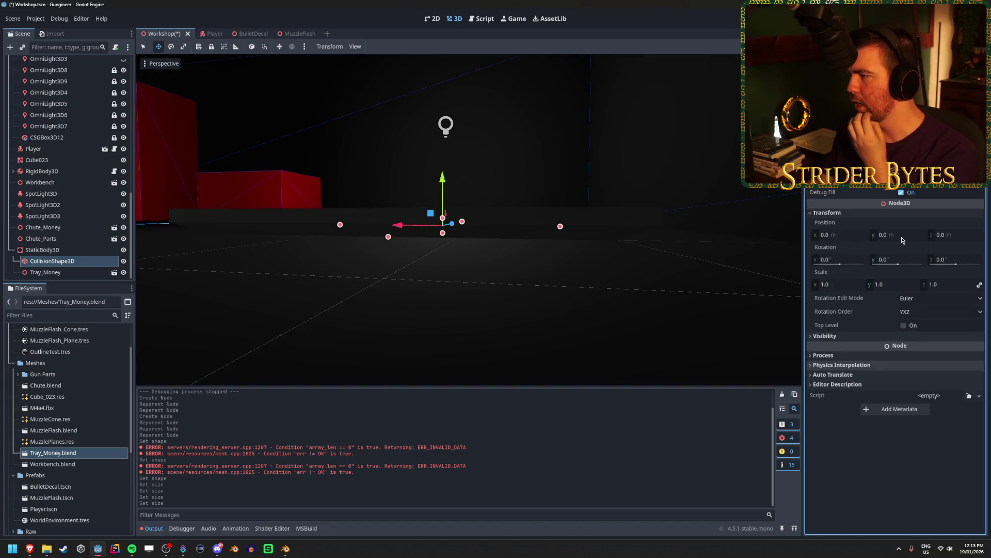
Set the collision shape's Position y to 0.05.
{"action": "left_click", "coordinate": [902, 235]}
{"action": "type", "text": "0.05"}
{"action": "key", "text": "Return"}
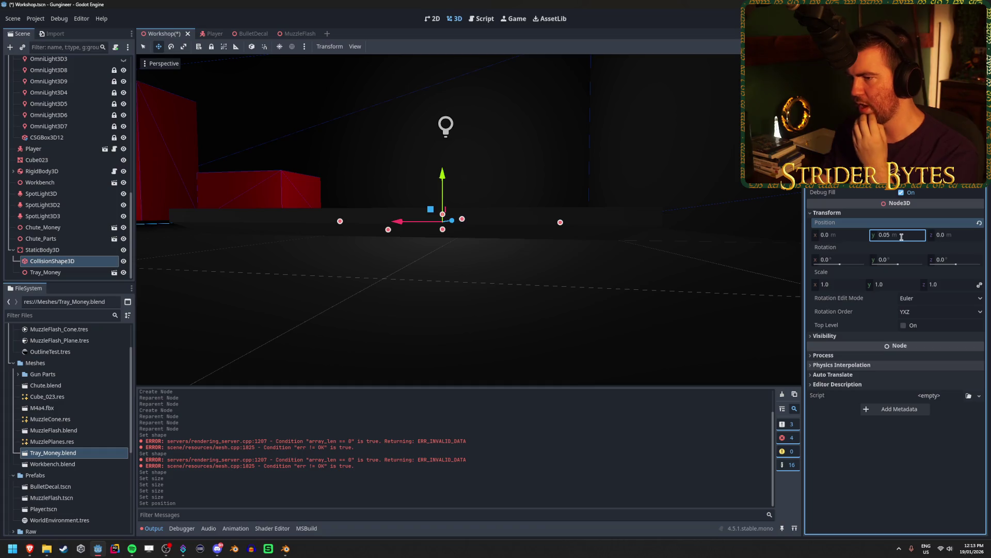
Check the box in Right Orthogonal view, then switch the viewport back to Perspective.
{"action": "key", "text": "KP_3"}
{"action": "left_click_drag", "start_coordinate": [512, 173], "coordinate": [536, 180]}
{"action": "scroll", "coordinate": [522, 191], "scroll_direction": "down", "scroll_amount": 2}
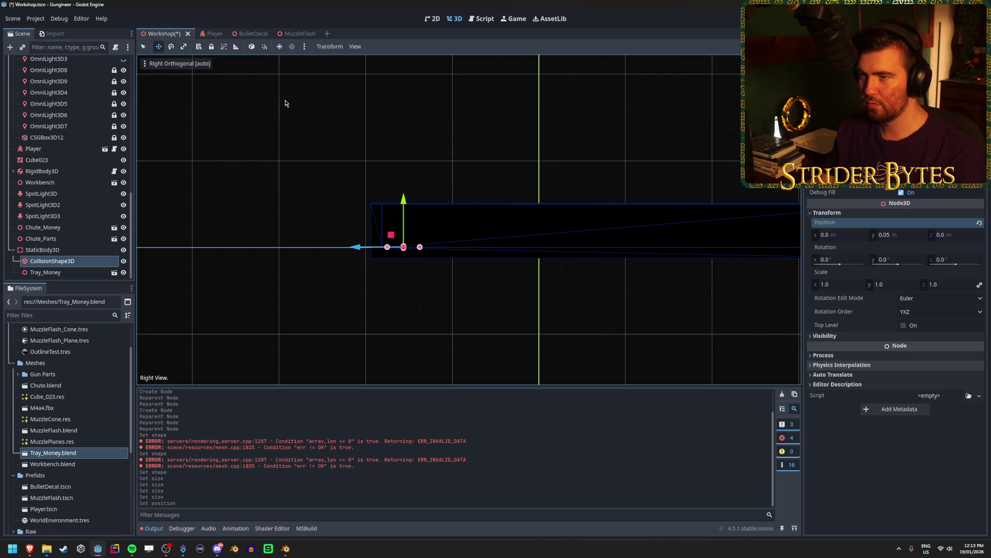
{"action": "left_click", "coordinate": [193, 64]}
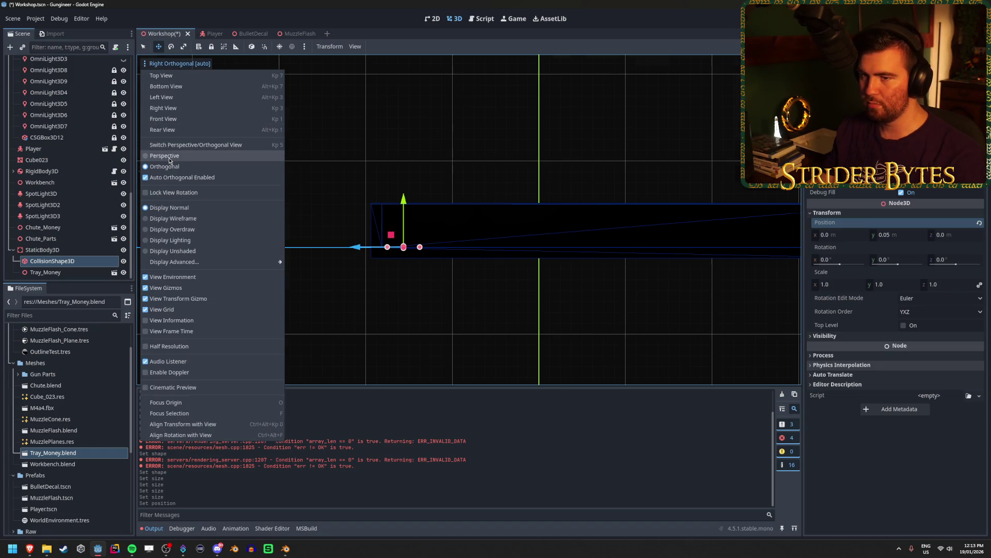
{"action": "left_click", "coordinate": [164, 156]}
{"action": "left_click_drag", "start_coordinate": [496, 217], "coordinate": [598, 214]}
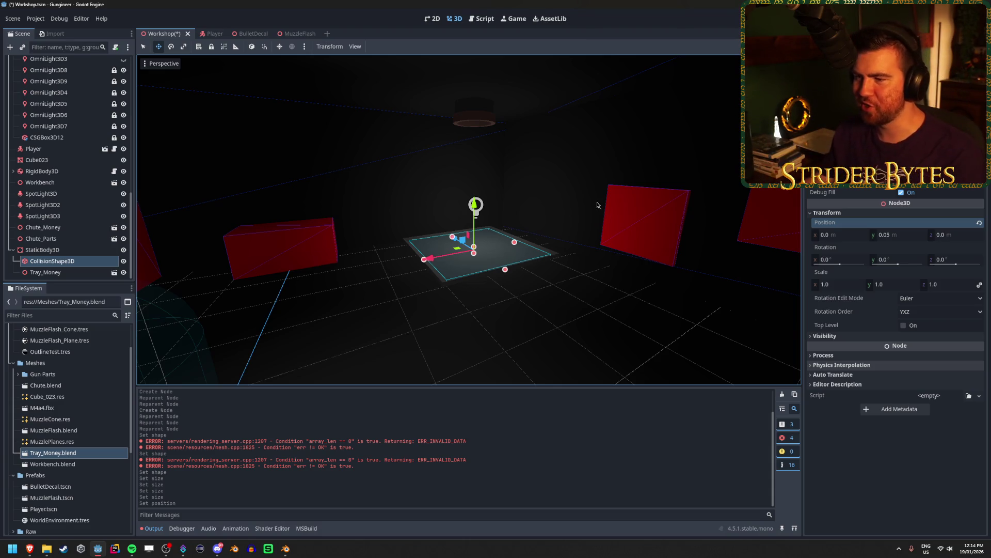
Fly the camera up and down around the tray to inspect the collision box's fit.
{"action": "scroll", "coordinate": [594, 206], "scroll_direction": "up", "scroll_amount": 5}
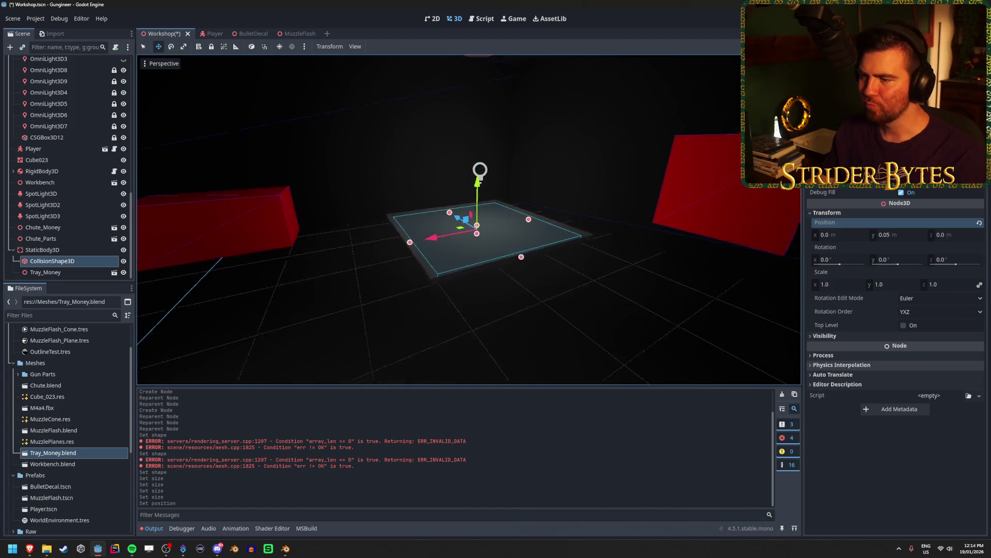
{"action": "key", "text": "q"}
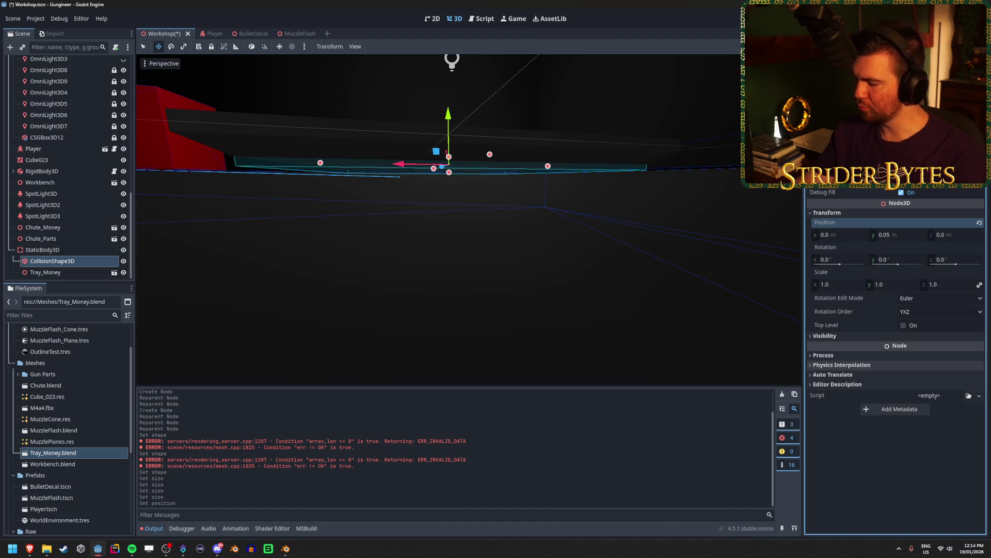
{"action": "key", "text": "q"}
{"action": "key", "text": "e"}
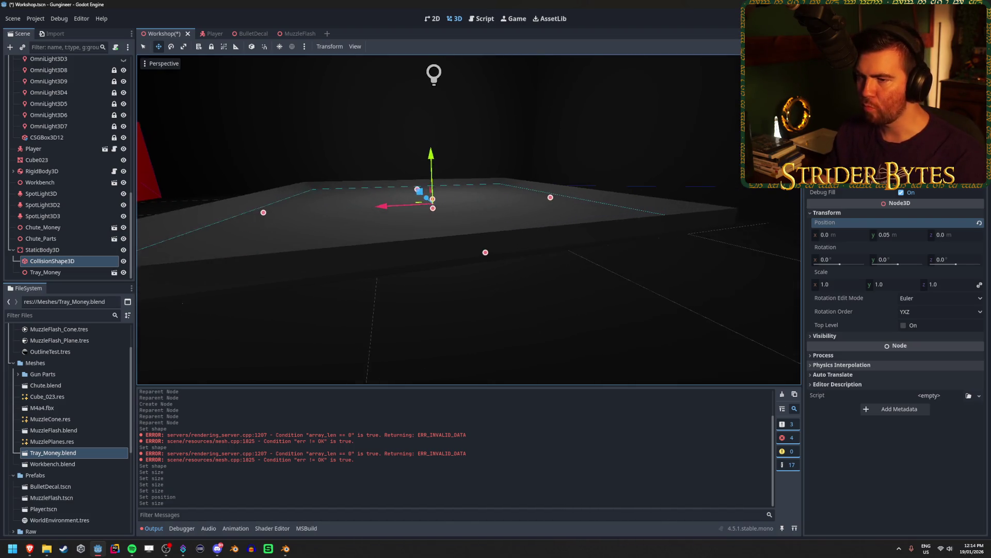
{"action": "key", "text": "q"}
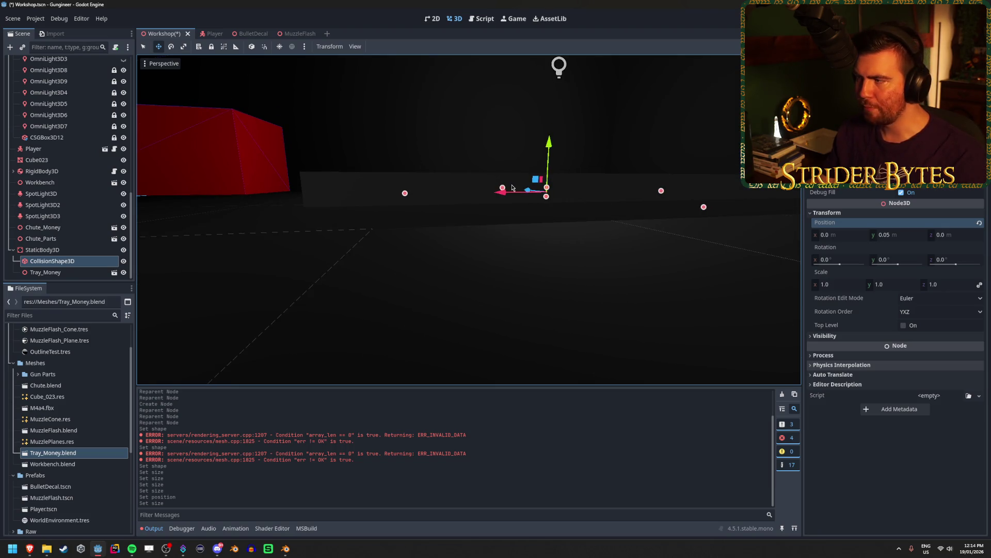
{"action": "key", "text": "e"}
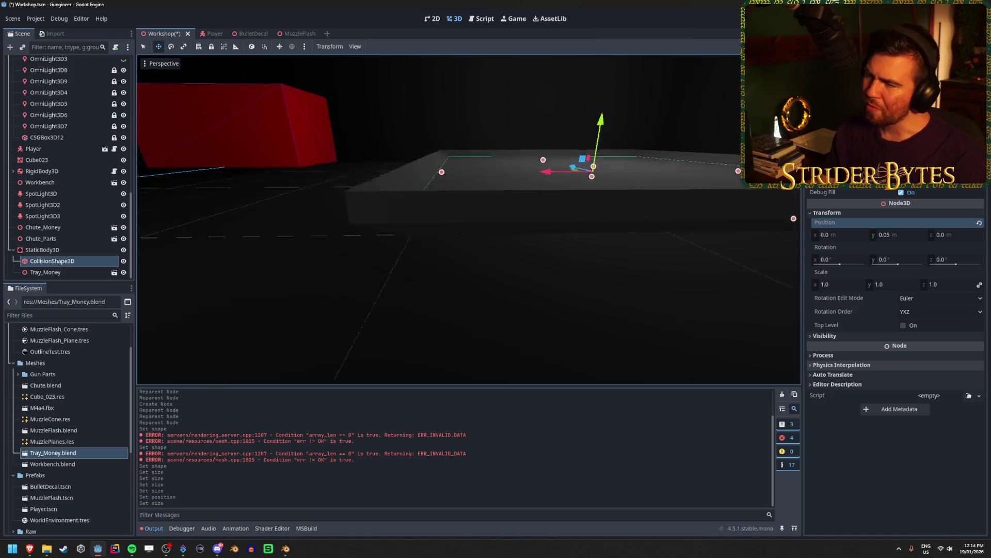
{"action": "key", "text": "q"}
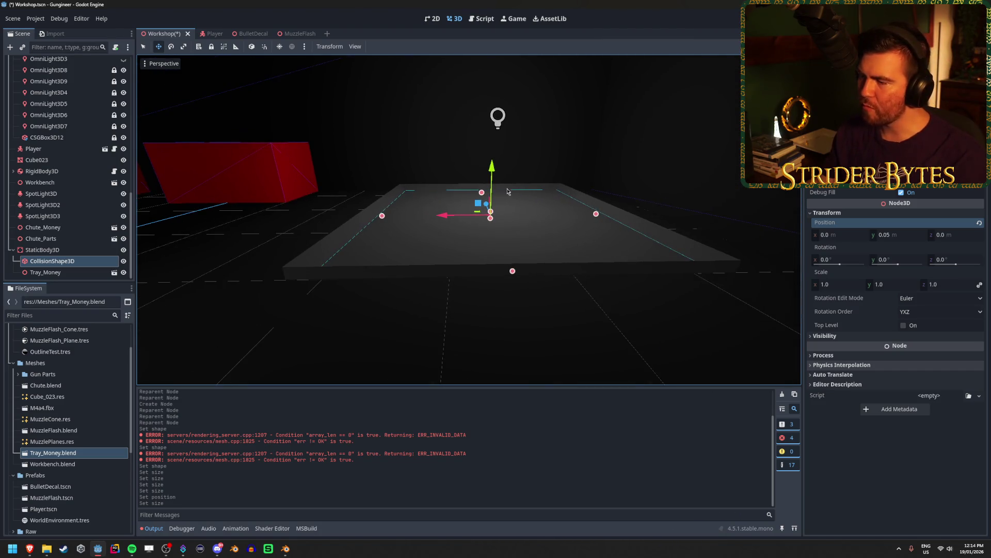
{"action": "key", "text": "q"}
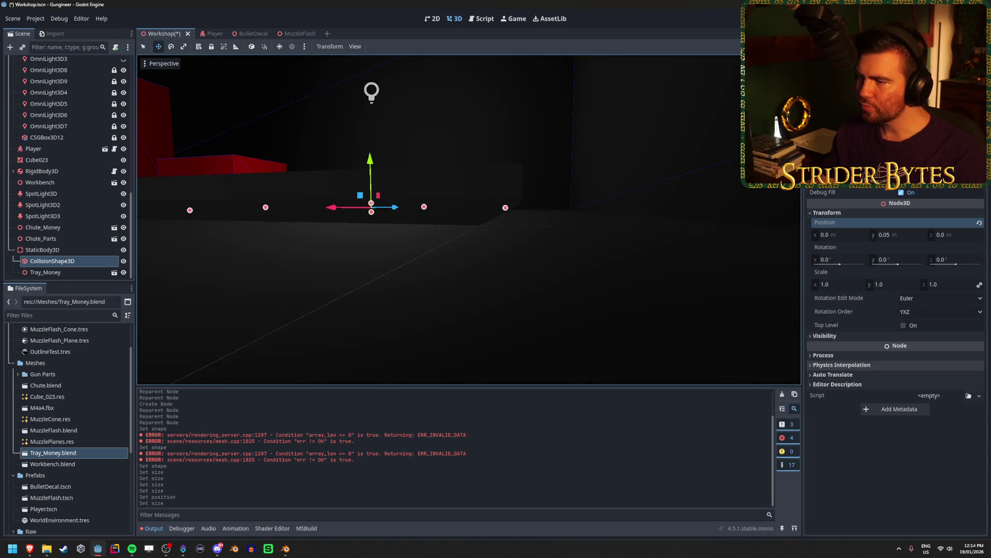
{"action": "key", "text": "e"}
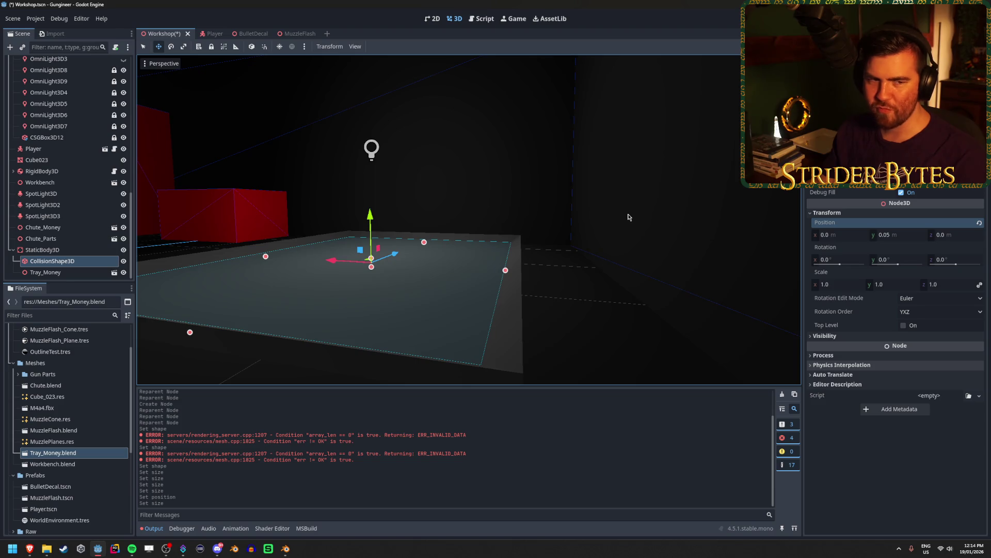
Save the scene, then focus on CollisionShape3D and duplicate it as CollisionShape3D2.
{"action": "key", "text": "a"}
{"action": "key", "text": "ctrl+s"}
{"action": "key", "text": "a"}
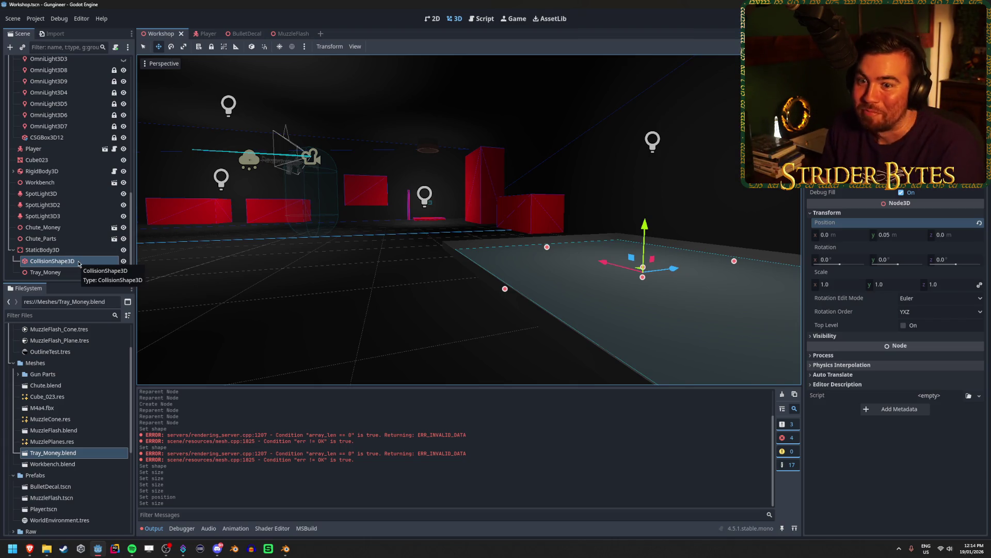
{"action": "key", "text": "f"}
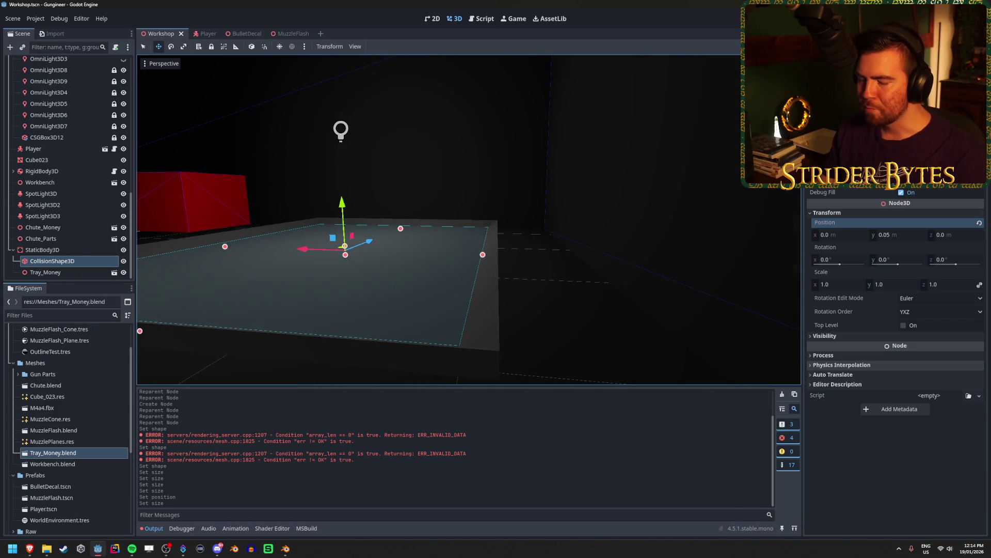
{"action": "key", "text": "ctrl+d"}
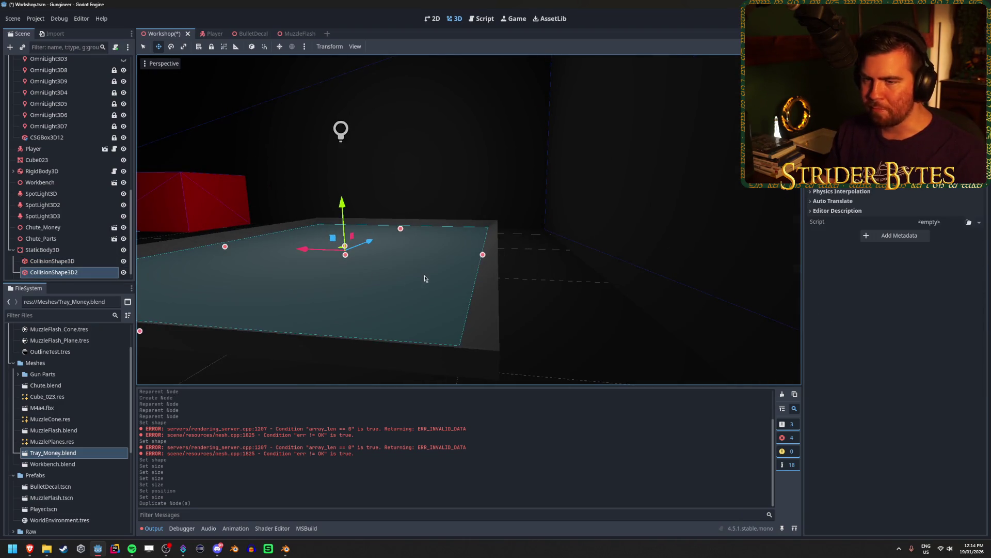
Place CollisionShape3D2 at X 1.5 and give it its own new BoxShape3D.
{"action": "scroll", "coordinate": [896, 361], "scroll_direction": "up", "scroll_amount": 4}
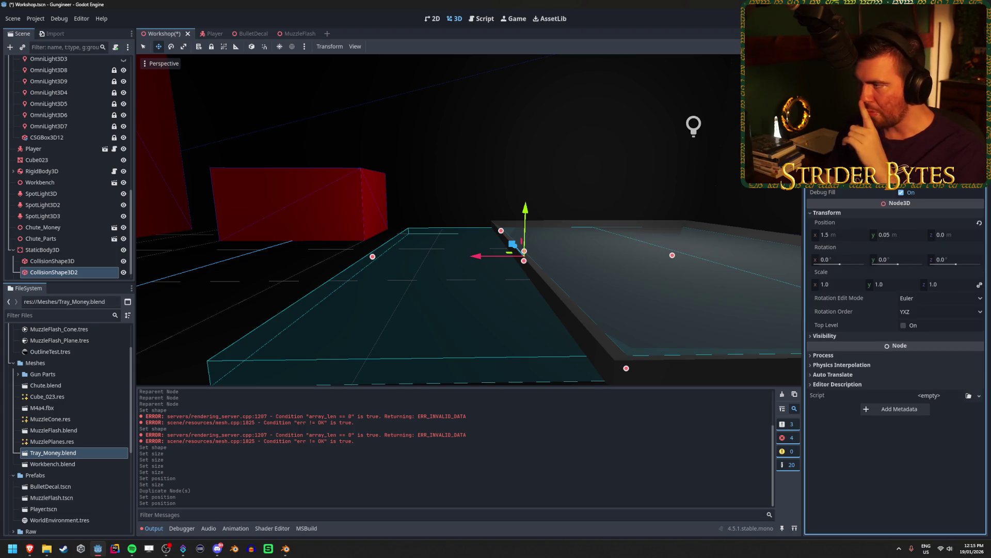
{"action": "left_click_drag", "start_coordinate": [373, 256], "coordinate": [519, 255]}
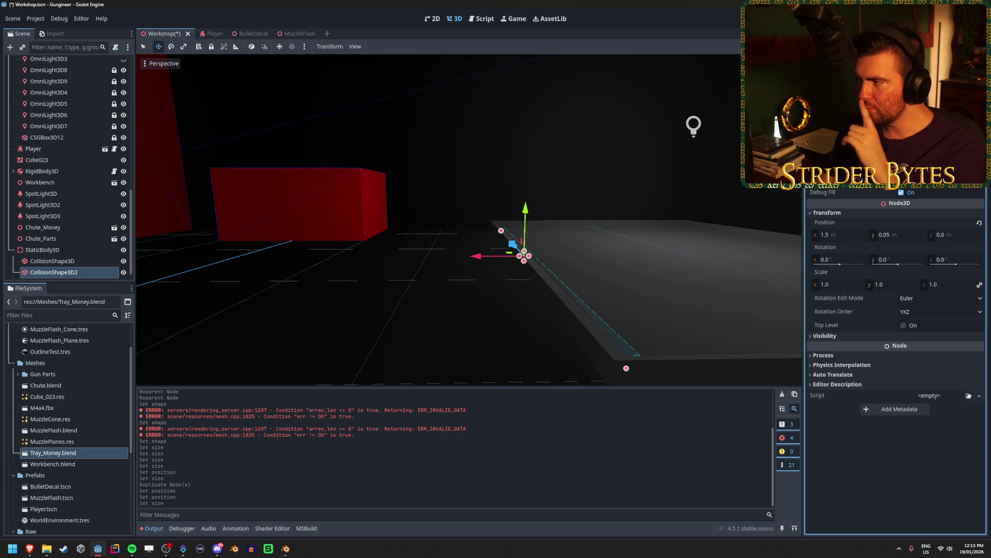
{"action": "left_click_drag", "start_coordinate": [568, 207], "coordinate": [508, 207]}
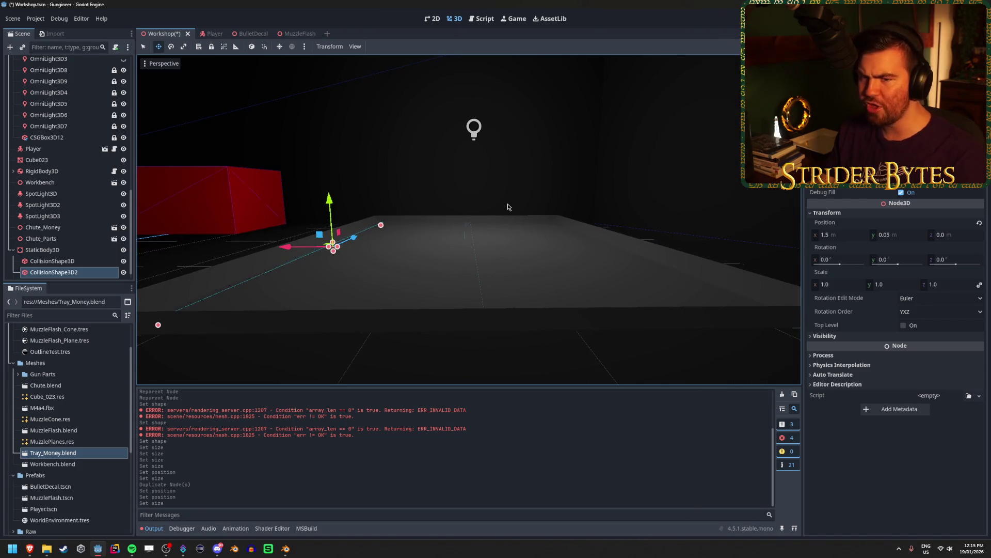
{"action": "key", "text": "ctrl+z"}
{"action": "left_click", "coordinate": [978, 182]}
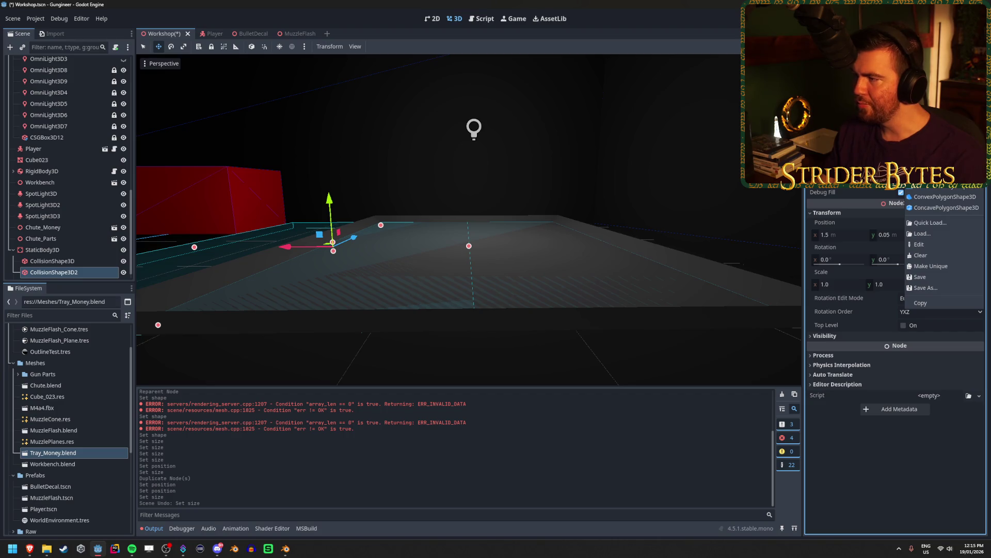
{"action": "left_click", "coordinate": [940, 176]}
Narrow the second box, set its Position X to 1.6, and widen it slightly.
{"action": "key", "text": "d"}
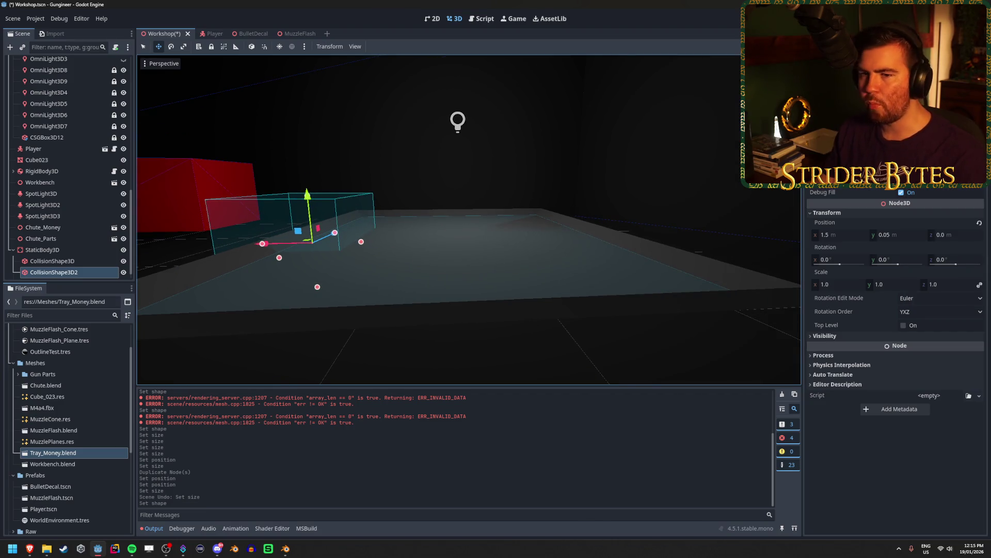
{"action": "key", "text": "a"}
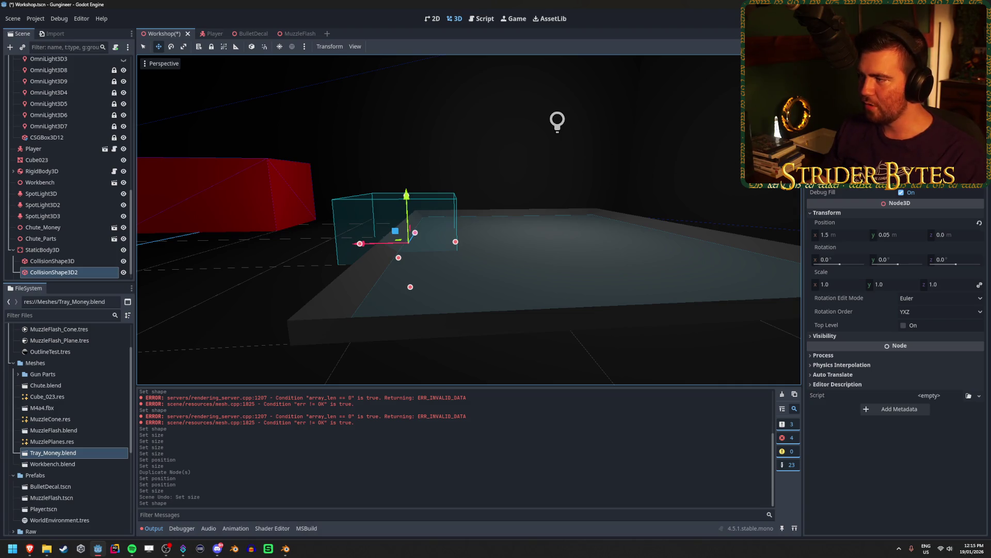
{"action": "mouse_move", "coordinate": [455, 242]}
{"action": "left_mouse_down"}
{"action": "mouse_move", "coordinate": [471, 241]}
{"action": "mouse_move", "coordinate": [382, 237]}
{"action": "left_mouse_up"}
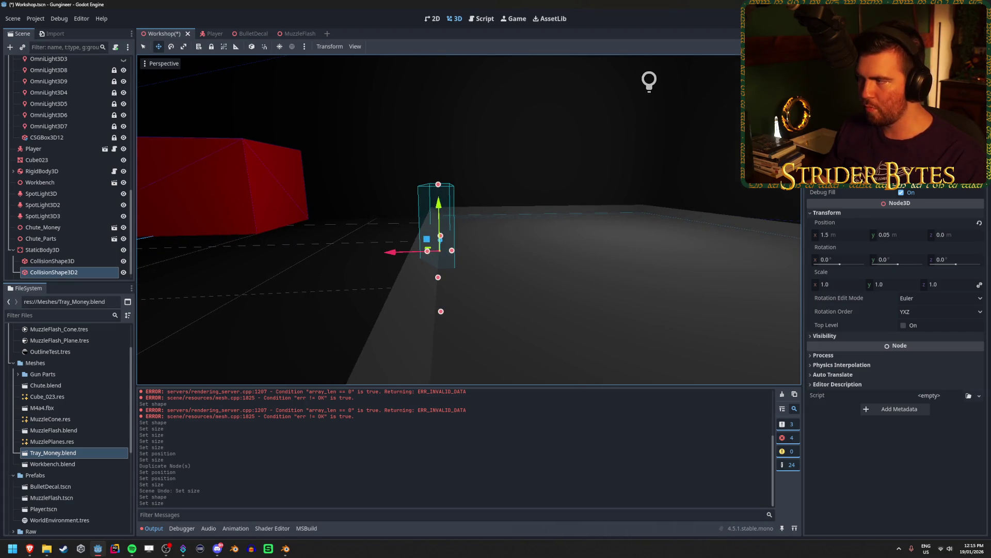
{"action": "left_click", "coordinate": [852, 234]}
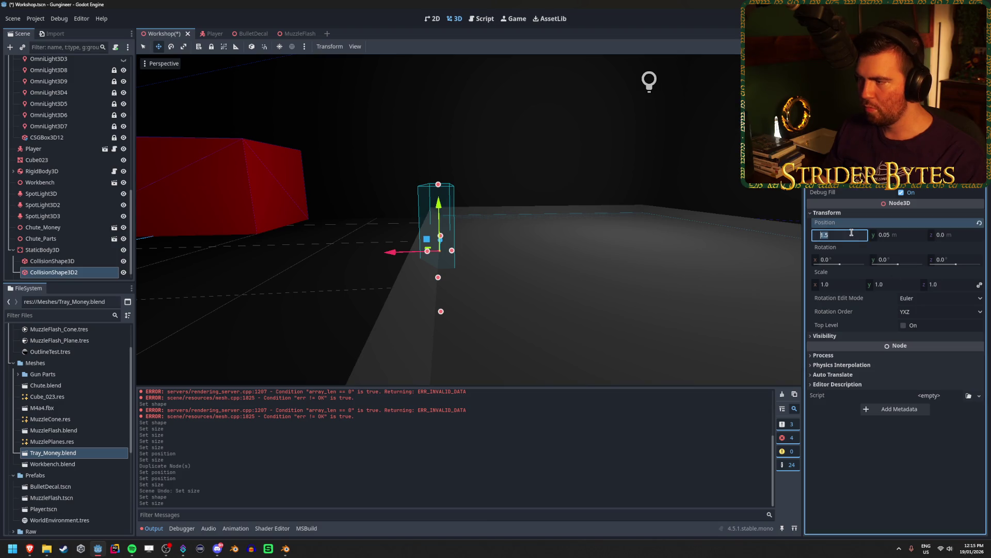
{"action": "type", "text": "1.6"}
{"action": "key", "text": "Return"}
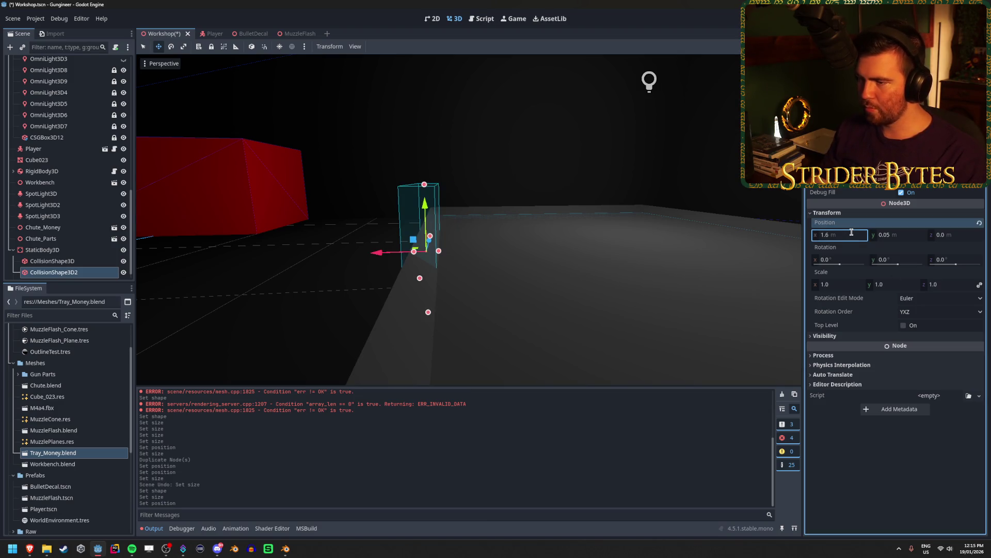
{"action": "scroll", "coordinate": [469, 219], "scroll_direction": "up", "scroll_amount": 5}
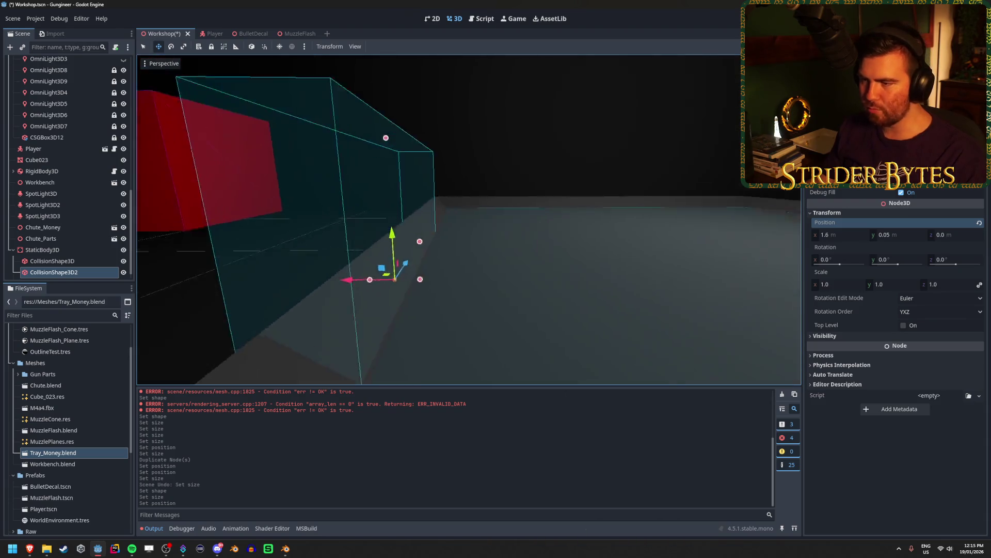
{"action": "scroll", "coordinate": [419, 292], "scroll_direction": "down", "scroll_amount": 5}
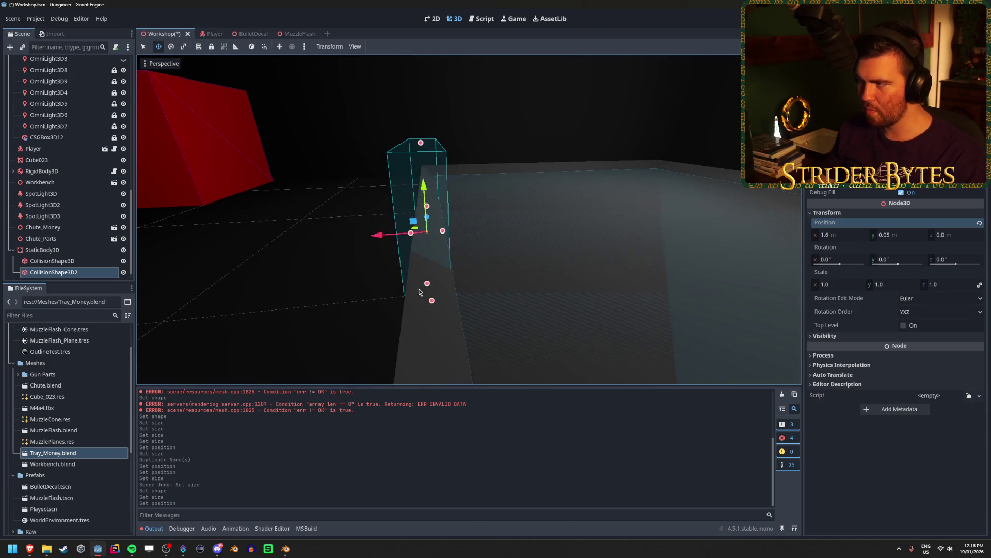
{"action": "left_click_drag", "start_coordinate": [443, 231], "coordinate": [506, 233]}
{"action": "scroll", "coordinate": [469, 219], "scroll_direction": "up", "scroll_amount": 3}
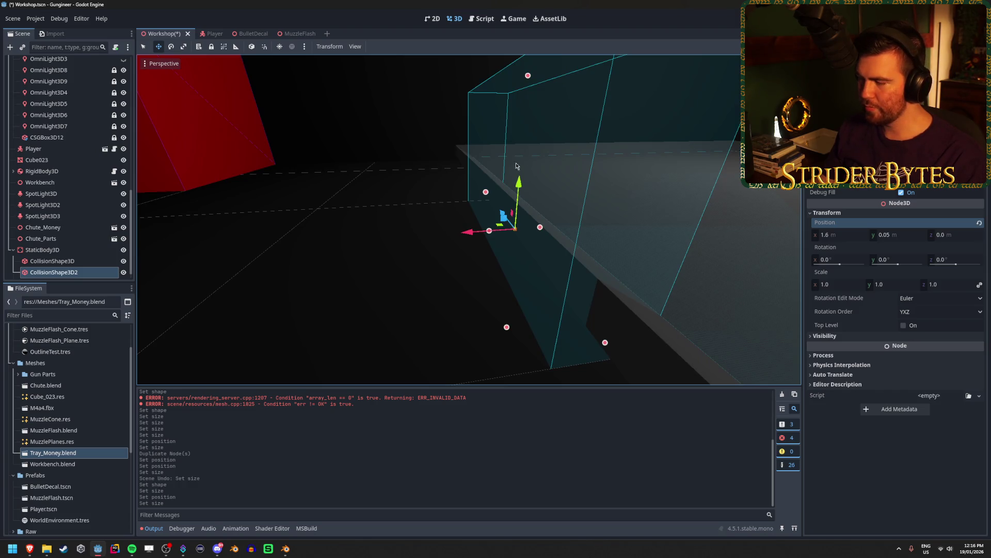
{"action": "scroll", "coordinate": [520, 165], "scroll_direction": "down", "scroll_amount": 3}
In Blender, select the tray's inner and outer bottom-left corner vertices, then return to Godot.
{"action": "left_click", "coordinate": [285, 549]}
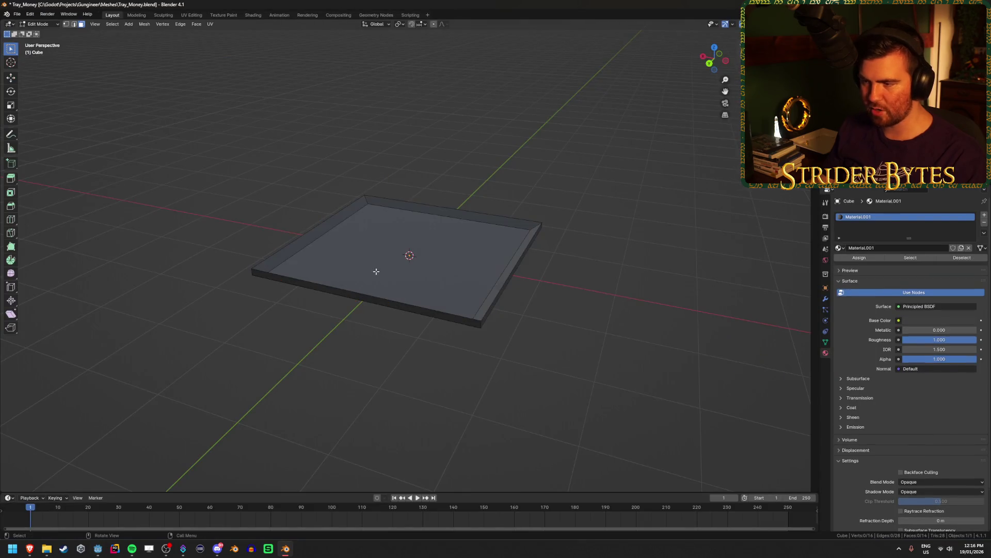
{"action": "scroll", "coordinate": [376, 271], "scroll_direction": "up", "scroll_amount": 2}
{"action": "scroll", "coordinate": [374, 367], "scroll_direction": "up", "scroll_amount": 2}
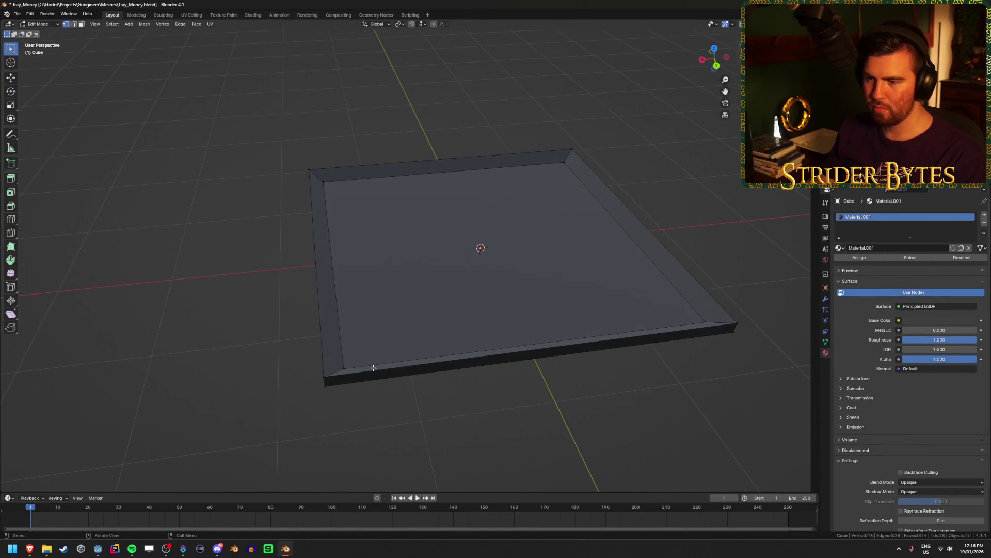
{"action": "left_click", "coordinate": [345, 368]}
{"action": "left_click", "coordinate": [325, 374]}
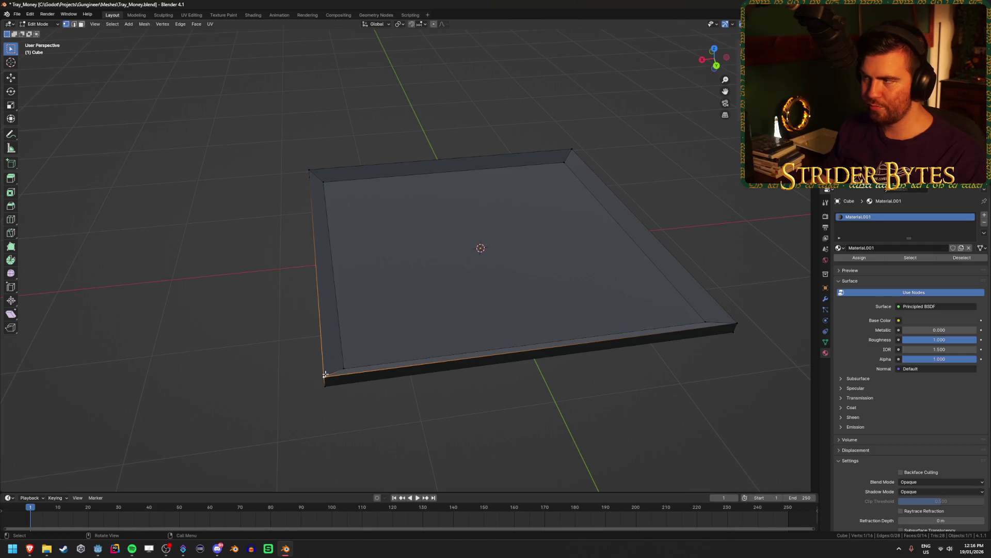
{"action": "key", "text": "alt+Tab"}
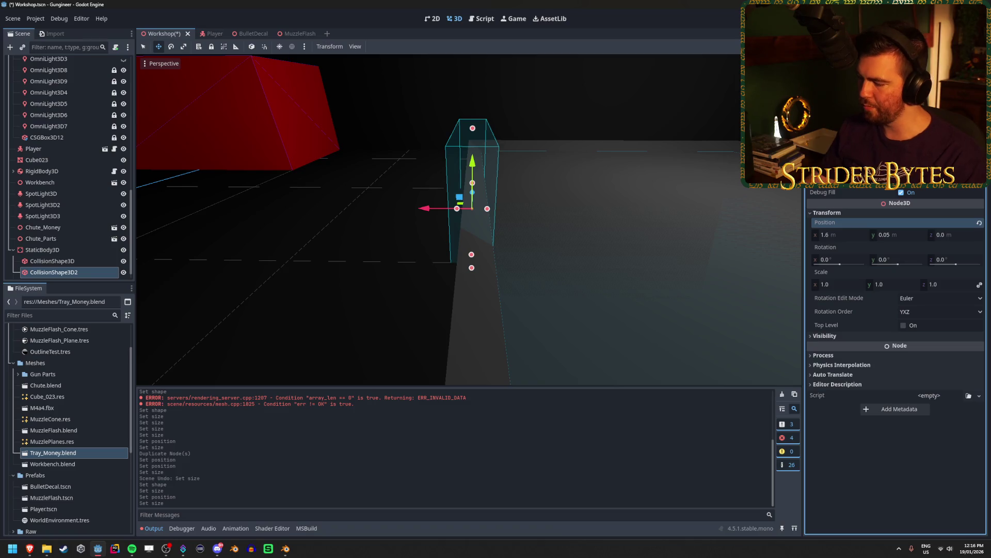
Undo the box width change and save the Workshop scene.
{"action": "key", "text": "Return"}
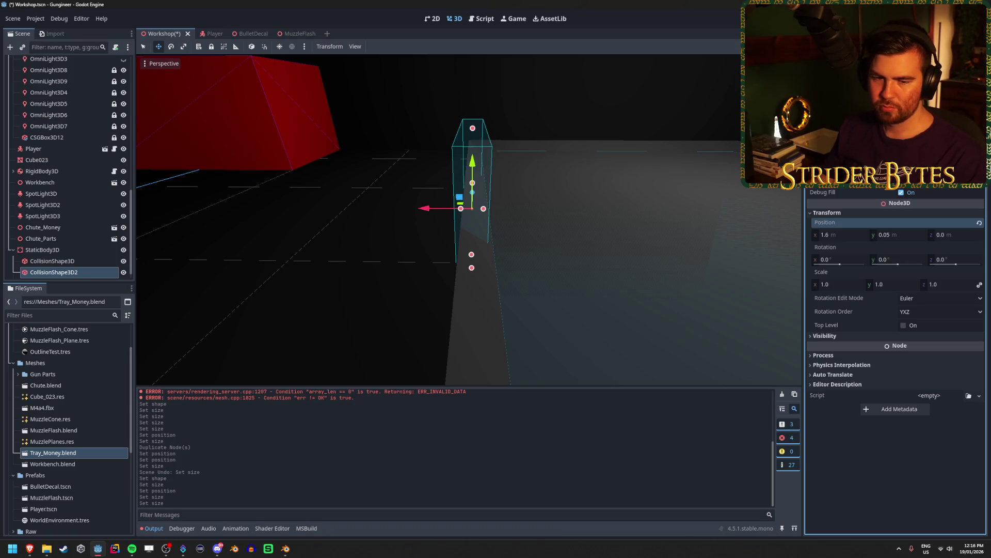
{"action": "key", "text": "ctrl+z"}
{"action": "key", "text": "ctrl+s"}
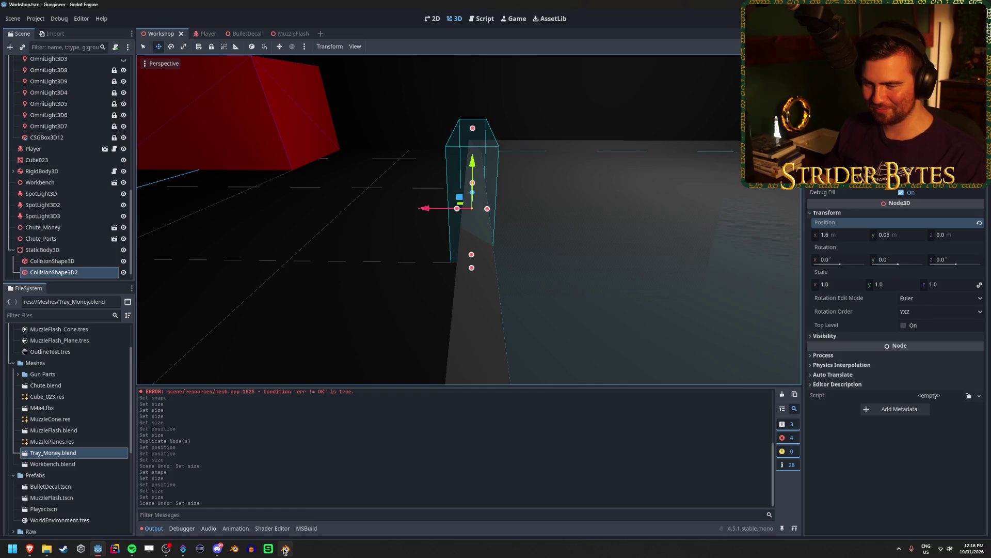
Bring the Blender tray window forward and orbit to a low side view.
{"action": "mouse_move", "coordinate": [285, 552]}
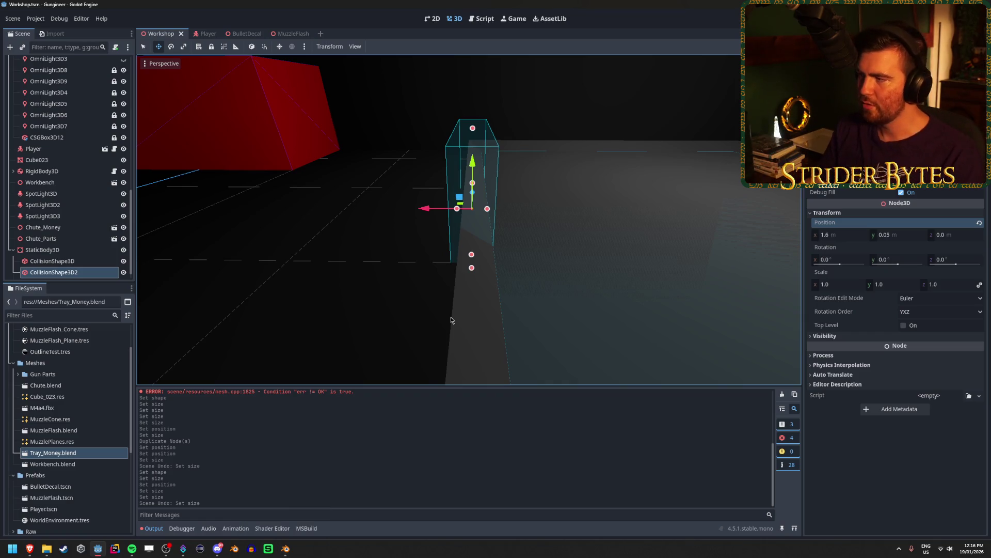
{"action": "left_click", "coordinate": [280, 555]}
{"action": "mouse_move", "coordinate": [427, 308]}
{"action": "left_mouse_down"}
{"action": "mouse_move", "coordinate": [426, 282]}
{"action": "mouse_move", "coordinate": [422, 305]}
{"action": "left_mouse_up"}
In top X-ray view, push the tray's right and left outer edges slightly outward.
{"action": "scroll", "coordinate": [444, 315], "scroll_direction": "down", "scroll_amount": 3}
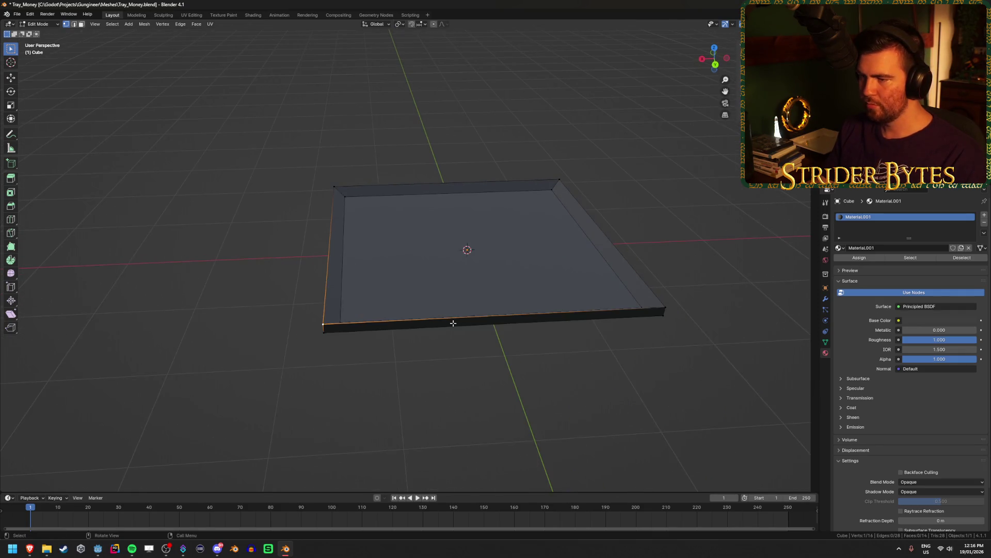
{"action": "key", "text": "KP_7"}
{"action": "key", "text": "alt+z"}
{"action": "mouse_move", "coordinate": [509, 86]}
{"action": "left_mouse_down"}
{"action": "mouse_move", "coordinate": [474, 349]}
{"action": "mouse_move", "coordinate": [481, 409]}
{"action": "left_mouse_up"}
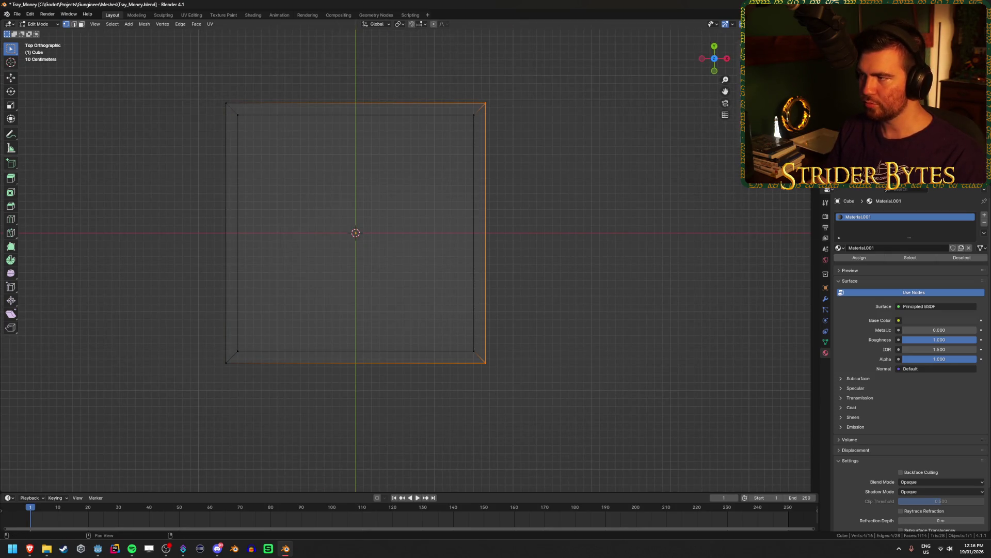
{"action": "key", "text": "g"}
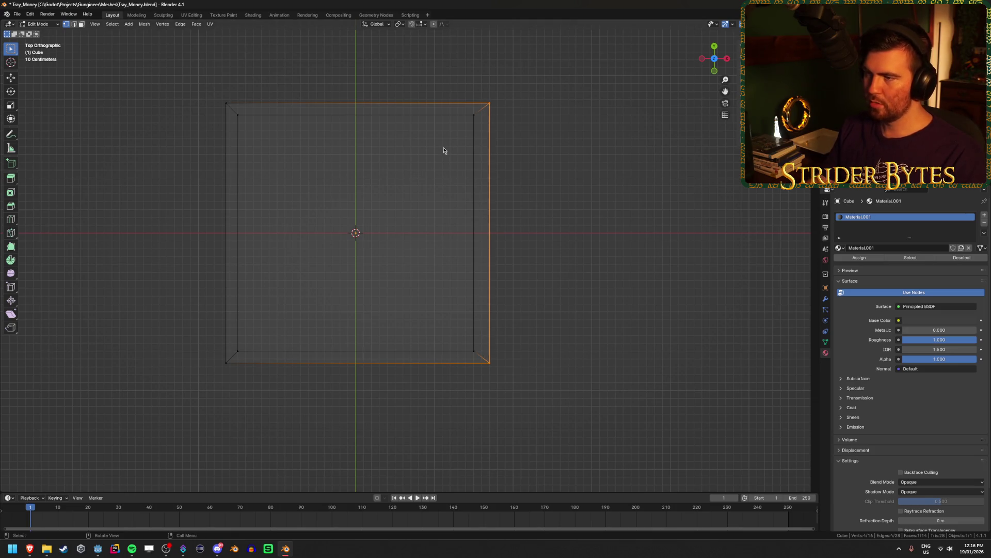
{"action": "left_click_drag", "start_coordinate": [175, 80], "coordinate": [234, 425]}
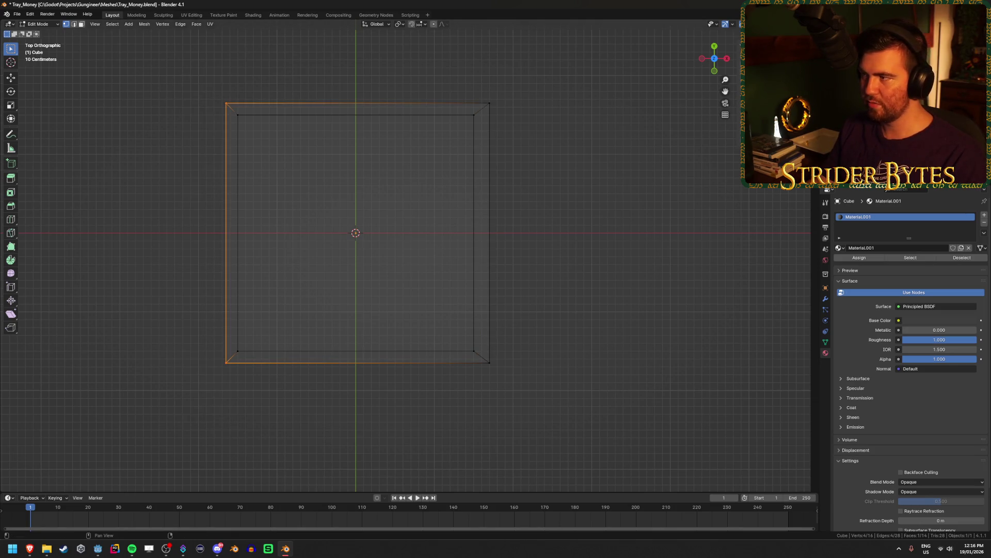
{"action": "key", "text": "g"}
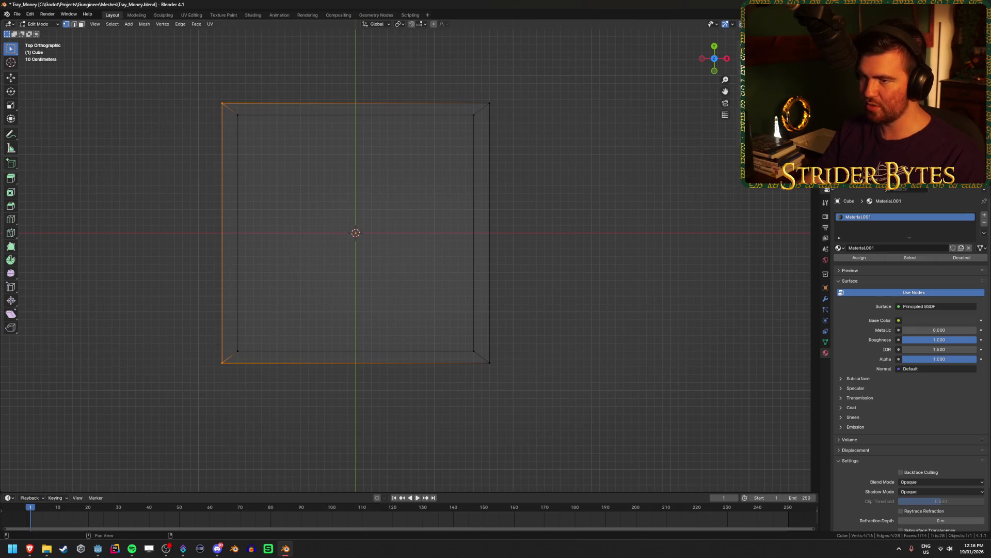
Push the top and bottom outer edges outward, then save Tray_Money.blend and leave Edit Mode.
{"action": "left_click_drag", "start_coordinate": [204, 75], "coordinate": [544, 113]}
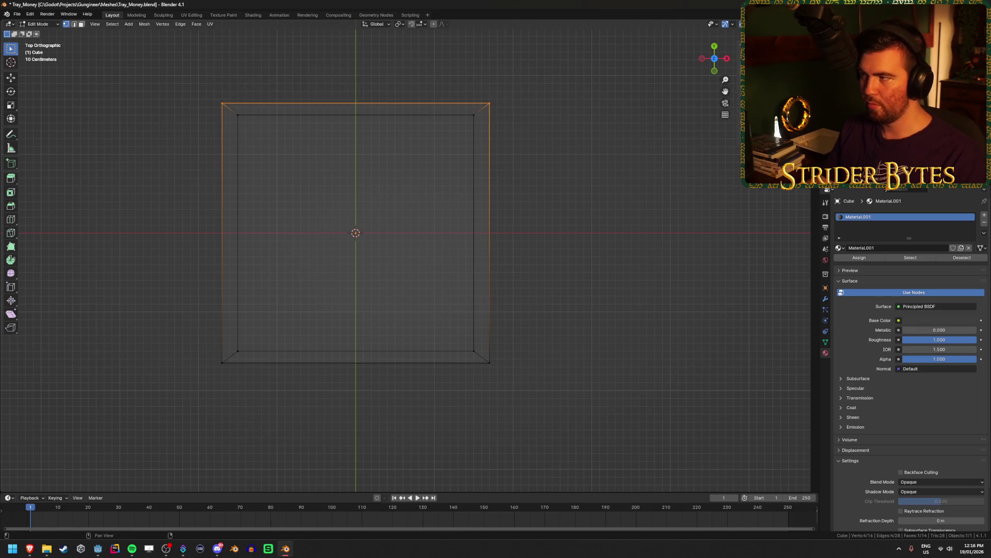
{"action": "key", "text": "g"}
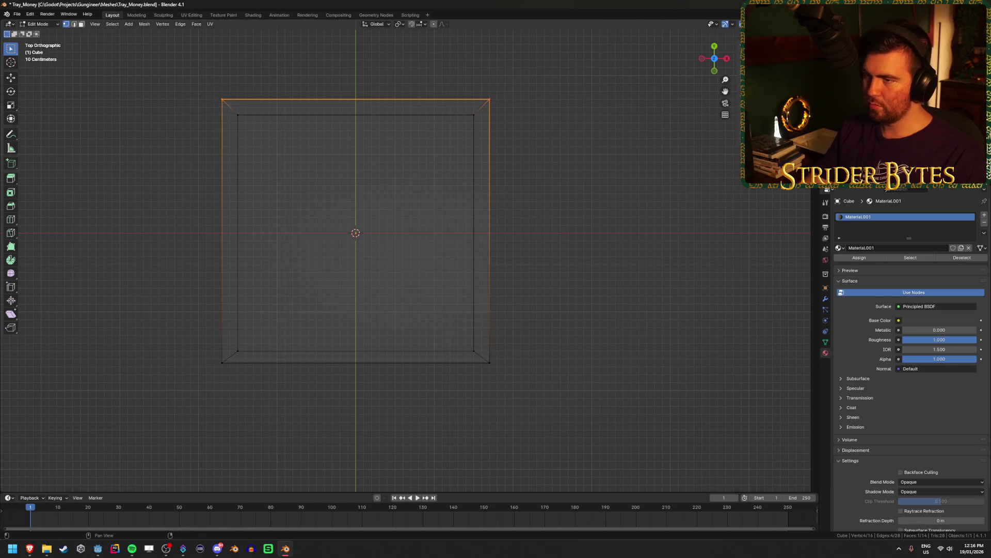
{"action": "left_click_drag", "start_coordinate": [186, 421], "coordinate": [516, 352]}
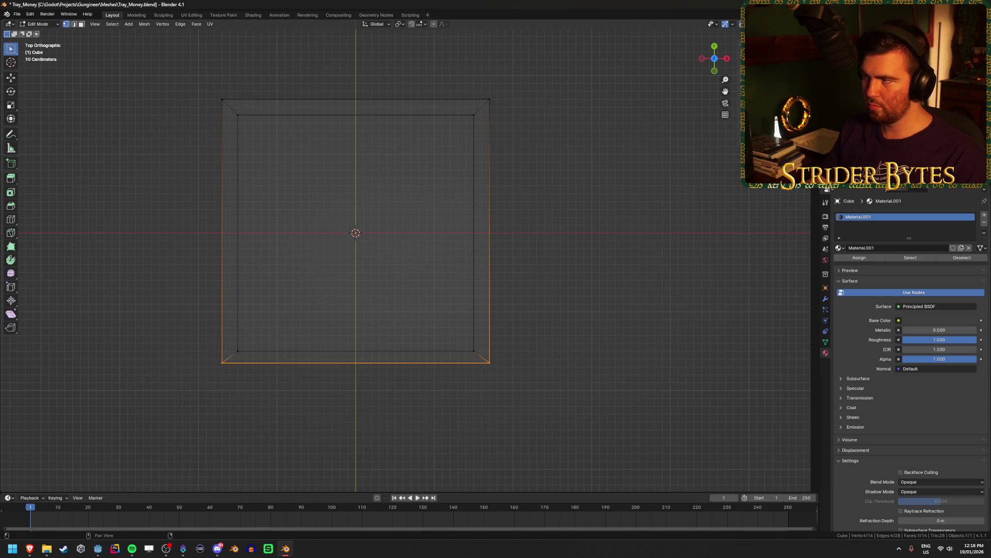
{"action": "key", "text": "g"}
{"action": "left_click", "coordinate": [541, 320]}
{"action": "left_click_drag", "start_coordinate": [528, 328], "coordinate": [500, 266]}
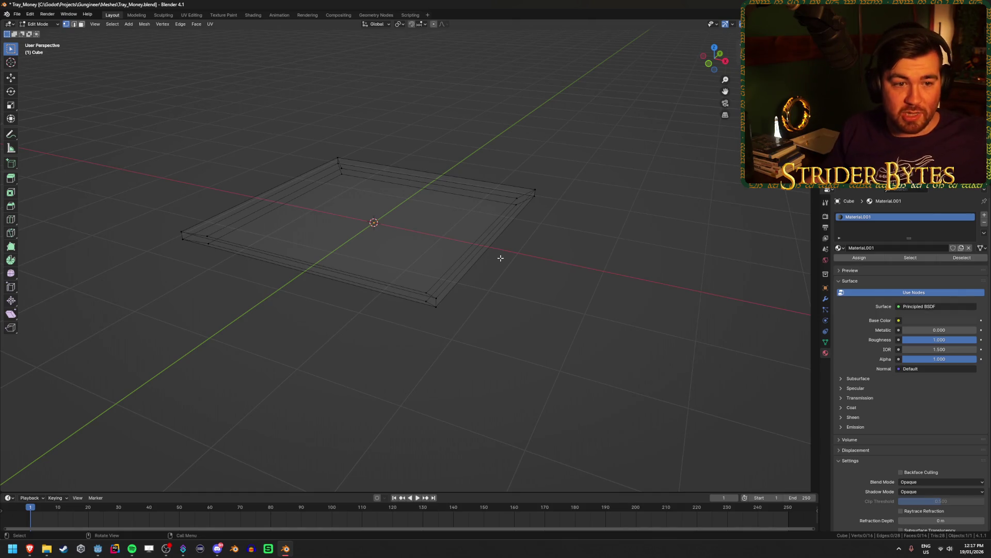
{"action": "key", "text": "ctrl+s"}
{"action": "key", "text": "Tab"}
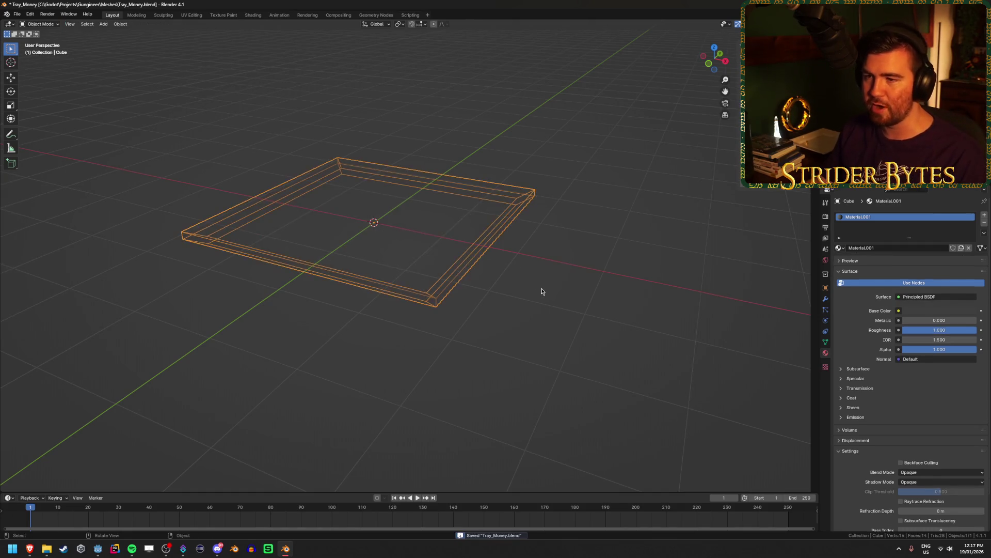
Check the rim vertices in front wireframe view, selecting and deselecting them in Edit Mode.
{"action": "key", "text": "shift+z"}
{"action": "key", "text": "KP_1"}
{"action": "key", "text": "shift+z"}
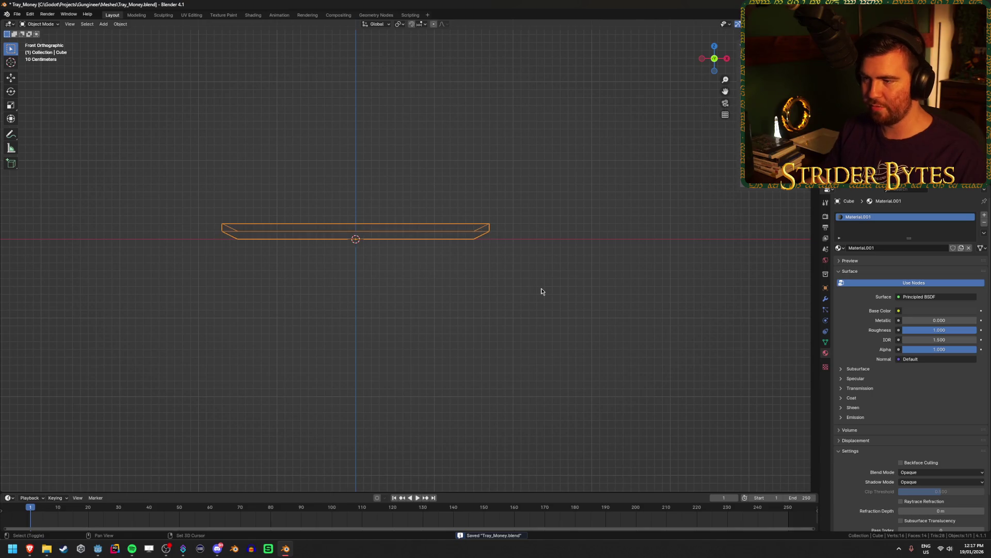
{"action": "key", "text": "Tab"}
{"action": "mouse_move", "coordinate": [127, 175]}
{"action": "left_mouse_down"}
{"action": "mouse_move", "coordinate": [605, 199]}
{"action": "mouse_move", "coordinate": [605, 216]}
{"action": "left_mouse_up"}
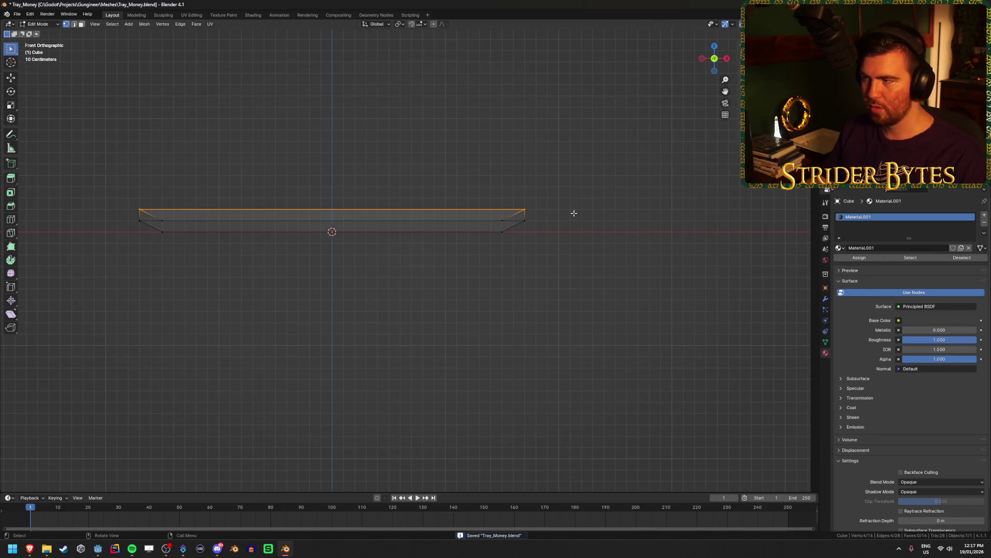
{"action": "key", "text": "alt+a"}
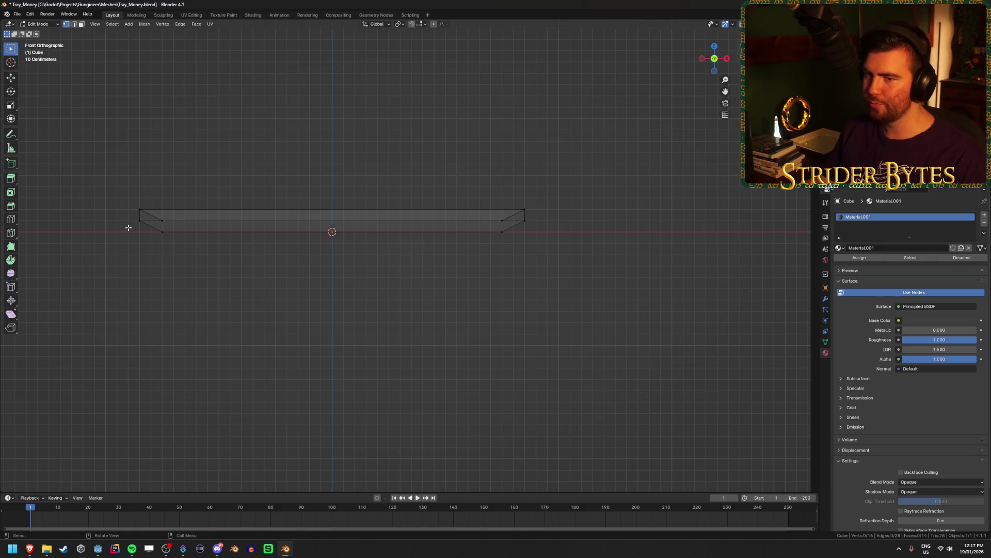
{"action": "left_click_drag", "start_coordinate": [132, 227], "coordinate": [558, 212]}
{"action": "key", "text": "alt+a"}
Save Tray_Money.blend, orbit to inspect the widened rim, and switch back to Godot.
{"action": "key", "text": "ctrl+s"}
{"action": "mouse_move", "coordinate": [618, 214]}
{"action": "left_mouse_down"}
{"action": "mouse_move", "coordinate": [587, 232]}
{"action": "mouse_move", "coordinate": [538, 298]}
{"action": "left_mouse_up"}
{"action": "left_click_drag", "start_coordinate": [636, 266], "coordinate": [659, 264]}
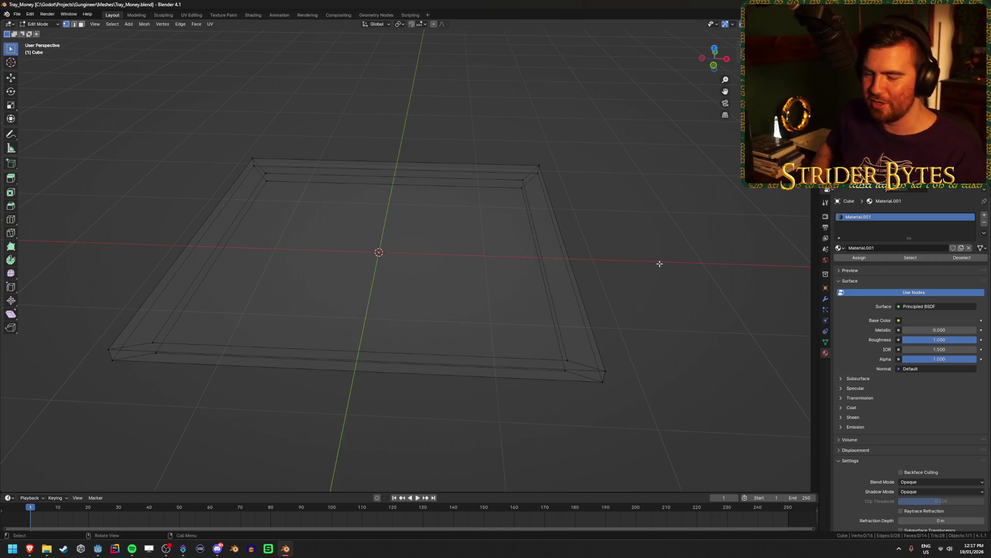
{"action": "key", "text": "ctrl+s"}
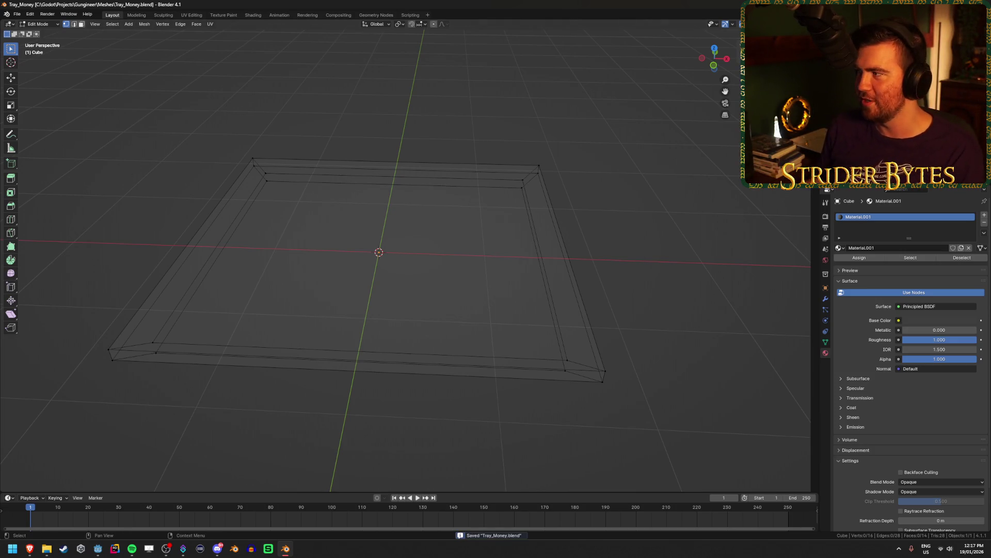
{"action": "key", "text": "alt+Tab"}
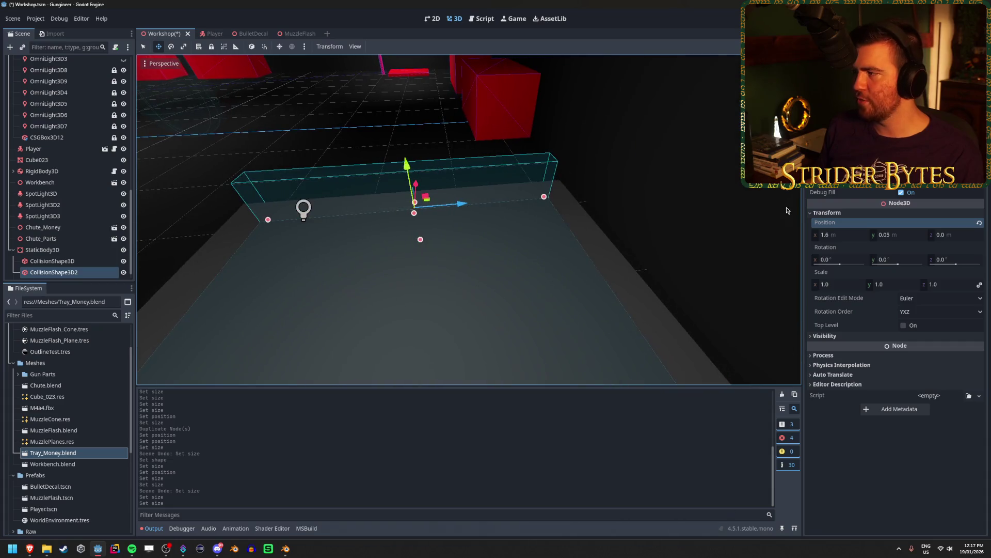
Reshape CollisionShape3D2 into a thin strip and set its Rotation Z to 30°.
{"action": "left_click_drag", "start_coordinate": [268, 219], "coordinate": [247, 221]}
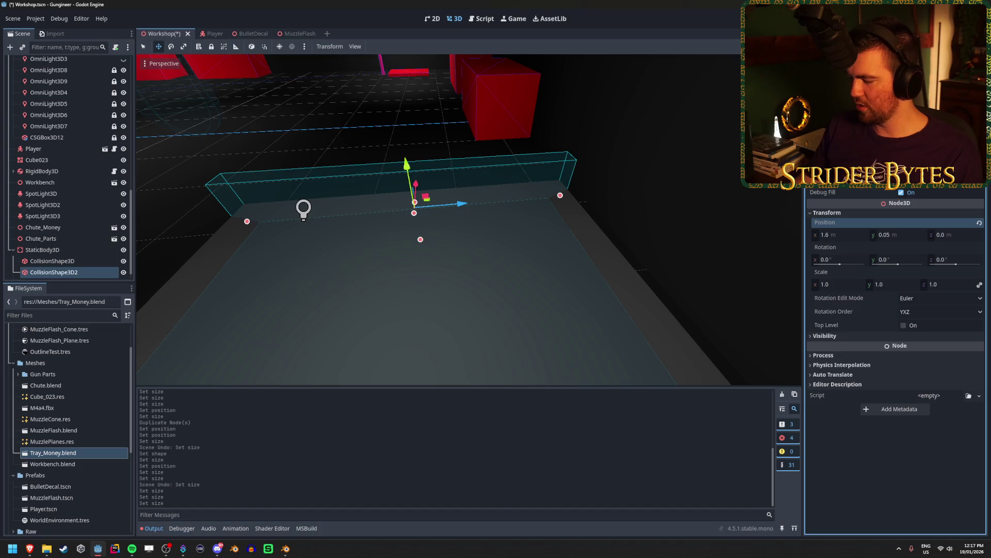
{"action": "left_click_drag", "start_coordinate": [420, 239], "coordinate": [415, 214]}
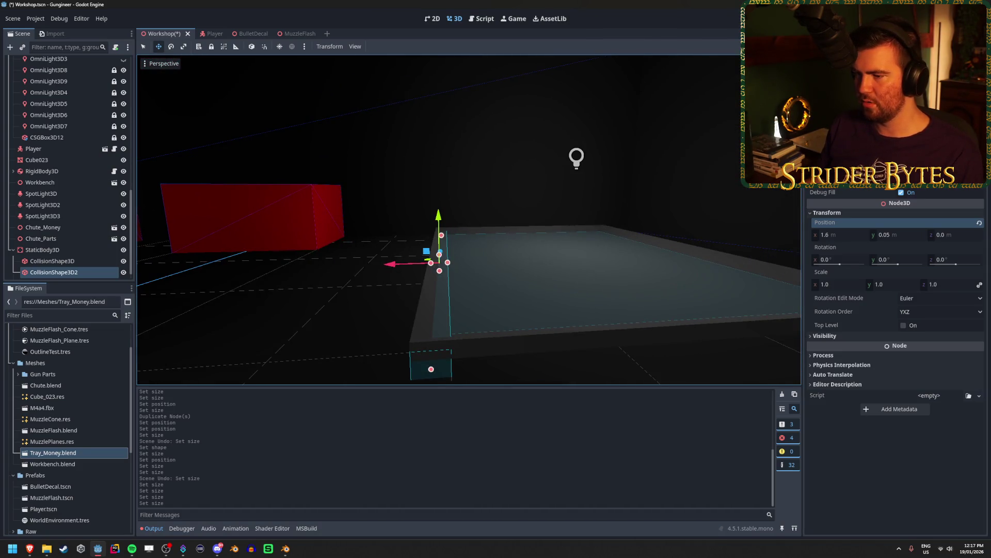
{"action": "left_click_drag", "start_coordinate": [887, 263], "coordinate": [945, 260]}
{"action": "key", "text": "ctrl+z"}
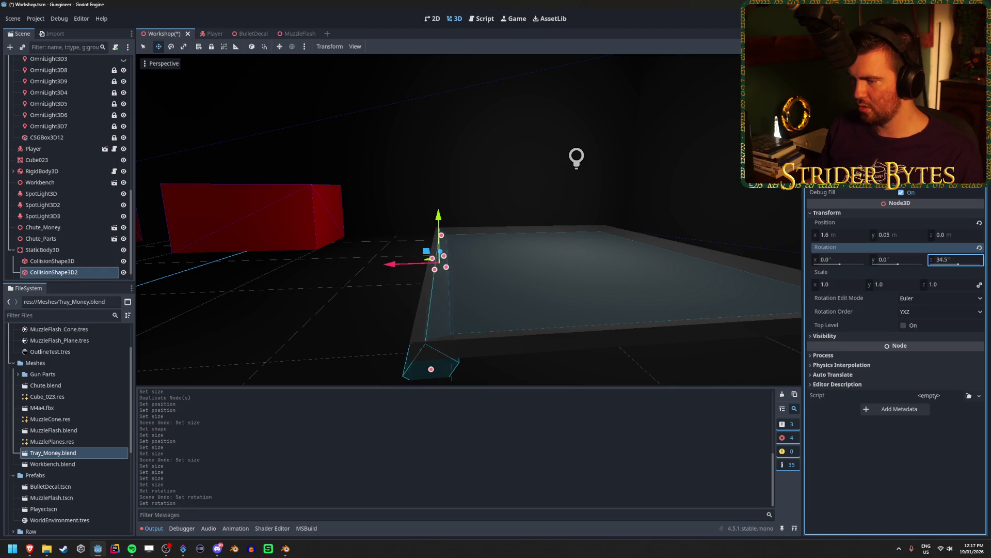
{"action": "left_click", "coordinate": [951, 257]}
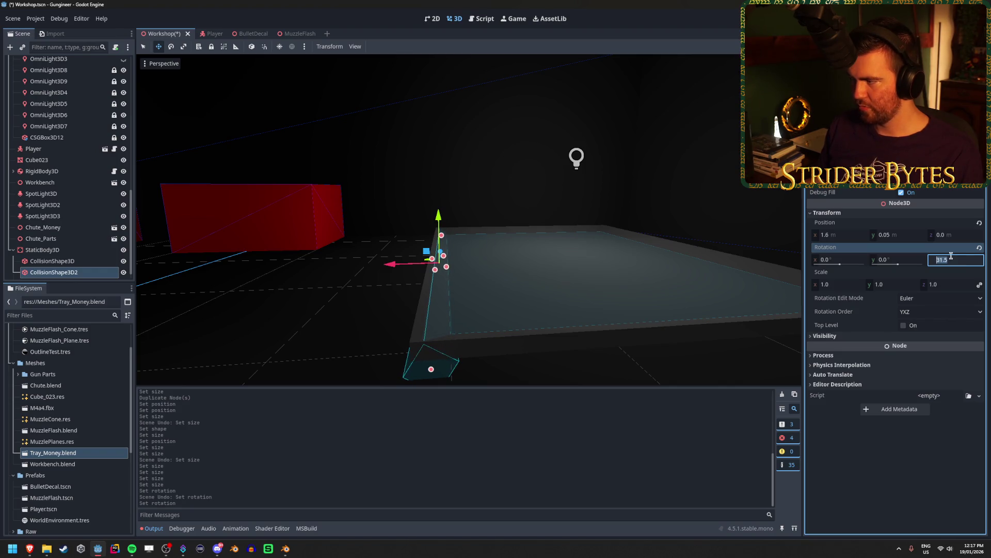
{"action": "type", "text": "30"}
{"action": "key", "text": "Return"}
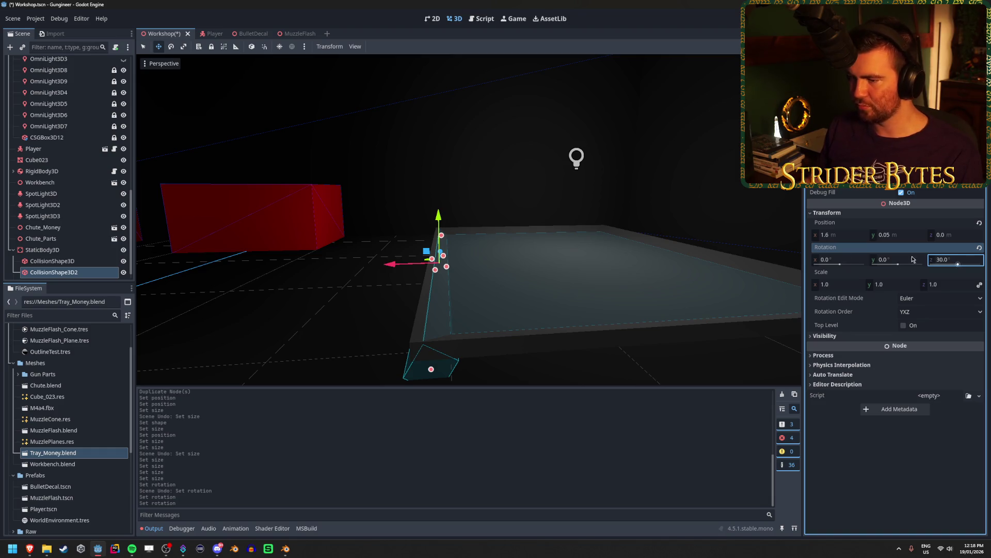
Slide the tilted box outward along X to 1.661 m against the sloping rim.
{"action": "scroll", "coordinate": [557, 280], "scroll_direction": "down", "scroll_amount": 3}
{"action": "scroll", "coordinate": [469, 220], "scroll_direction": "up", "scroll_amount": 5}
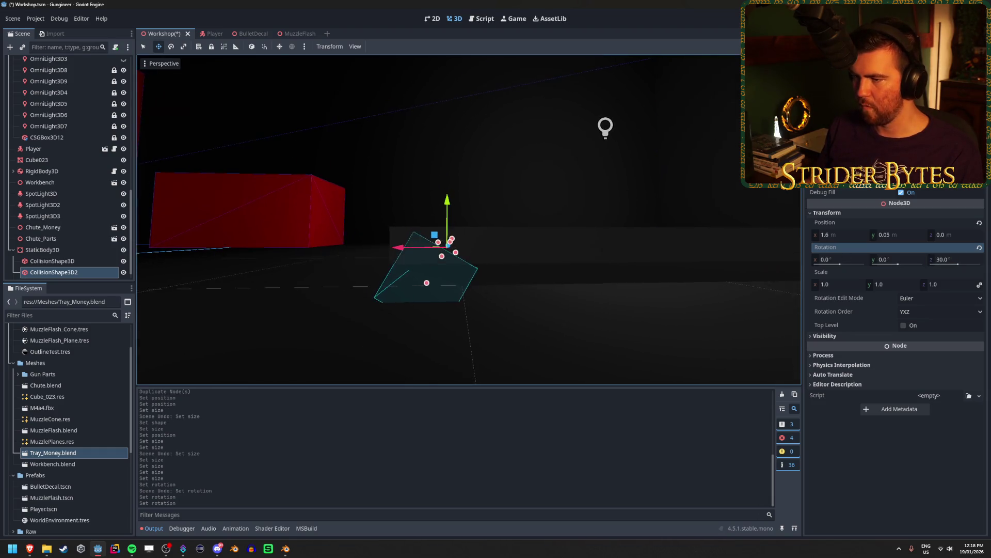
{"action": "left_click_drag", "start_coordinate": [460, 340], "coordinate": [460, 340]}
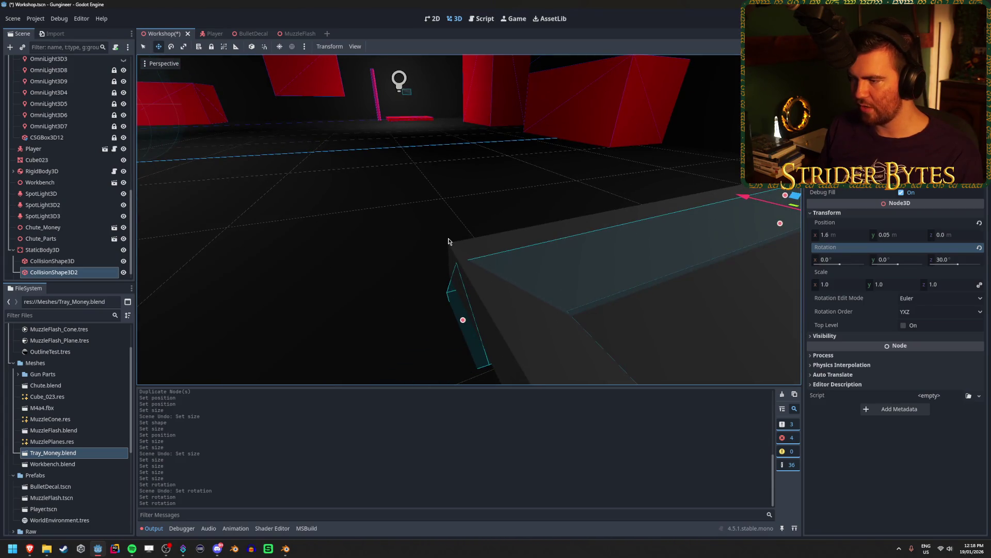
{"action": "left_click_drag", "start_coordinate": [552, 302], "coordinate": [500, 308]}
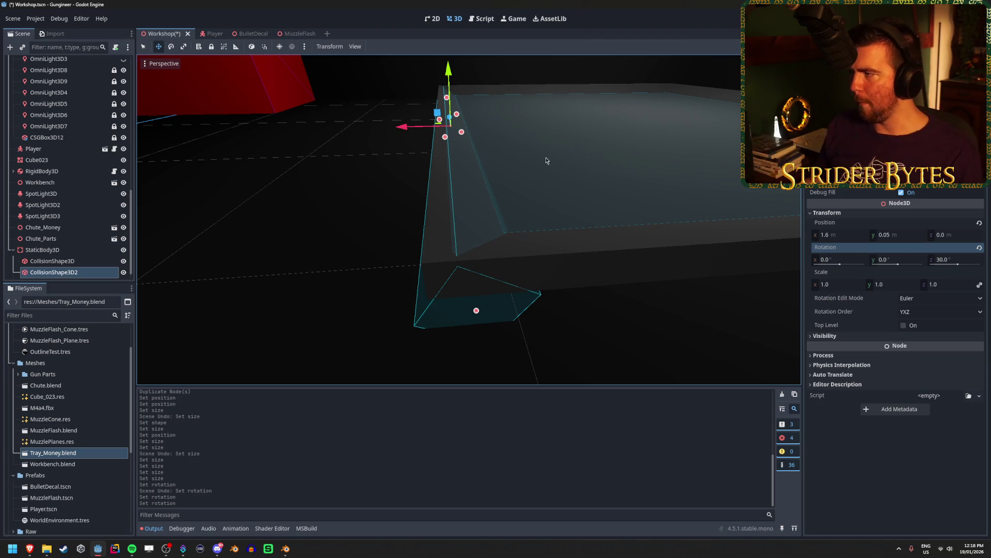
{"action": "mouse_move", "coordinate": [400, 126]}
{"action": "left_mouse_down"}
{"action": "mouse_move", "coordinate": [376, 137]}
{"action": "mouse_move", "coordinate": [408, 137]}
{"action": "left_mouse_up"}
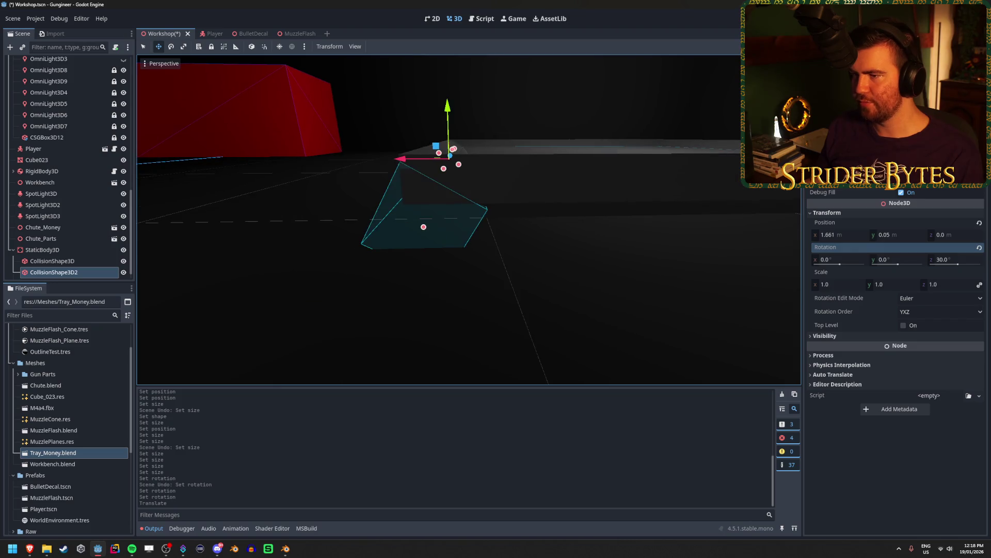
Try 20° then 10° Z rotation on the collision box and shift it along X and up.
{"action": "left_click", "coordinate": [948, 259]}
{"action": "type", "text": "20"}
{"action": "key", "text": "Return"}
{"action": "type", "text": "10"}
{"action": "key", "text": "Return"}
{"action": "left_click_drag", "start_coordinate": [400, 183], "coordinate": [406, 187]}
{"action": "left_click_drag", "start_coordinate": [454, 136], "coordinate": [454, 138]}
Change the box's Z rotation to 5° and lower it onto the tray edge.
{"action": "left_click", "coordinate": [952, 259]}
{"action": "type", "text": "5"}
{"action": "key", "text": "Return"}
{"action": "left_click_drag", "start_coordinate": [453, 143], "coordinate": [457, 139]}
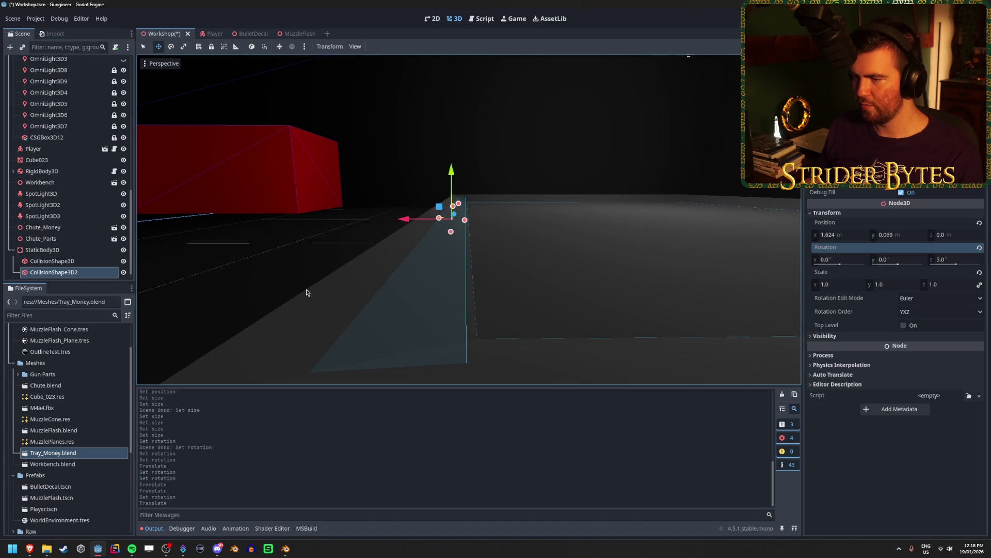
{"action": "scroll", "coordinate": [544, 228], "scroll_direction": "up", "scroll_amount": 2}
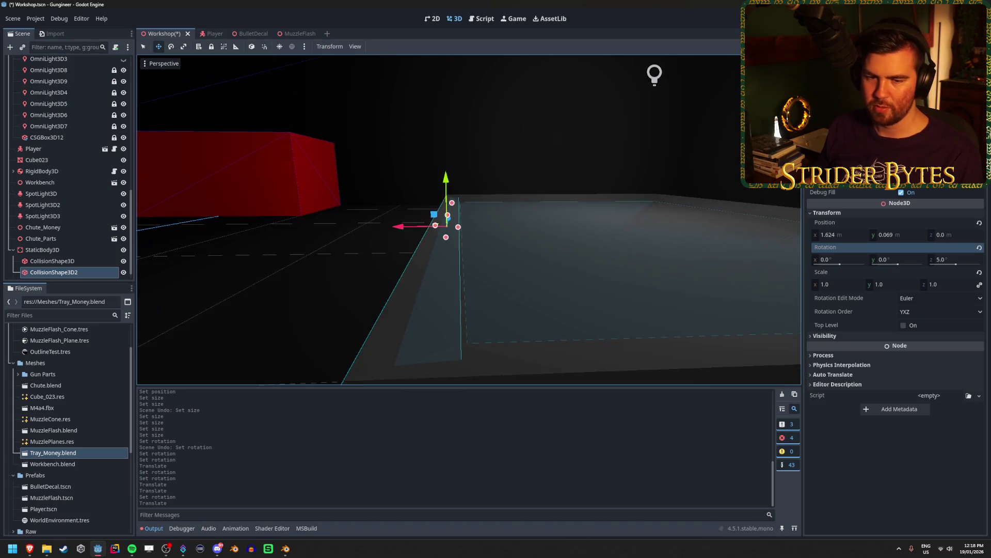
{"action": "left_click_drag", "start_coordinate": [402, 231], "coordinate": [405, 231]}
{"action": "mouse_move", "coordinate": [442, 183]}
{"action": "left_mouse_down"}
{"action": "mouse_move", "coordinate": [447, 191]}
{"action": "mouse_move", "coordinate": [444, 137]}
{"action": "mouse_move", "coordinate": [447, 150]}
{"action": "left_mouse_up"}
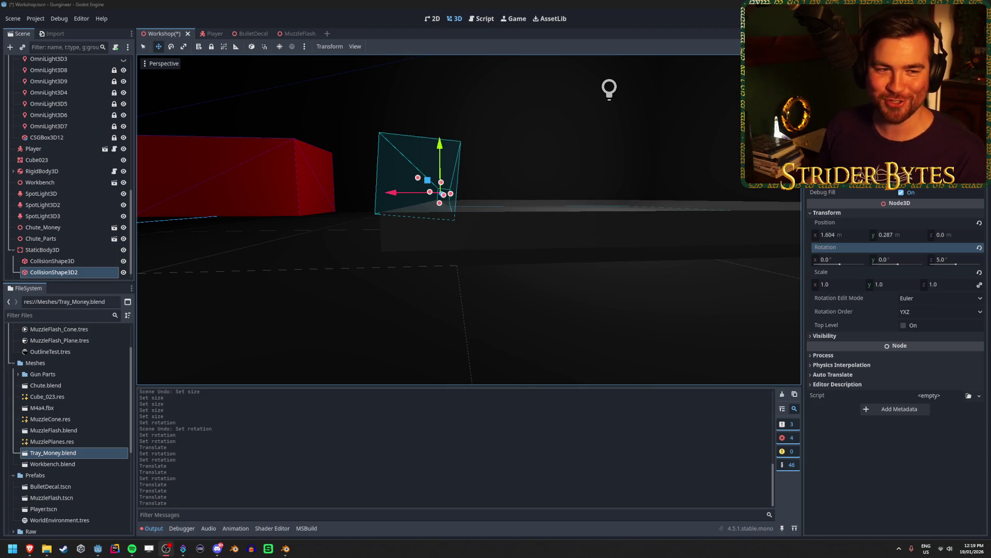
Save the Workshop scene, then lower the collision box a little more toward the tray.
{"action": "left_click", "coordinate": [318, 3]}
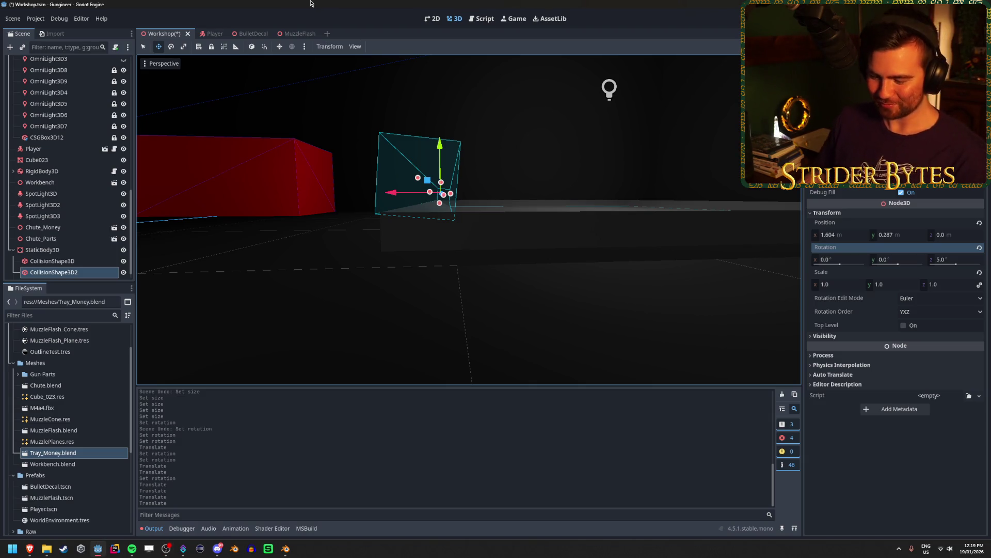
{"action": "key", "text": "ctrl+s"}
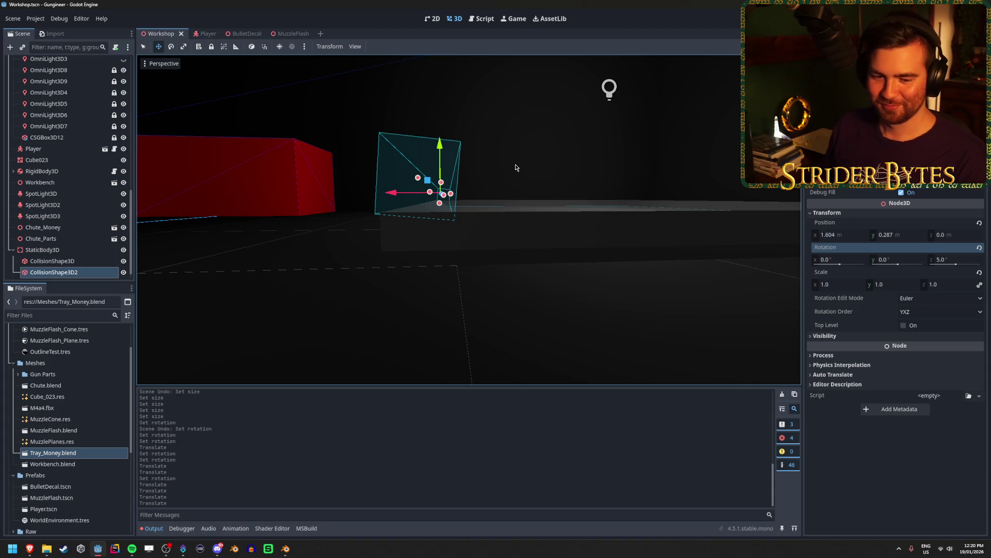
{"action": "scroll", "coordinate": [515, 166], "scroll_direction": "up", "scroll_amount": 3}
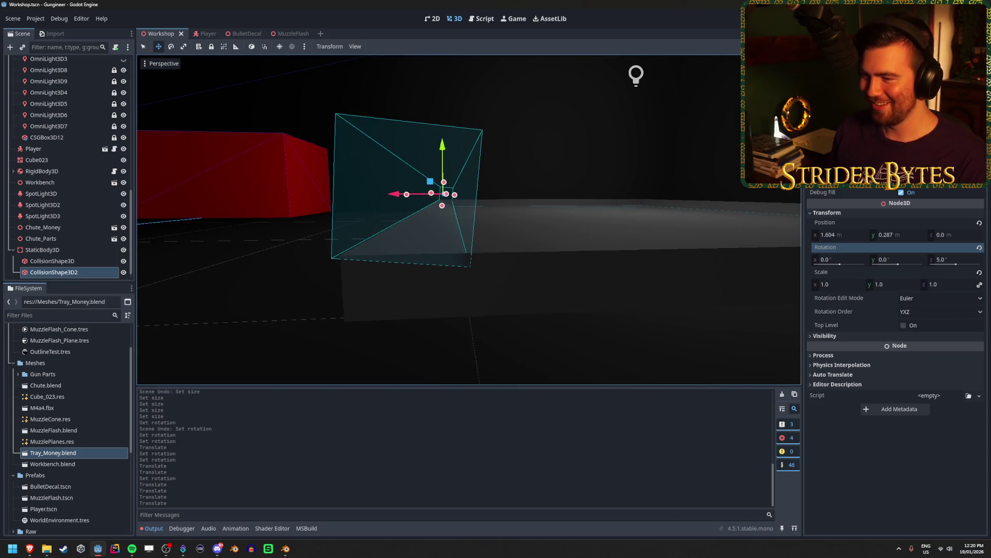
{"action": "mouse_move", "coordinate": [479, 147]}
{"action": "left_mouse_down"}
{"action": "mouse_move", "coordinate": [474, 179]}
{"action": "mouse_move", "coordinate": [473, 140]}
{"action": "left_mouse_up"}
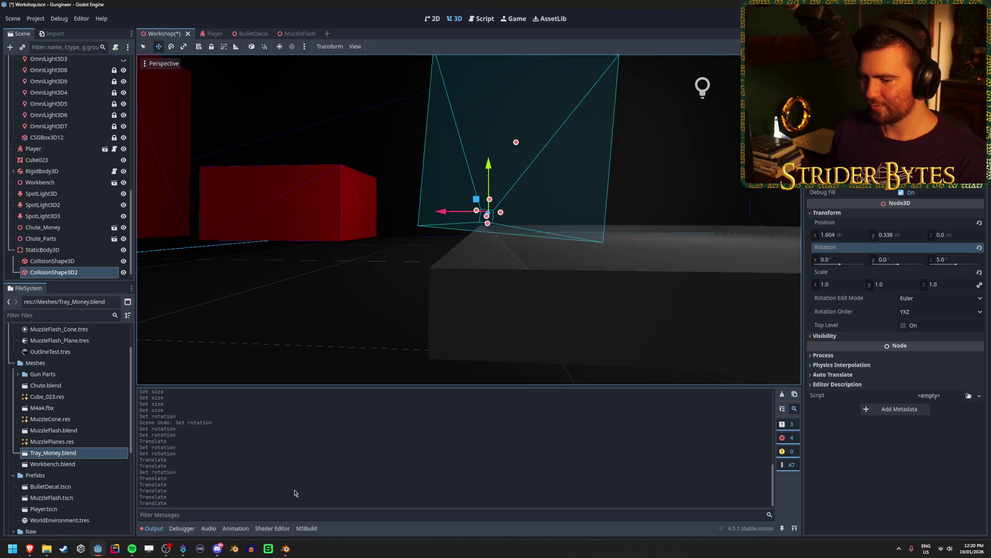
{"action": "left_click", "coordinate": [285, 548]}
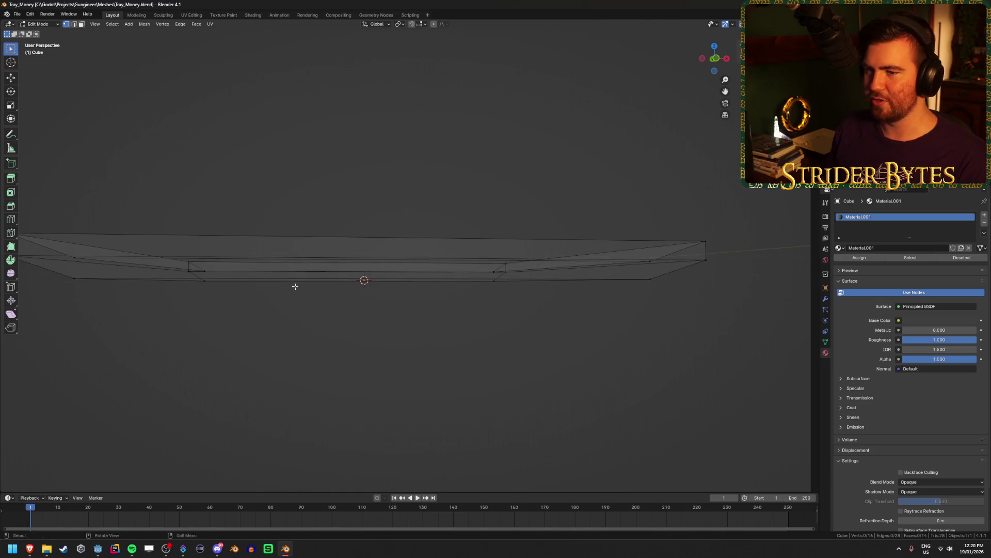
Show the tray's sloped end zoomed in from front orthographic (Numpad 1), then launch Calculator.
{"action": "key", "text": "KP_1"}
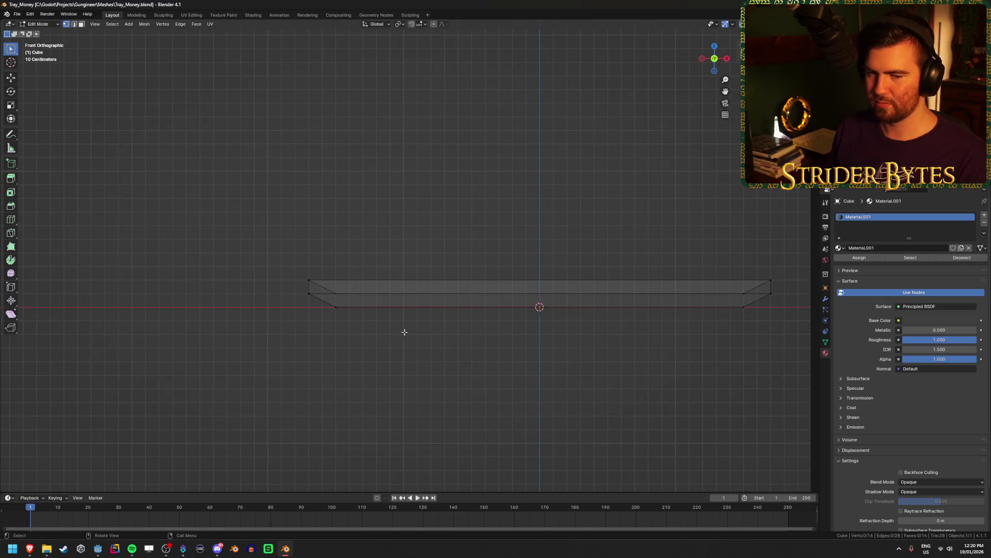
{"action": "scroll", "coordinate": [417, 327], "scroll_direction": "up", "scroll_amount": 6}
{"action": "mouse_move", "coordinate": [422, 359]}
{"action": "left_mouse_down"}
{"action": "mouse_move", "coordinate": [496, 283]}
{"action": "mouse_move", "coordinate": [462, 302]}
{"action": "left_mouse_up"}
{"action": "scroll", "coordinate": [542, 265], "scroll_direction": "up", "scroll_amount": 2}
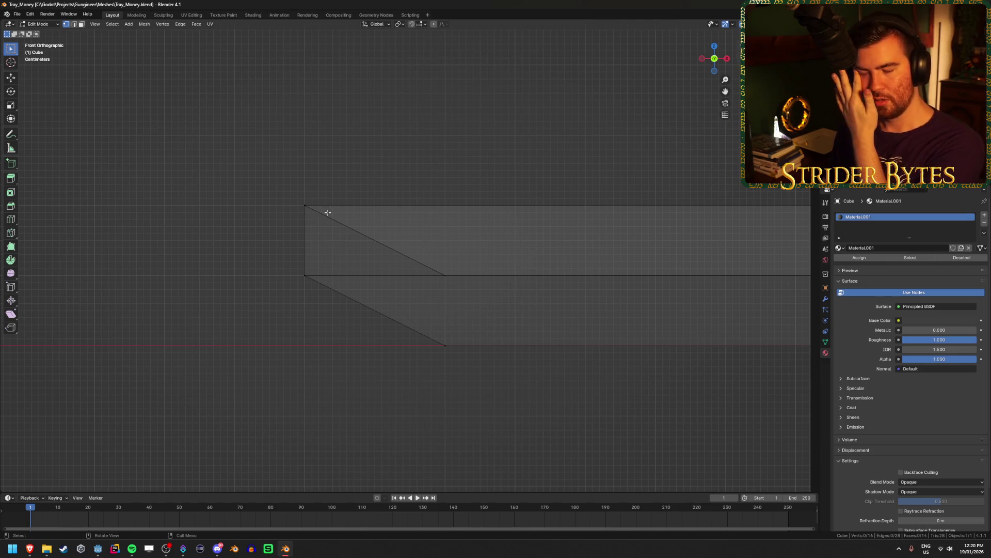
{"action": "left_click", "coordinate": [433, 254]}
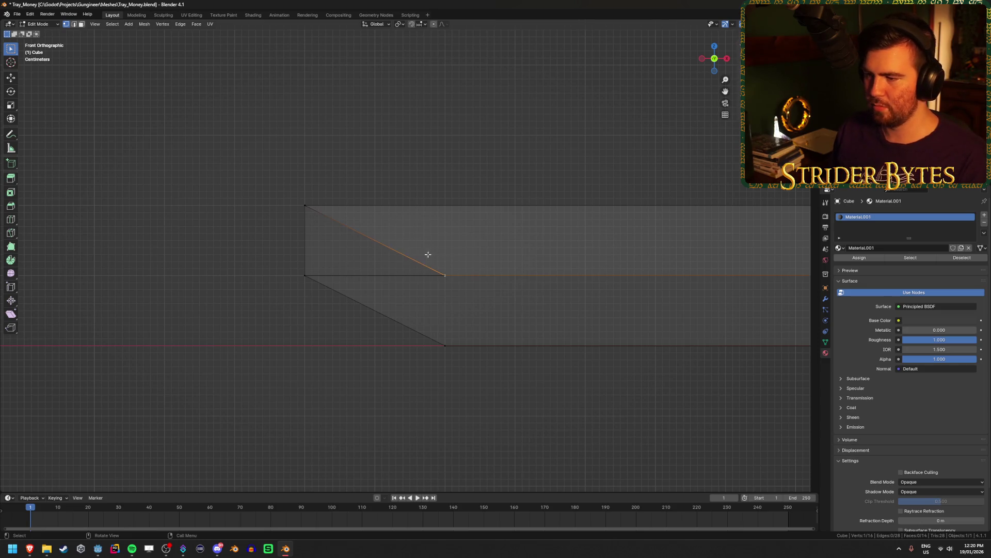
{"action": "left_click", "coordinate": [476, 323]}
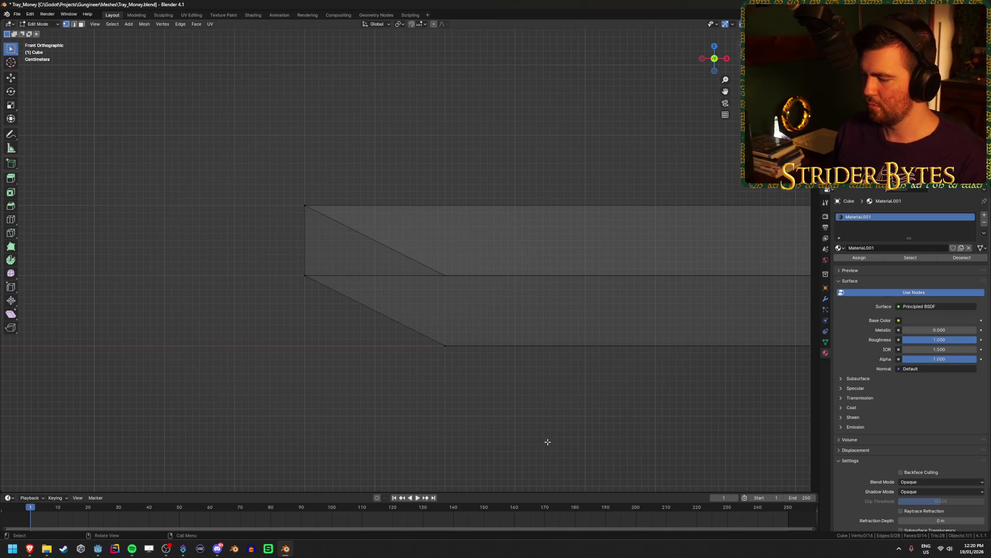
{"action": "key", "text": "XF86Calculator"}
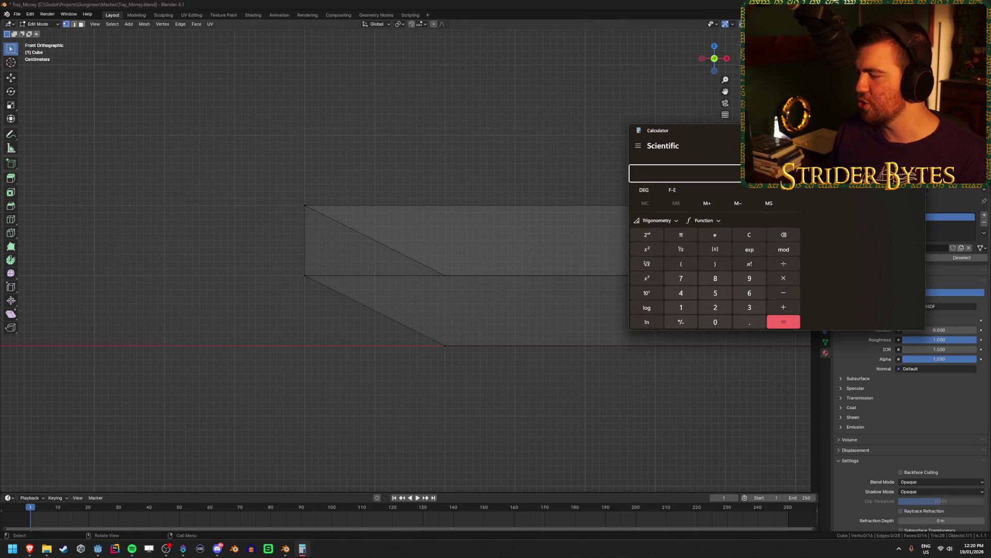
Open and close the Calculator's trigonometry functions while switching back and forth with Blender.
{"action": "left_click", "coordinate": [644, 230]}
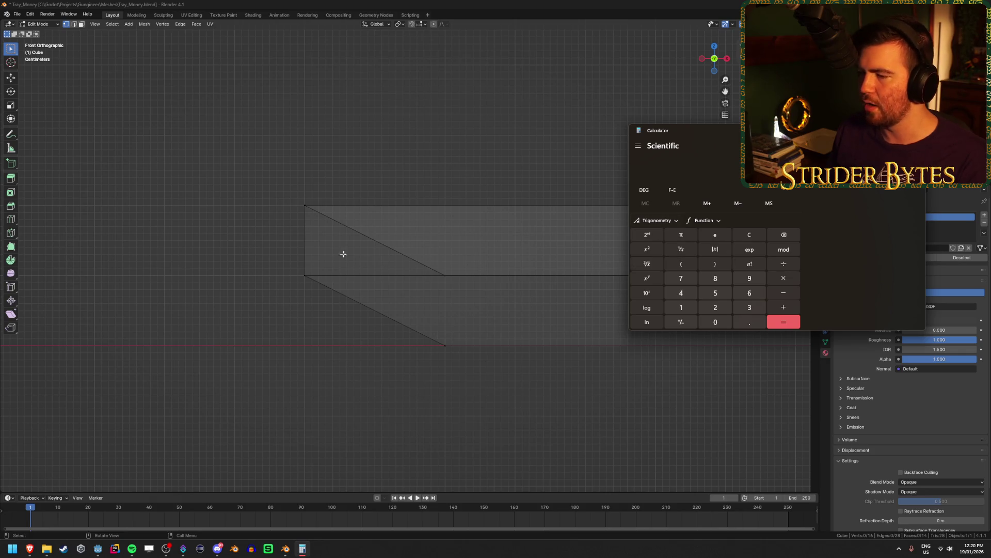
{"action": "left_click", "coordinate": [324, 3]}
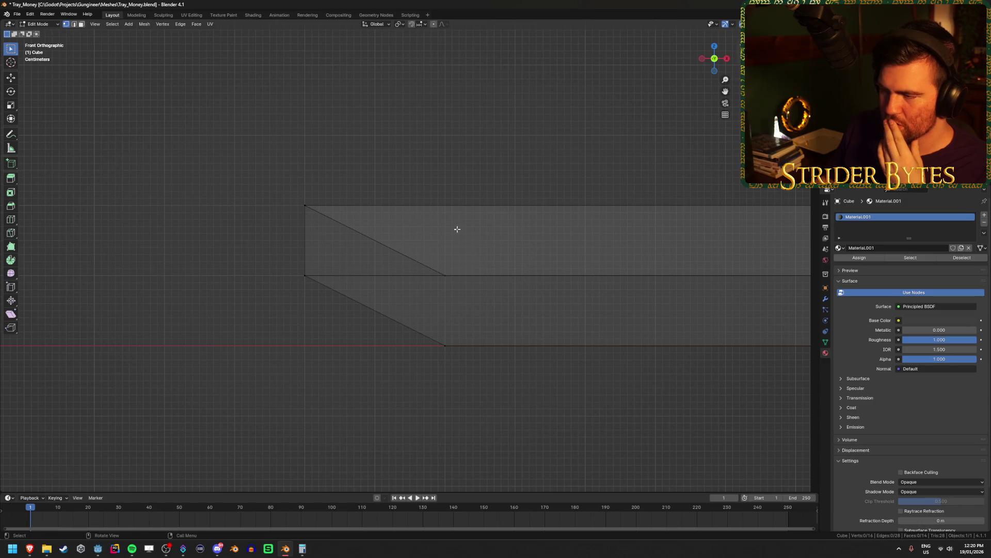
{"action": "left_click", "coordinate": [302, 549]}
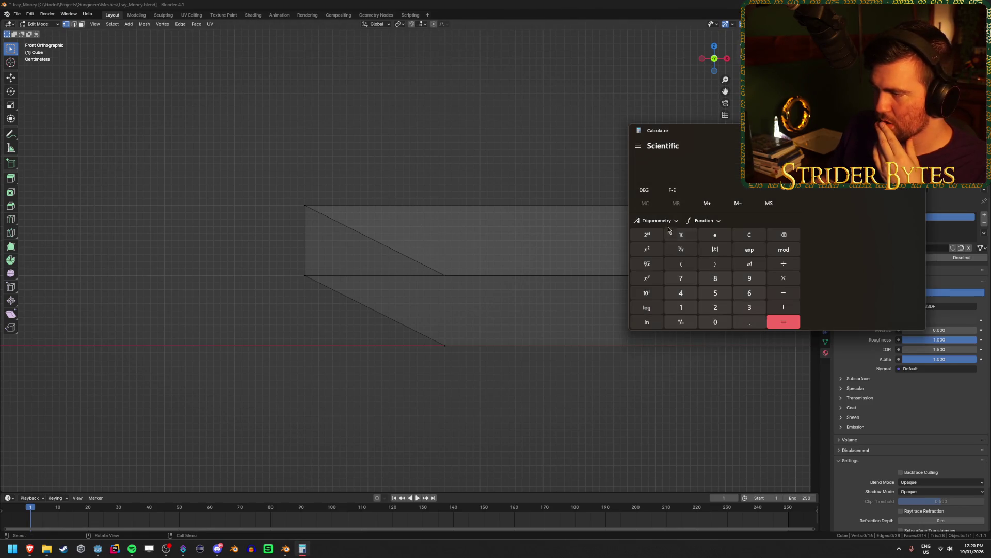
{"action": "left_click", "coordinate": [722, 235]}
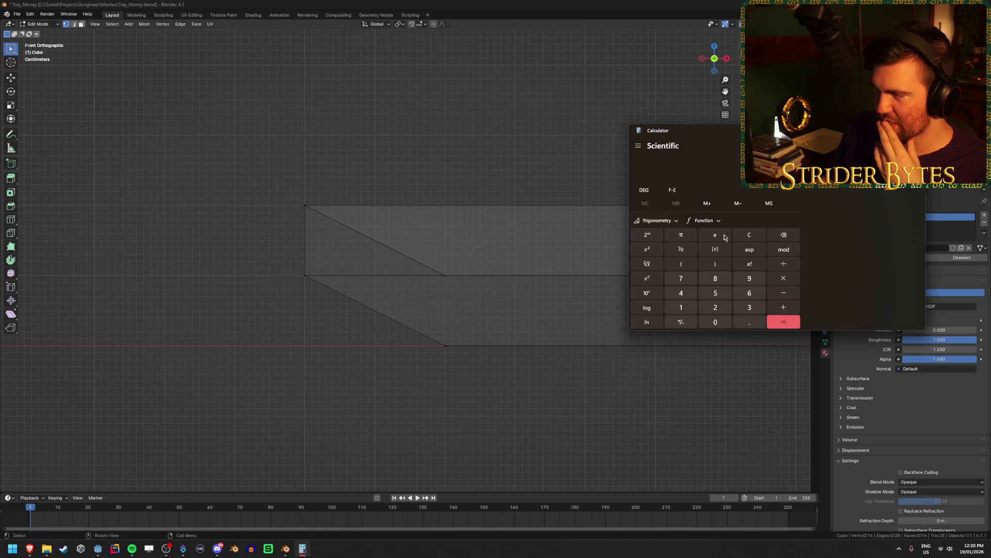
{"action": "left_click", "coordinate": [451, 213]}
Select the sloped edge and its corner vertices in Blender to inspect the slope.
{"action": "left_click", "coordinate": [355, 240]}
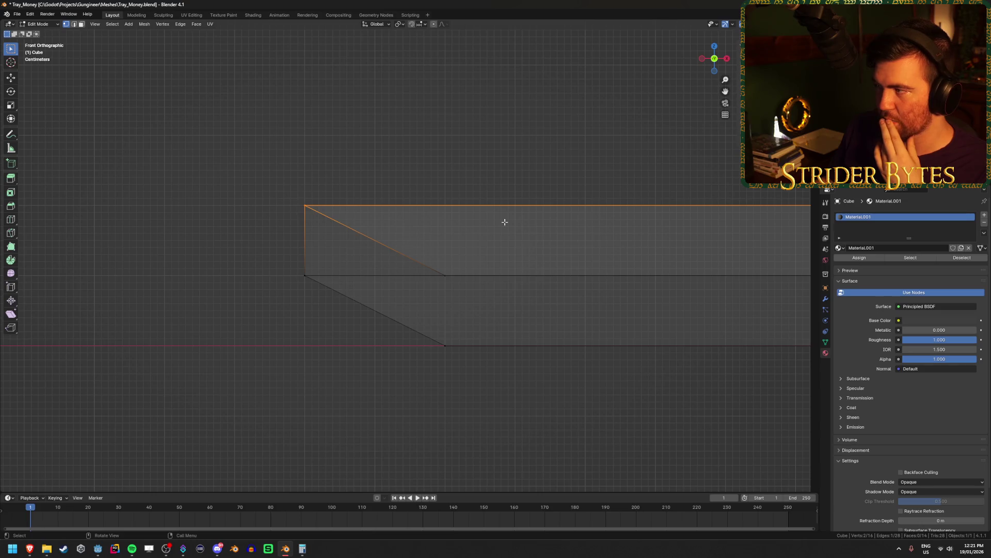
{"action": "left_click_drag", "start_coordinate": [424, 255], "coordinate": [471, 283]}
{"action": "left_click", "coordinate": [405, 157]}
{"action": "left_click_drag", "start_coordinate": [431, 257], "coordinate": [484, 301]}
{"action": "left_click_drag", "start_coordinate": [230, 175], "coordinate": [395, 256]}
{"action": "left_click", "coordinate": [498, 308]}
Move the Calculator window left and take the tangent of the entered angle.
{"action": "left_click", "coordinate": [363, 392]}
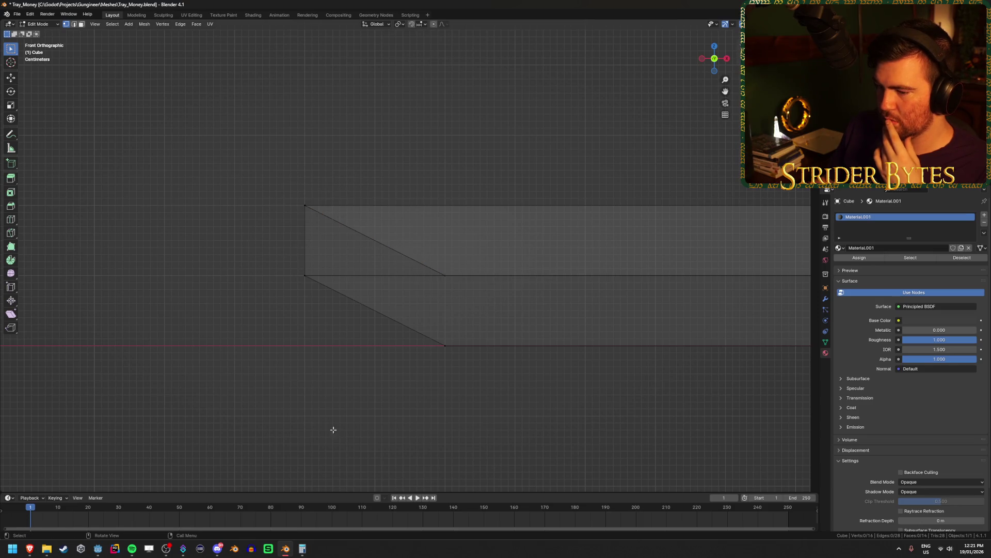
{"action": "left_click", "coordinate": [308, 554]}
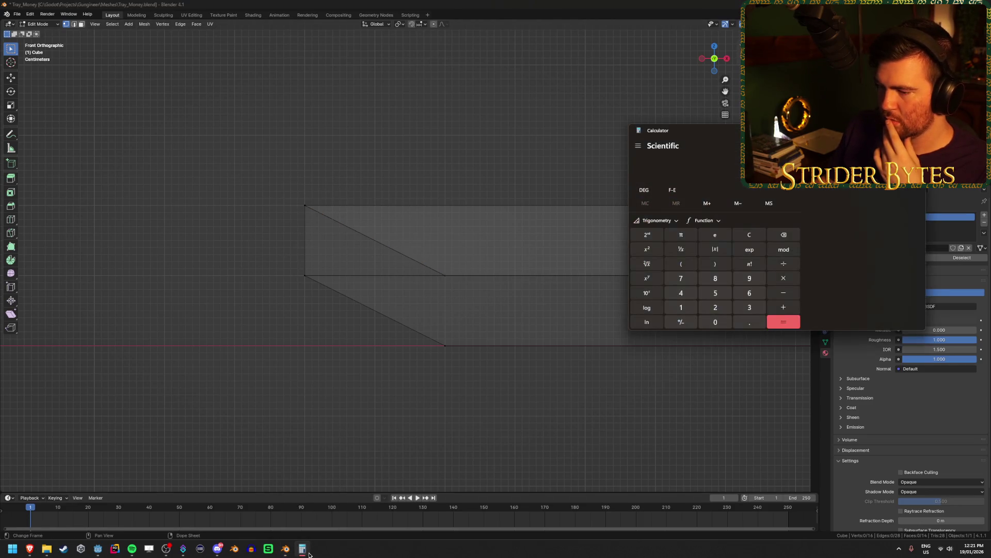
{"action": "left_click_drag", "start_coordinate": [750, 135], "coordinate": [711, 135]}
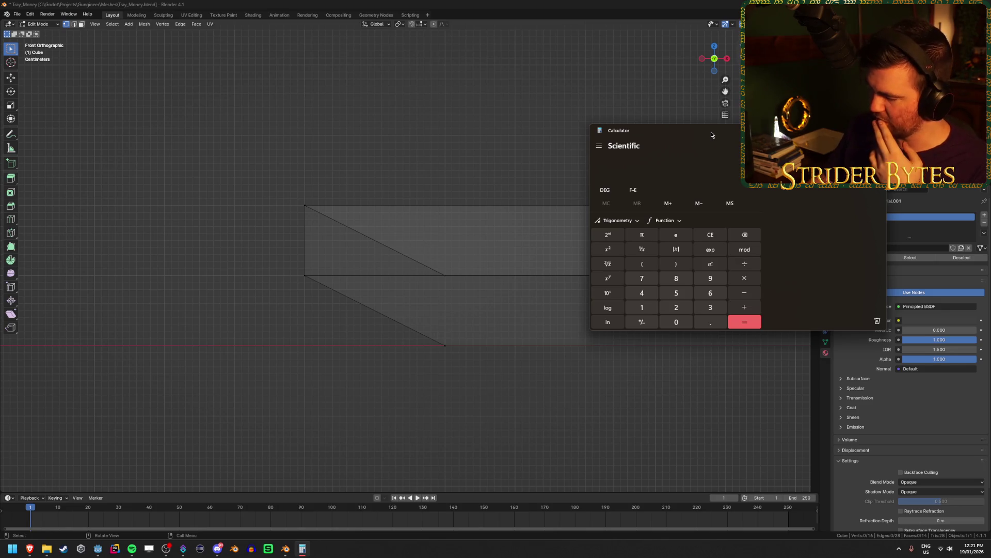
{"action": "key", "text": "Return"}
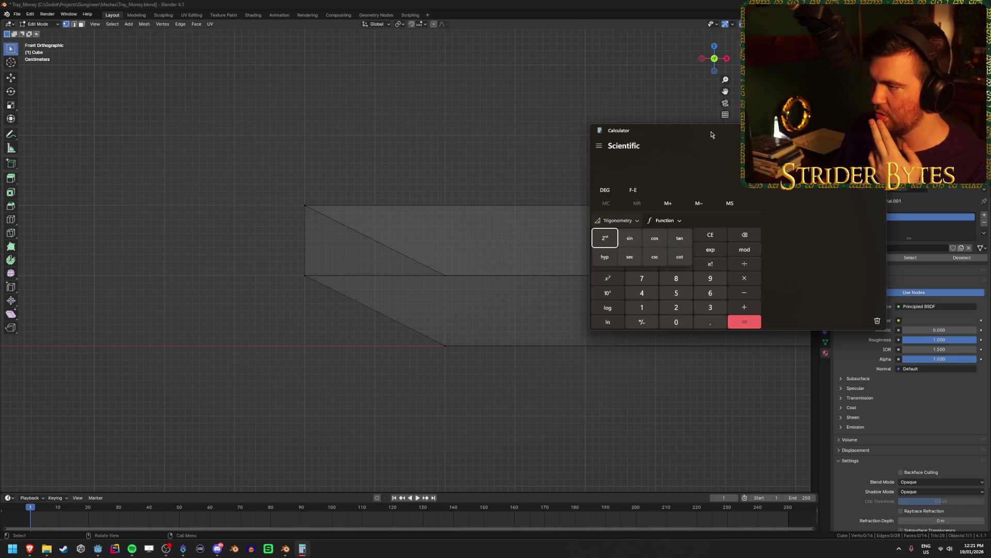
{"action": "key", "text": "Escape"}
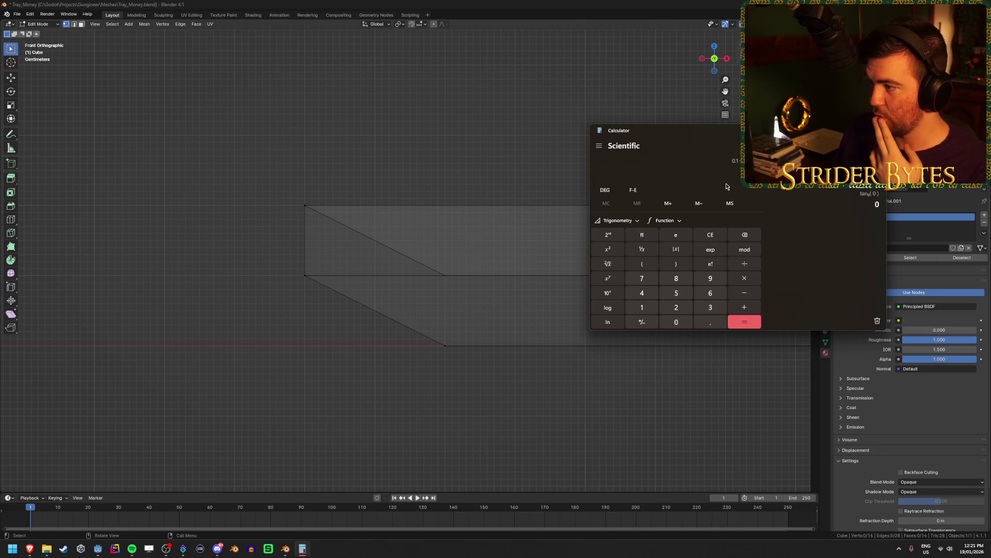
{"action": "left_click", "coordinate": [618, 220]}
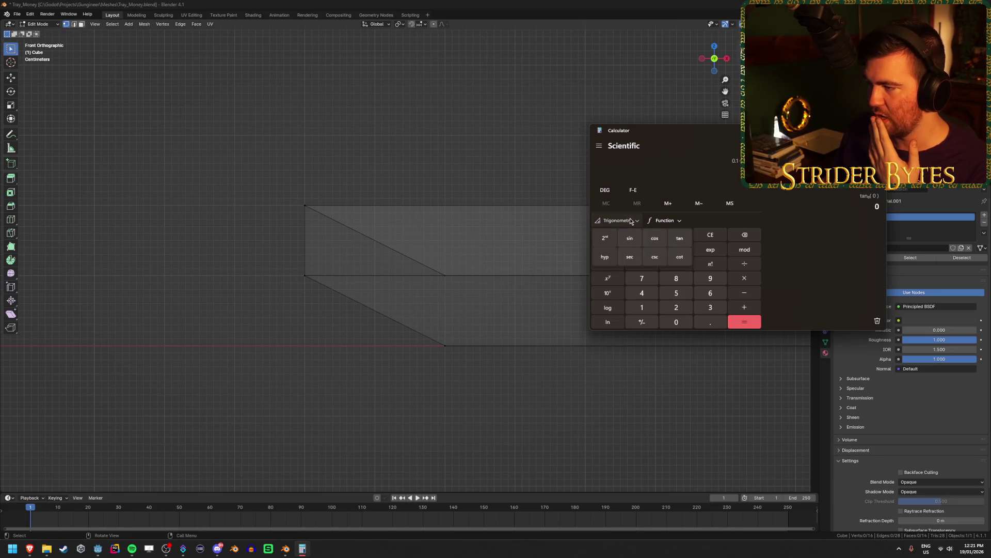
{"action": "left_click", "coordinate": [675, 241]}
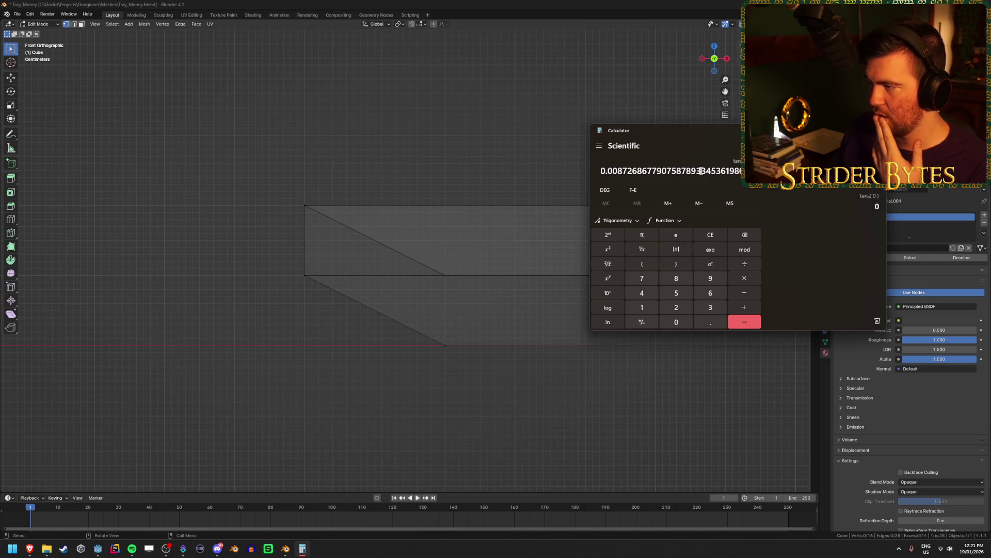
Change the angle unit to degrees and reapply the tangent to get about 0.0087.
{"action": "left_click", "coordinate": [606, 192]}
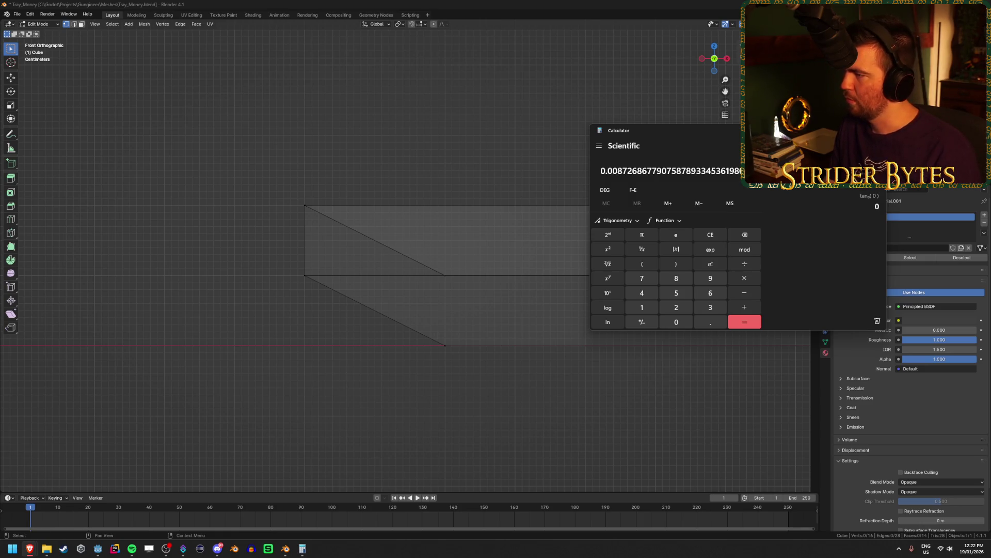
{"action": "left_click", "coordinate": [628, 222]}
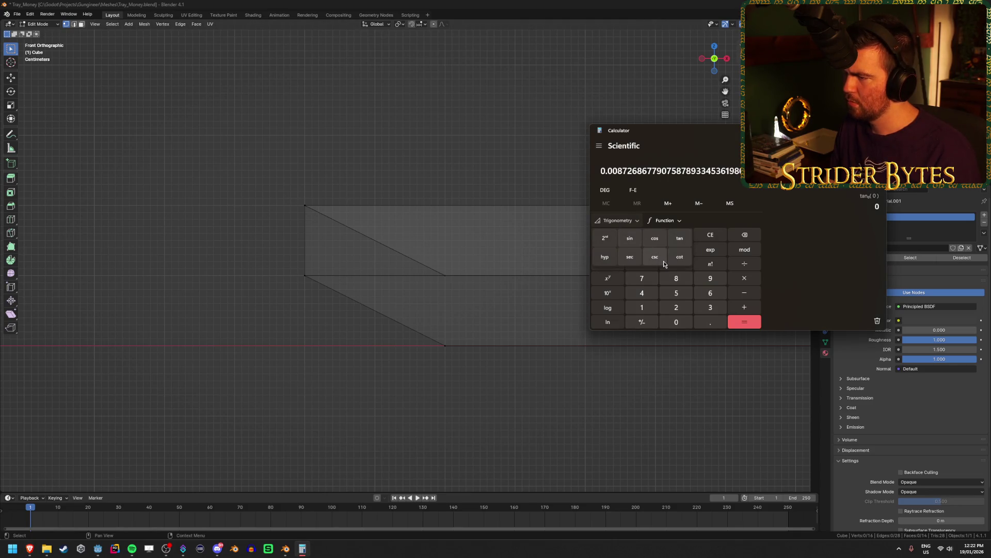
{"action": "left_click", "coordinate": [679, 238]}
{"action": "left_click", "coordinate": [619, 220]}
{"action": "left_click", "coordinate": [680, 238]}
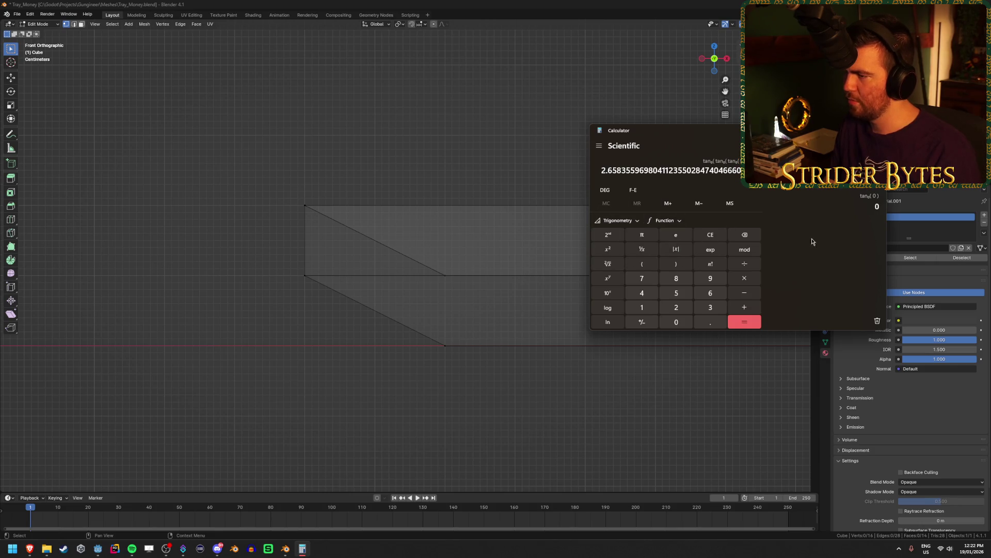
Close the Calculator and return to the Godot editor.
{"action": "key", "text": "alt+F4"}
{"action": "left_click", "coordinate": [292, 555]}
{"action": "left_click", "coordinate": [217, 549]}
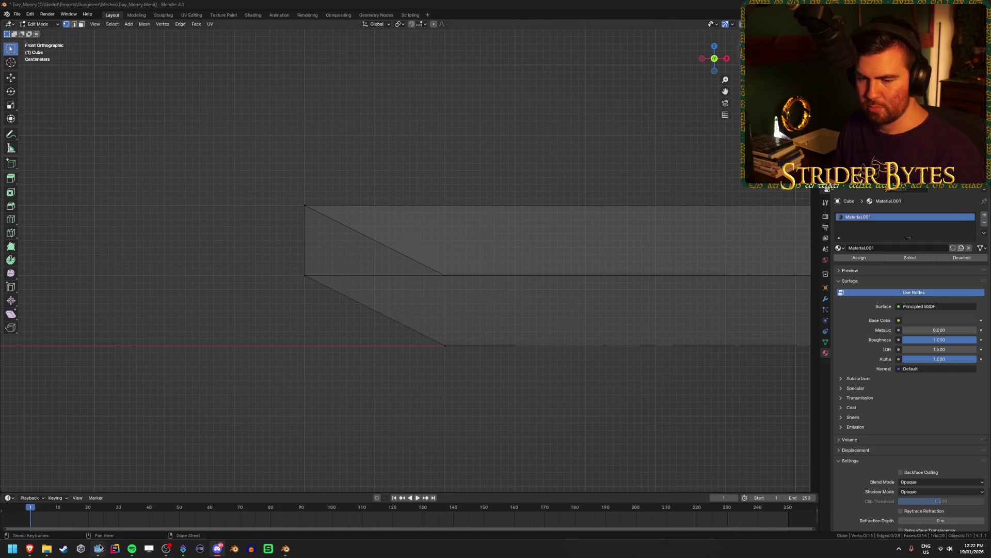
{"action": "left_click", "coordinate": [98, 547]}
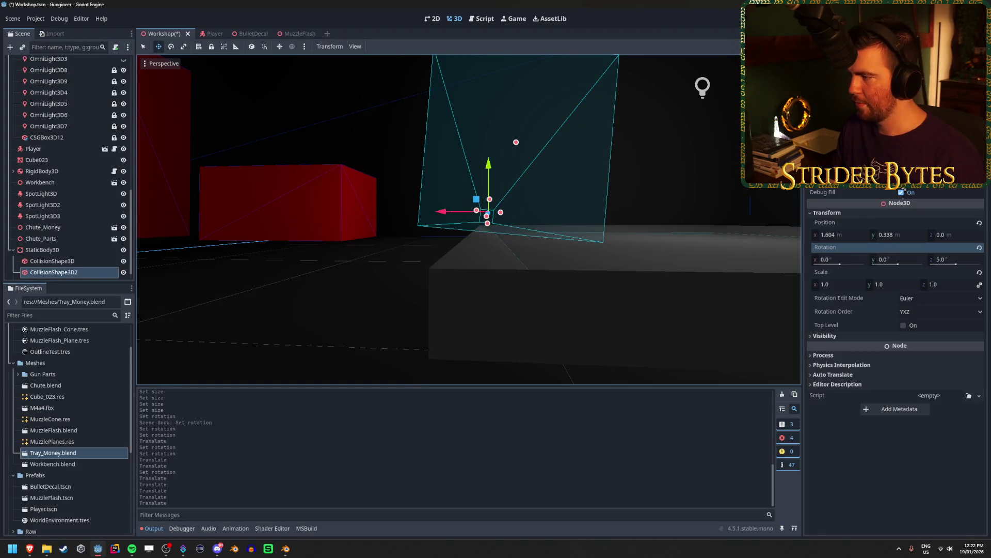
Undo an accidental Y rotation and set CollisionShape3D2's Z rotation to 25°.
{"action": "left_click_drag", "start_coordinate": [888, 260], "coordinate": [897, 265]}
{"action": "key", "text": "ctrl+z"}
{"action": "left_click", "coordinate": [952, 259]}
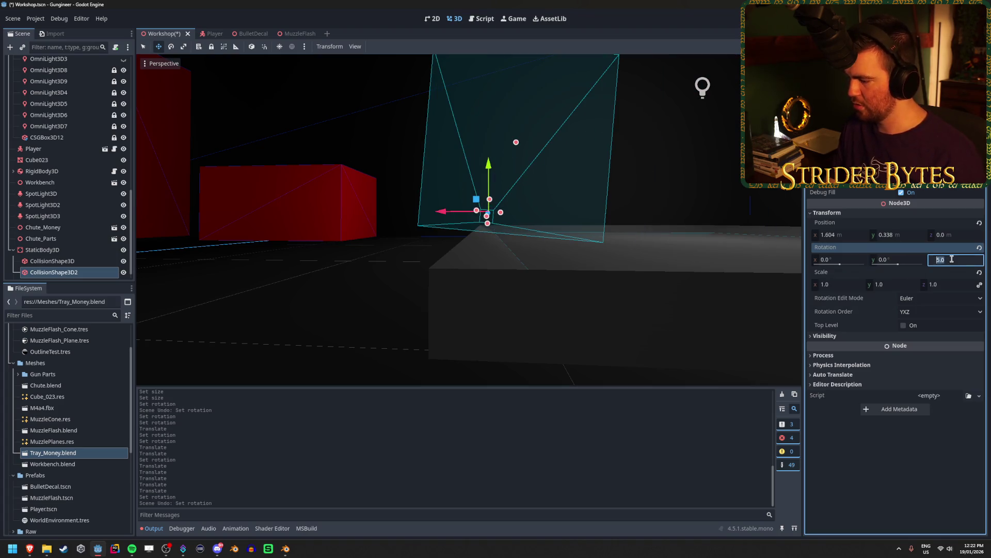
{"action": "type", "text": "25"}
{"action": "key", "text": "Return"}
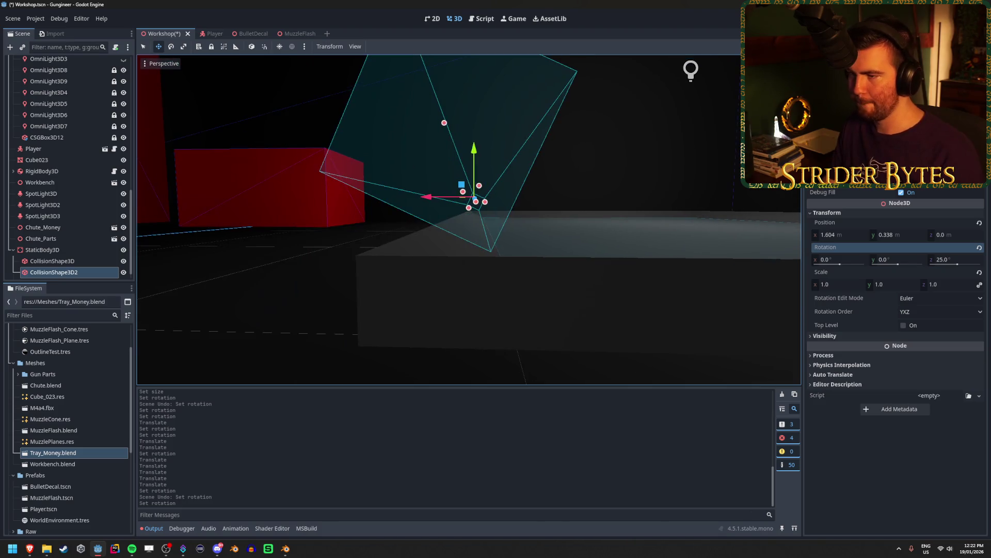
Lower the collision shape toward the tray bottom and slide it to X 1.618.
{"action": "left_click_drag", "start_coordinate": [476, 151], "coordinate": [476, 162]}
{"action": "left_click_drag", "start_coordinate": [431, 205], "coordinate": [432, 208]}
{"action": "left_click_drag", "start_coordinate": [477, 160], "coordinate": [477, 182]}
{"action": "key", "text": "w"}
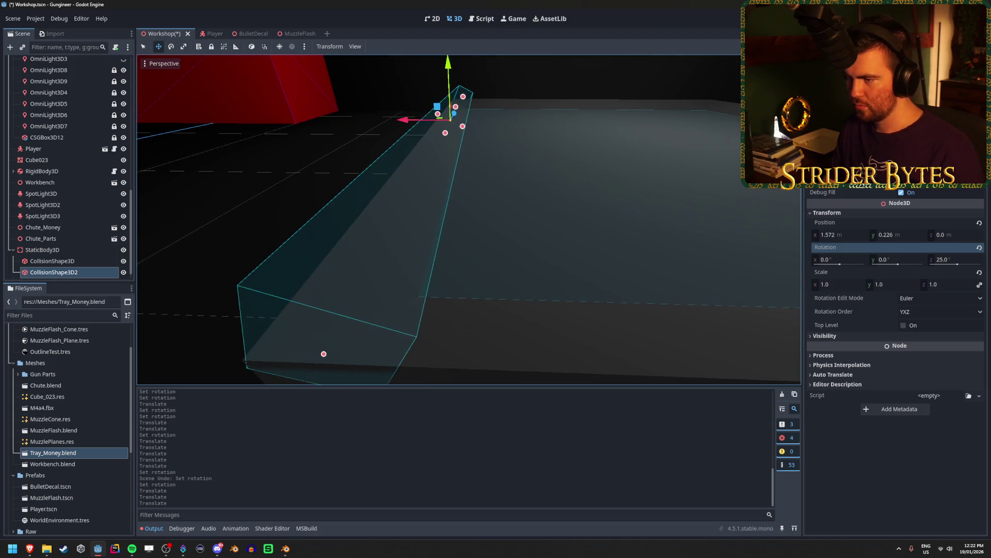
{"action": "key", "text": "s"}
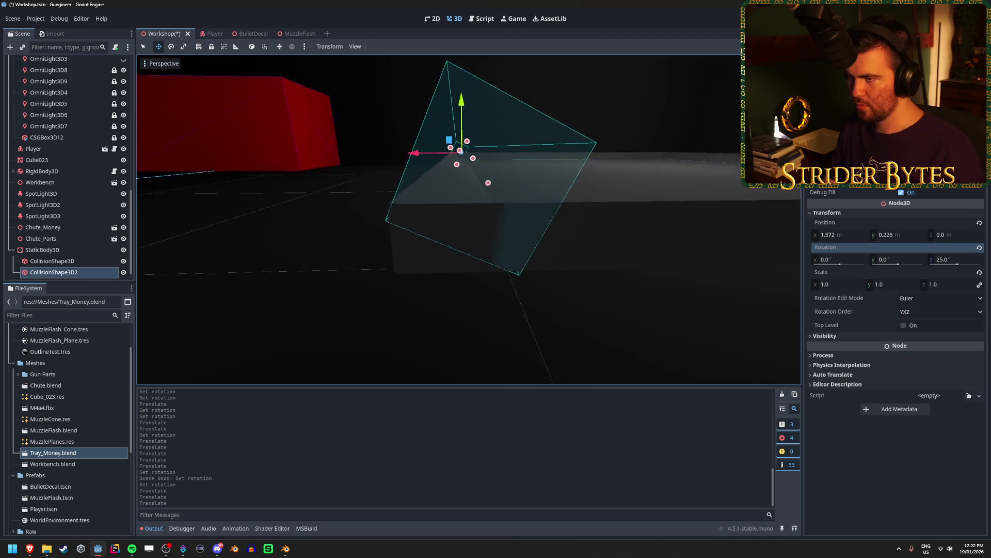
{"action": "left_click_drag", "start_coordinate": [486, 137], "coordinate": [485, 159]}
{"action": "left_click_drag", "start_coordinate": [455, 209], "coordinate": [434, 210]}
{"action": "left_click_drag", "start_coordinate": [471, 158], "coordinate": [471, 153]}
{"action": "key", "text": "s"}
{"action": "key", "text": "s"}
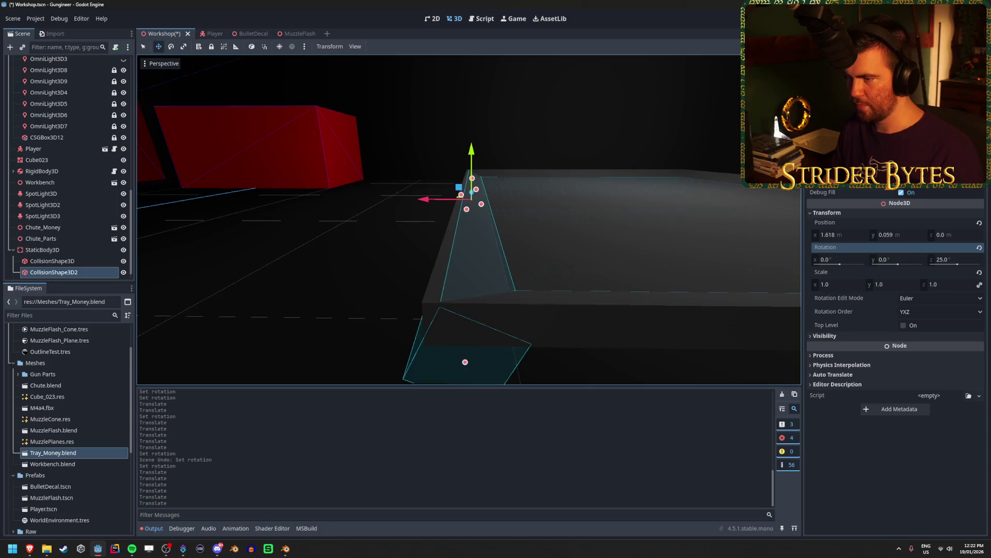
Shrink the collision box and raise it slightly to about Y 0.108.
{"action": "left_click", "coordinate": [925, 221]}
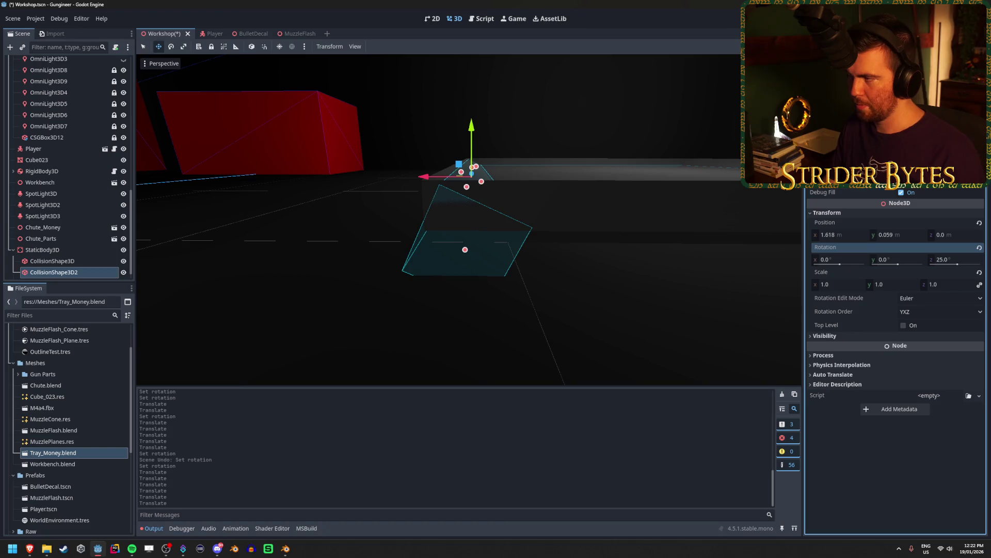
{"action": "left_click_drag", "start_coordinate": [467, 187], "coordinate": [469, 182]}
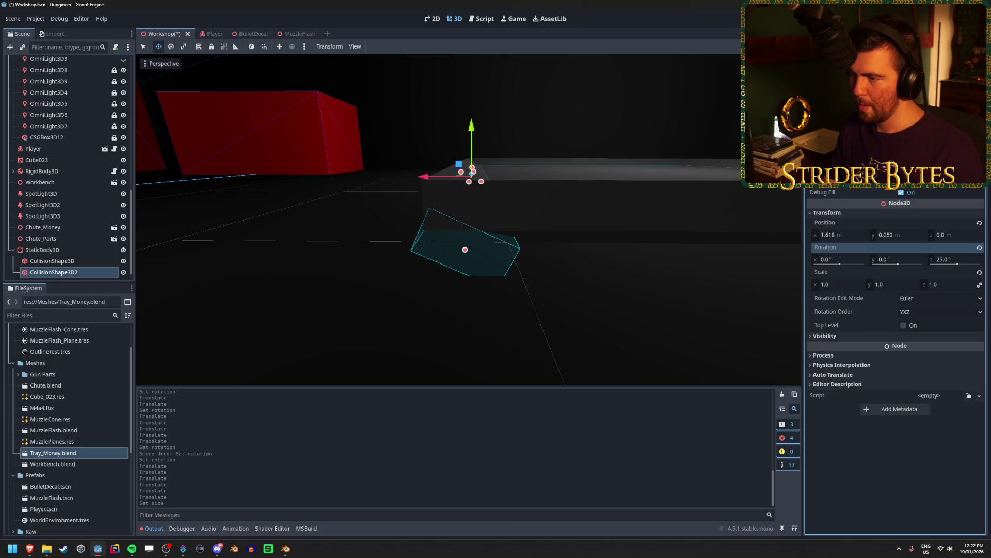
{"action": "left_click", "coordinate": [867, 154]}
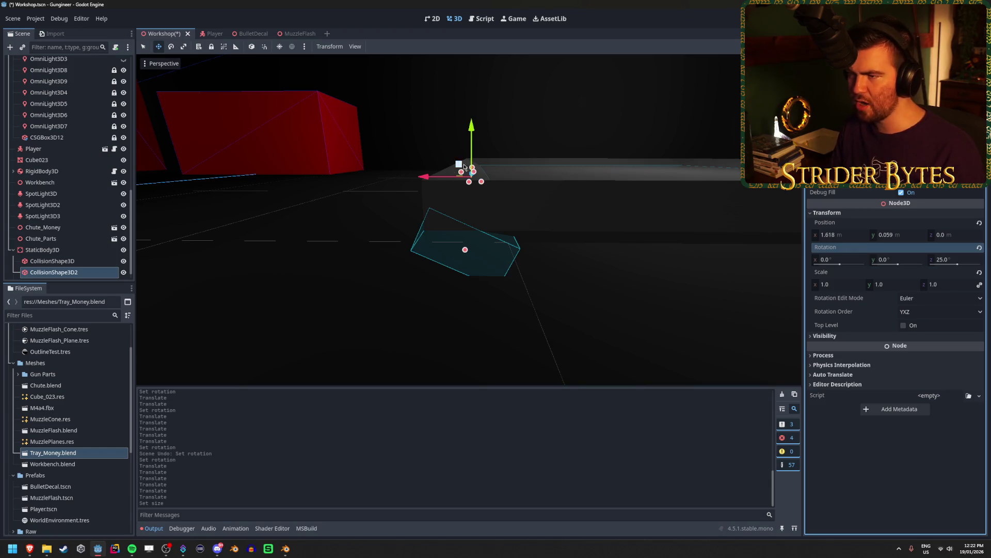
{"action": "left_click_drag", "start_coordinate": [471, 130], "coordinate": [491, 126]}
{"action": "left_click_drag", "start_coordinate": [534, 155], "coordinate": [534, 133]}
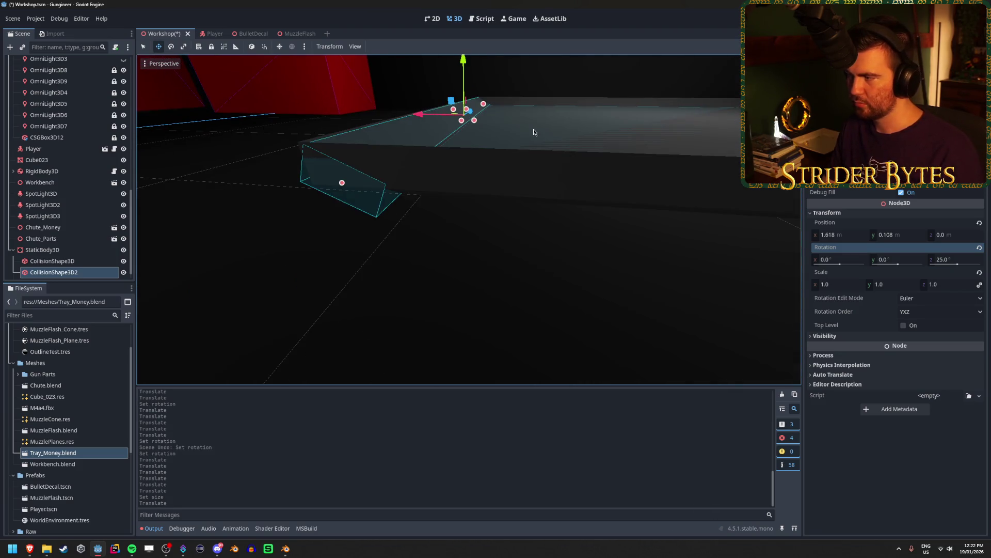
Set the shape's Y position to 0.1, then 0.11.
{"action": "left_click", "coordinate": [902, 236]}
{"action": "type", "text": "0.1"}
{"action": "key", "text": "Return"}
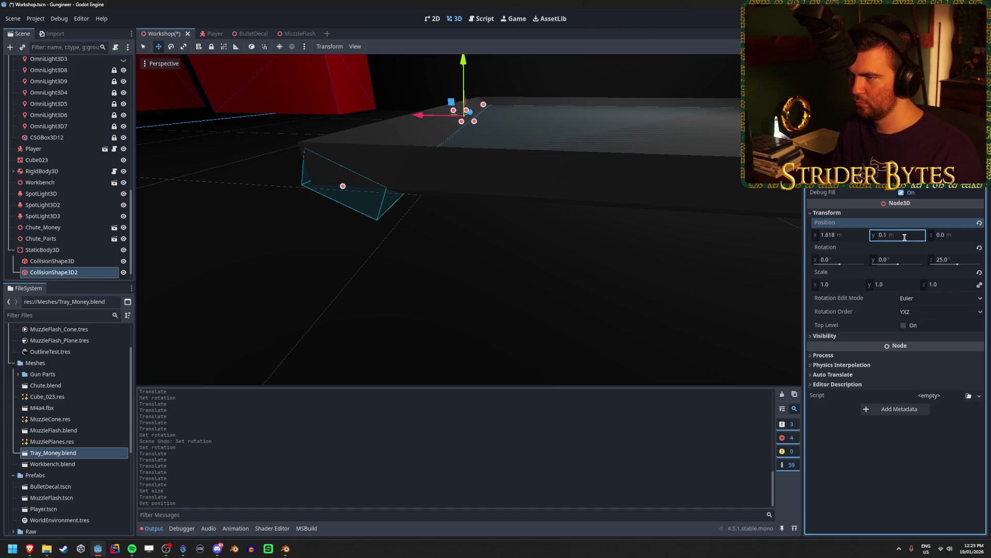
{"action": "scroll", "coordinate": [469, 219], "scroll_direction": "up", "scroll_amount": 3}
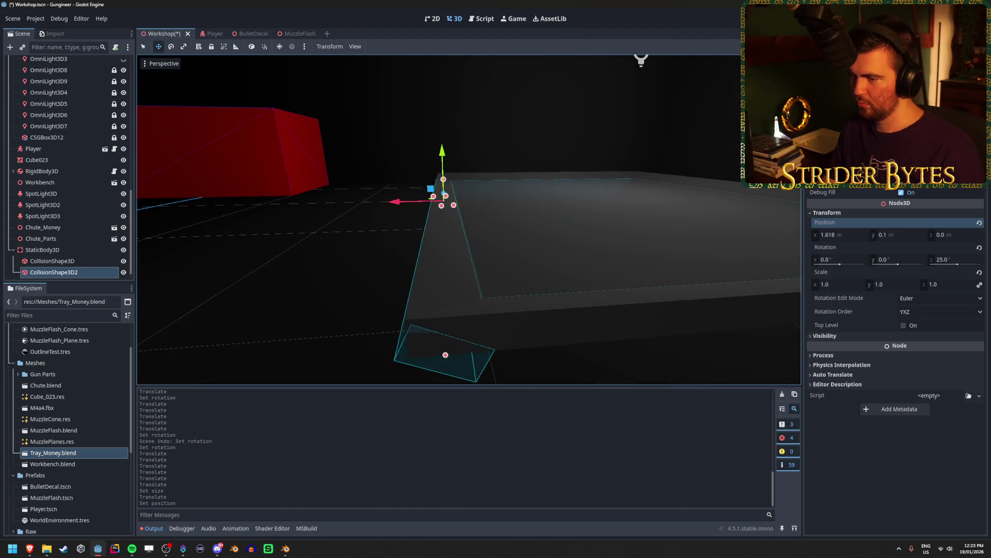
{"action": "left_click", "coordinate": [909, 232]}
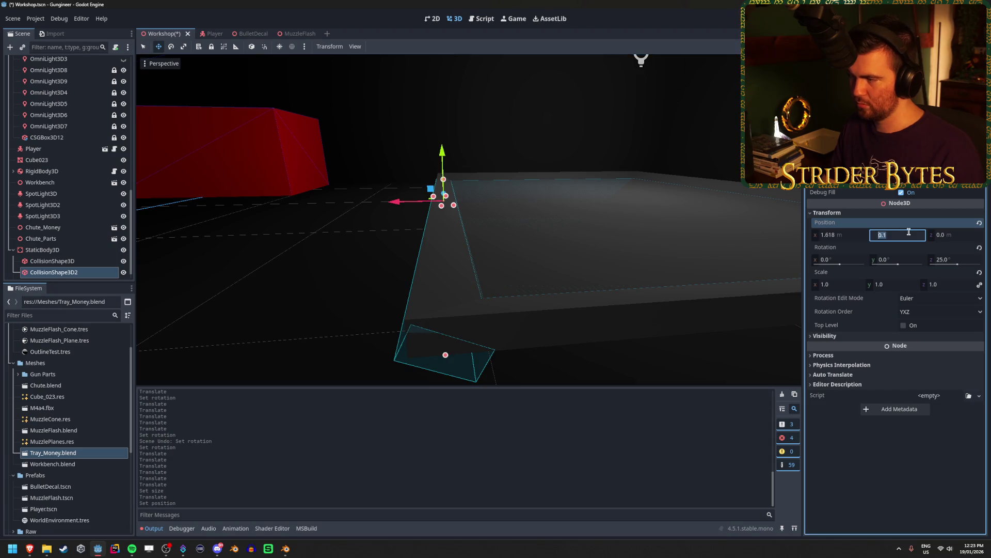
{"action": "type", "text": ".11"}
{"action": "key", "text": "Return"}
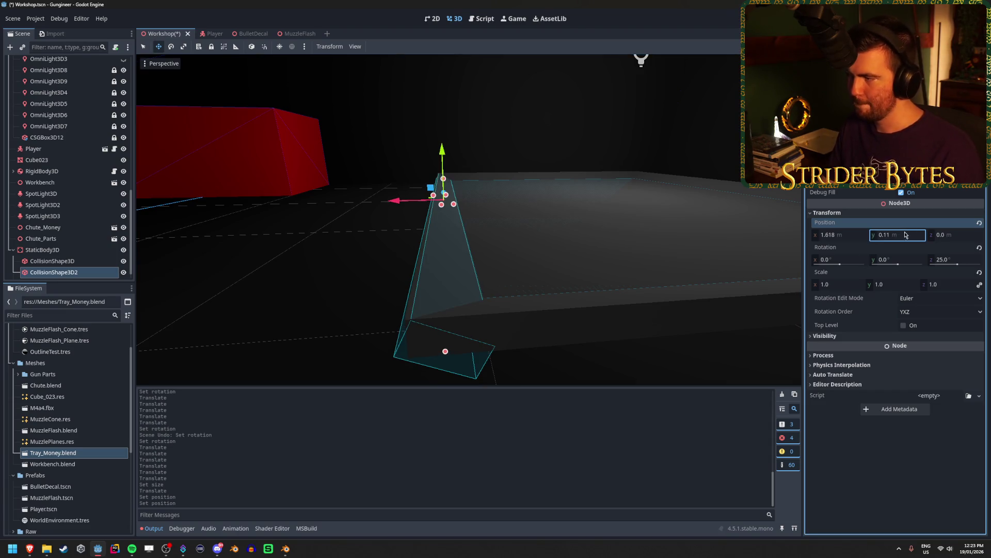
{"action": "mouse_move", "coordinate": [498, 230]}
{"action": "left_mouse_down"}
{"action": "mouse_move", "coordinate": [520, 284]}
{"action": "mouse_move", "coordinate": [423, 289]}
{"action": "left_mouse_up"}
{"action": "key", "text": "d"}
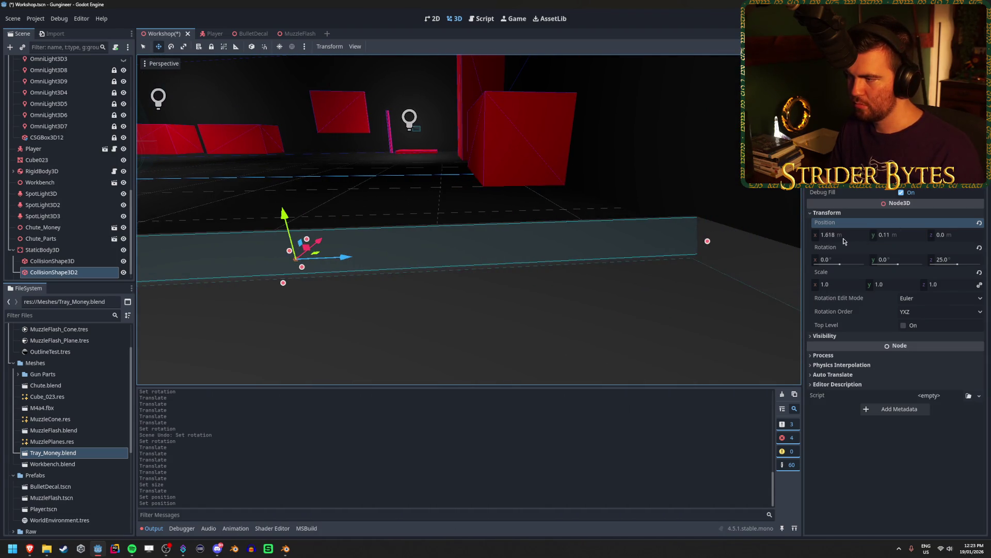
Adjust the X position to 1.6, then 1.61, then 1.62.
{"action": "left_click_drag", "start_coordinate": [841, 235], "coordinate": [829, 235]}
{"action": "left_click", "coordinate": [840, 235]}
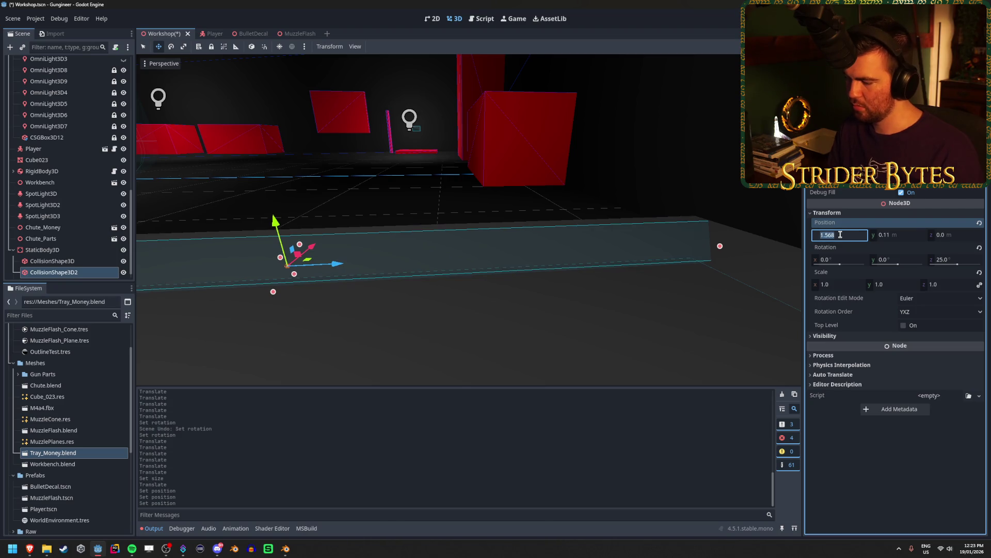
{"action": "key", "text": "Return"}
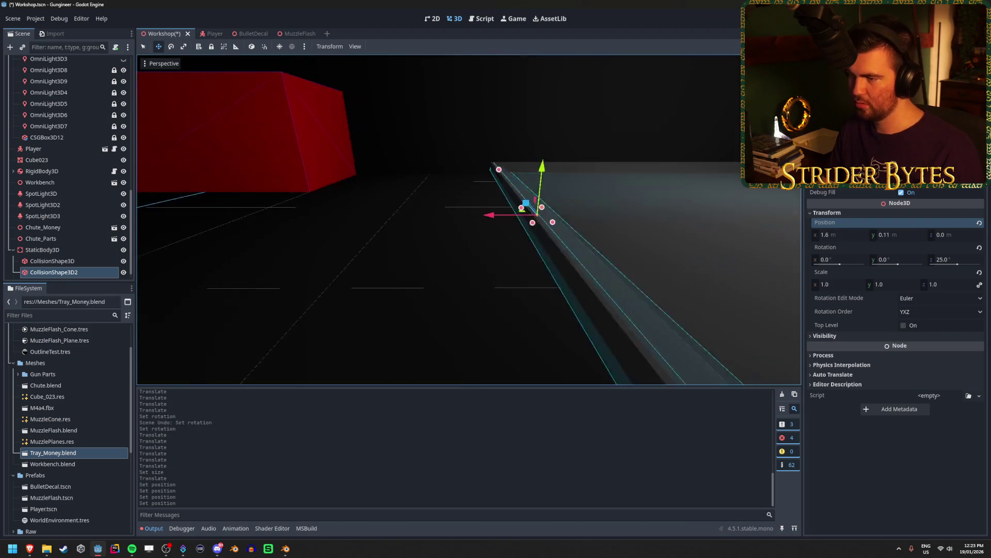
{"action": "key", "text": "d"}
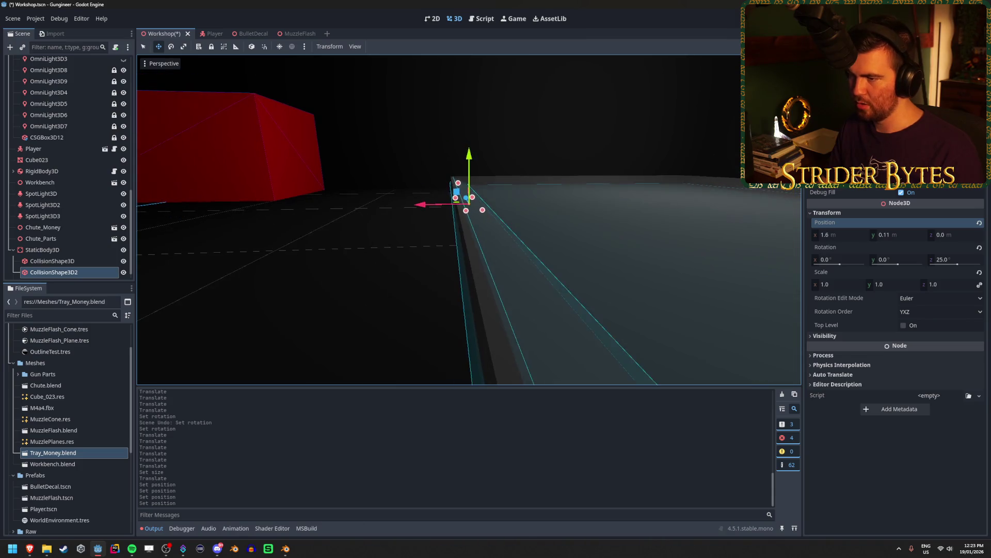
{"action": "key", "text": "a"}
{"action": "left_click", "coordinate": [840, 235]}
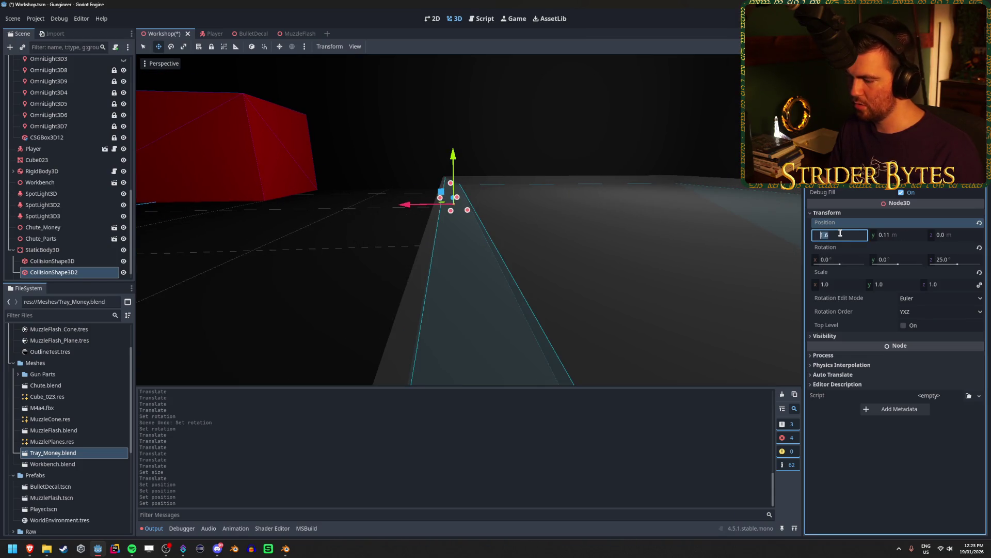
{"action": "key", "text": "Return"}
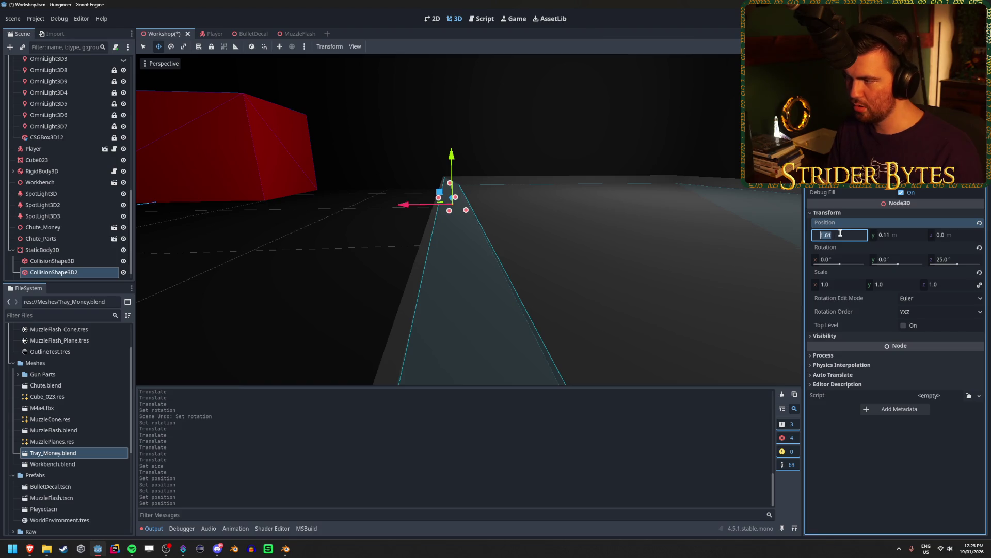
{"action": "type", "text": "1.62"}
{"action": "key", "text": "Return"}
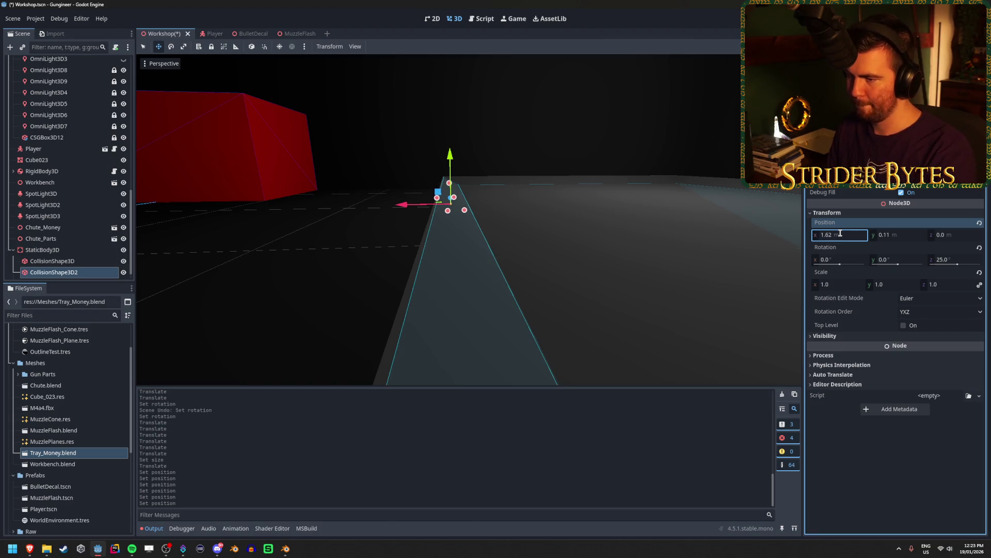
Settle the X position at 1.625 after trying 1.63, and save the scene.
{"action": "left_click", "coordinate": [840, 233]}
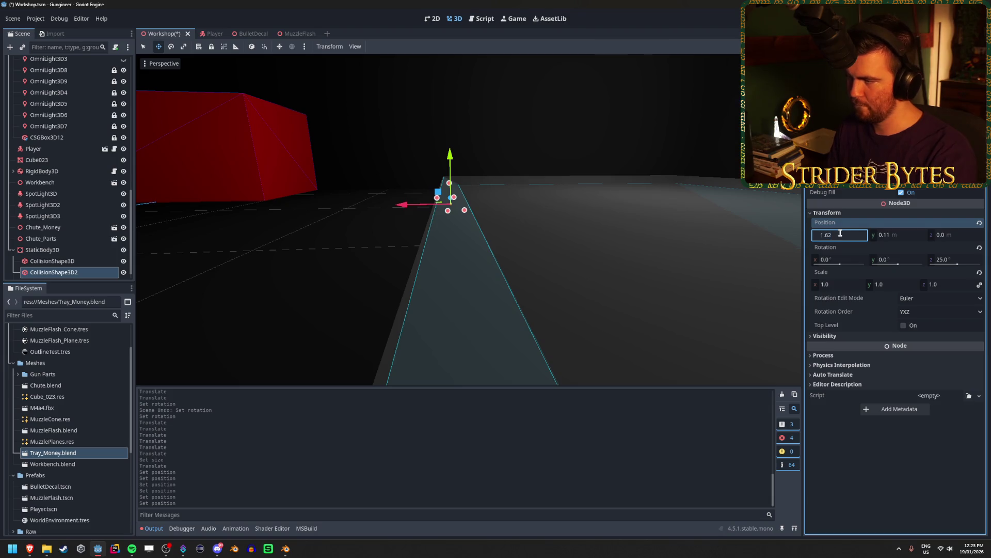
{"action": "type", "text": "1.63"}
{"action": "key", "text": "Return"}
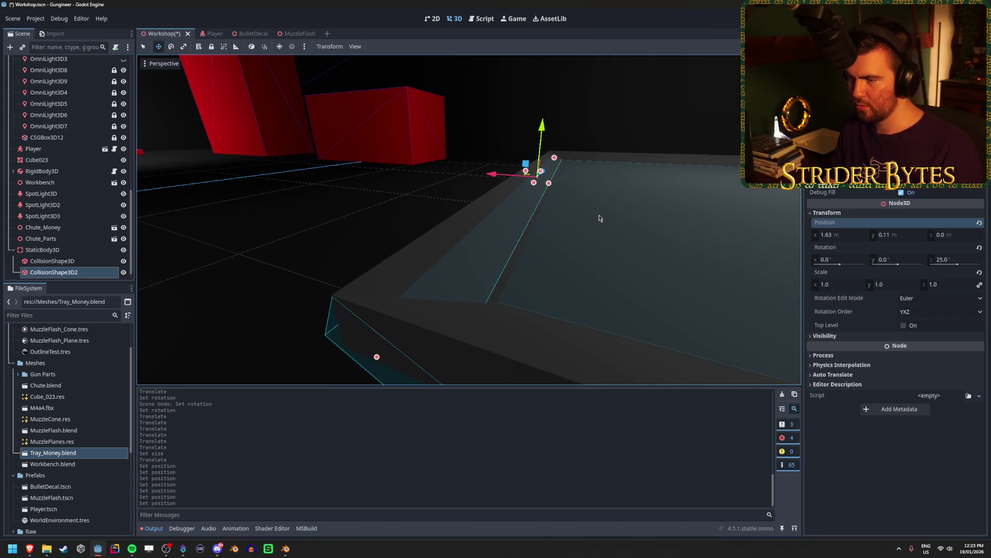
{"action": "left_click", "coordinate": [846, 235]}
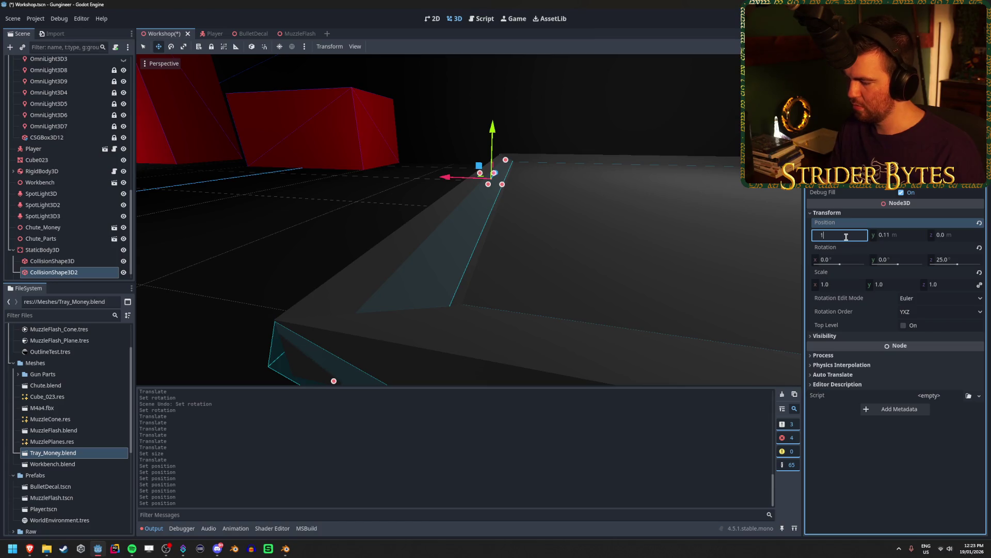
{"action": "type", "text": ".625"}
{"action": "key", "text": "Return"}
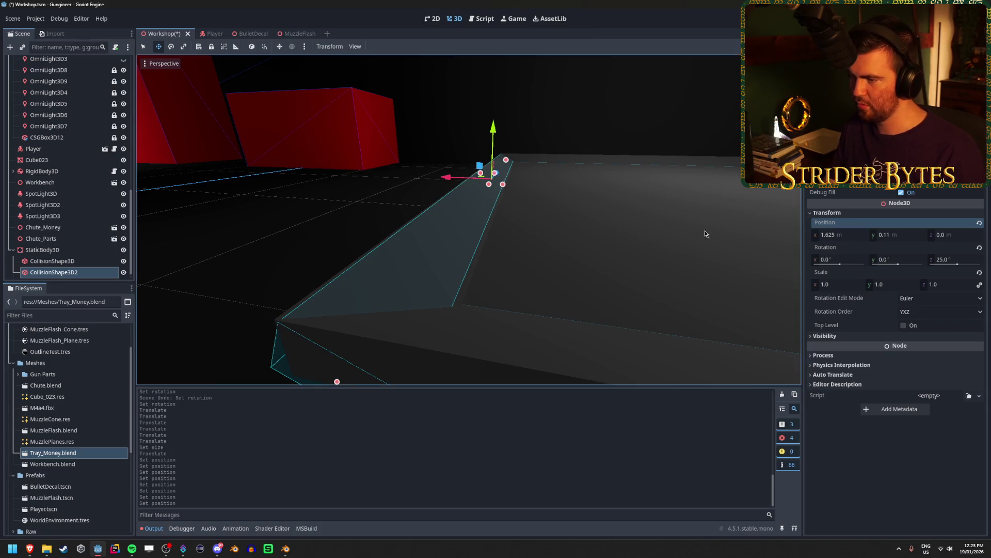
{"action": "key", "text": "ctrl+s"}
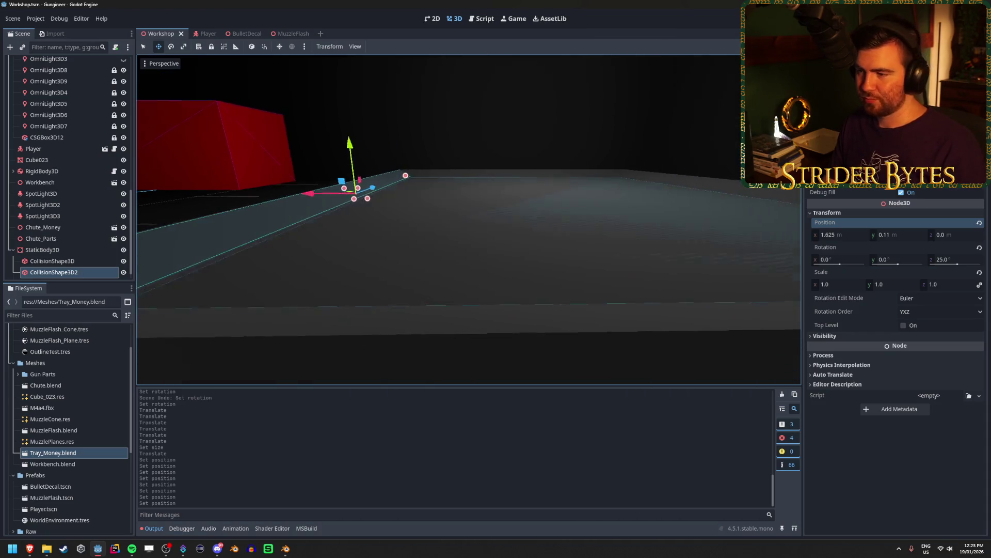
Duplicate the rim collision shape into CollisionShape3D3.
{"action": "scroll", "coordinate": [539, 215], "scroll_direction": "down", "scroll_amount": 3}
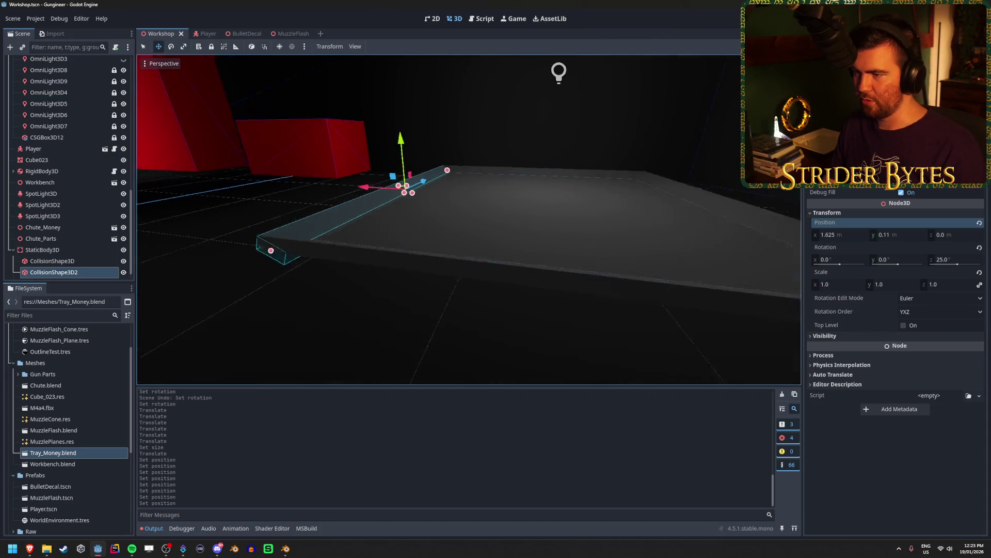
{"action": "left_click", "coordinate": [93, 274]}
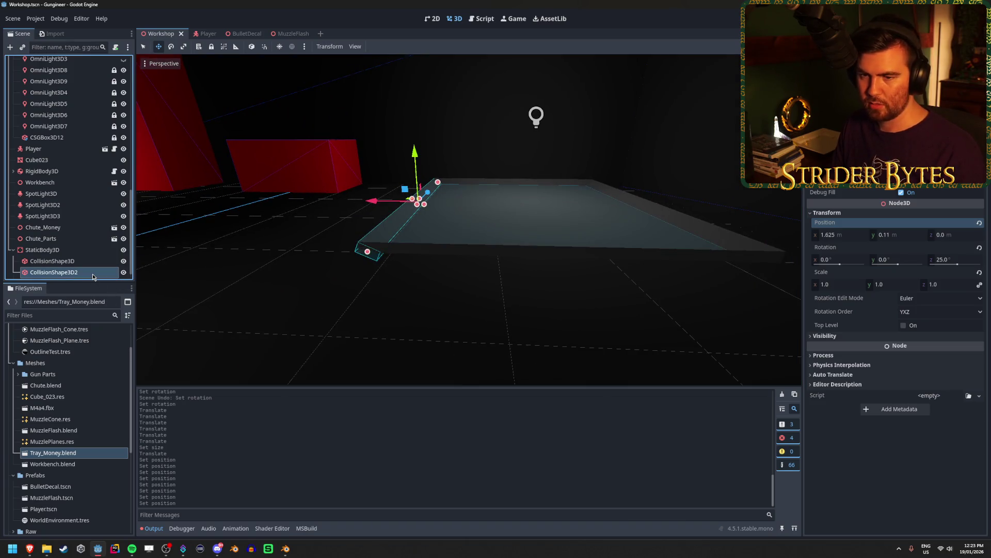
{"action": "key", "text": "ctrl+d"}
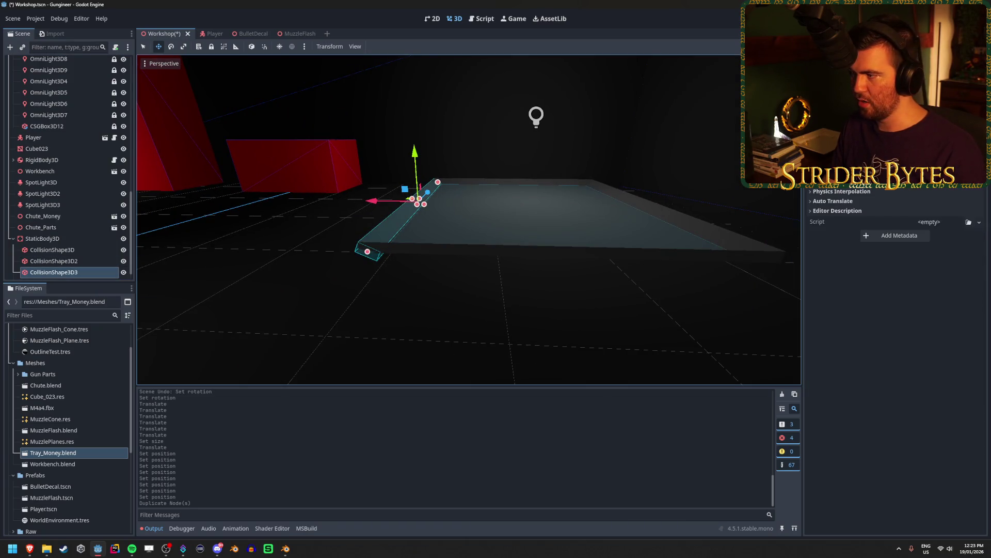
Turn CollisionShape3D3 180° around Y and move it onto the opposite tray edge.
{"action": "scroll", "coordinate": [896, 361], "scroll_direction": "up", "scroll_amount": 3}
{"action": "left_click_drag", "start_coordinate": [885, 199], "coordinate": [924, 199]}
{"action": "key", "text": "Return"}
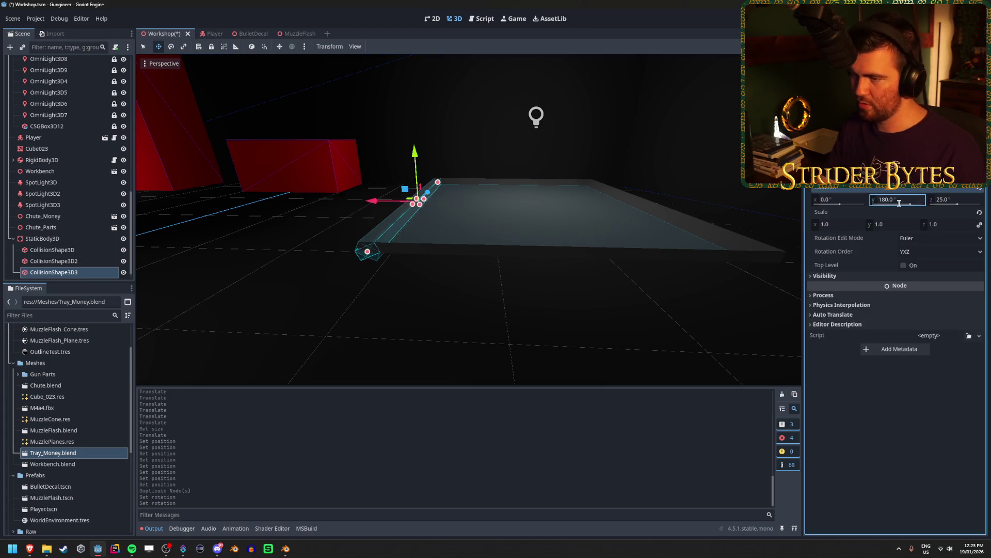
{"action": "left_click_drag", "start_coordinate": [373, 201], "coordinate": [616, 219]}
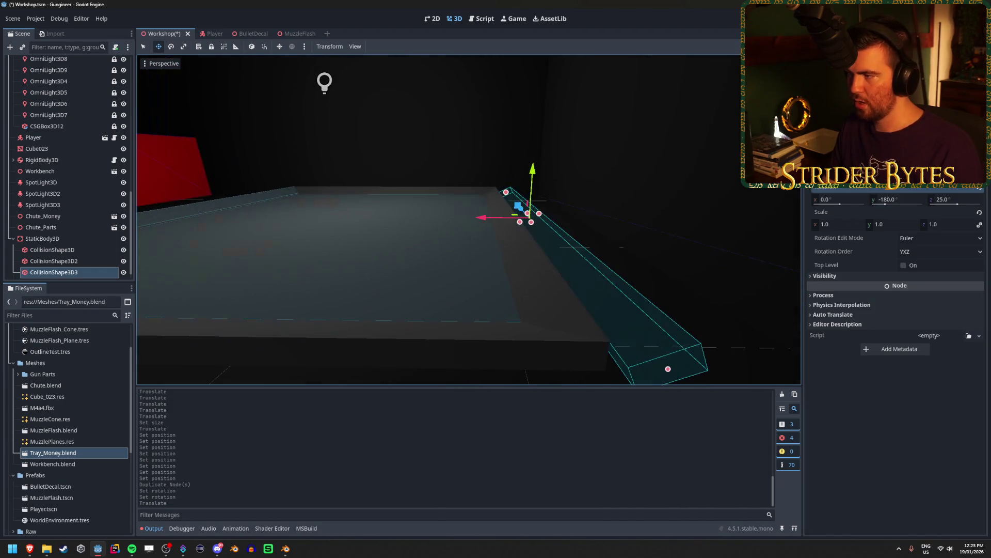
{"action": "left_click_drag", "start_coordinate": [475, 223], "coordinate": [453, 226]}
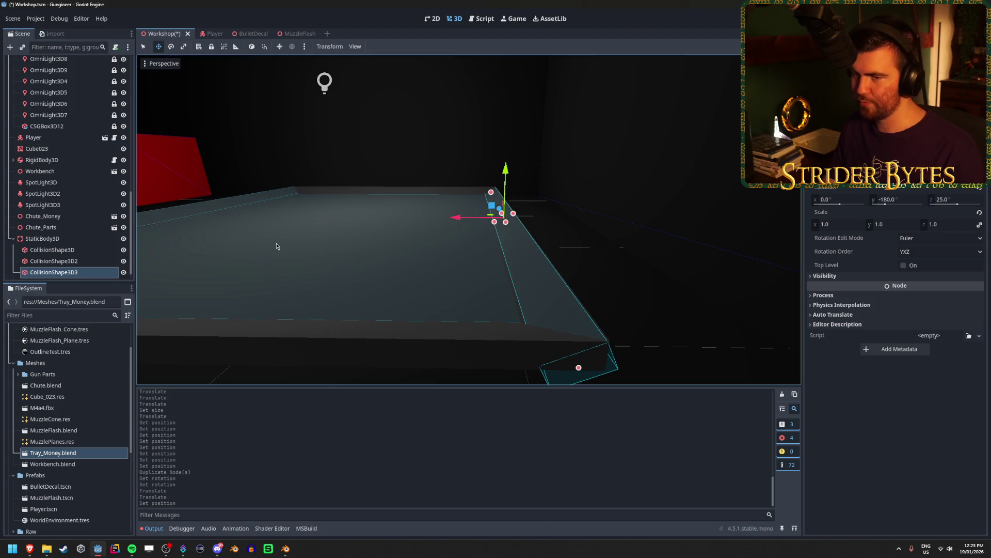
{"action": "left_click_drag", "start_coordinate": [275, 246], "coordinate": [317, 244]}
Duplicate CollisionShape3D2 into CollisionShape3D4 and rotate shapes 3 and 4 together by 90°.
{"action": "left_click", "coordinate": [70, 265]}
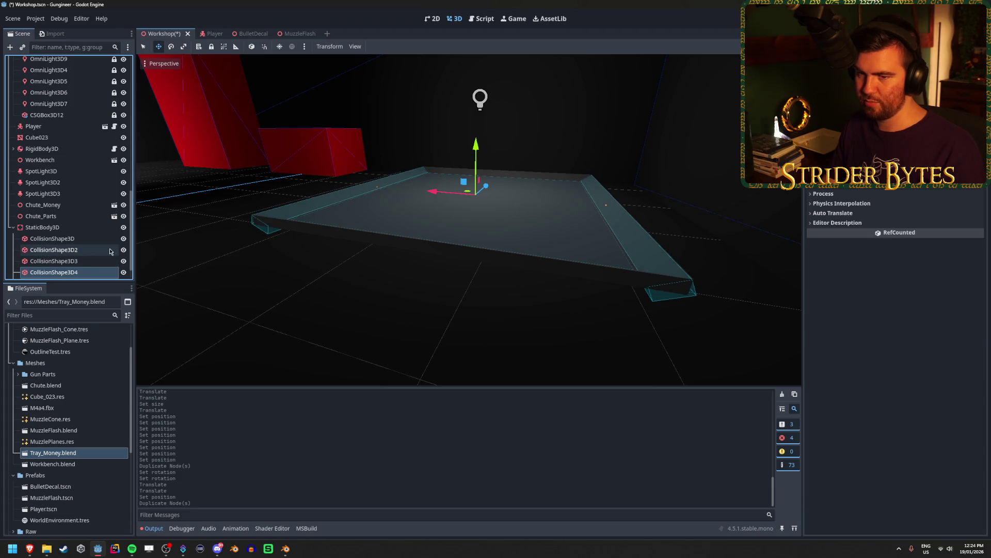
{"action": "key", "text": "ctrl+d"}
{"action": "key", "text": "f"}
{"action": "left_click", "coordinate": [80, 262]}
{"action": "left_click", "coordinate": [77, 272], "text": "shift"}
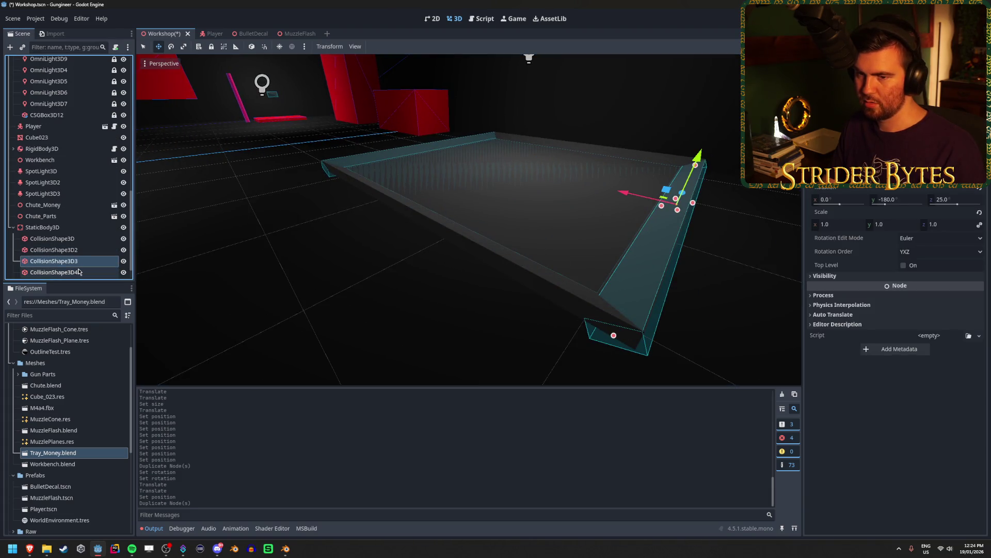
{"action": "key", "text": "e"}
{"action": "left_click_drag", "start_coordinate": [495, 173], "coordinate": [485, 183]}
{"action": "scroll", "coordinate": [589, 212], "scroll_direction": "up", "scroll_amount": 3}
{"action": "key", "text": "w"}
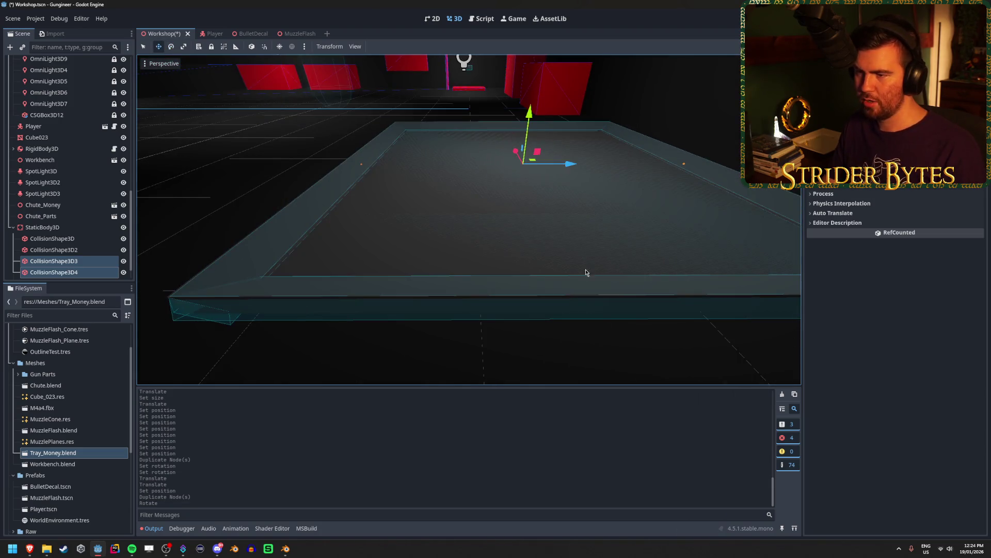
{"action": "left_click", "coordinate": [582, 256]}
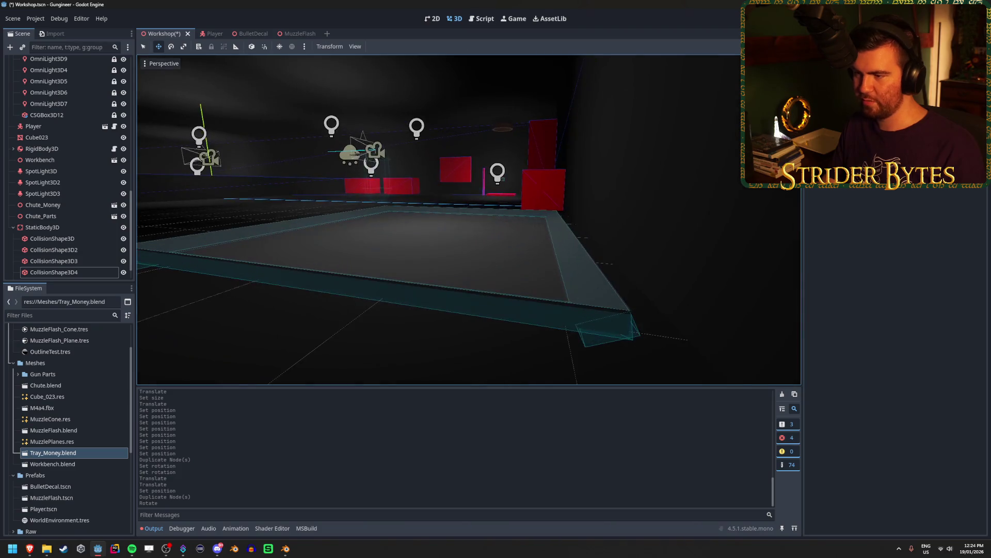
{"action": "left_click_drag", "start_coordinate": [582, 256], "coordinate": [588, 256]}
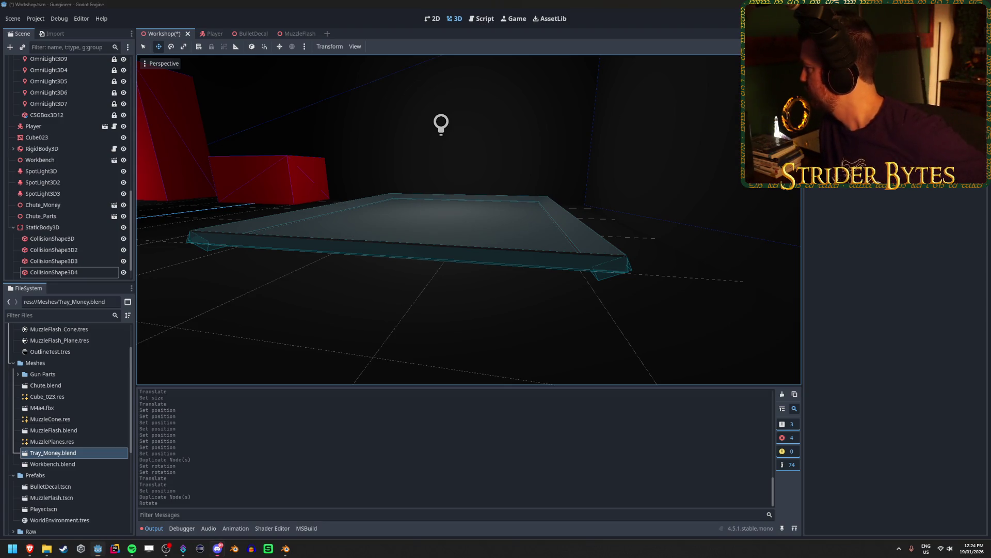
Pull the view back from the tray and save Workshop.tscn.
{"action": "key", "text": "alt+Tab"}
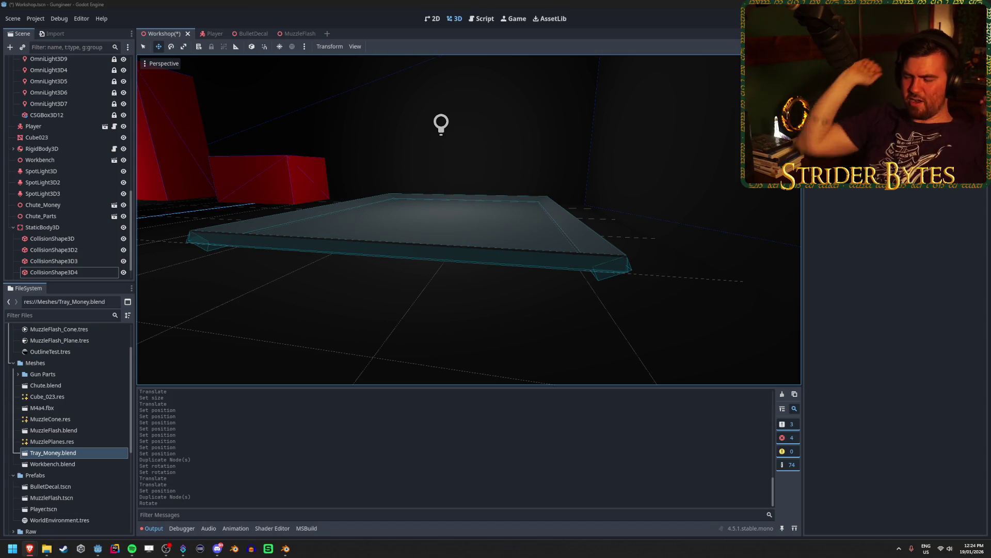
{"action": "left_click_drag", "start_coordinate": [635, 190], "coordinate": [336, 202]}
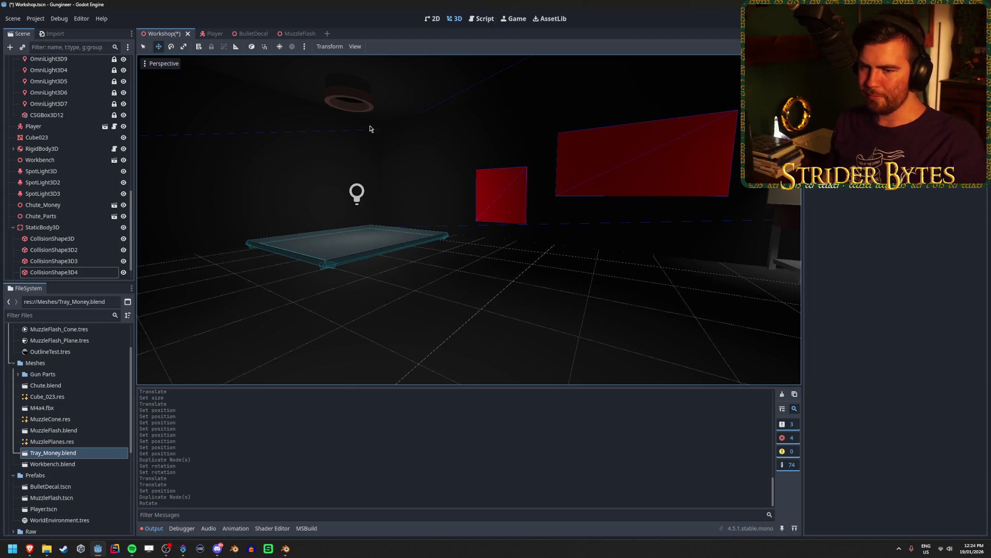
{"action": "key", "text": "ctrl+s"}
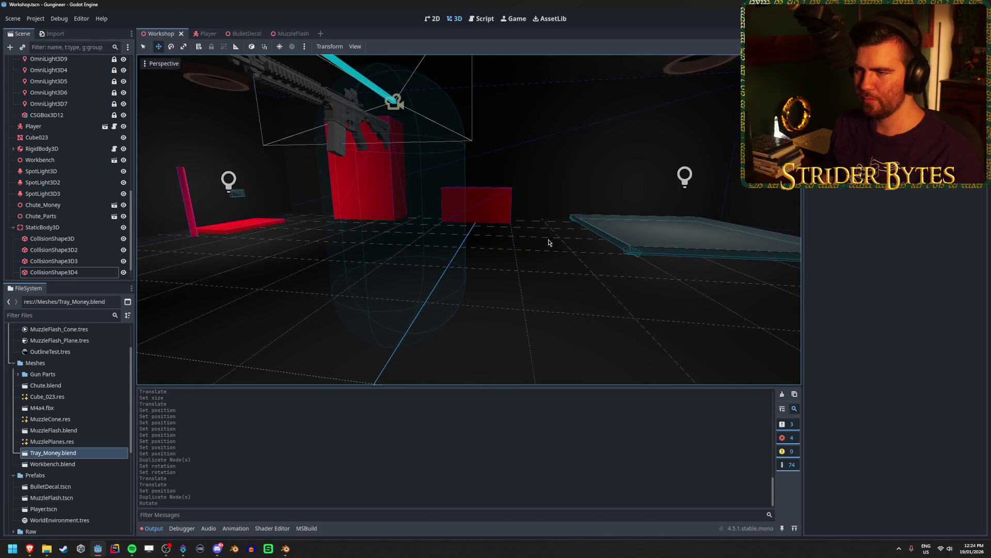
Look around the room toward the red boxes and toggle the output log.
{"action": "mouse_move", "coordinate": [517, 247]}
{"action": "left_mouse_down"}
{"action": "mouse_move", "coordinate": [575, 272]}
{"action": "mouse_move", "coordinate": [547, 268]}
{"action": "left_mouse_up"}
{"action": "left_click_drag", "start_coordinate": [437, 267], "coordinate": [517, 274]}
{"action": "key", "text": "a"}
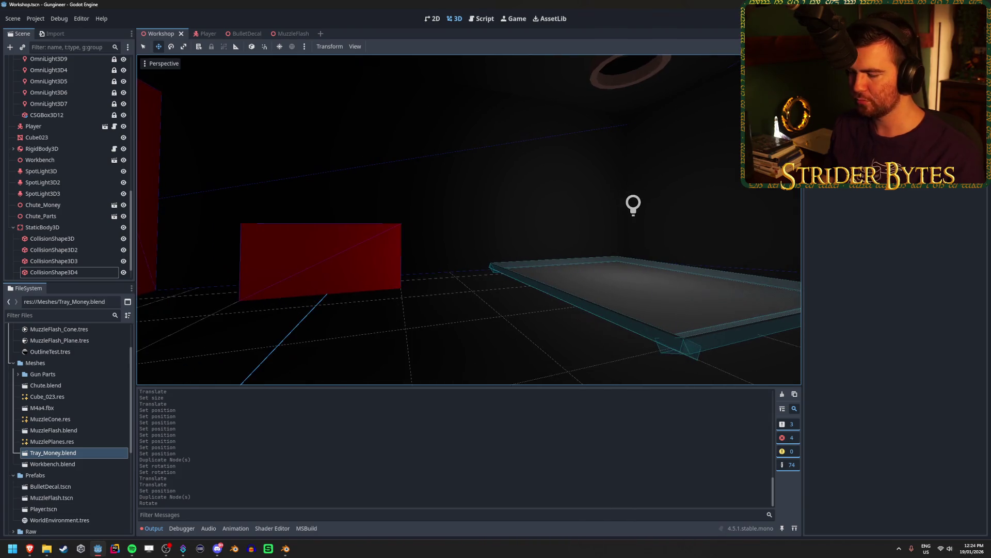
{"action": "key", "text": "d"}
{"action": "key", "text": "a"}
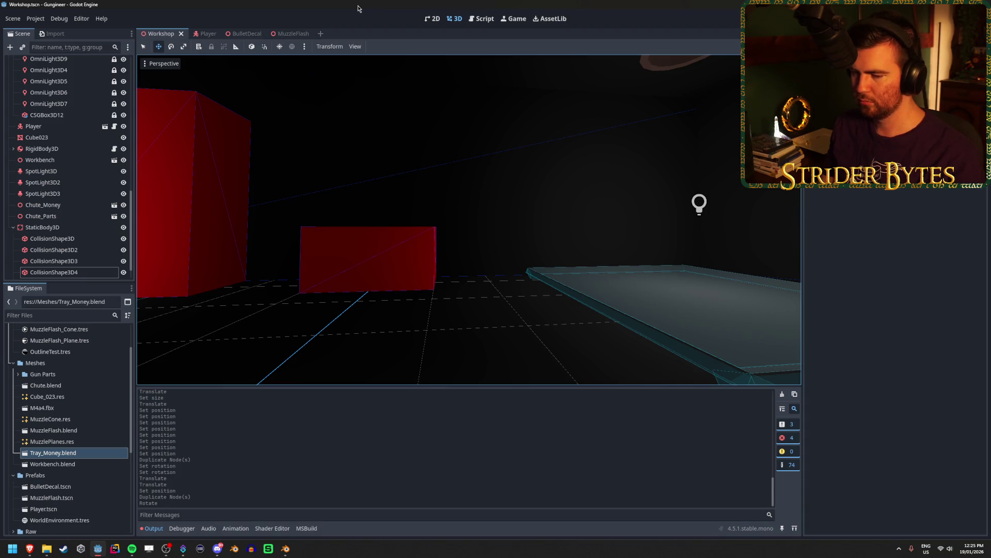
{"action": "left_click", "coordinate": [154, 528]}
{"action": "left_click", "coordinate": [154, 528]}
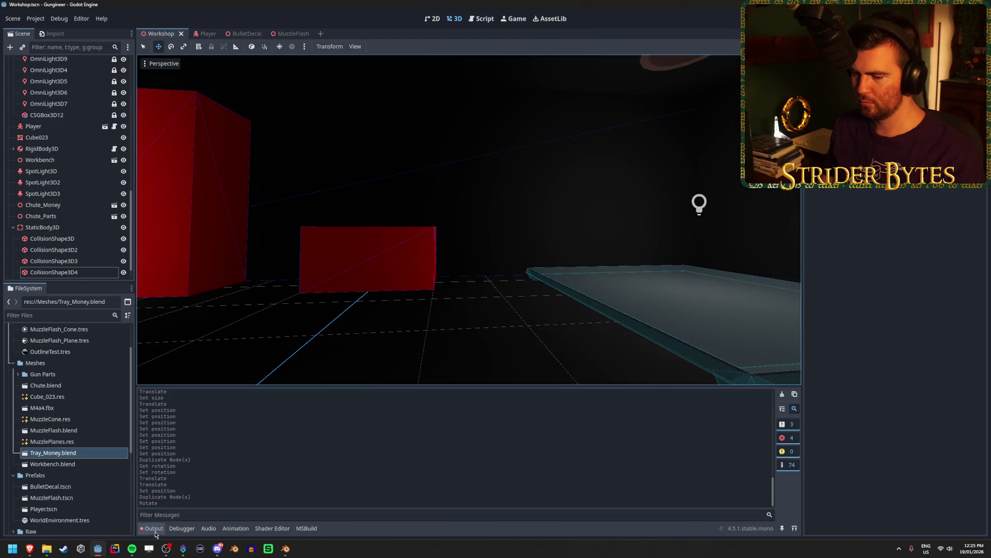
Clear the output log, collapse the Meshes and Materials folders, and frame the selected collision shape.
{"action": "left_click", "coordinate": [783, 395]}
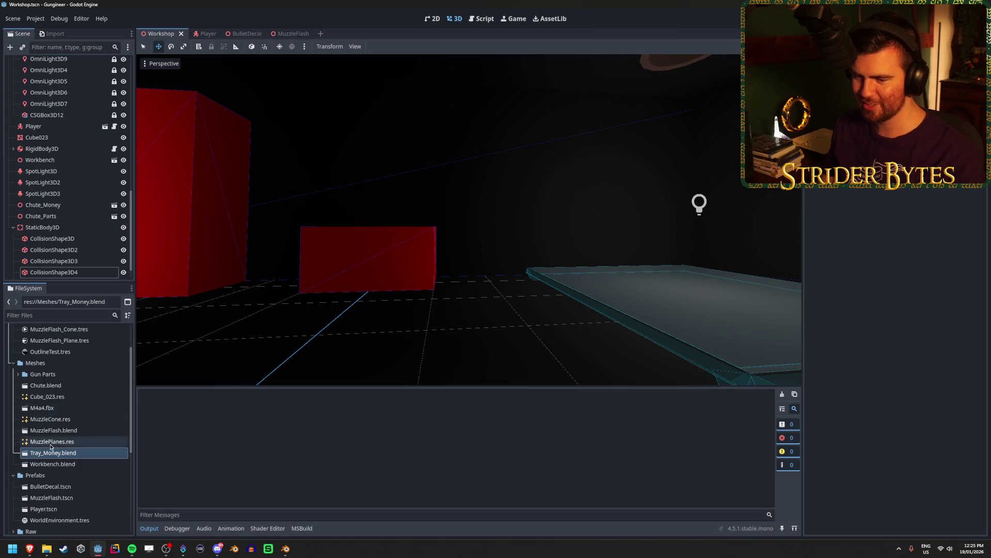
{"action": "scroll", "coordinate": [67, 429], "scroll_direction": "up", "scroll_amount": 3}
{"action": "left_click", "coordinate": [12, 408]}
{"action": "left_click", "coordinate": [13, 352]}
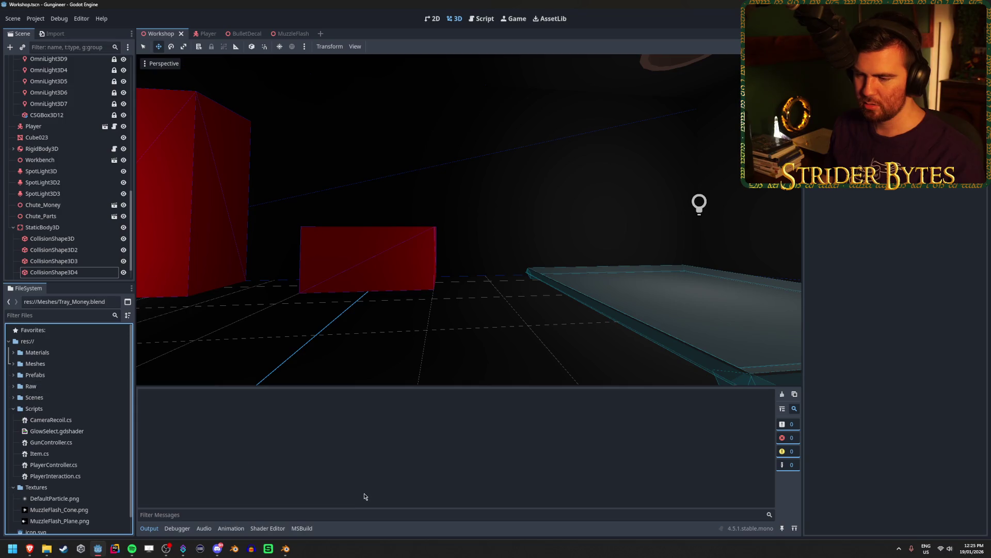
{"action": "key", "text": "f"}
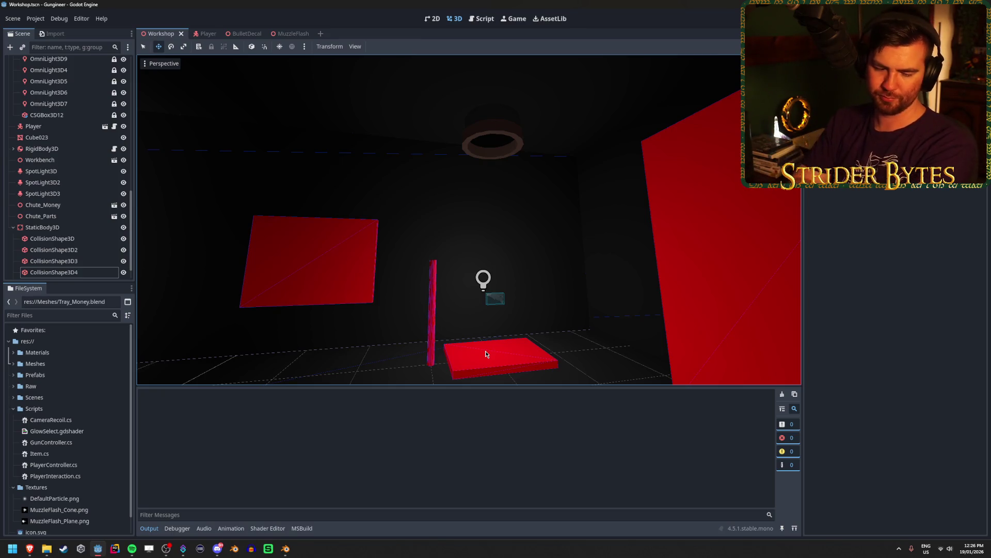
Fly the Godot camera around the tray, then save Tray_Money.blend in Blender.
{"action": "right_click", "coordinate": [485, 354]}
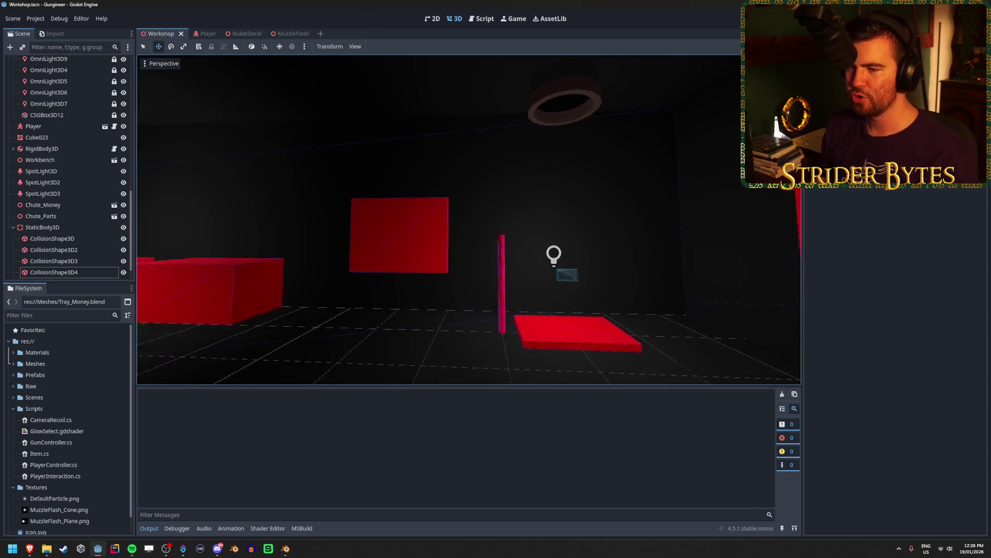
{"action": "key", "text": "w"}
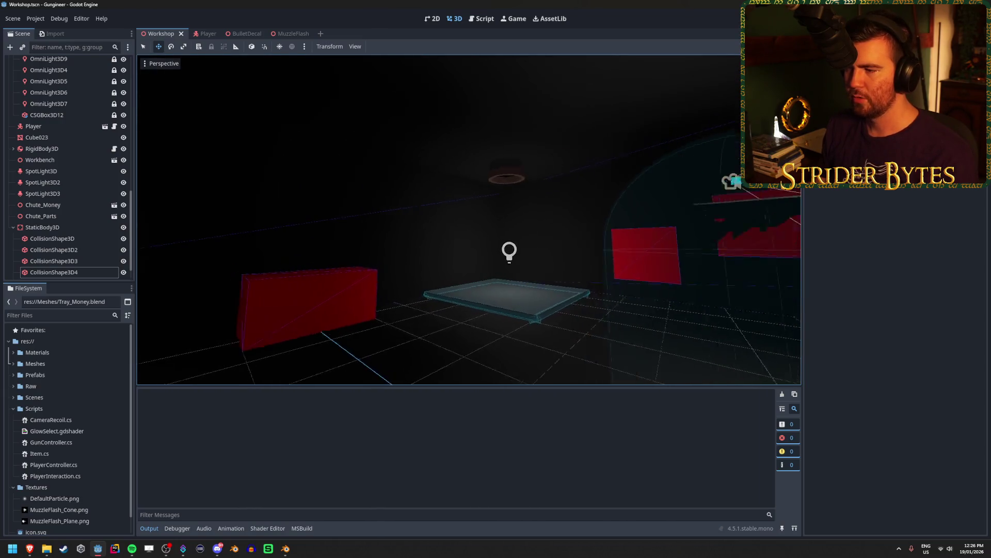
{"action": "key", "text": "alt+Tab"}
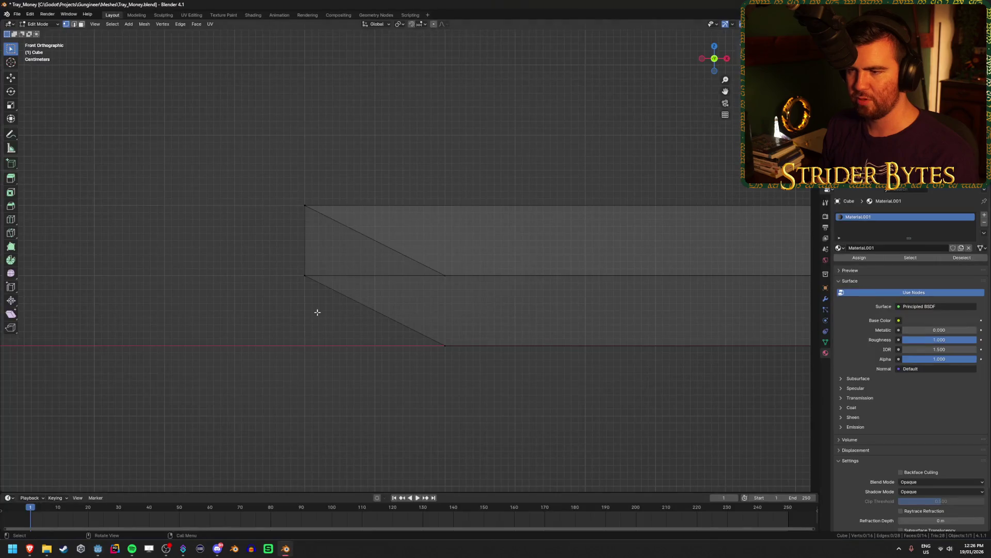
{"action": "key", "text": "ctrl+s"}
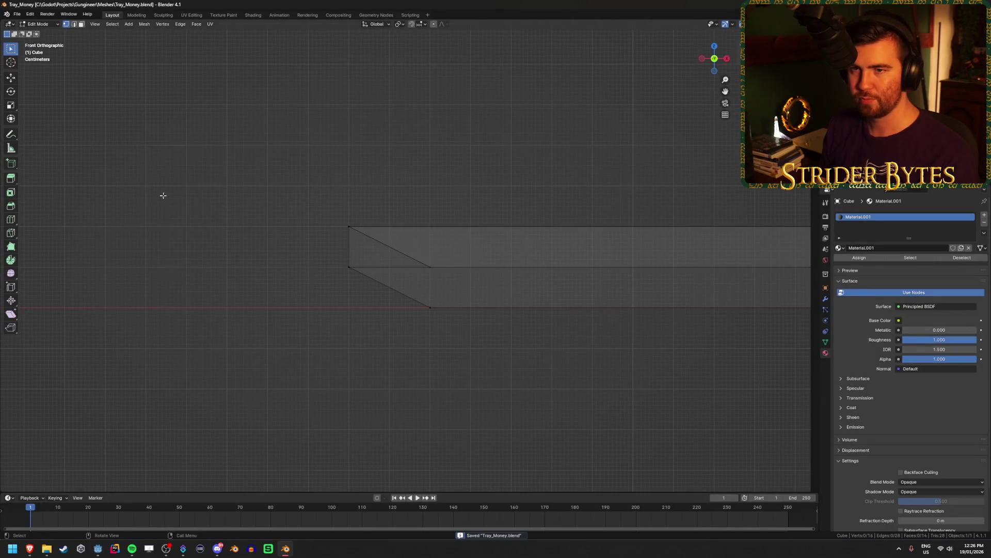
Start a new General file, delete its default objects, and add a fresh cube.
{"action": "key", "text": "ctrl+n"}
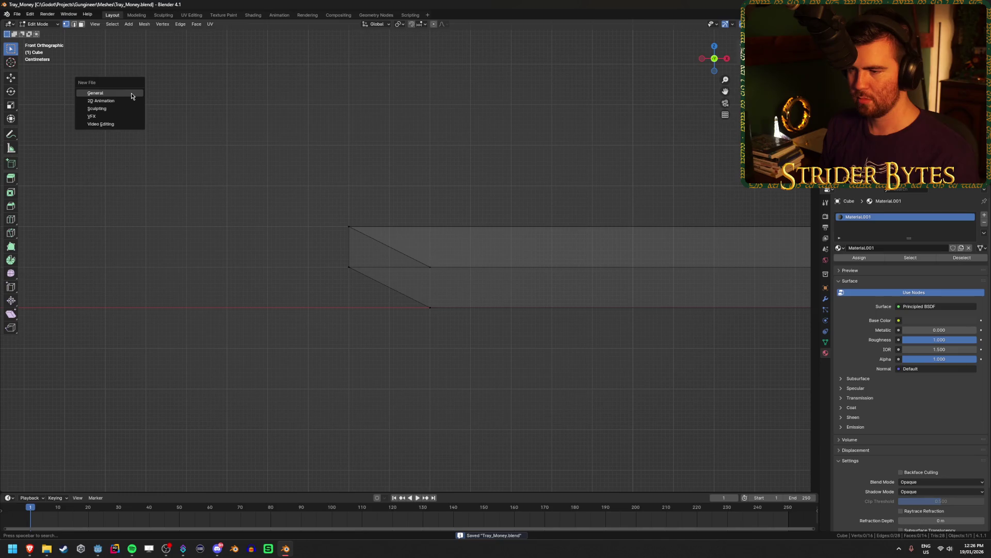
{"action": "left_click", "coordinate": [131, 95]}
{"action": "key", "text": "x"}
{"action": "left_click", "coordinate": [374, 223]}
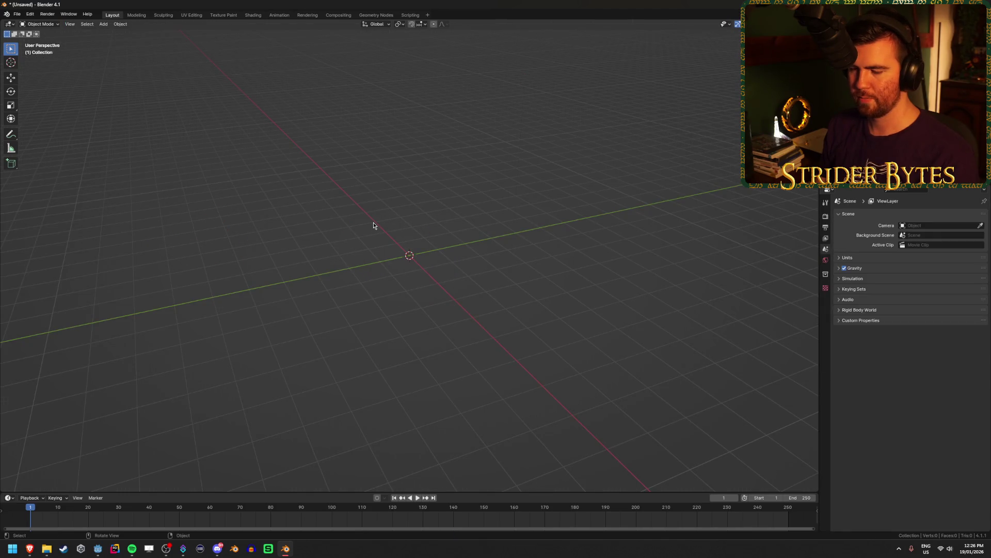
{"action": "key", "text": "shift+a"}
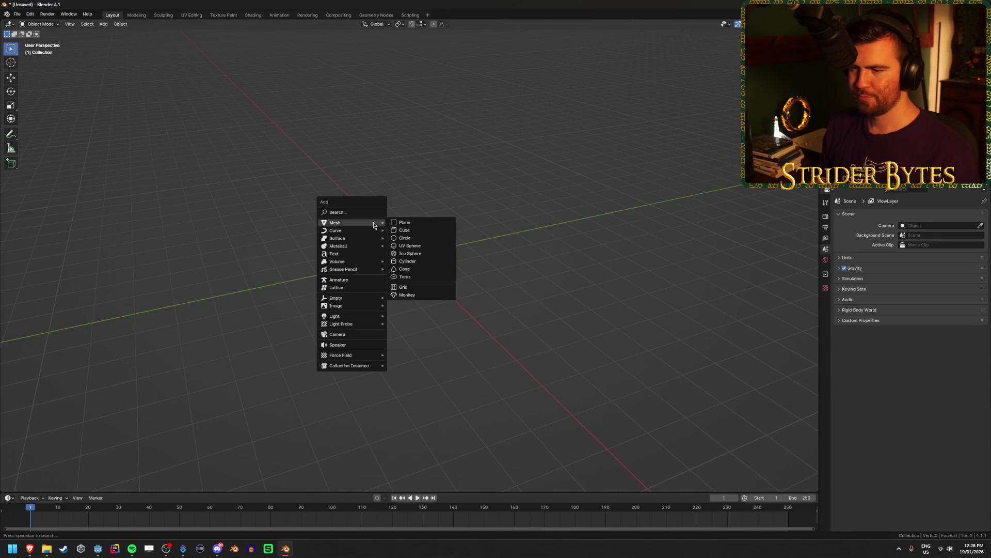
{"action": "left_click", "coordinate": [432, 230]}
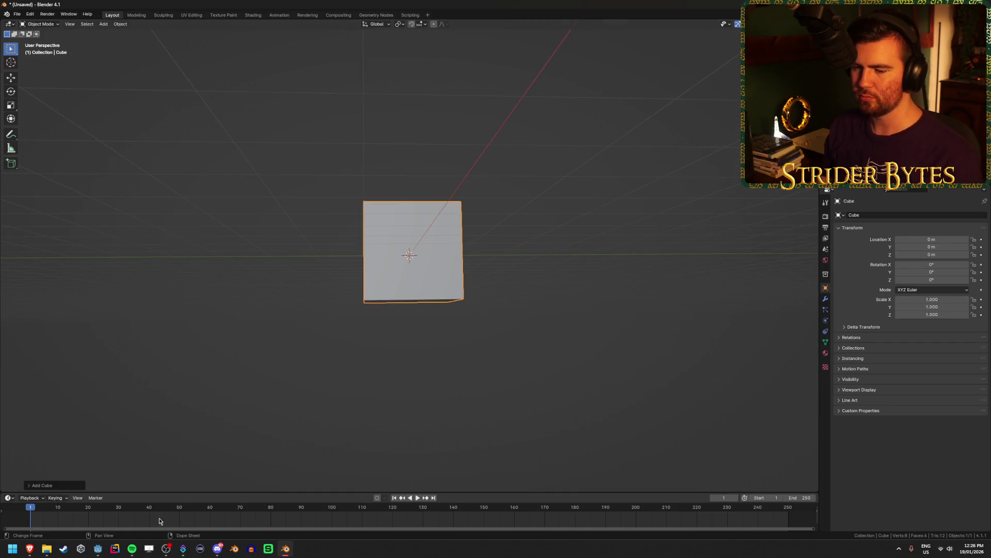
{"action": "left_click", "coordinate": [98, 548]}
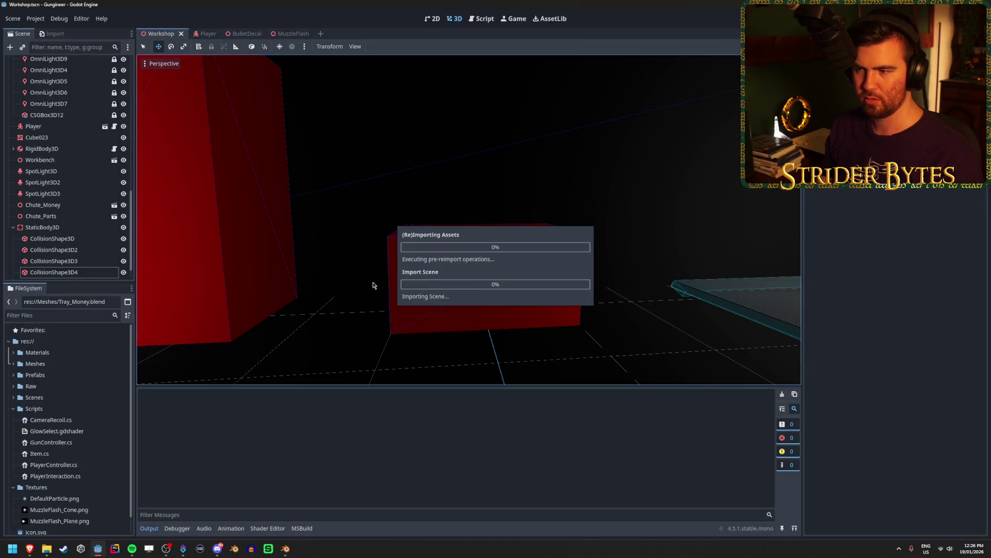
After the tray reimports, select the centre box CSGBox3D6 in the Scene dock, then switch back to Blender.
{"action": "scroll", "coordinate": [67, 160], "scroll_direction": "up", "scroll_amount": 5}
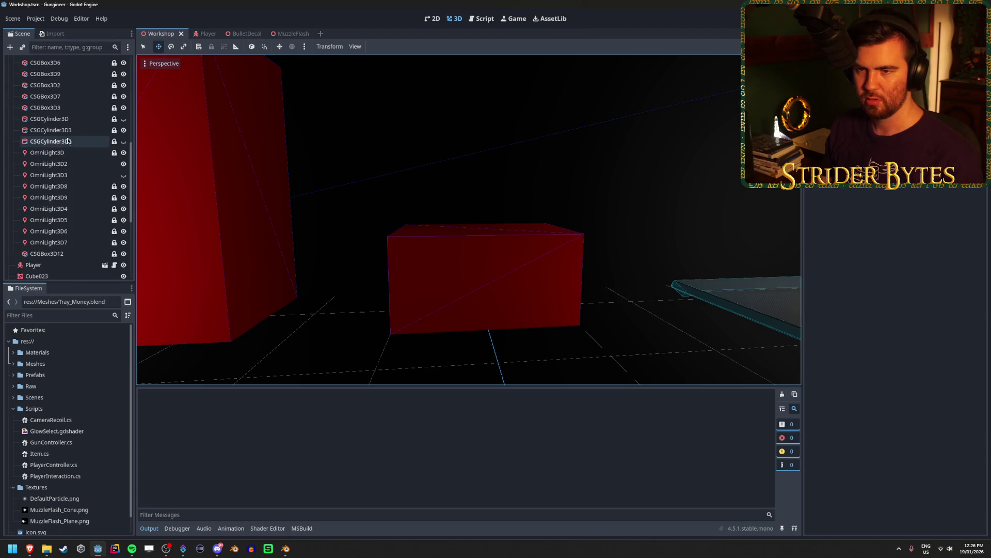
{"action": "left_click", "coordinate": [73, 152]}
{"action": "left_click", "coordinate": [52, 163]}
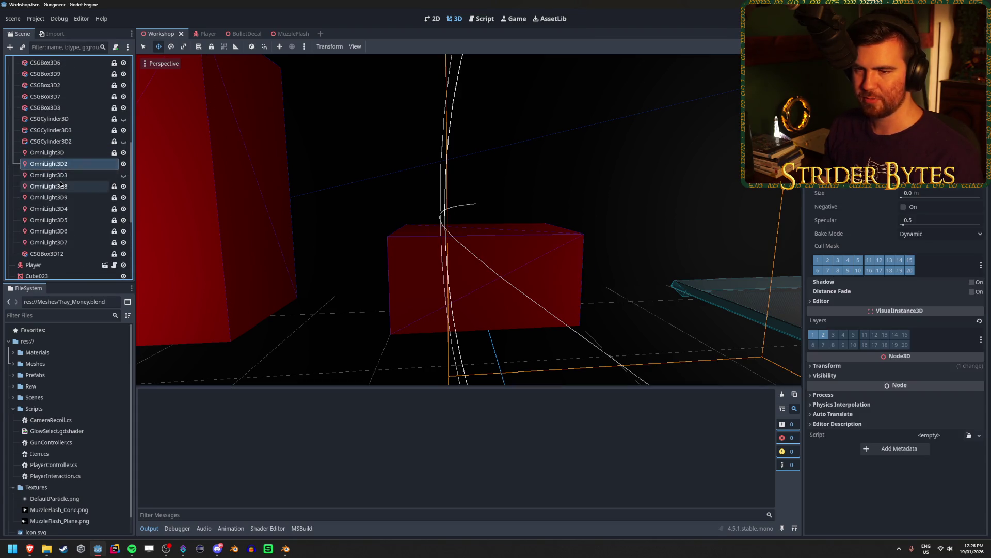
{"action": "left_click", "coordinate": [60, 185]}
{"action": "left_click", "coordinate": [65, 107]}
{"action": "key", "text": "Up"}
{"action": "key", "text": "Up"}
{"action": "key", "text": "Up"}
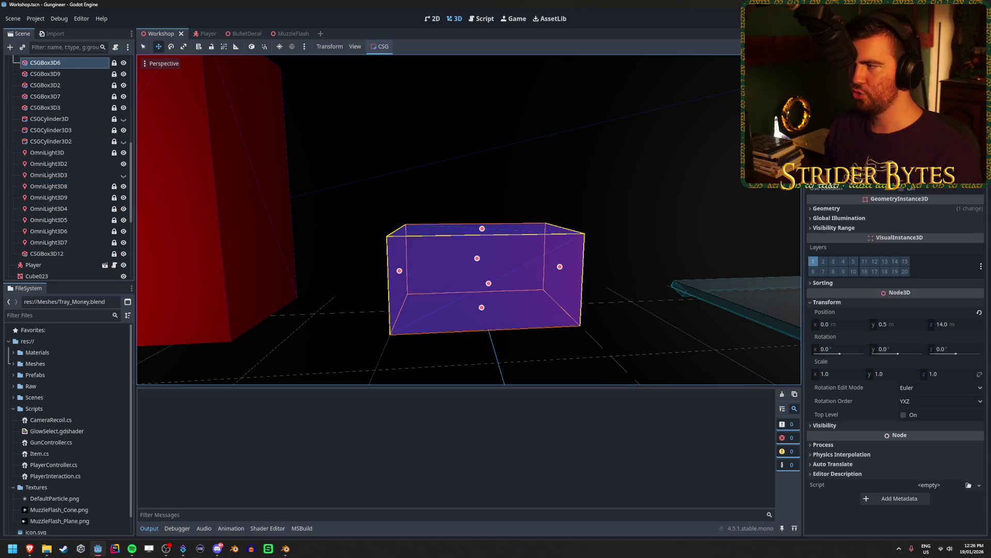
{"action": "key", "text": "alt+Tab"}
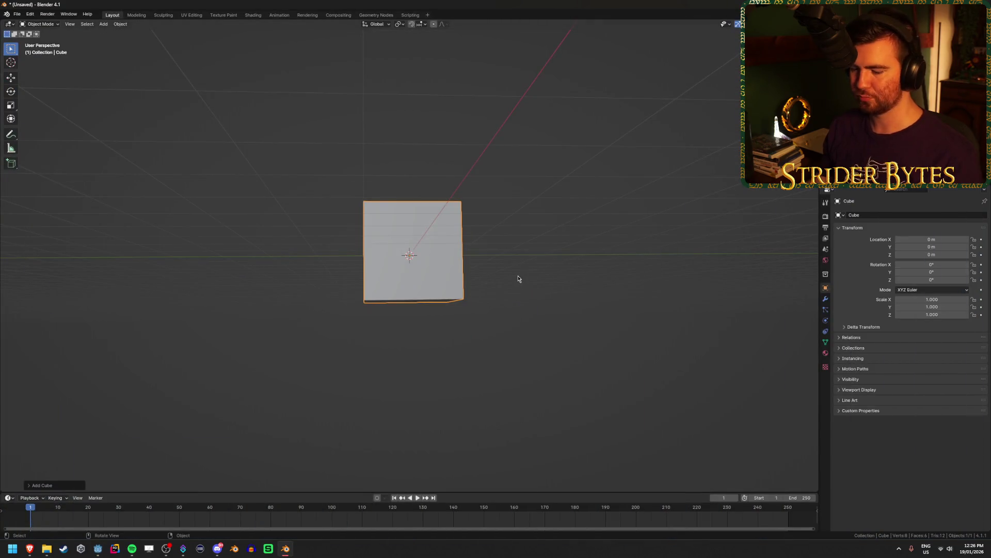
Scale the cube to 0.5 along Z and 0.5 along Y, then apply the scale.
{"action": "scroll", "coordinate": [507, 275], "scroll_direction": "up", "scroll_amount": 3}
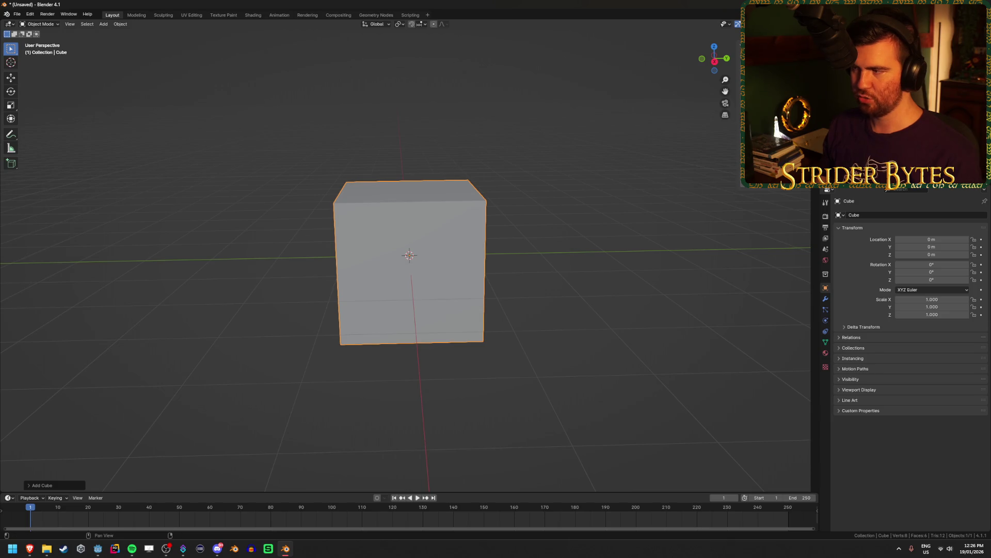
{"action": "mouse_move", "coordinate": [537, 264]}
{"action": "left_mouse_down"}
{"action": "mouse_move", "coordinate": [576, 277]}
{"action": "mouse_move", "coordinate": [619, 273]}
{"action": "mouse_move", "coordinate": [594, 283]}
{"action": "left_mouse_up"}
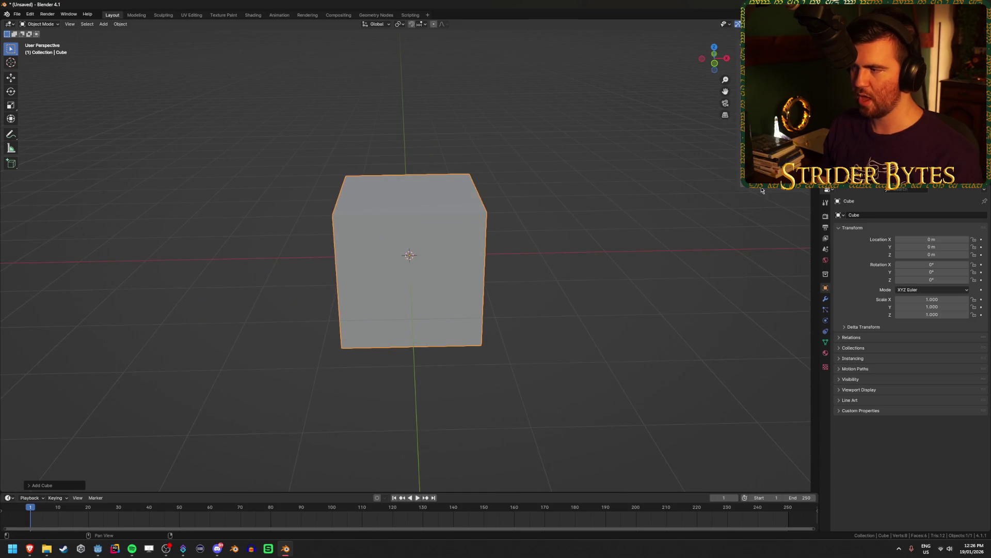
{"action": "type", "text": "sz0.5"}
{"action": "key", "text": "Return"}
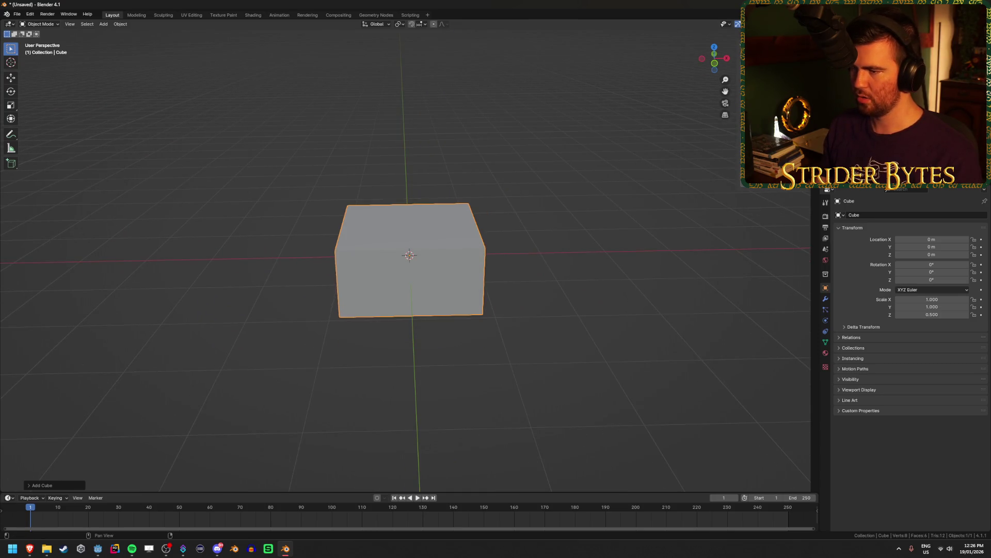
{"action": "type", "text": "sy0.5"}
{"action": "key", "text": "Return"}
{"action": "mouse_move", "coordinate": [657, 214]}
{"action": "left_mouse_down"}
{"action": "mouse_move", "coordinate": [427, 274]}
{"action": "mouse_move", "coordinate": [490, 274]}
{"action": "mouse_move", "coordinate": [463, 274]}
{"action": "left_mouse_up"}
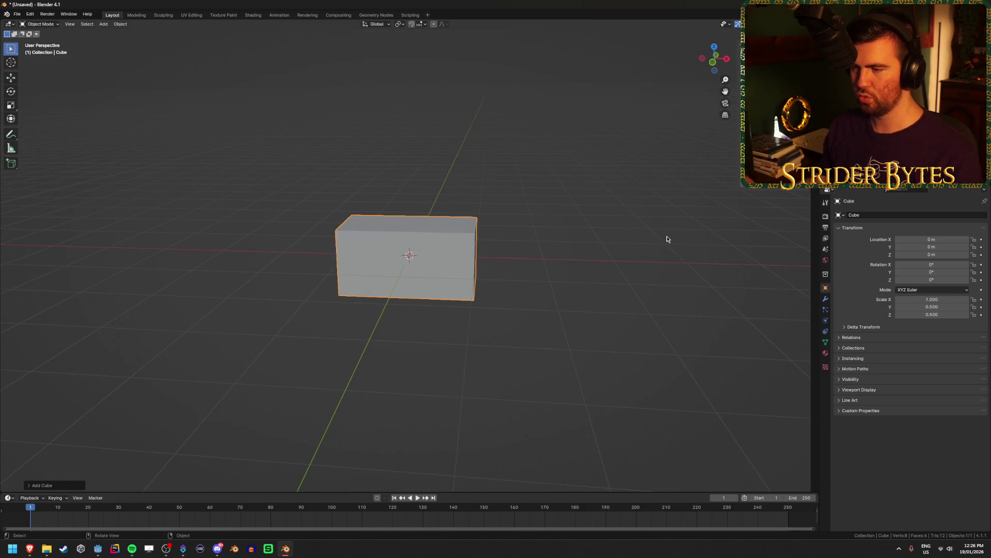
{"action": "key", "text": "ctrl+a"}
{"action": "left_click", "coordinate": [453, 300]}
In Edit Mode from the front view, raise the mesh 0.25 so its base meets the origin.
{"action": "left_click_drag", "start_coordinate": [516, 339], "coordinate": [518, 330]}
{"action": "scroll", "coordinate": [519, 334], "scroll_direction": "up", "scroll_amount": 2}
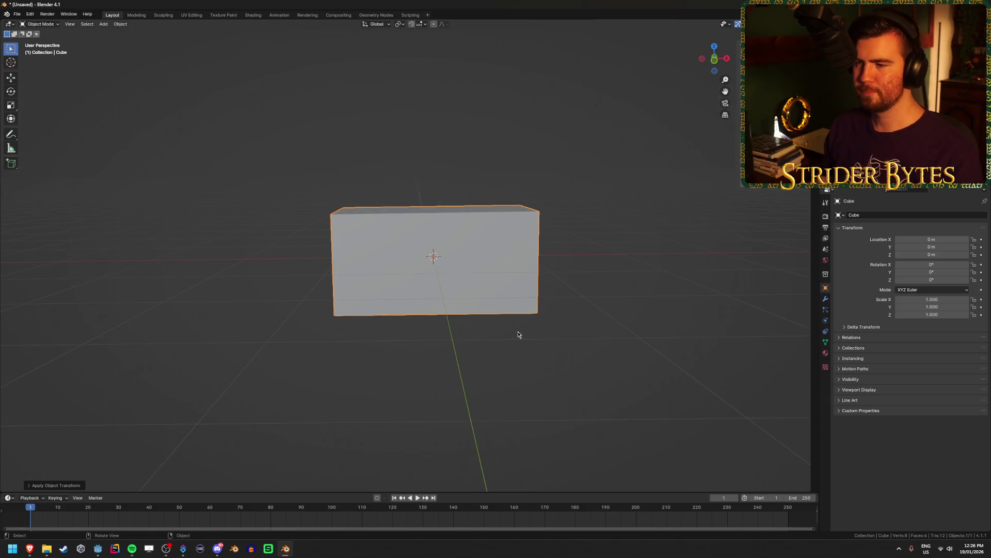
{"action": "key", "text": "Tab"}
{"action": "key", "text": "KP_1"}
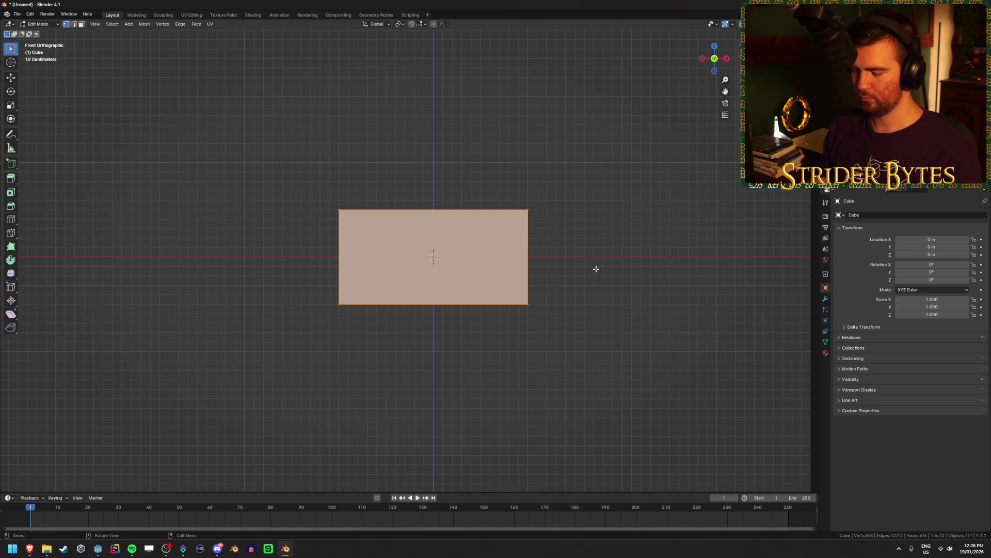
{"action": "type", "text": "gz"}
{"action": "type", "text": ".25"}
{"action": "key", "text": "Return"}
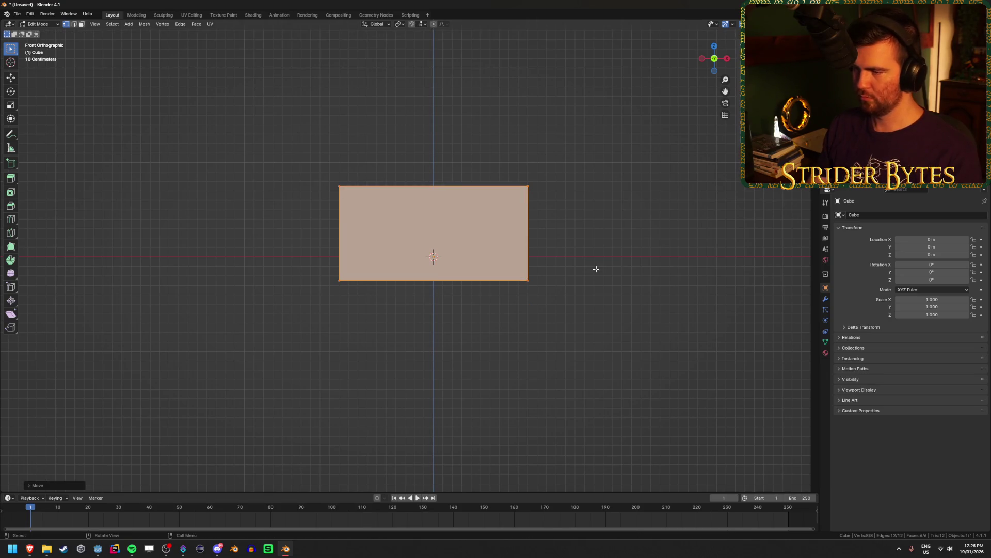
{"action": "type", "text": "gz"}
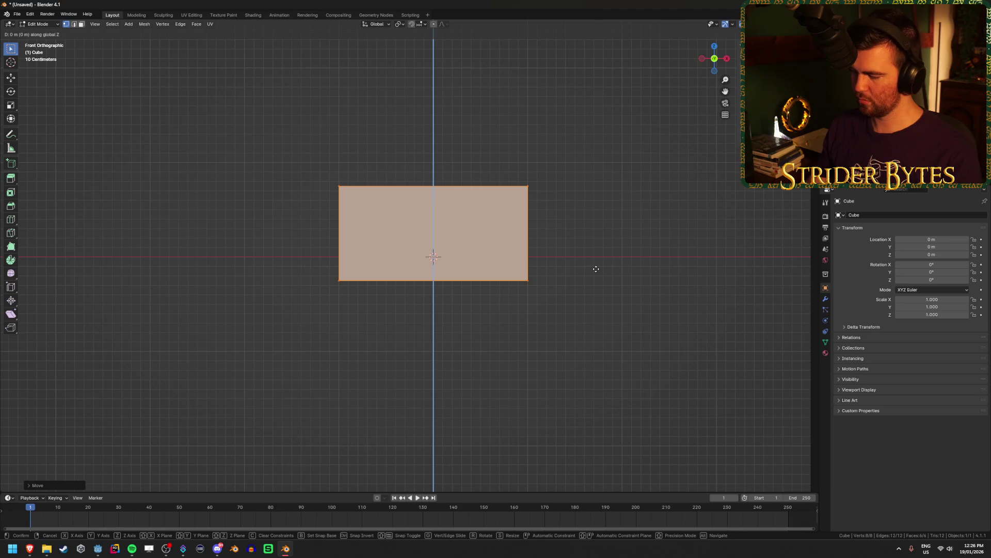
{"action": "type", "text": ".25"}
{"action": "key", "text": "Return"}
Turn on see-through display and box-select the box's bottom vertices.
{"action": "left_click", "coordinate": [575, 214]}
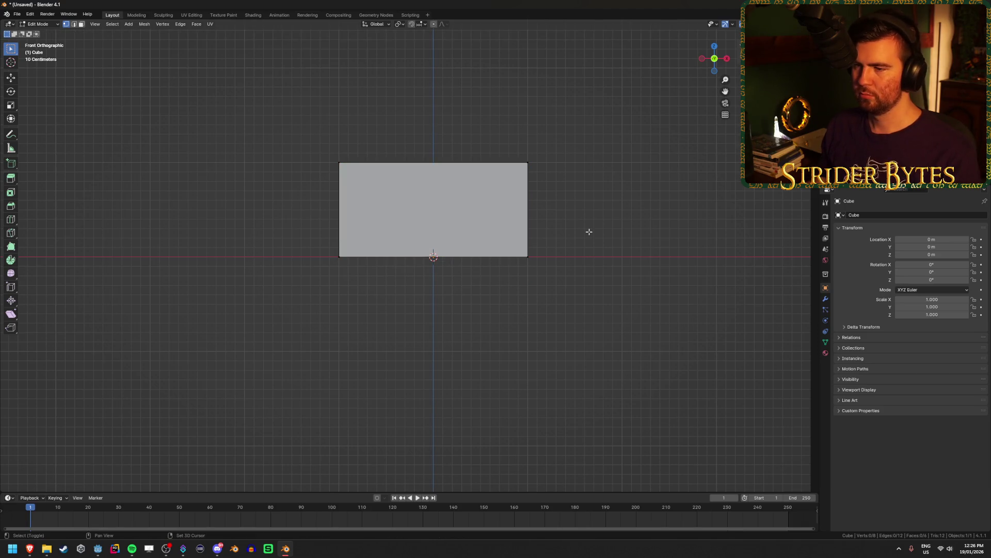
{"action": "scroll", "coordinate": [589, 227], "scroll_direction": "up", "scroll_amount": 1}
{"action": "left_click_drag", "start_coordinate": [589, 227], "coordinate": [580, 277]}
{"action": "key", "text": "a"}
{"action": "left_click", "coordinate": [580, 275]}
{"action": "key", "text": "shift+z"}
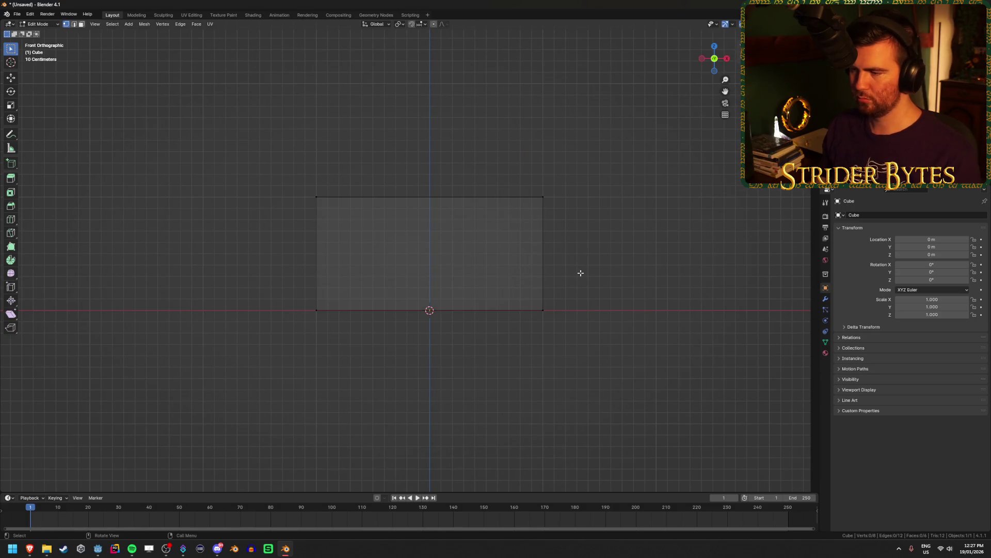
{"action": "mouse_move", "coordinate": [614, 340]}
{"action": "left_mouse_down"}
{"action": "mouse_move", "coordinate": [279, 301]}
{"action": "mouse_move", "coordinate": [245, 288]}
{"action": "left_mouse_up"}
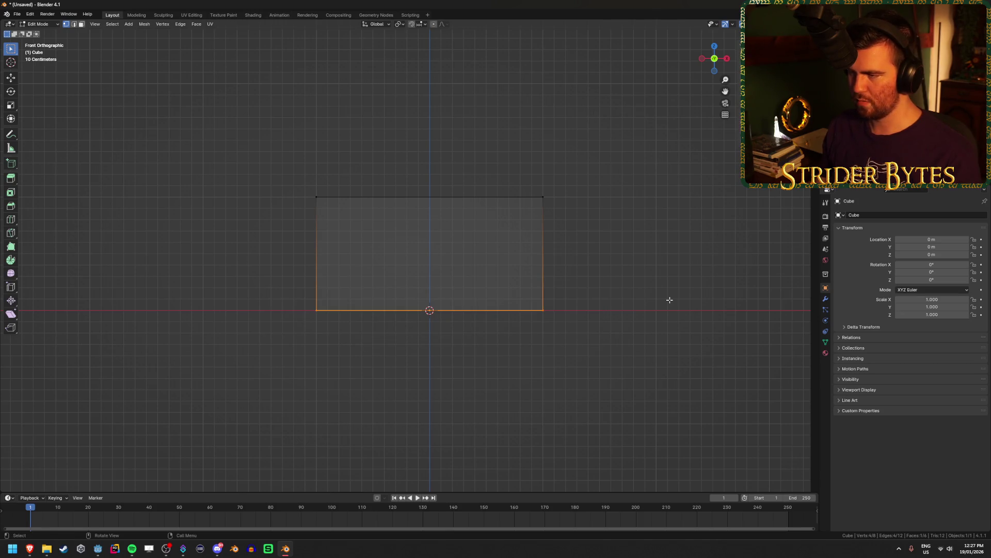
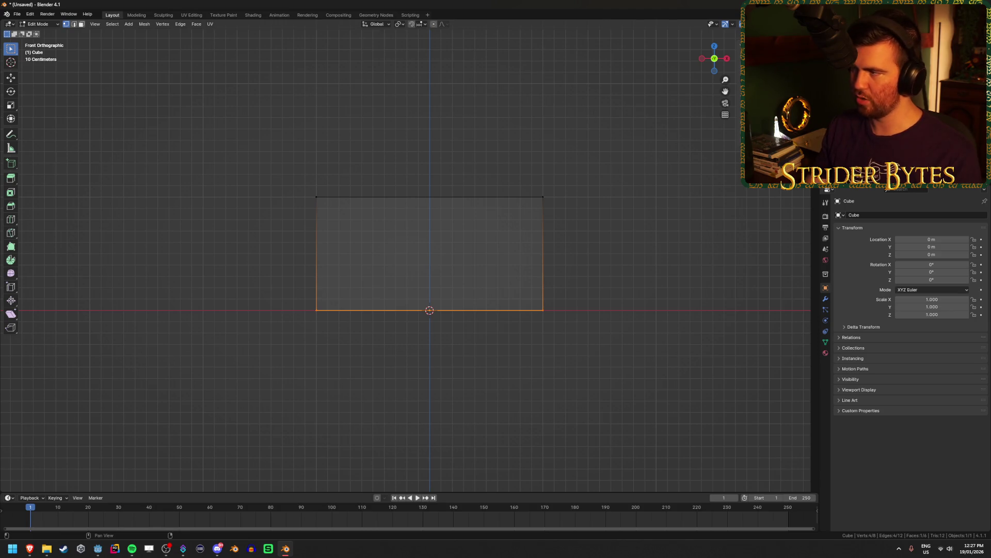
Scale the slab's selected bottom face to 0.9 so the edges taper inward.
{"action": "mouse_move", "coordinate": [506, 243]}
{"action": "left_mouse_down"}
{"action": "mouse_move", "coordinate": [545, 223]}
{"action": "mouse_move", "coordinate": [547, 192]}
{"action": "left_mouse_up"}
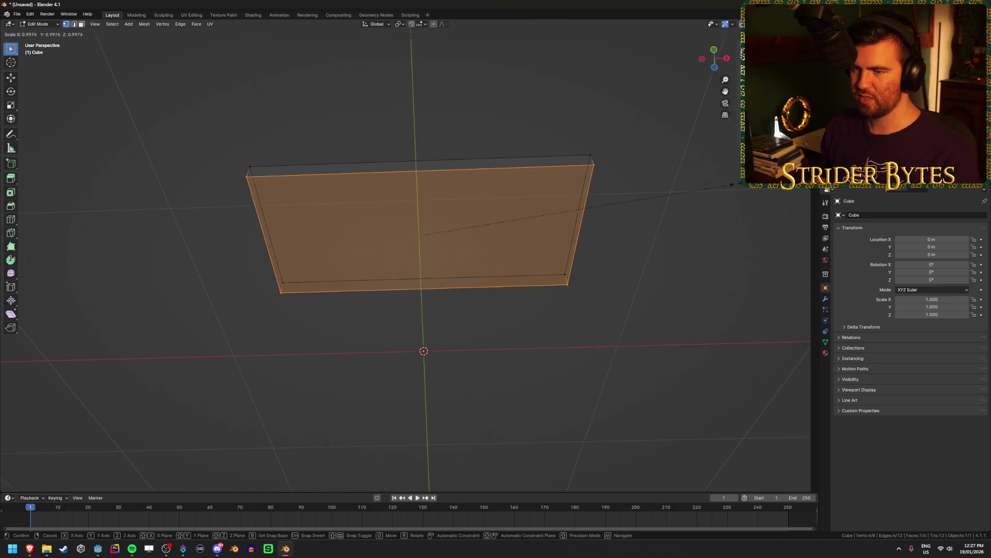
{"action": "key", "text": "s"}
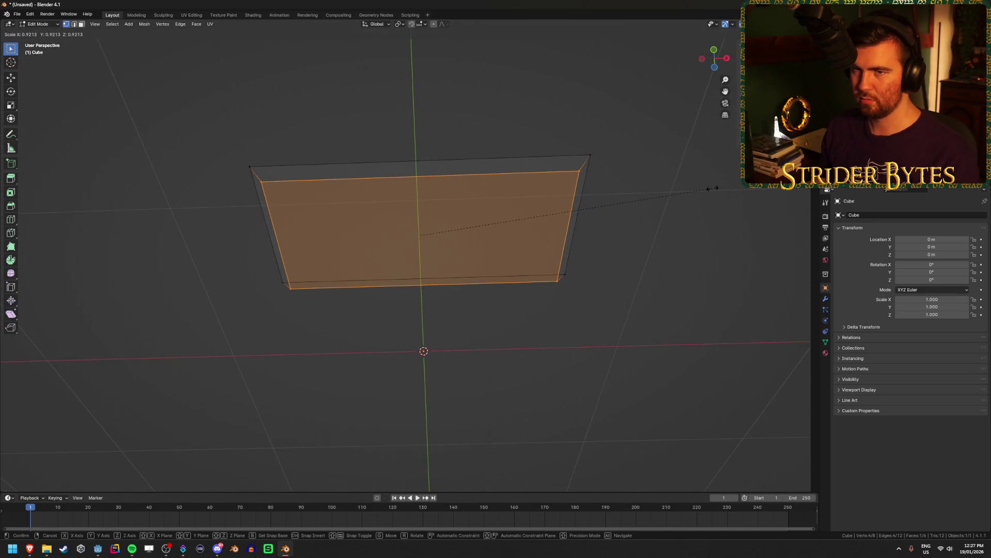
{"action": "type", "text": ".9"}
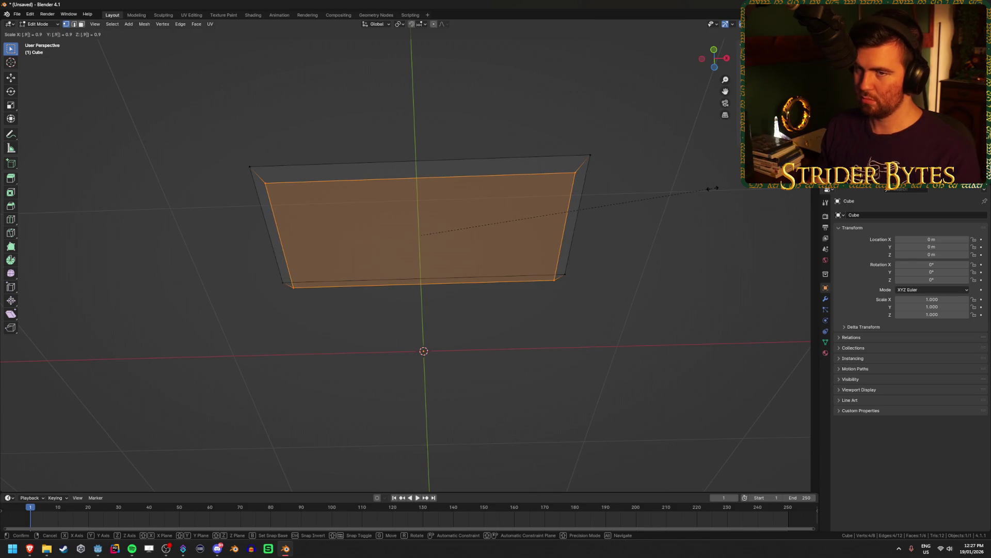
{"action": "key", "text": "Return"}
Inspect the tapered slab from perspective and numpad orthographic views, then return to Object Mode.
{"action": "key", "text": "Tab"}
{"action": "mouse_move", "coordinate": [713, 188]}
{"action": "left_mouse_down"}
{"action": "mouse_move", "coordinate": [687, 323]}
{"action": "mouse_move", "coordinate": [690, 248]}
{"action": "left_mouse_up"}
{"action": "key", "text": "Tab"}
{"action": "key", "text": "KP_3"}
{"action": "key", "text": "KP_1"}
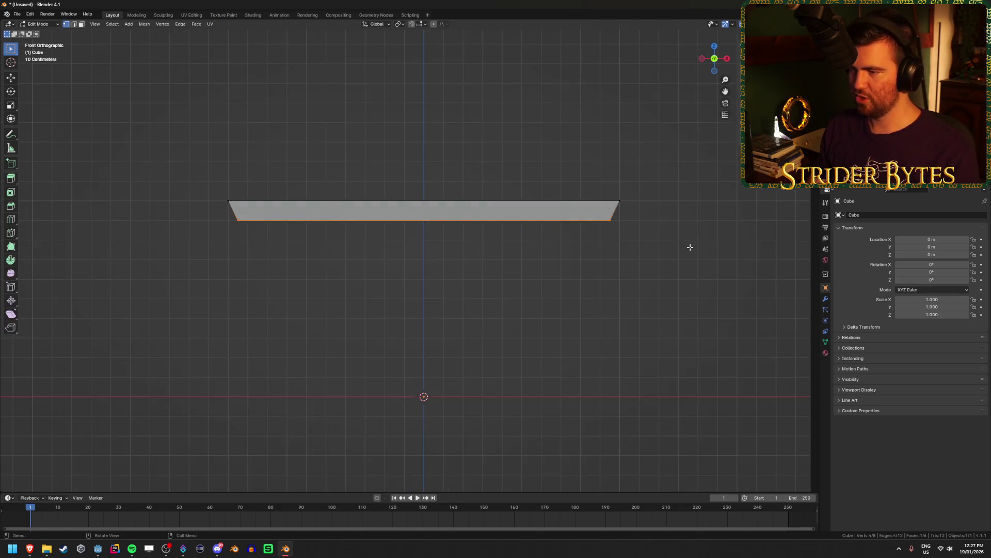
{"action": "key", "text": "KP_7"}
{"action": "mouse_move", "coordinate": [701, 214]}
{"action": "left_mouse_down"}
{"action": "mouse_move", "coordinate": [677, 309]}
{"action": "mouse_move", "coordinate": [591, 376]}
{"action": "mouse_move", "coordinate": [506, 400]}
{"action": "mouse_move", "coordinate": [510, 446]}
{"action": "mouse_move", "coordinate": [587, 287]}
{"action": "mouse_move", "coordinate": [593, 312]}
{"action": "left_mouse_up"}
{"action": "mouse_move", "coordinate": [612, 260]}
{"action": "left_mouse_down"}
{"action": "mouse_move", "coordinate": [611, 295]}
{"action": "mouse_move", "coordinate": [616, 266]}
{"action": "left_mouse_up"}
{"action": "scroll", "coordinate": [610, 295], "scroll_direction": "up", "scroll_amount": 3}
{"action": "left_click", "coordinate": [611, 294]}
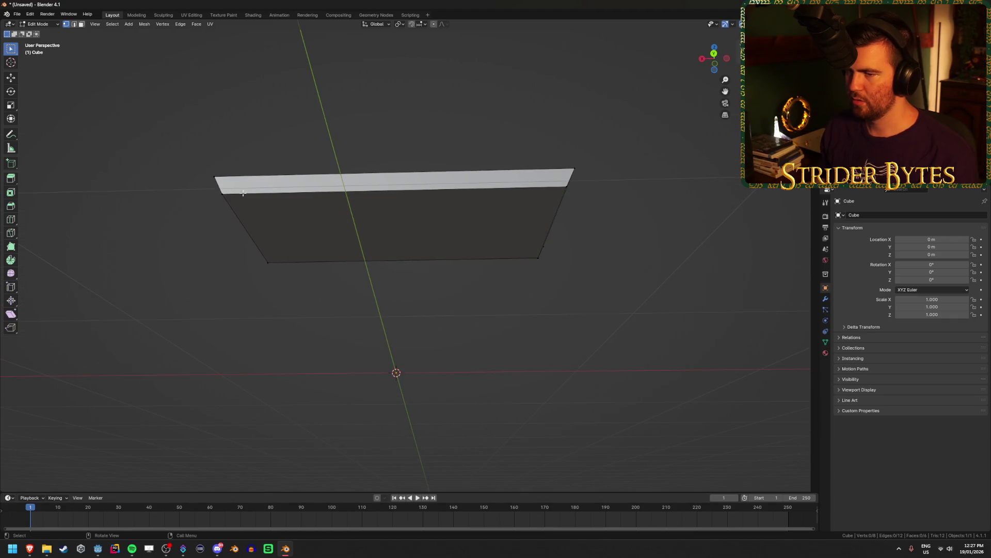
{"action": "key", "text": "Tab"}
{"action": "key", "text": "Tab"}
{"action": "key", "text": "shift+a"}
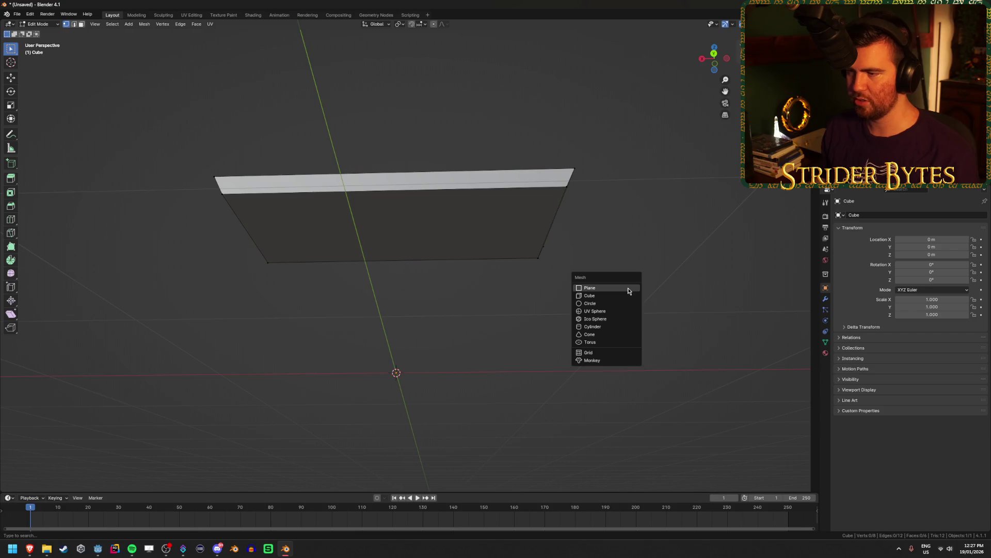
Add a new cube with a size of 0.1 m.
{"action": "left_click", "coordinate": [622, 295]}
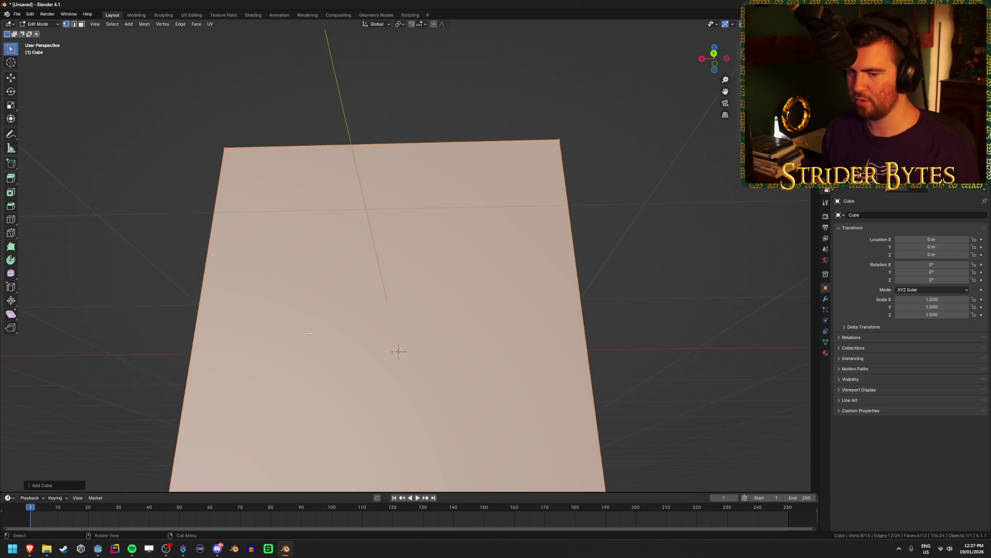
{"action": "left_click", "coordinate": [47, 487]}
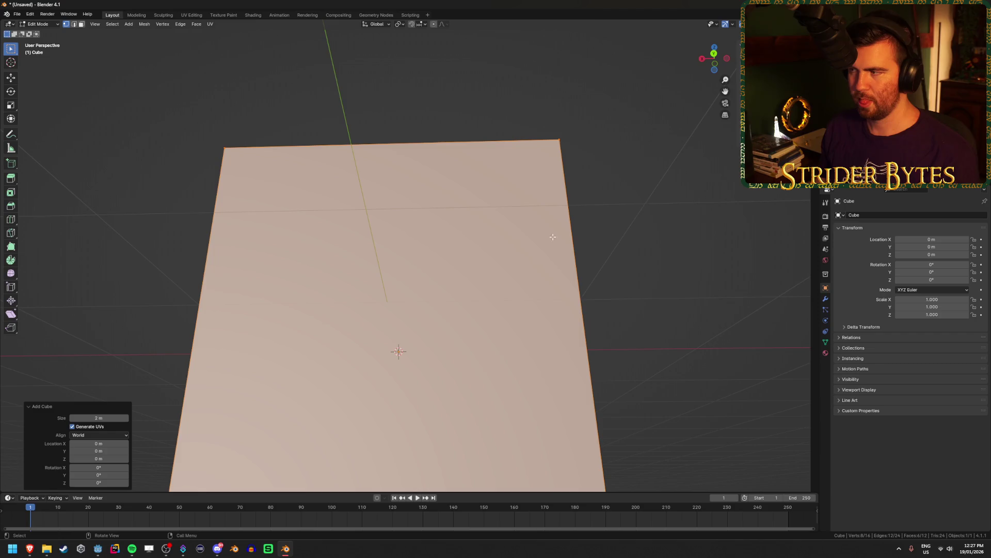
{"action": "left_click", "coordinate": [98, 419]}
{"action": "type", "text": "0.1"}
{"action": "key", "text": "Return"}
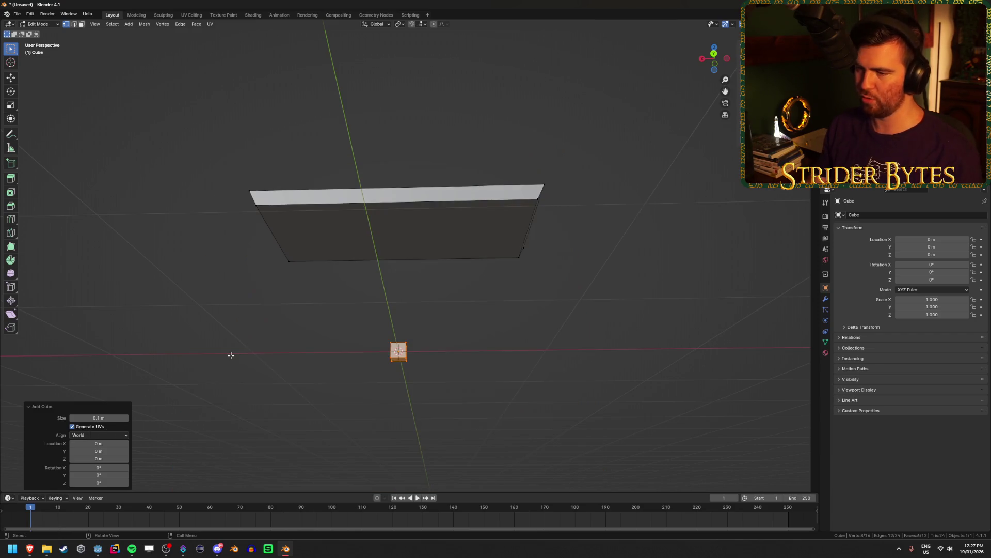
Switch to front view with X-ray on and set snapping to grid.
{"action": "left_click_drag", "start_coordinate": [566, 308], "coordinate": [557, 340]}
{"action": "key", "text": "KP_1"}
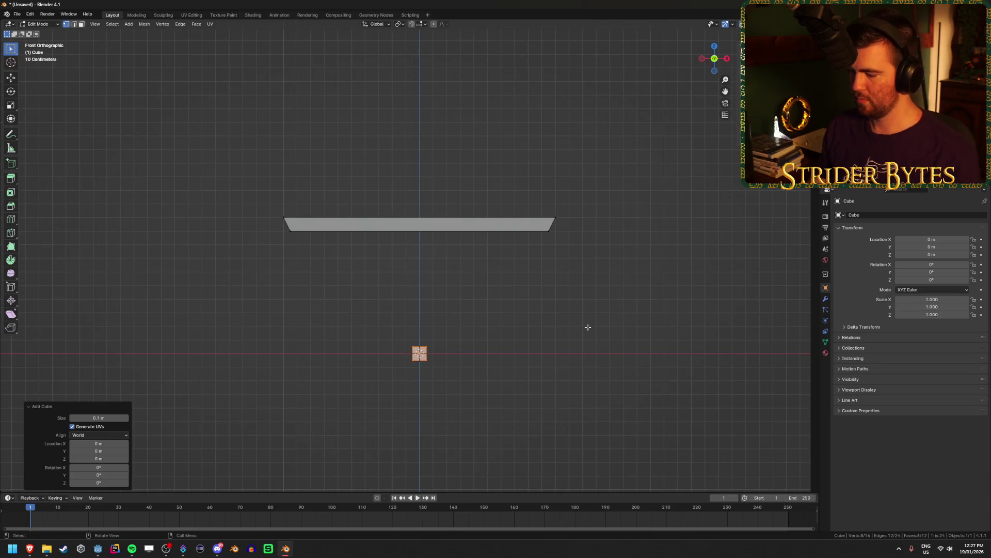
{"action": "key", "text": "shift+z"}
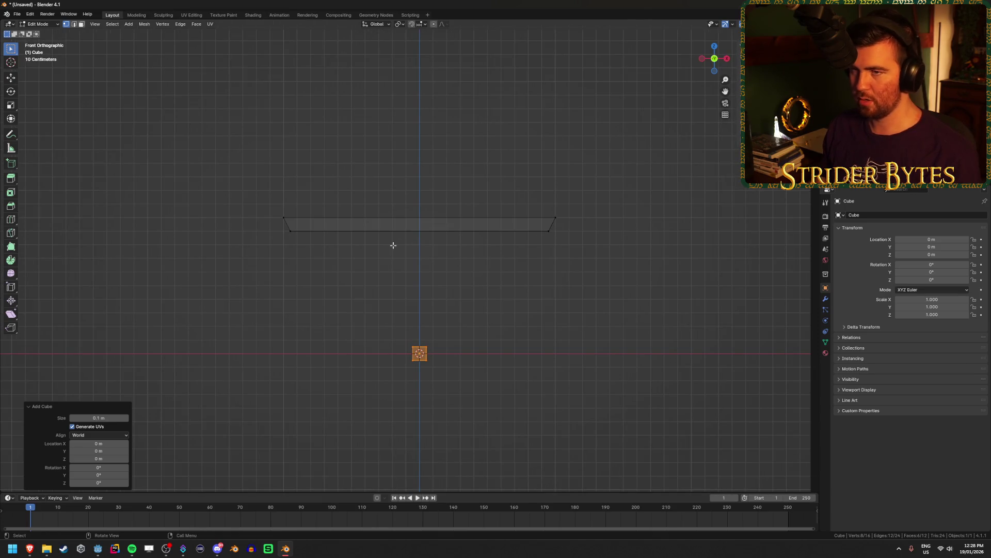
{"action": "left_click", "coordinate": [420, 24]}
{"action": "left_click", "coordinate": [408, 66]}
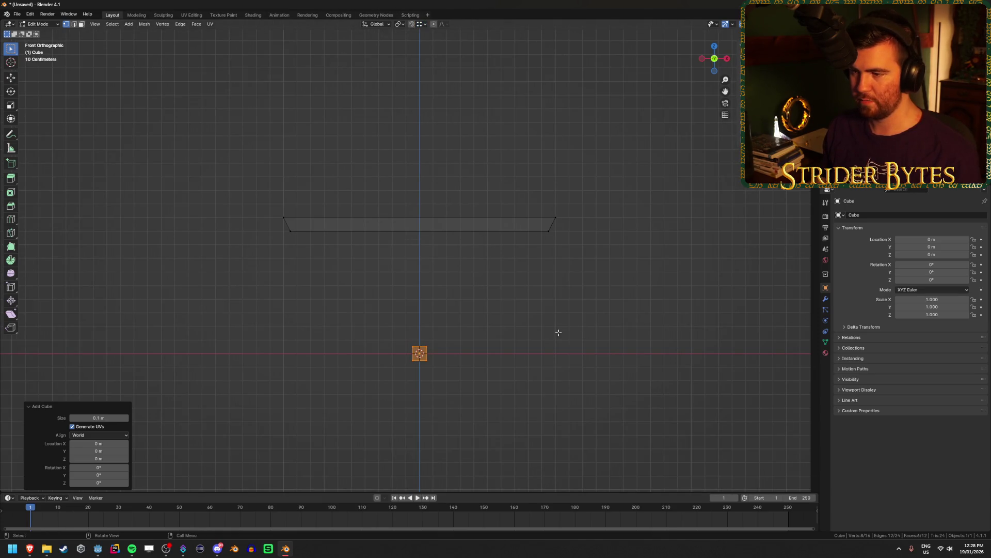
Move the small cube up under the tabletop, then along X to its left end.
{"action": "key", "text": "g"}
{"action": "key", "text": "z"}
{"action": "left_click", "coordinate": [521, 267]}
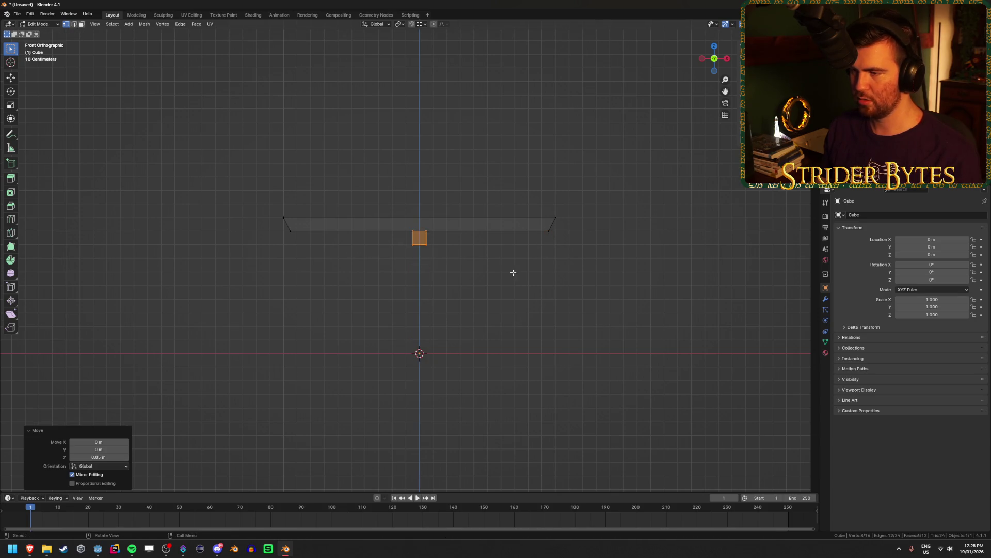
{"action": "key", "text": "g"}
{"action": "key", "text": "z"}
{"action": "key", "text": "x"}
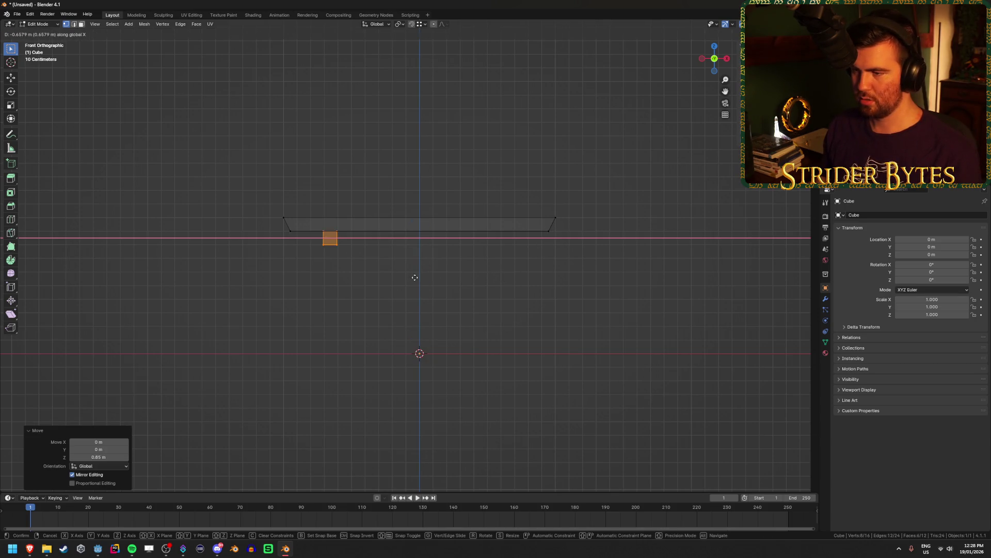
{"action": "left_click", "coordinate": [300, 237]}
Select only the small cube and move it to Y −0.425 m.
{"action": "key", "text": "alt+a"}
{"action": "mouse_move", "coordinate": [347, 263]}
{"action": "left_mouse_down"}
{"action": "mouse_move", "coordinate": [350, 281]}
{"action": "mouse_move", "coordinate": [408, 289]}
{"action": "mouse_move", "coordinate": [398, 220]}
{"action": "left_mouse_up"}
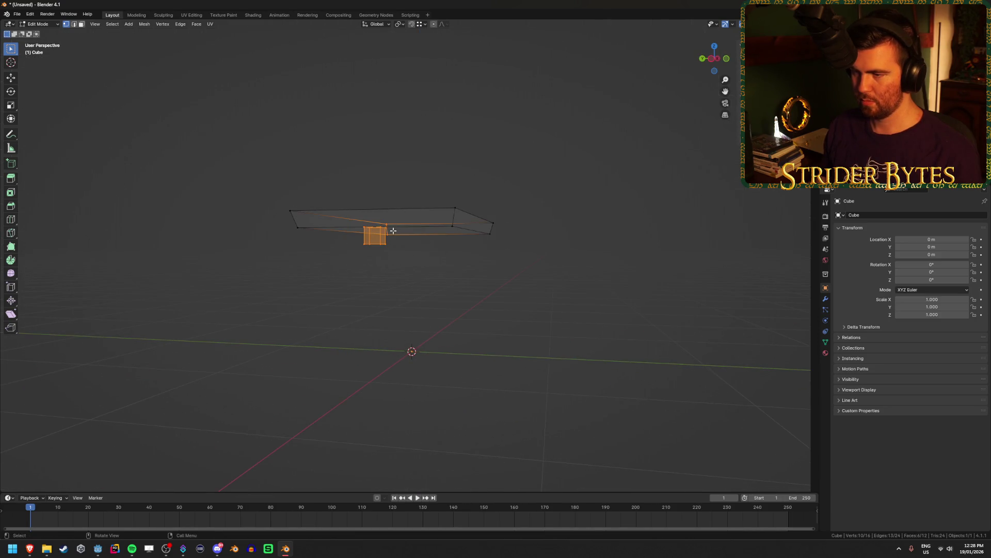
{"action": "key", "text": "alt+a"}
{"action": "left_click_drag", "start_coordinate": [343, 270], "coordinate": [383, 237]}
{"action": "mouse_move", "coordinate": [408, 317]}
{"action": "left_mouse_down"}
{"action": "mouse_move", "coordinate": [505, 313]}
{"action": "mouse_move", "coordinate": [485, 310]}
{"action": "left_mouse_up"}
{"action": "key", "text": "g"}
{"action": "key", "text": "y"}
{"action": "left_click", "coordinate": [454, 312]}
Check the cube's placement from the front and select its top face in face mode.
{"action": "key", "text": "KP_1"}
{"action": "scroll", "coordinate": [485, 309], "scroll_direction": "up", "scroll_amount": 3}
{"action": "key", "text": "alt+z"}
{"action": "mouse_move", "coordinate": [303, 261]}
{"action": "left_mouse_down"}
{"action": "mouse_move", "coordinate": [364, 256]}
{"action": "mouse_move", "coordinate": [334, 261]}
{"action": "left_mouse_up"}
{"action": "key", "text": "alt+z"}
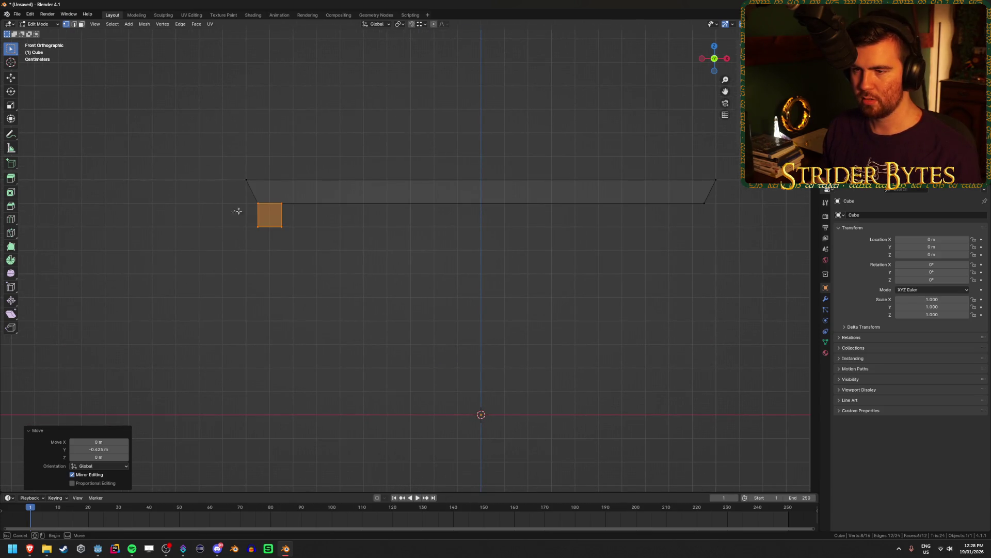
{"action": "left_click", "coordinate": [322, 188], "text": "alt"}
{"action": "left_click_drag", "start_coordinate": [322, 191], "coordinate": [312, 237]}
{"action": "key", "text": "alt+z"}
{"action": "key", "text": "3"}
{"action": "key", "text": "alt+z"}
{"action": "left_click", "coordinate": [239, 217]}
Delete the small cube's top face and select its bottom face.
{"action": "key", "text": "x"}
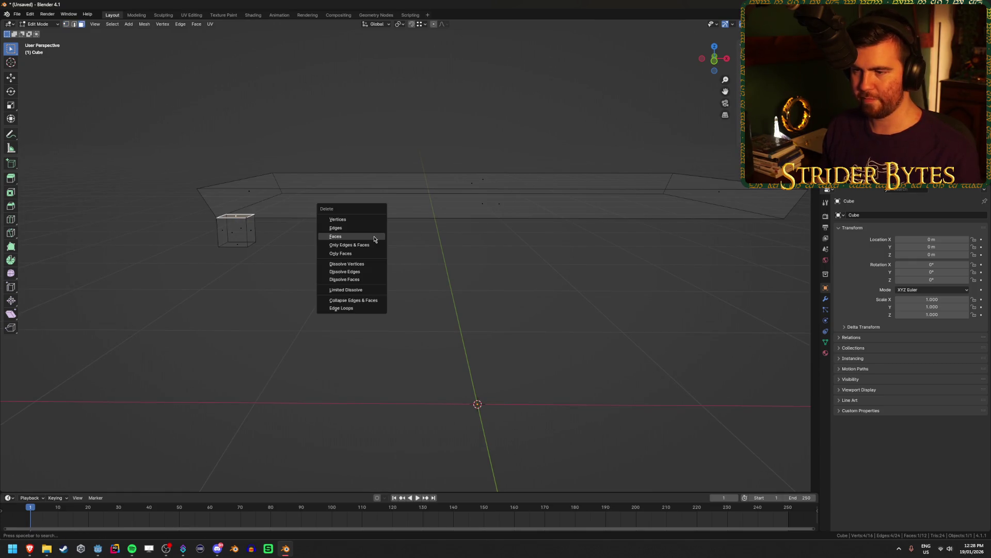
{"action": "left_click", "coordinate": [373, 235]}
{"action": "left_click_drag", "start_coordinate": [297, 281], "coordinate": [237, 229]}
{"action": "left_click", "coordinate": [238, 230]}
Move the bottom face down along Z to the ground to form a leg.
{"action": "key", "text": "KP_1"}
{"action": "key", "text": "alt+z"}
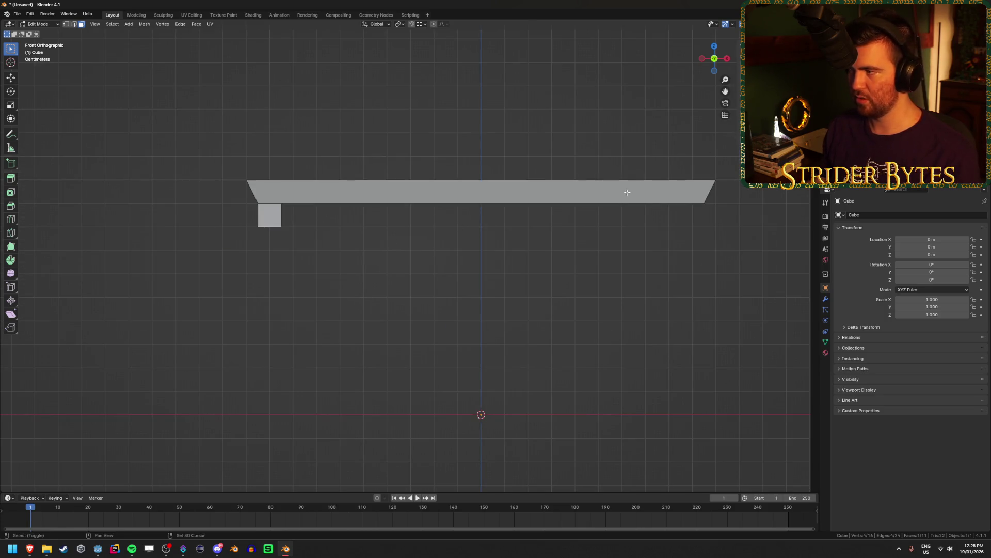
{"action": "key", "text": "g"}
{"action": "key", "text": "z"}
{"action": "left_click_drag", "start_coordinate": [436, 403], "coordinate": [500, 404]}
{"action": "left_click", "coordinate": [499, 401]}
{"action": "key", "text": "KP_1"}
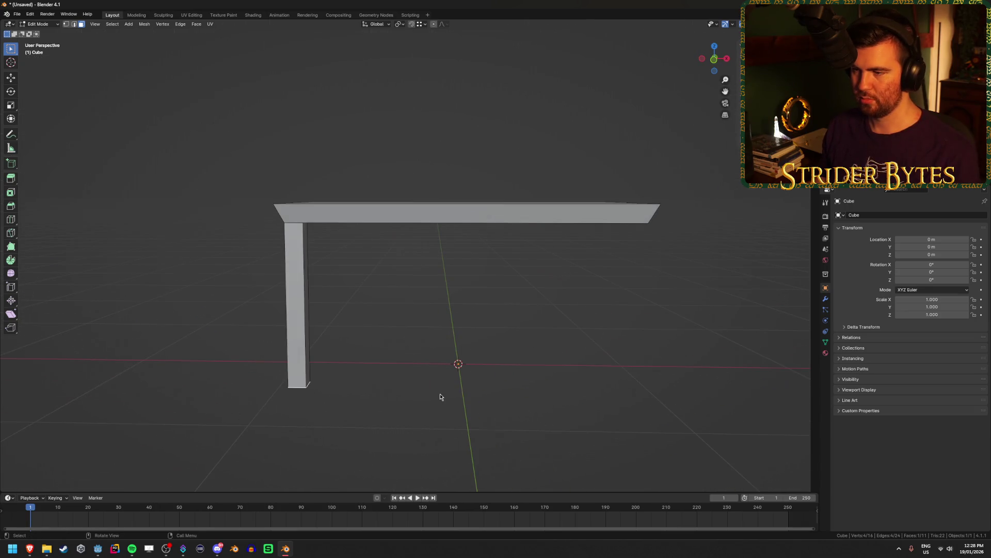
{"action": "left_click_drag", "start_coordinate": [418, 395], "coordinate": [428, 399]}
Select the whole leg and duplicate it 0.85 m along Y.
{"action": "key", "text": "l"}
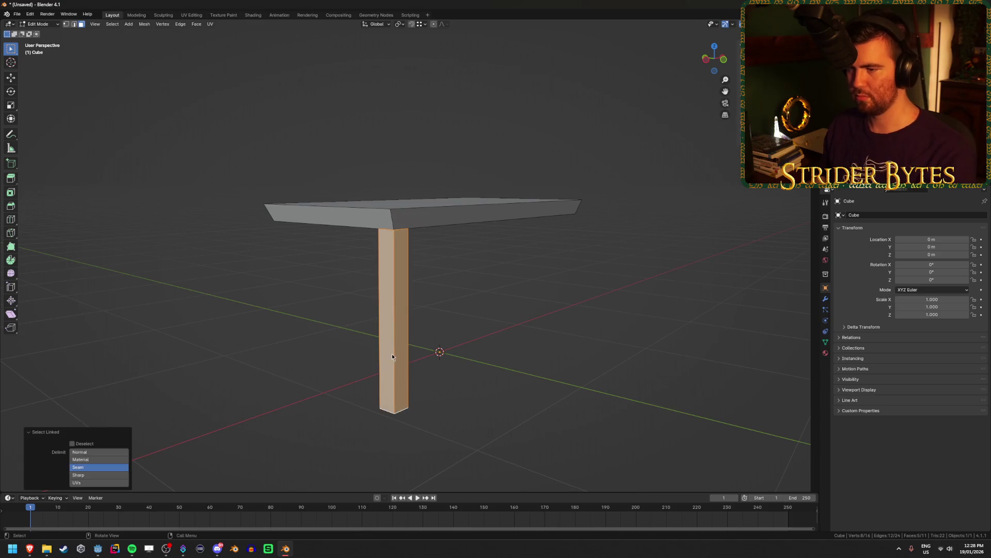
{"action": "key", "text": "shift+g"}
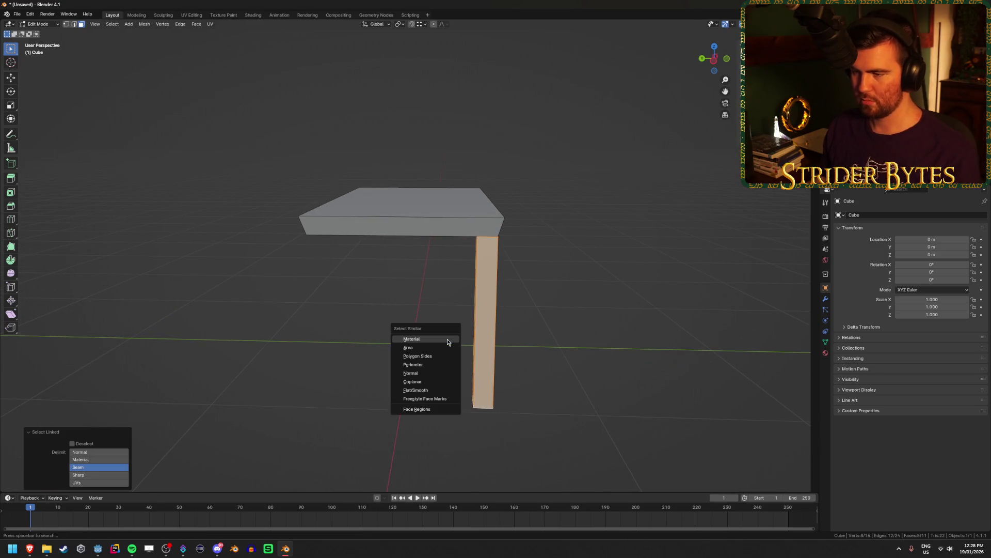
{"action": "key", "text": "Escape"}
{"action": "key", "text": "shift+d"}
{"action": "key", "text": "x"}
{"action": "type", "text": "y"}
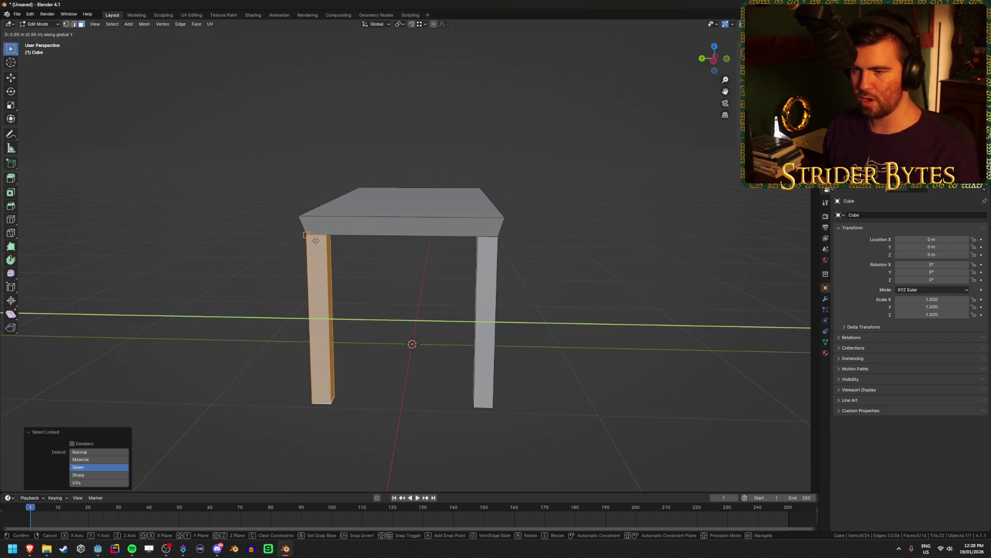
{"action": "type", "text": "0.85"}
{"action": "key", "text": "Return"}
Duplicate both legs 1.8 m along X so the table has four legs.
{"action": "left_click_drag", "start_coordinate": [434, 310], "coordinate": [392, 315]}
{"action": "mouse_move", "coordinate": [308, 326]}
{"action": "left_mouse_down"}
{"action": "mouse_move", "coordinate": [294, 289]}
{"action": "mouse_move", "coordinate": [284, 289]}
{"action": "left_mouse_up"}
{"action": "key", "text": "l"}
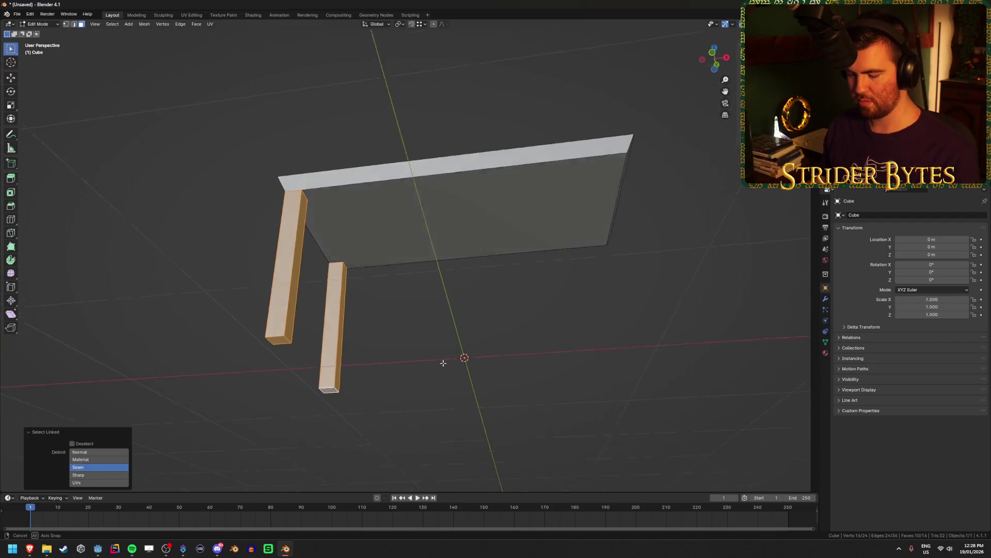
{"action": "left_click_drag", "start_coordinate": [443, 362], "coordinate": [516, 368]}
{"action": "key", "text": "shift+d"}
{"action": "key", "text": "x"}
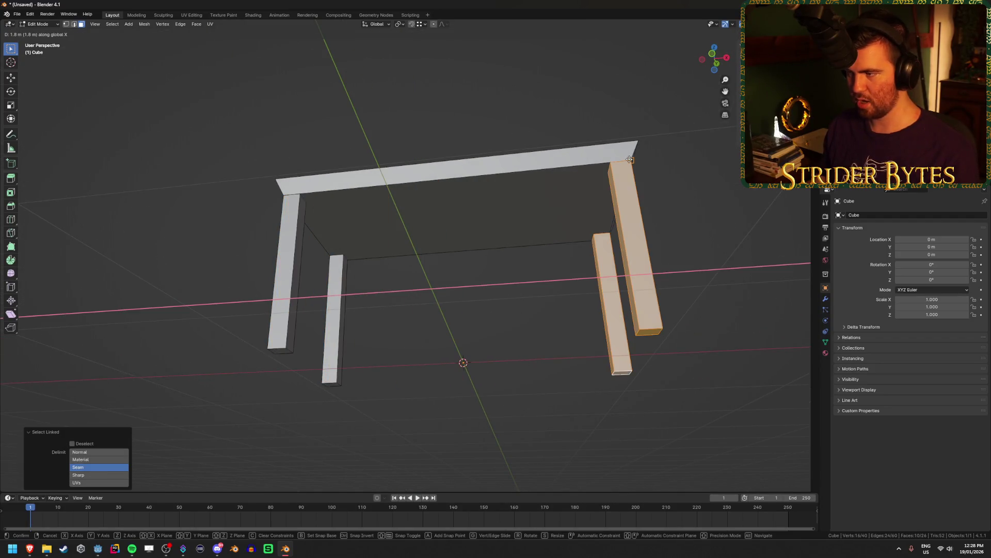
{"action": "left_click", "coordinate": [626, 160]}
{"action": "mouse_move", "coordinate": [691, 312]}
{"action": "left_mouse_down"}
{"action": "mouse_move", "coordinate": [471, 379]}
{"action": "mouse_move", "coordinate": [438, 403]}
{"action": "left_mouse_up"}
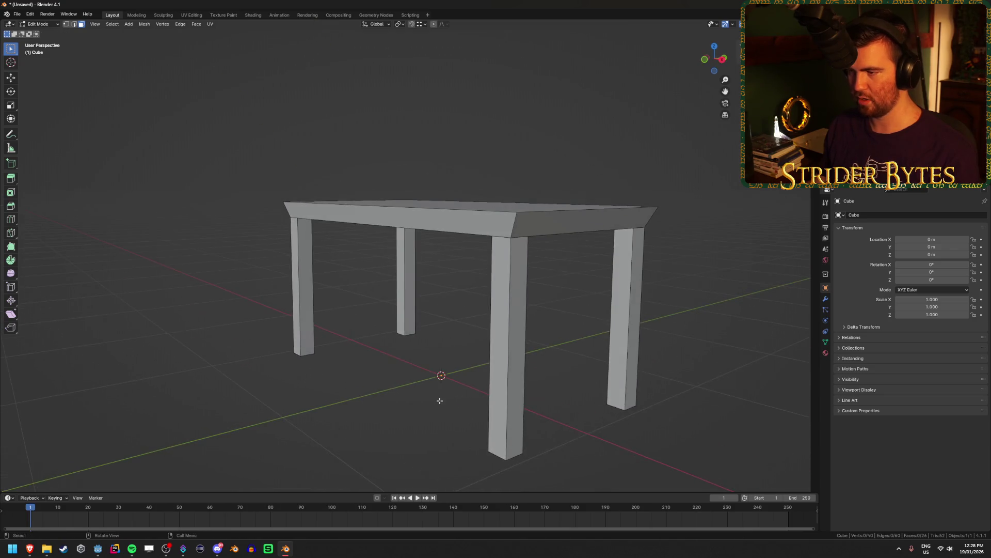
{"action": "key", "text": "ctrl+s"}
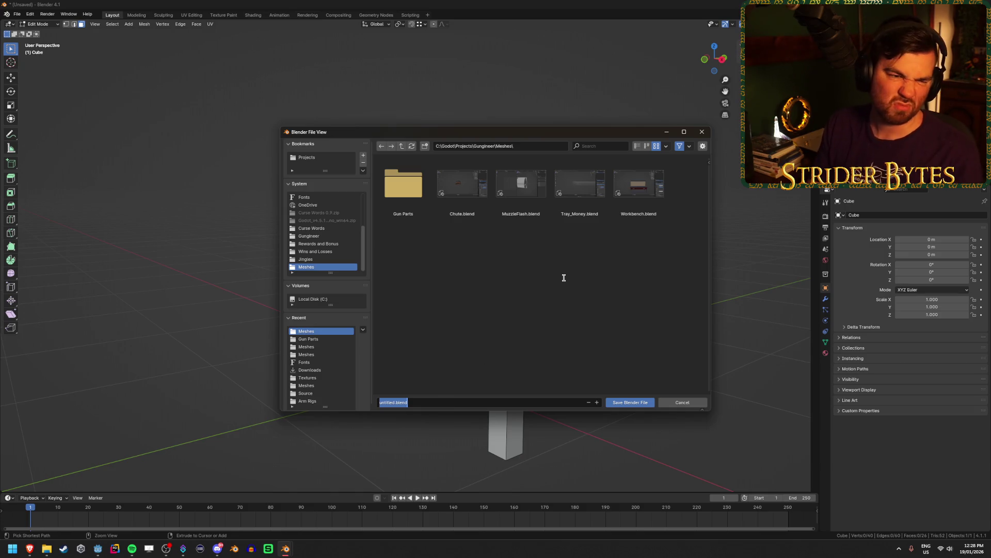
Save the file as Laptop_Table.blend in Meshes and return to Object Mode.
{"action": "type", "text": "Laptop_"}
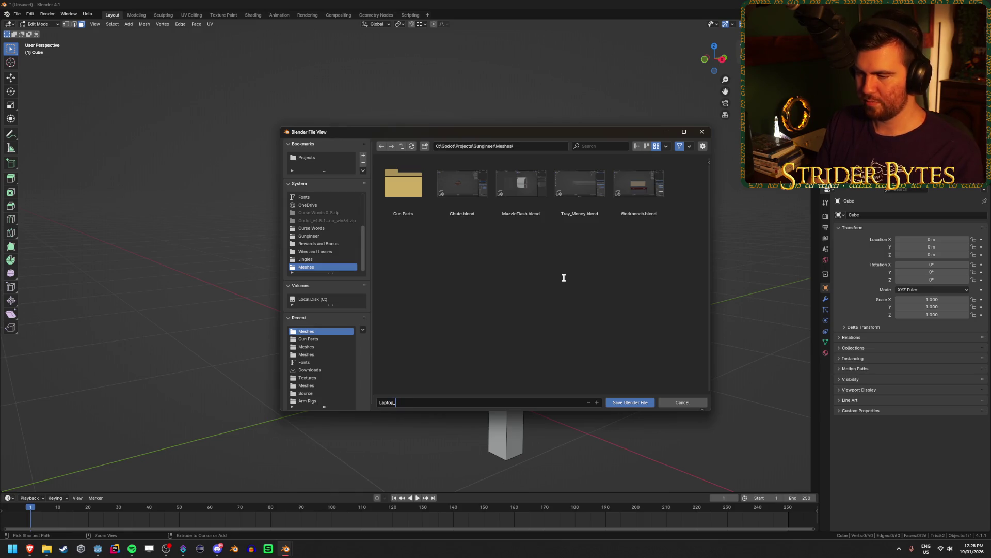
{"action": "type", "text": "te.blend"}
{"action": "key", "text": "Return"}
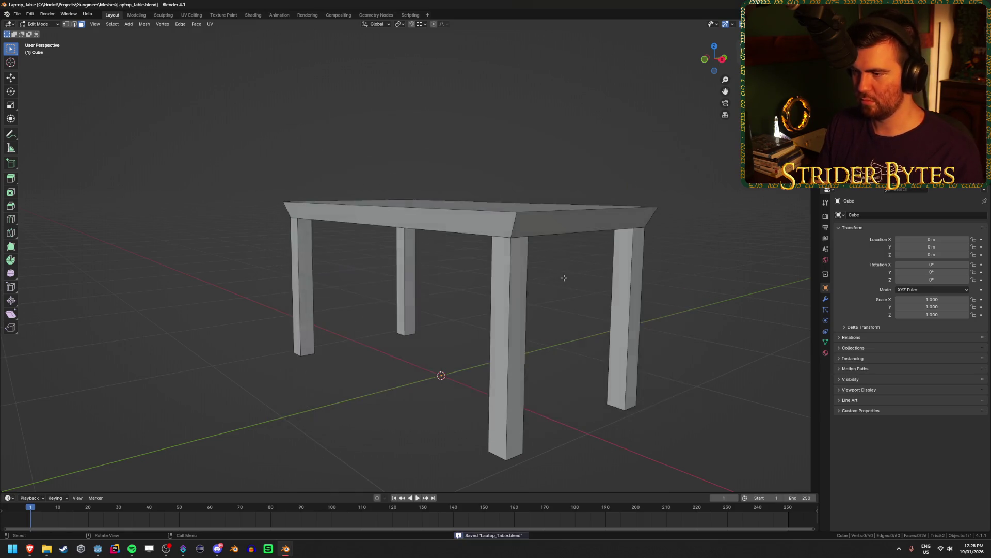
{"action": "key", "text": "Tab"}
{"action": "left_click_drag", "start_coordinate": [407, 263], "coordinate": [442, 271]}
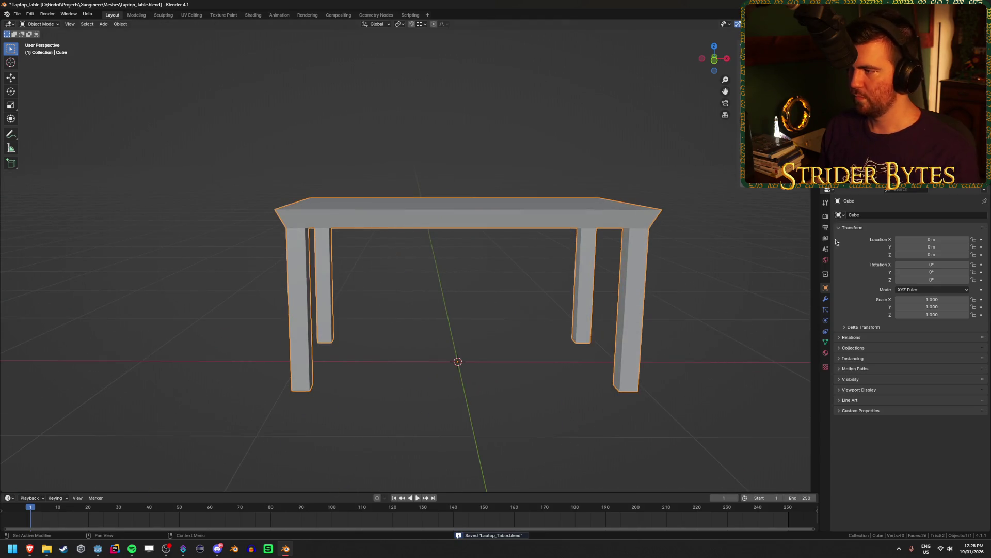
Create a new material for the table and switch to Material Preview shading.
{"action": "left_click", "coordinate": [826, 298]}
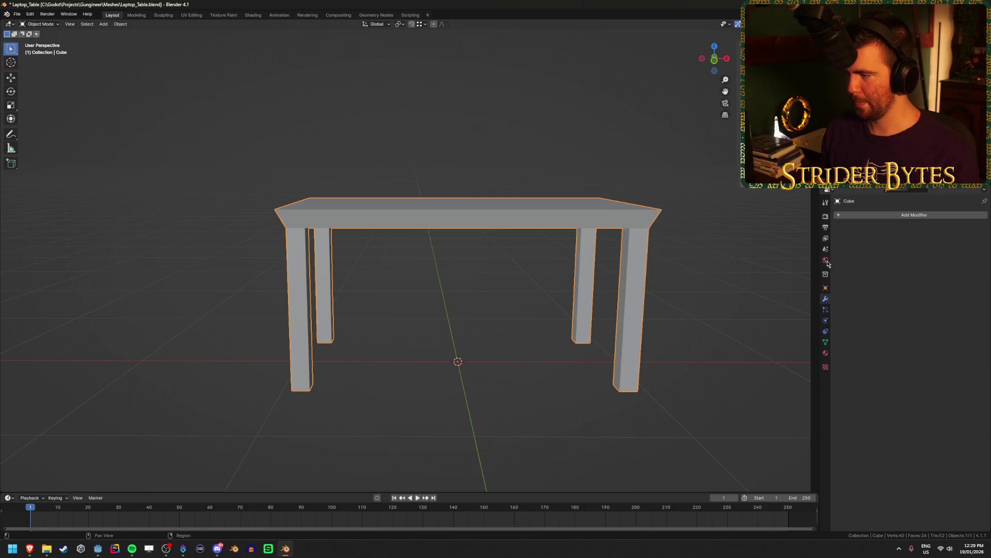
{"action": "left_click", "coordinate": [825, 353]}
{"action": "left_click", "coordinate": [887, 247]}
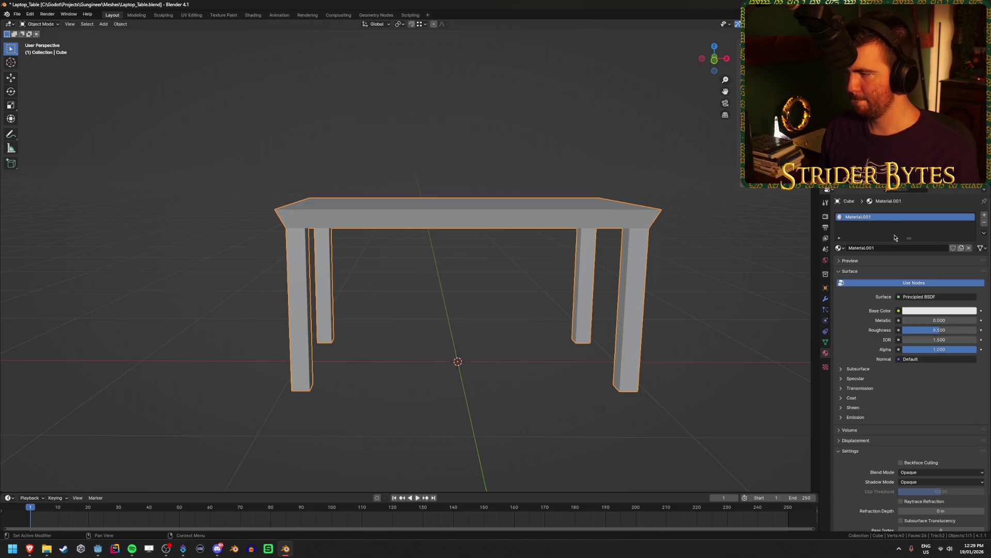
{"action": "key", "text": "z"}
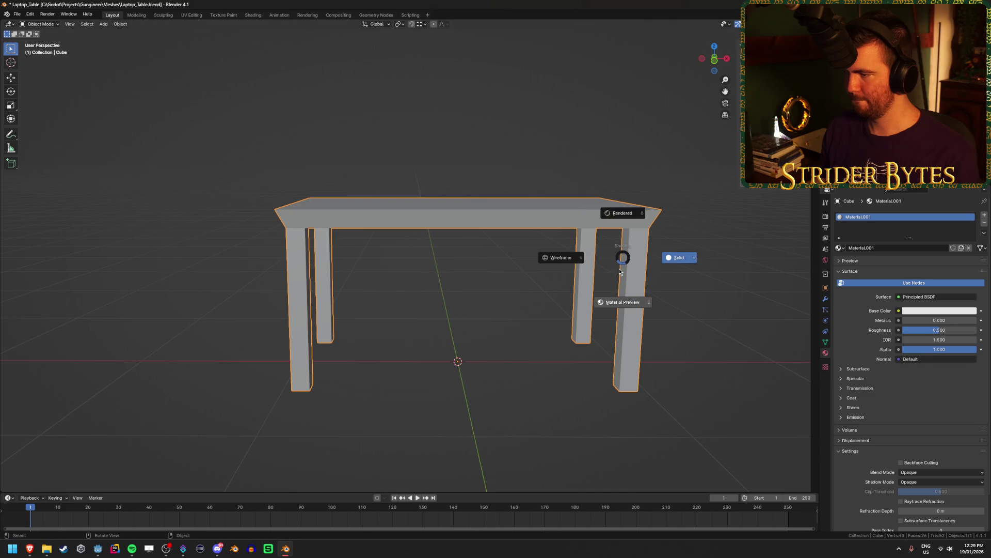
{"action": "left_click", "coordinate": [675, 255]}
Set the base colour to a tan brown with saturation 0.7 and hue 0.075.
{"action": "left_click", "coordinate": [929, 311]}
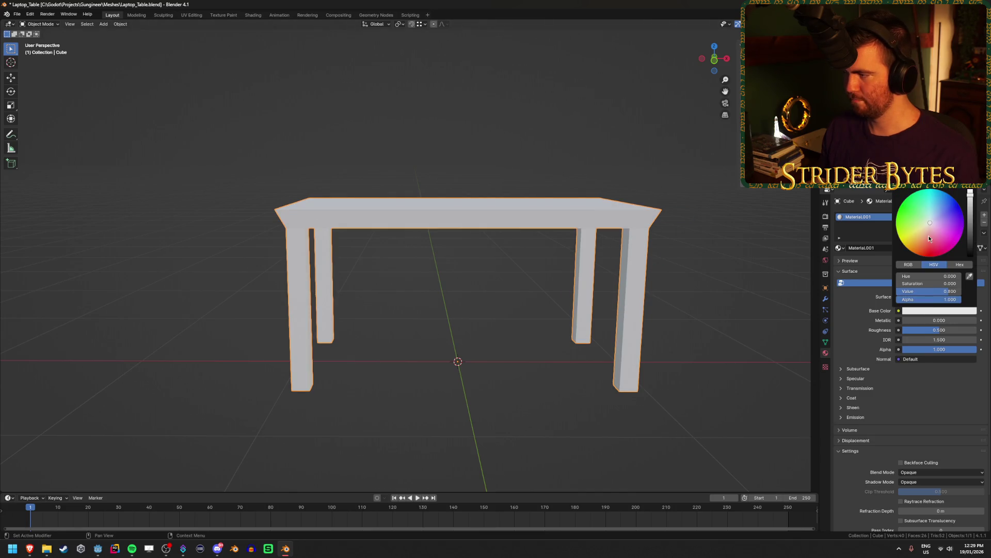
{"action": "left_click", "coordinate": [921, 233]}
{"action": "left_click_drag", "start_coordinate": [971, 204], "coordinate": [971, 211]}
{"action": "mouse_move", "coordinate": [933, 287]}
{"action": "left_mouse_down"}
{"action": "mouse_move", "coordinate": [916, 287]}
{"action": "mouse_move", "coordinate": [926, 287]}
{"action": "left_mouse_up"}
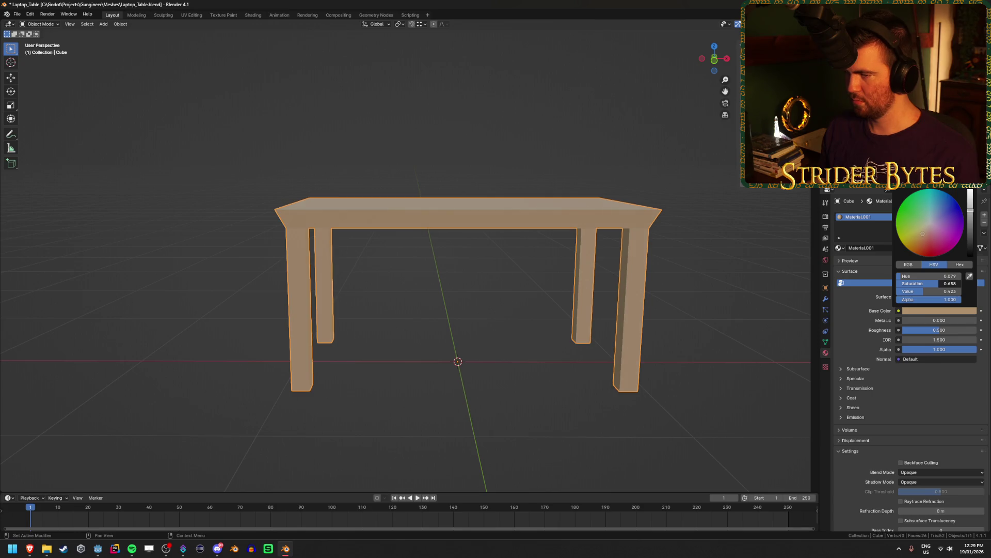
{"action": "left_click", "coordinate": [944, 286]}
{"action": "type", "text": "0.7"}
{"action": "key", "text": "Return"}
{"action": "left_click", "coordinate": [944, 278]}
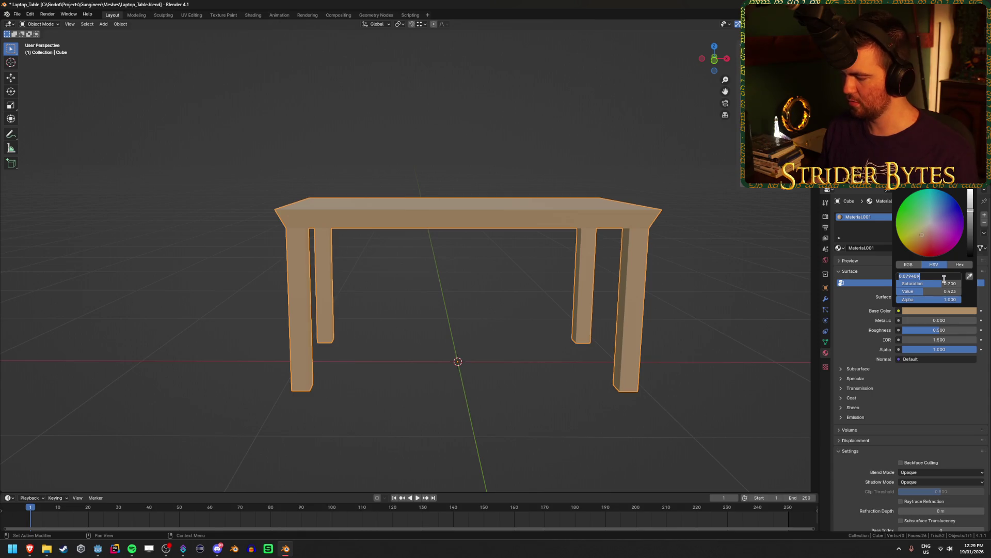
{"action": "type", "text": "1"}
{"action": "key", "text": "Return"}
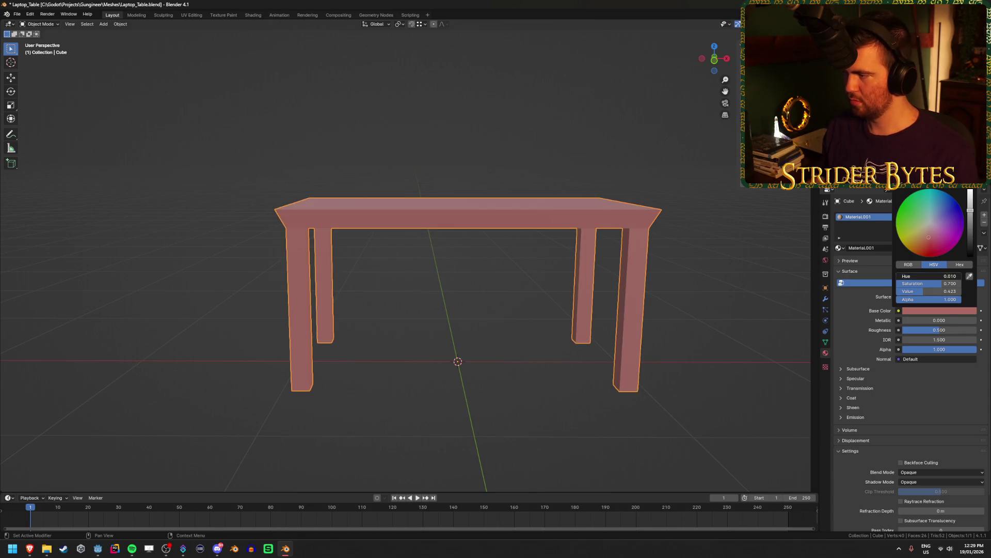
{"action": "type", "text": "0.1"}
{"action": "key", "text": "Return"}
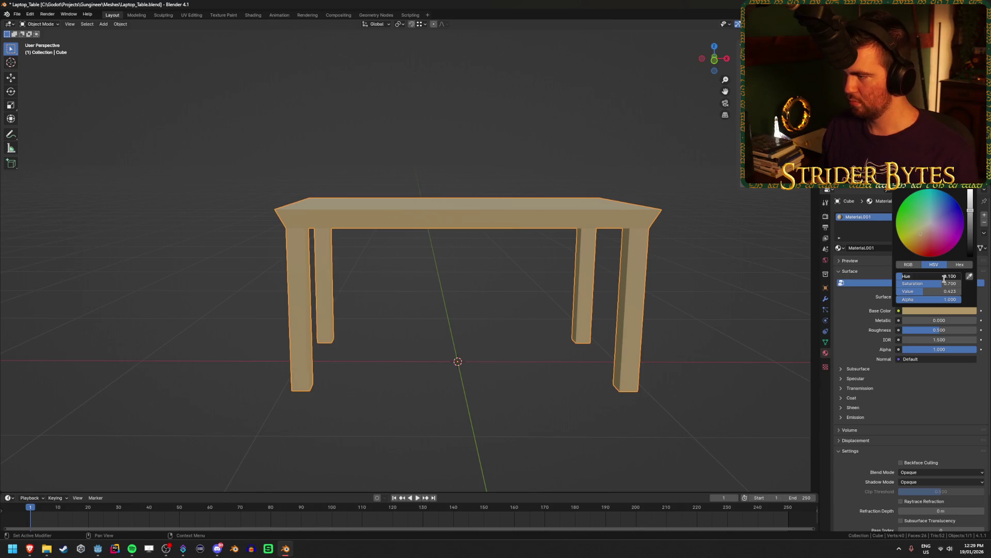
{"action": "type", "text": "5"}
{"action": "key", "text": "Return"}
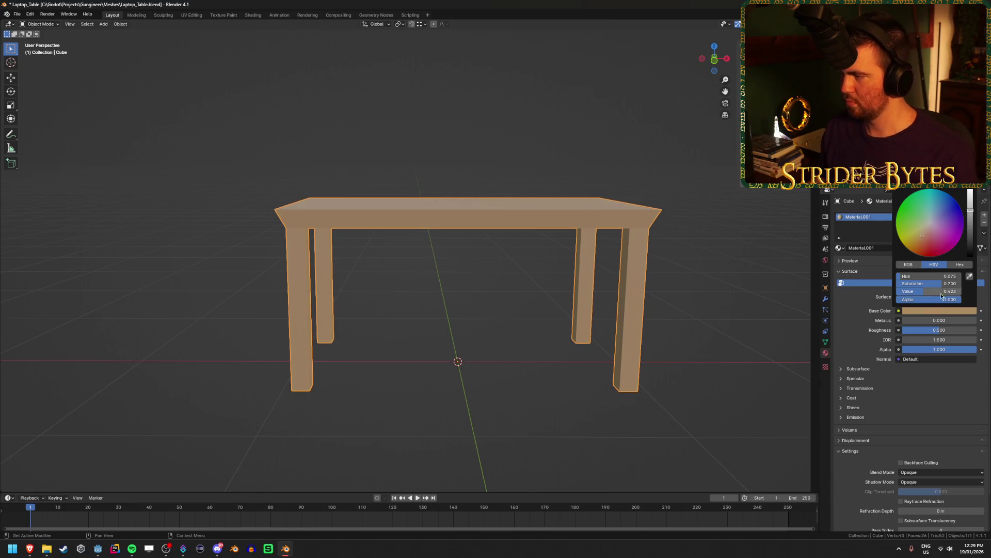
Set the colour's brightness to 0.3 and roughness to 1.0, saving the file.
{"action": "mouse_move", "coordinate": [925, 291]}
{"action": "left_mouse_down"}
{"action": "mouse_move", "coordinate": [945, 291]}
{"action": "mouse_move", "coordinate": [922, 291]}
{"action": "left_mouse_up"}
{"action": "left_click", "coordinate": [929, 291]}
{"action": "type", "text": "0.3"}
{"action": "key", "text": "Return"}
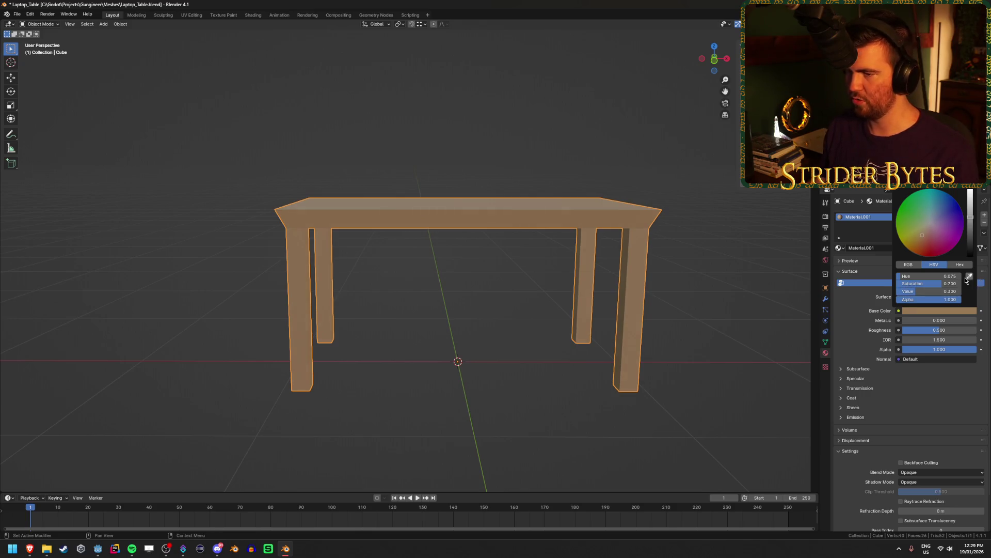
{"action": "key", "text": "ctrl+s"}
{"action": "left_click_drag", "start_coordinate": [936, 331], "coordinate": [975, 331]}
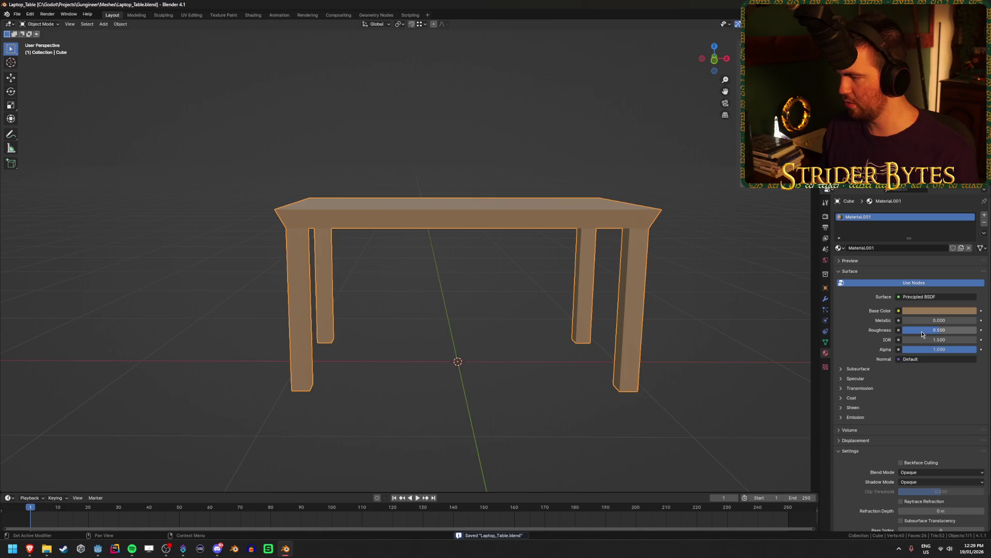
{"action": "key", "text": "ctrl+s"}
{"action": "mouse_move", "coordinate": [729, 303]}
{"action": "left_mouse_down"}
{"action": "mouse_move", "coordinate": [661, 290]}
{"action": "mouse_move", "coordinate": [728, 300]}
{"action": "left_mouse_up"}
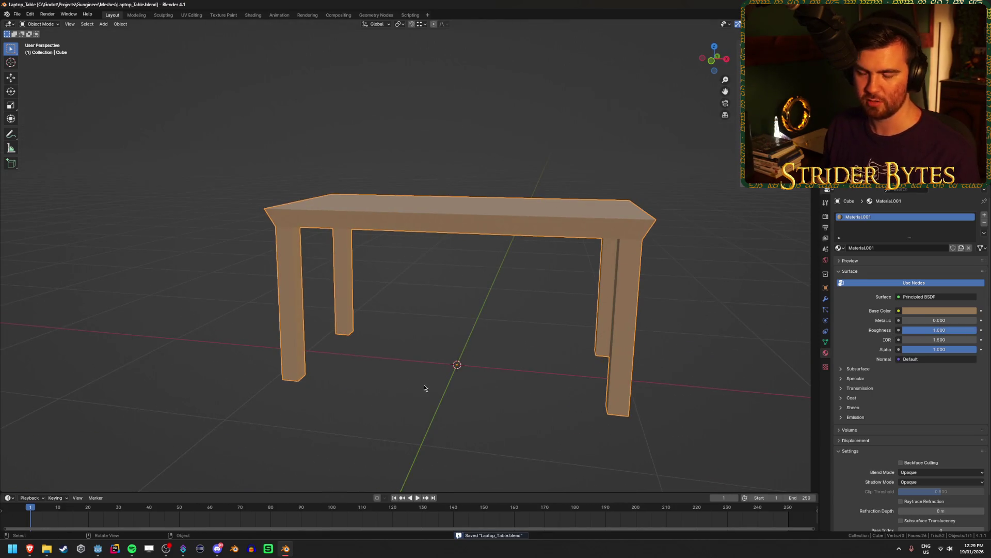
{"action": "left_click", "coordinate": [98, 550]}
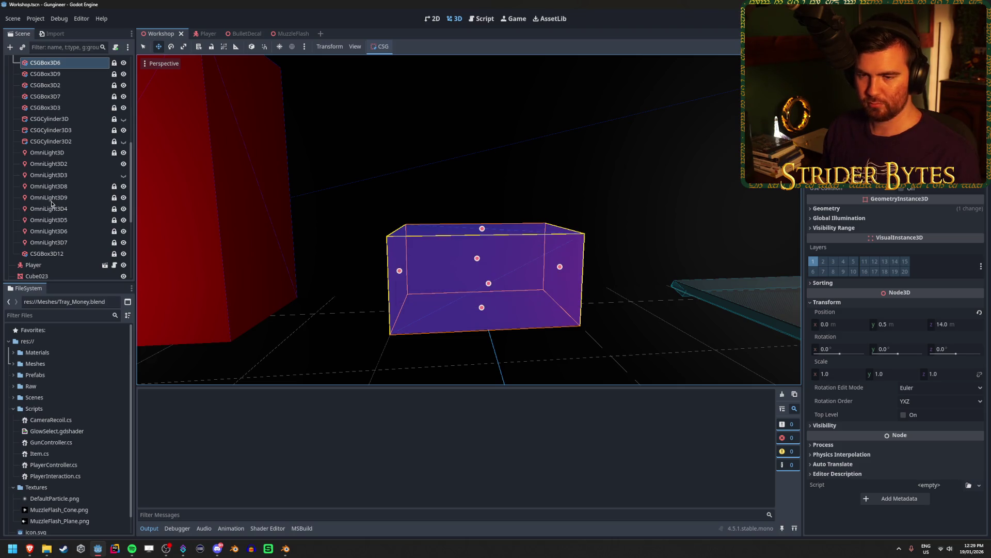
Drag Laptop_Table.blend from Meshes into the Workshop scene and slide it along X to the red block.
{"action": "scroll", "coordinate": [51, 204], "scroll_direction": "down", "scroll_amount": 5}
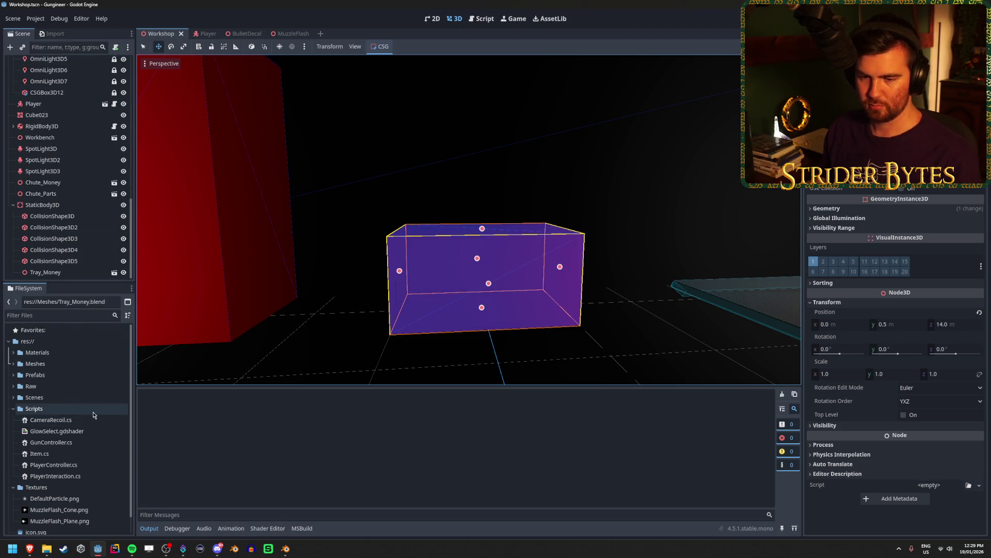
{"action": "scroll", "coordinate": [80, 411], "scroll_direction": "down", "scroll_amount": 1}
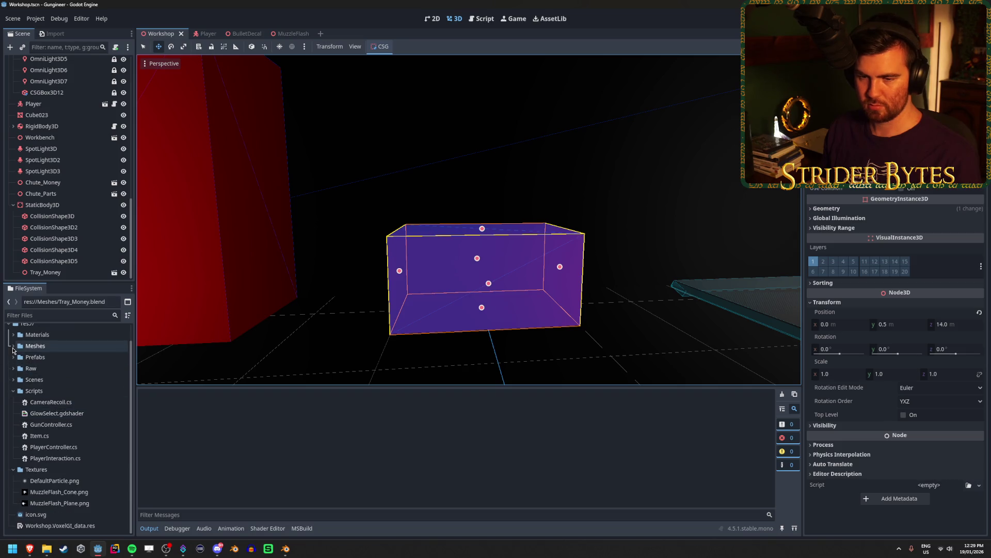
{"action": "left_click", "coordinate": [13, 345]}
{"action": "left_click_drag", "start_coordinate": [51, 390], "coordinate": [54, 274]}
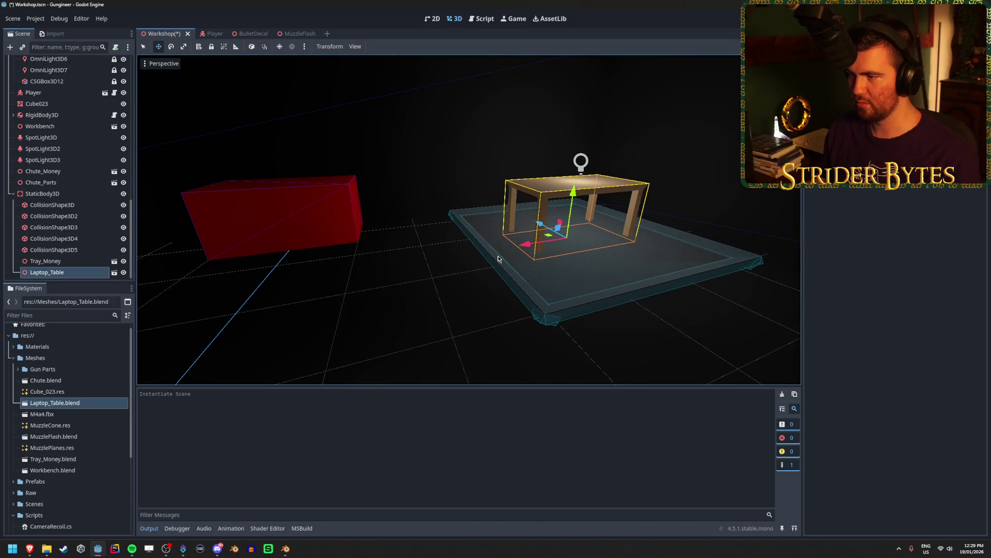
{"action": "left_click_drag", "start_coordinate": [514, 241], "coordinate": [217, 291]}
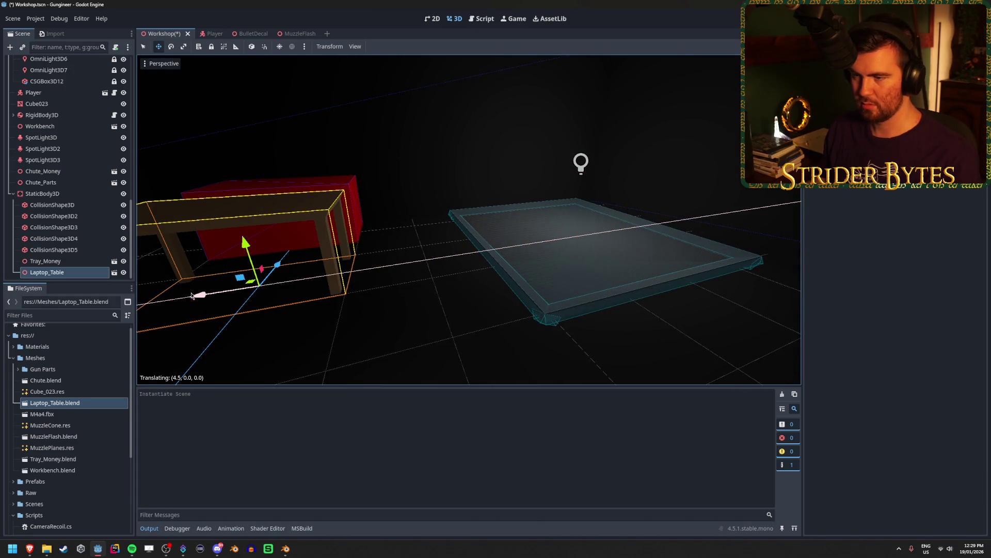
{"action": "left_click_drag", "start_coordinate": [516, 255], "coordinate": [642, 261]}
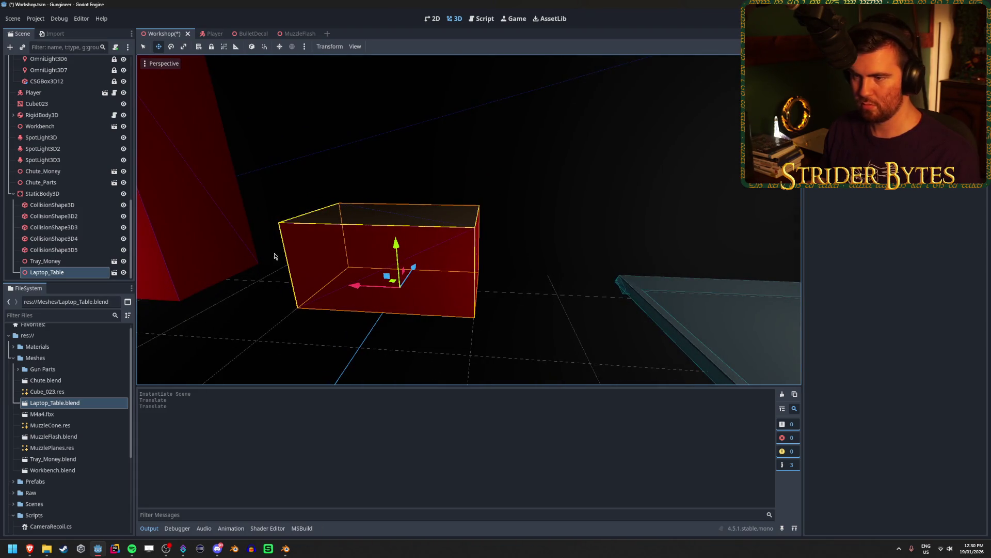
Hide the CSGBox3D6 block with its eye icon.
{"action": "scroll", "coordinate": [81, 132], "scroll_direction": "up", "scroll_amount": 8}
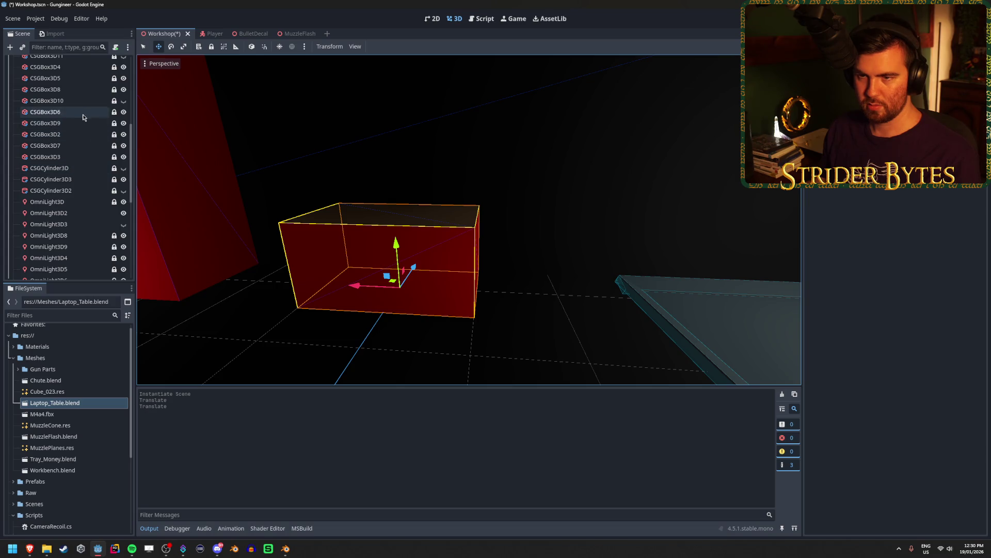
{"action": "left_click", "coordinate": [83, 112]}
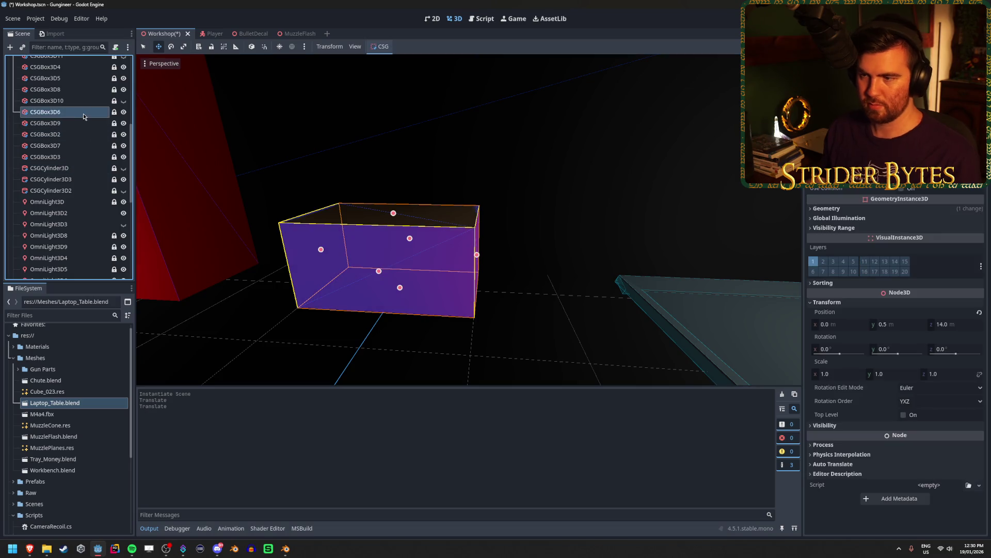
{"action": "left_click", "coordinate": [124, 112]}
{"action": "left_click_drag", "start_coordinate": [531, 268], "coordinate": [548, 263]}
{"action": "left_click", "coordinate": [531, 268]}
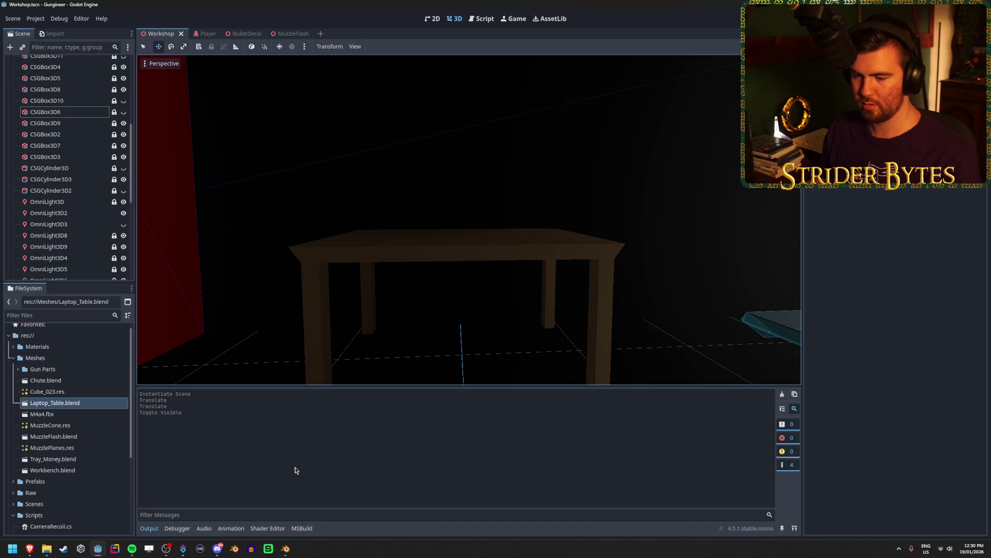
Return to Blender, deselect the table and save Laptop_Table.blend.
{"action": "left_click", "coordinate": [284, 549]}
{"action": "left_click", "coordinate": [446, 346]}
{"action": "key", "text": "ctrl+s"}
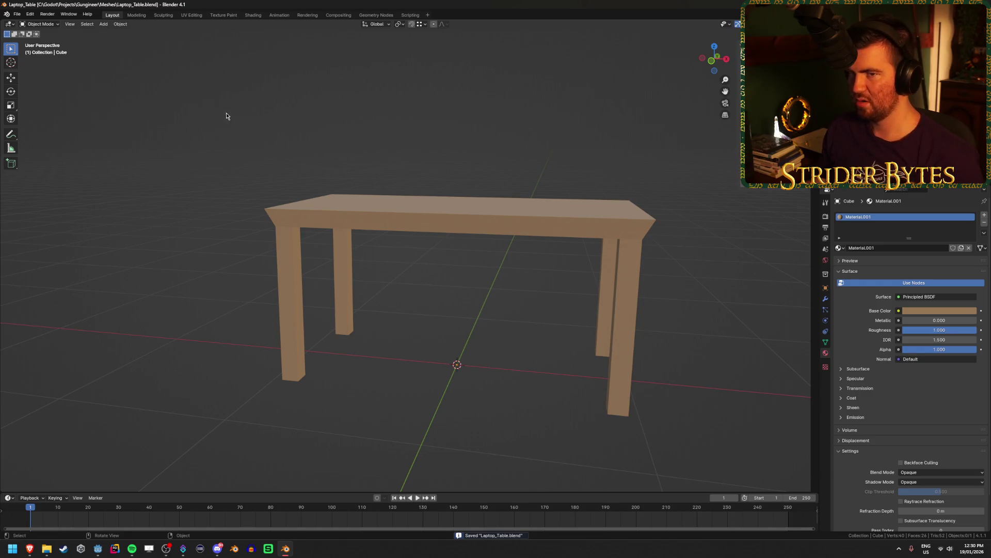
Orbit to view the tan table from above, then return to Godot to reimport it.
{"action": "left_click_drag", "start_coordinate": [164, 175], "coordinate": [160, 193]}
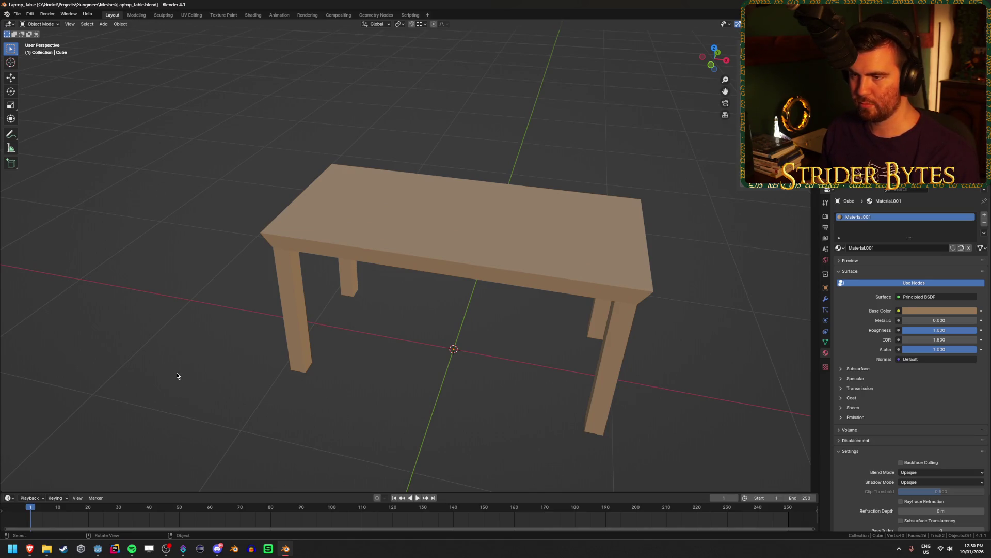
{"action": "left_click", "coordinate": [96, 549]}
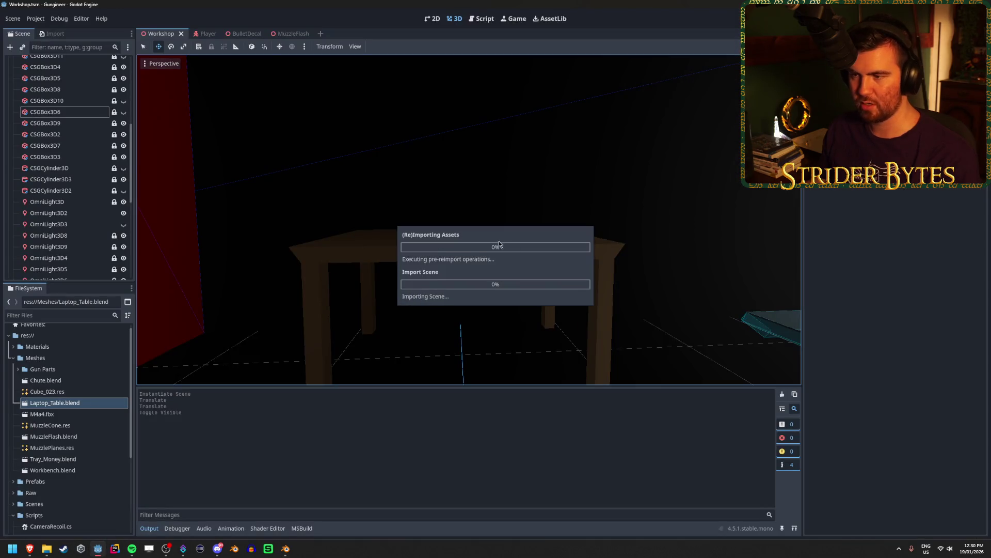
Unhide CSGBox3D6, select it and duplicate it.
{"action": "left_click", "coordinate": [124, 112]}
{"action": "left_click", "coordinate": [54, 114]}
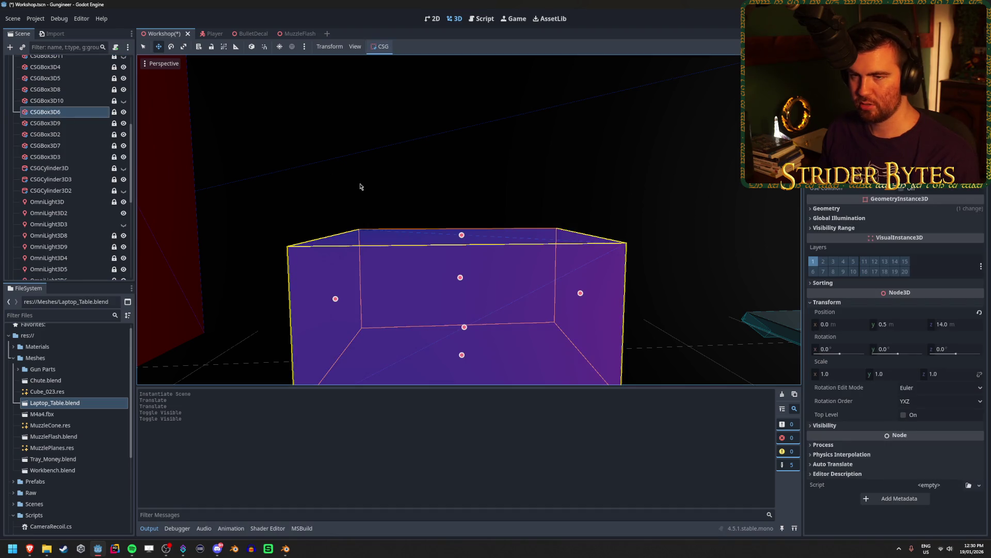
{"action": "key", "text": "ctrl+d"}
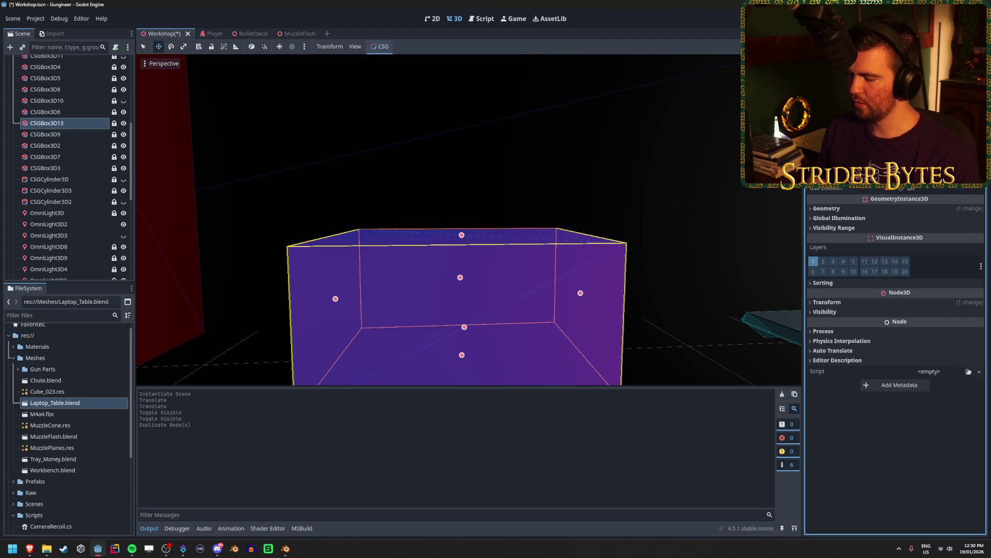
Shrink the copy, CSGBox3D13, into a small laptop-sized box on the tabletop.
{"action": "key", "text": "Return"}
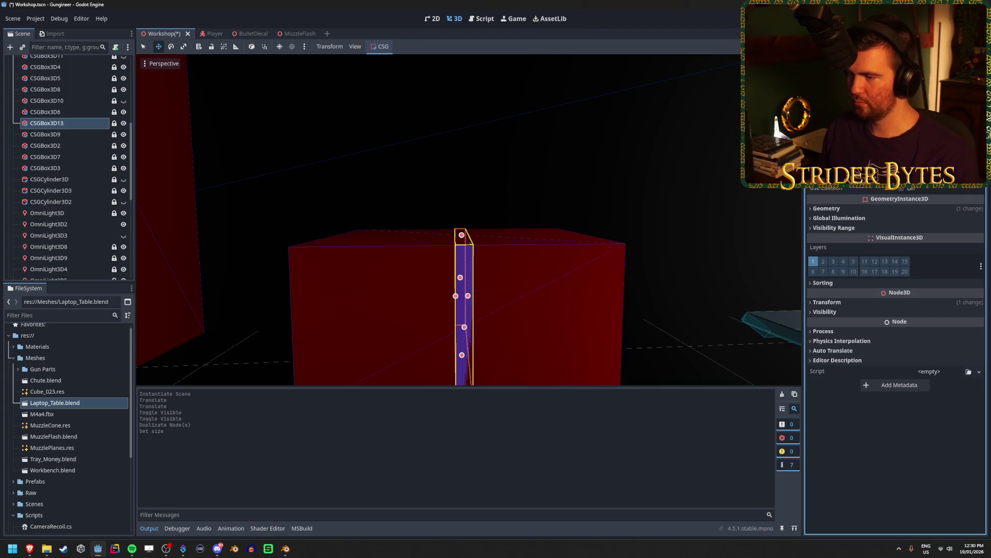
{"action": "key", "text": "Return"}
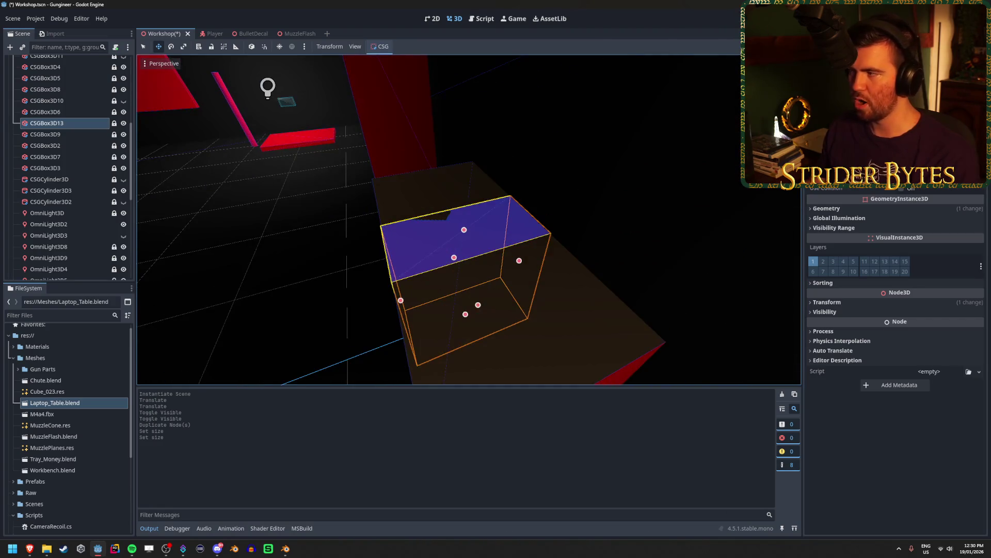
{"action": "left_click_drag", "start_coordinate": [465, 230], "coordinate": [465, 274]}
{"action": "left_click_drag", "start_coordinate": [519, 261], "coordinate": [487, 271]}
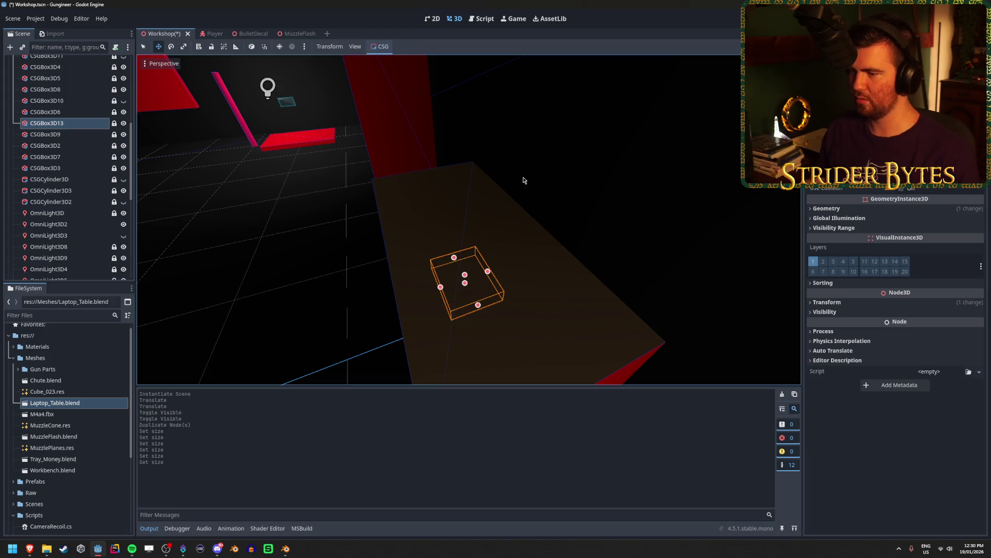
{"action": "left_click", "coordinate": [827, 302]}
{"action": "left_click", "coordinate": [891, 324]}
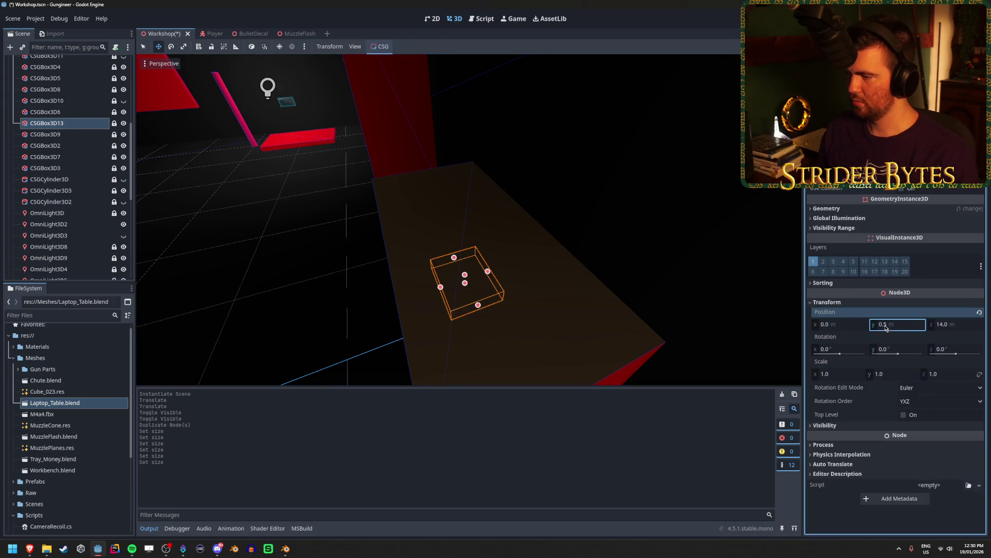
Raise the copied box from Y 0.6 to Y 1.0 onto the tabletop and flatten it.
{"action": "type", "text": "0.6"}
{"action": "key", "text": "Return"}
{"action": "left_click", "coordinate": [900, 325]}
{"action": "type", "text": "1"}
{"action": "key", "text": "Return"}
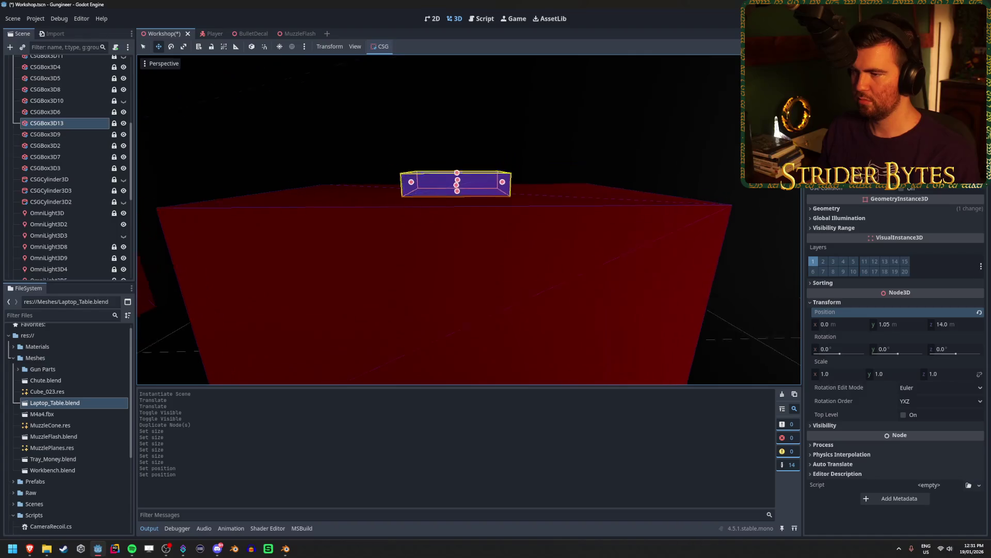
{"action": "left_click_drag", "start_coordinate": [281, 232], "coordinate": [281, 285]}
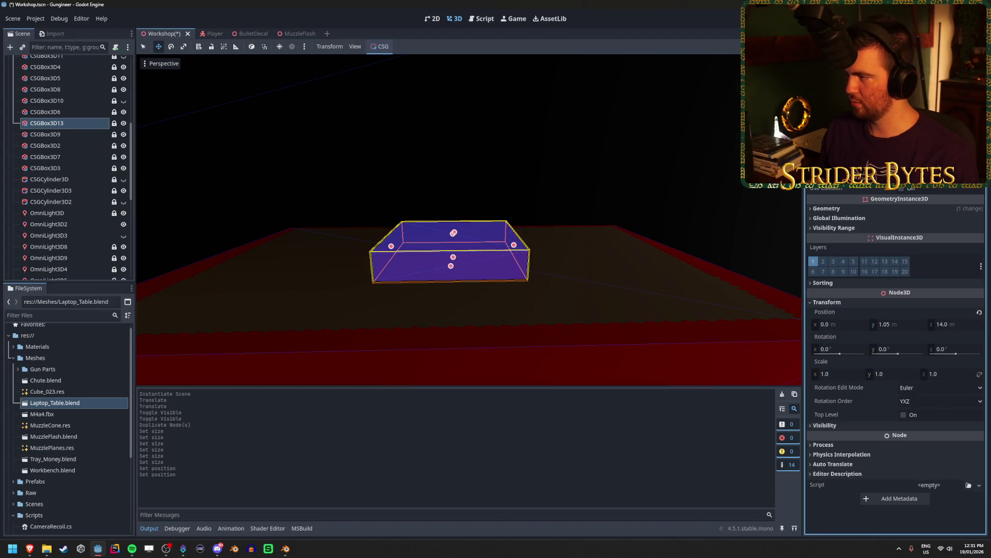
{"action": "key", "text": "Return"}
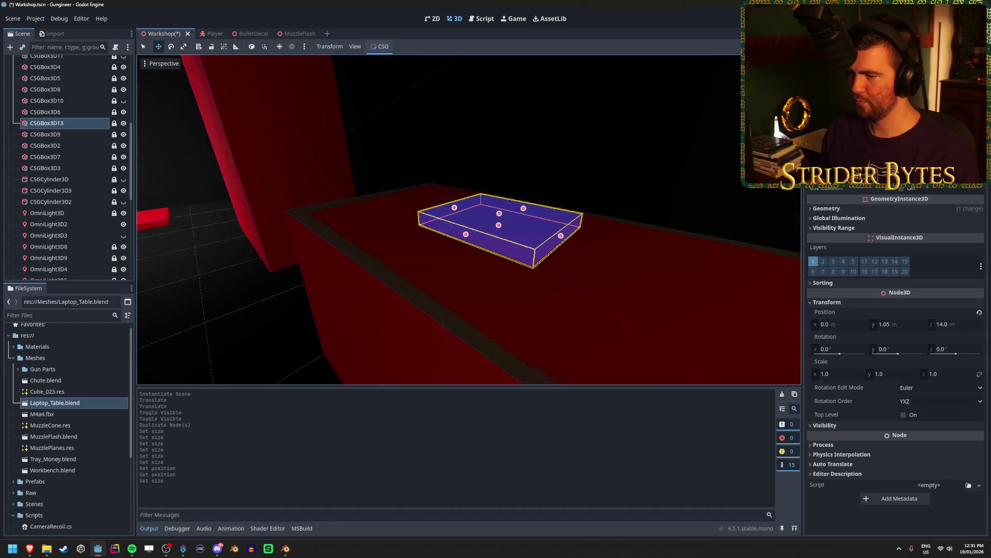
Hide the red panel CSGBox3D6 and lower the box's height so the table shows.
{"action": "left_click", "coordinate": [124, 112]}
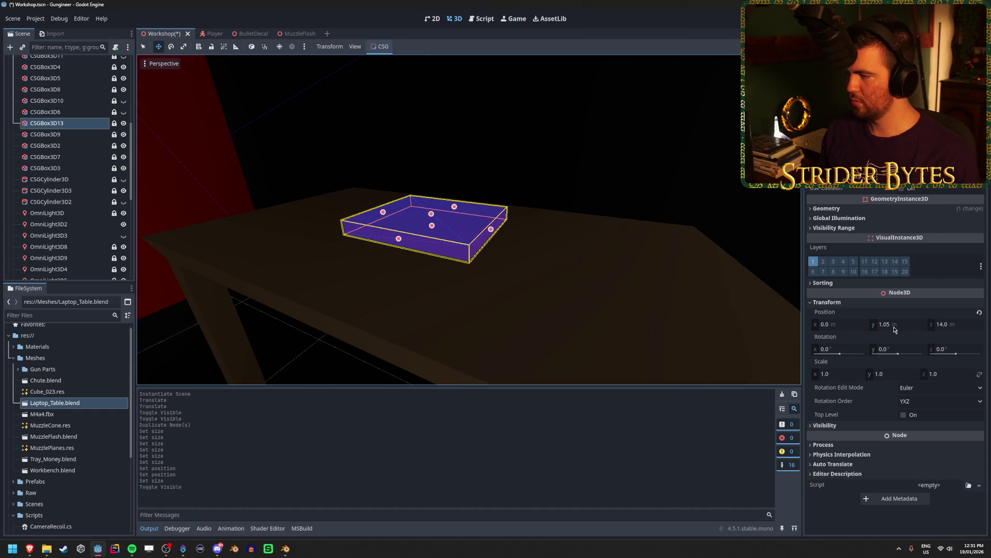
{"action": "left_click", "coordinate": [899, 324]}
{"action": "type", "text": "1"}
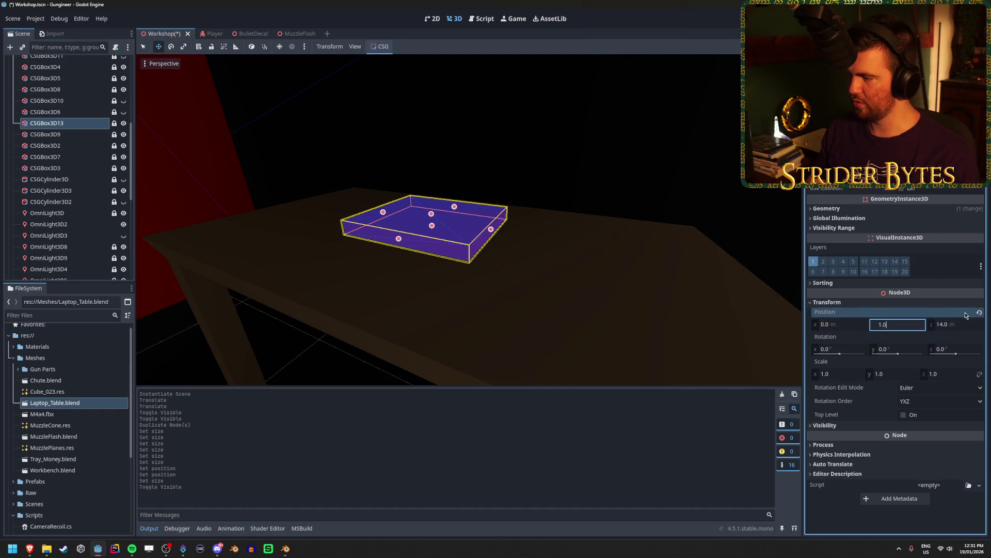
{"action": "type", "text": "25"}
{"action": "key", "text": "Return"}
{"action": "key", "text": "f"}
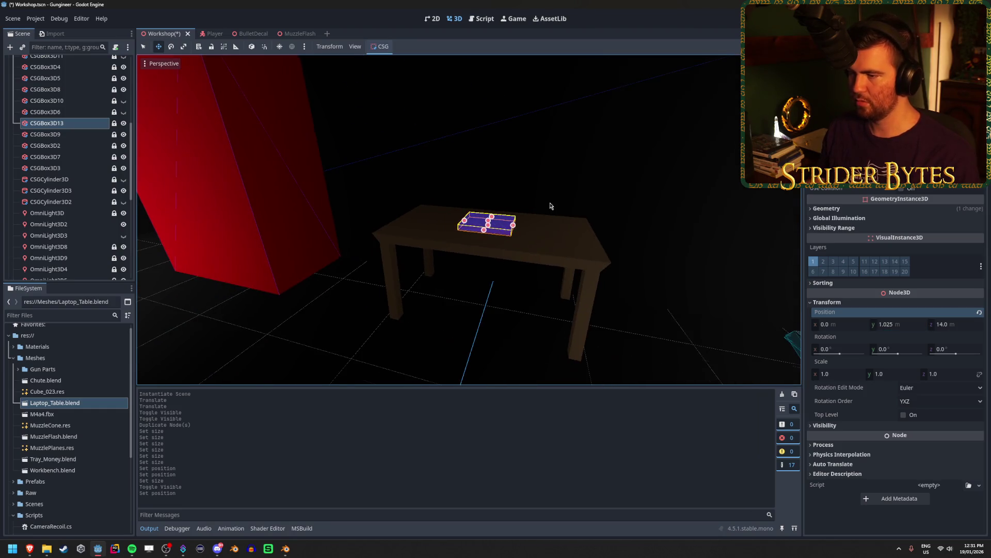
{"action": "left_click", "coordinate": [686, 191]}
{"action": "left_click_drag", "start_coordinate": [686, 191], "coordinate": [620, 199]}
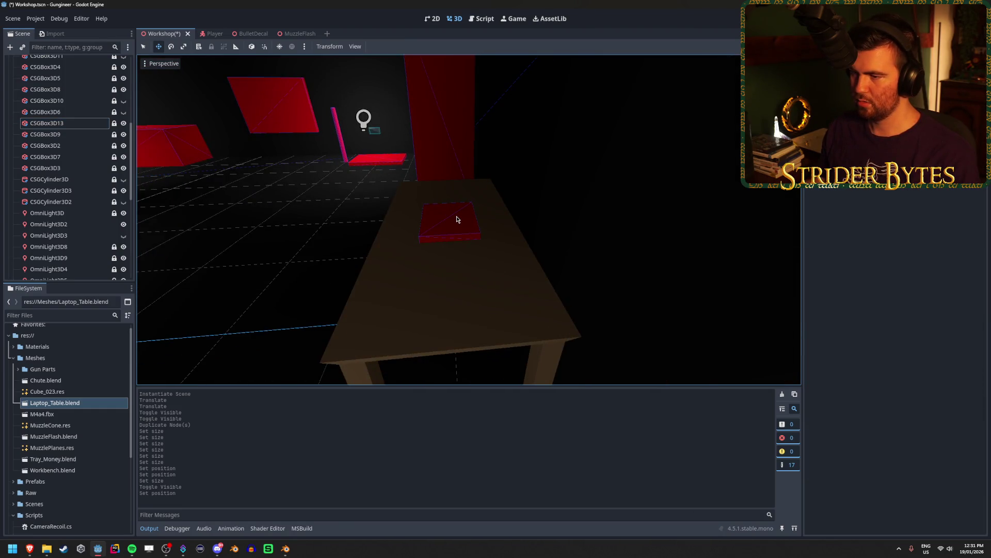
Find and select CSGBox3D13, the laptop base box, in the scene tree.
{"action": "left_click", "coordinate": [457, 219]}
{"action": "scroll", "coordinate": [78, 171], "scroll_direction": "up", "scroll_amount": 5}
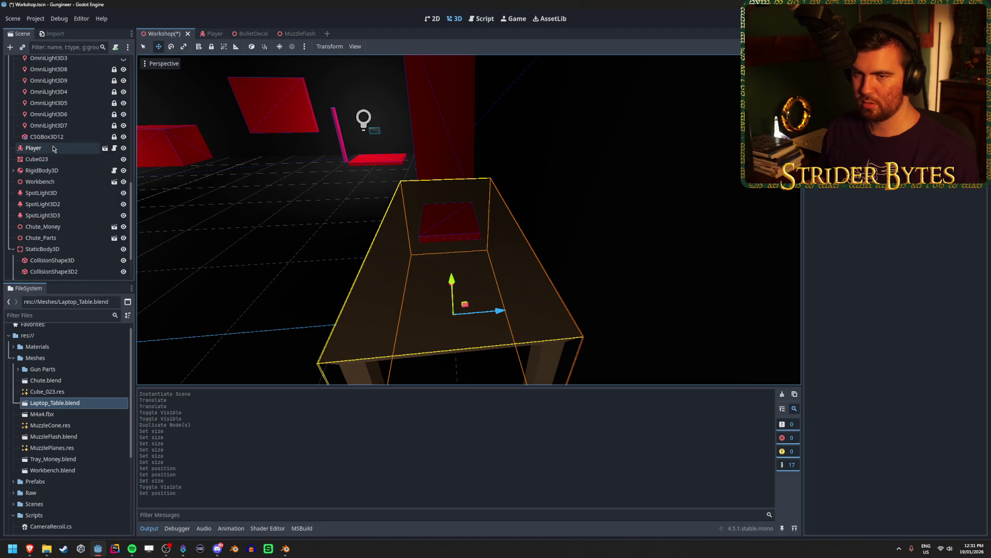
{"action": "left_click", "coordinate": [61, 128]}
{"action": "scroll", "coordinate": [62, 129], "scroll_direction": "up", "scroll_amount": 3}
{"action": "left_click", "coordinate": [66, 124]}
{"action": "left_click", "coordinate": [56, 113]}
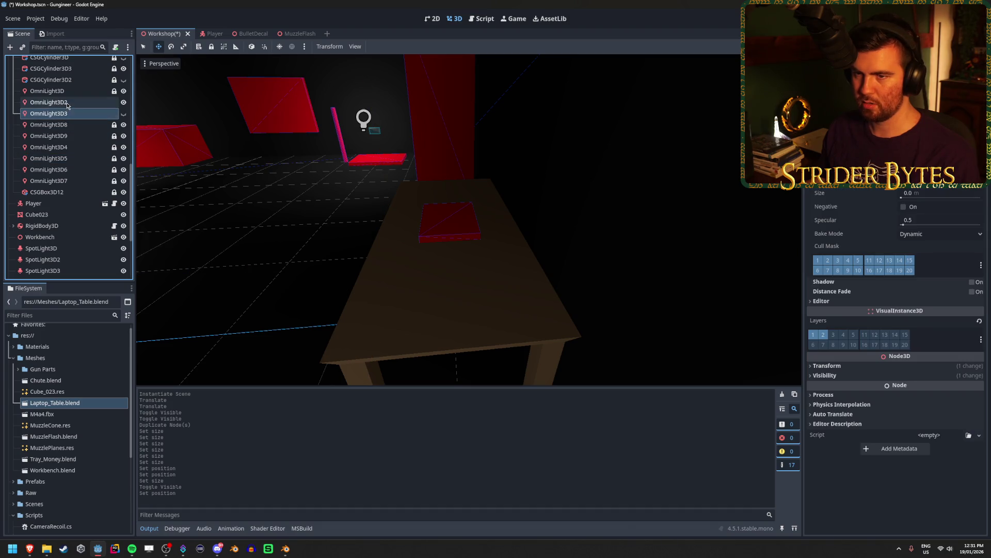
{"action": "left_click", "coordinate": [54, 102]}
{"action": "left_click", "coordinate": [454, 223]}
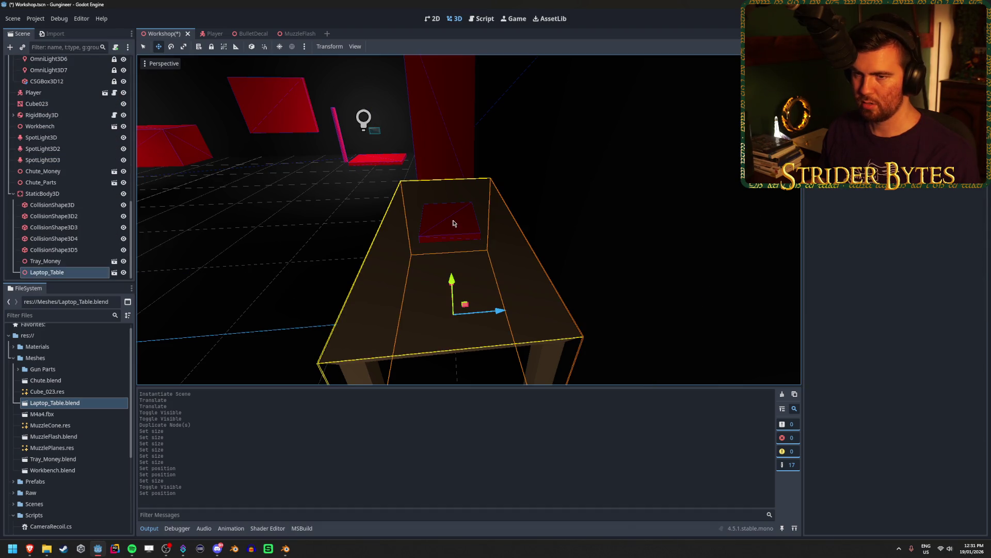
{"action": "scroll", "coordinate": [65, 138], "scroll_direction": "up", "scroll_amount": 1}
{"action": "left_click", "coordinate": [64, 114]}
{"action": "key", "text": "Up"}
{"action": "key", "text": "Up"}
{"action": "key", "text": "Up"}
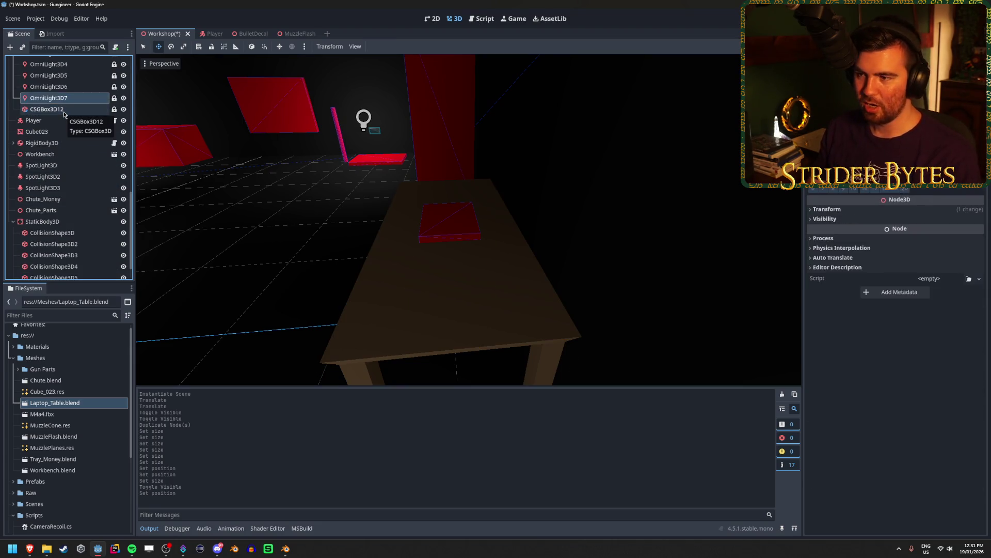
{"action": "key", "text": "Up"}
{"action": "key", "text": "Up"}
{"action": "key", "text": "Up"}
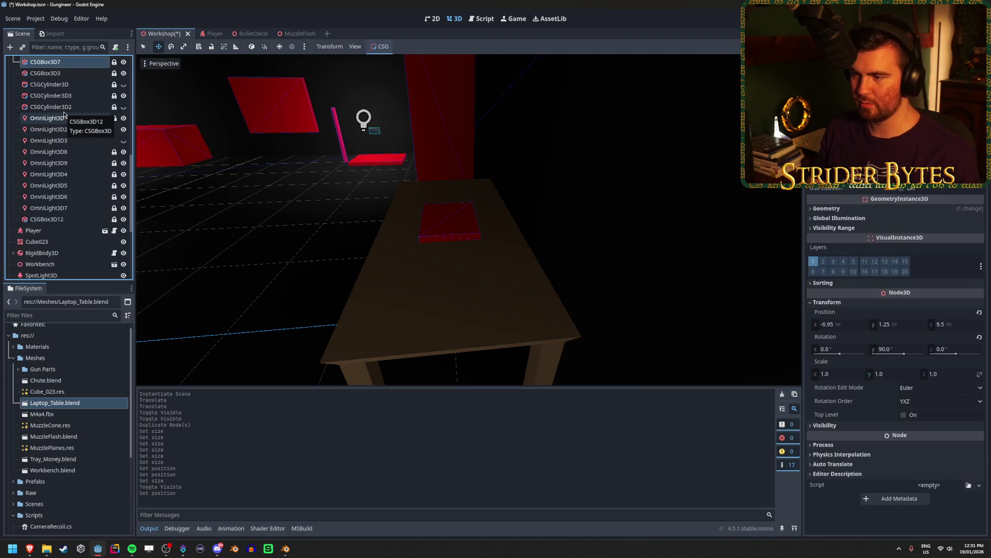
{"action": "scroll", "coordinate": [65, 114], "scroll_direction": "up", "scroll_amount": 2}
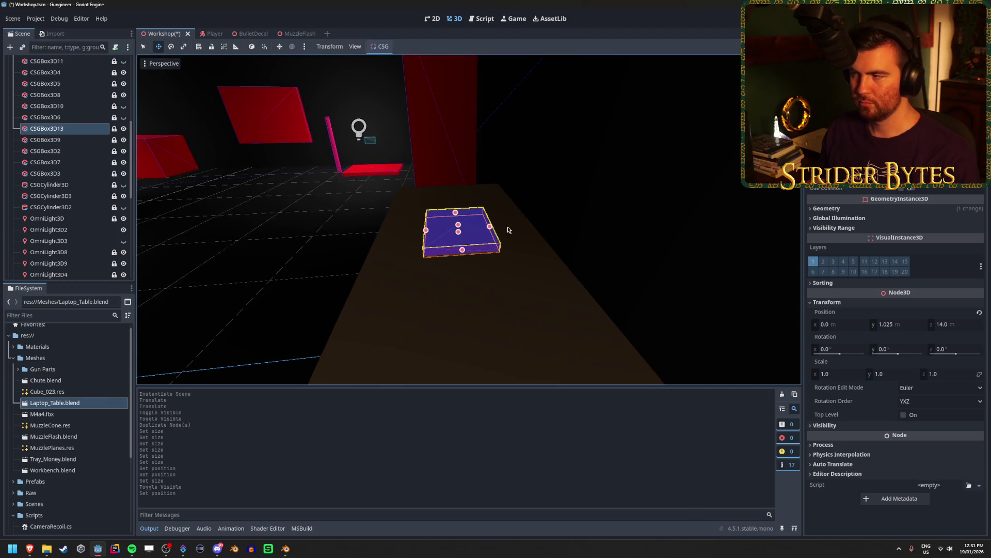
Set the base box's Z position to 13.85 and duplicate it for the lid.
{"action": "left_click", "coordinate": [954, 326]}
{"action": "type", "text": ".5"}
{"action": "key", "text": "Return"}
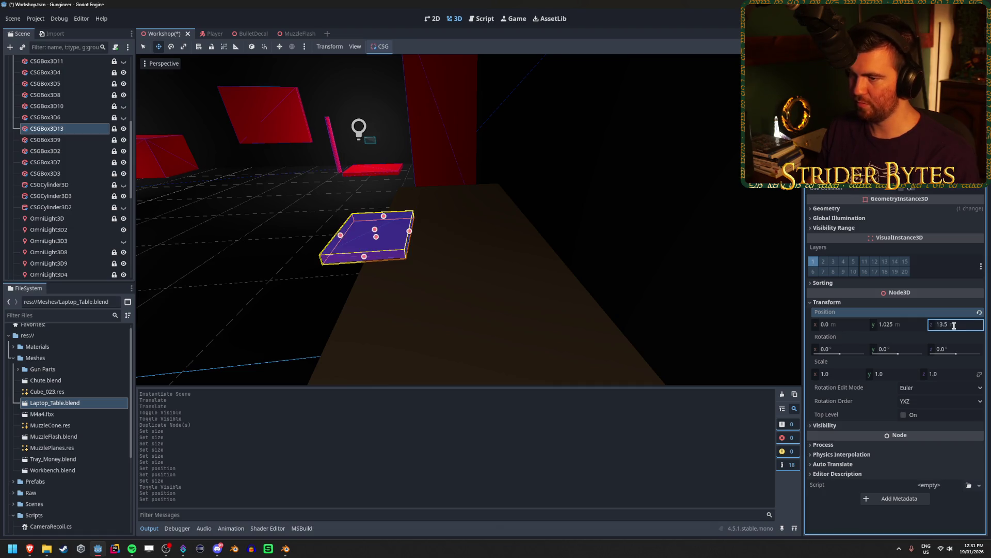
{"action": "left_click", "coordinate": [964, 324]}
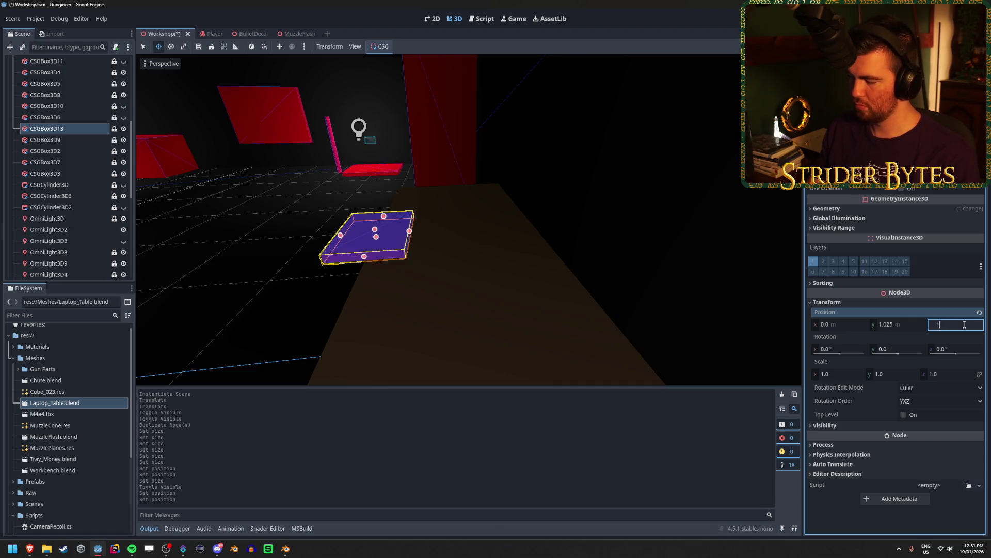
{"action": "type", "text": "375"}
{"action": "key", "text": "Return"}
{"action": "left_click", "coordinate": [964, 324]}
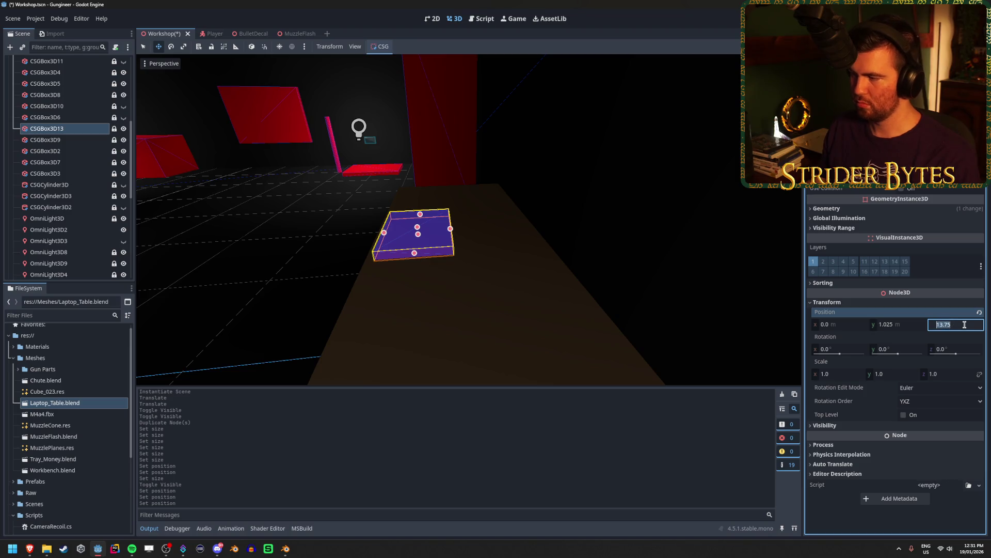
{"action": "type", "text": "9"}
{"action": "key", "text": "Return"}
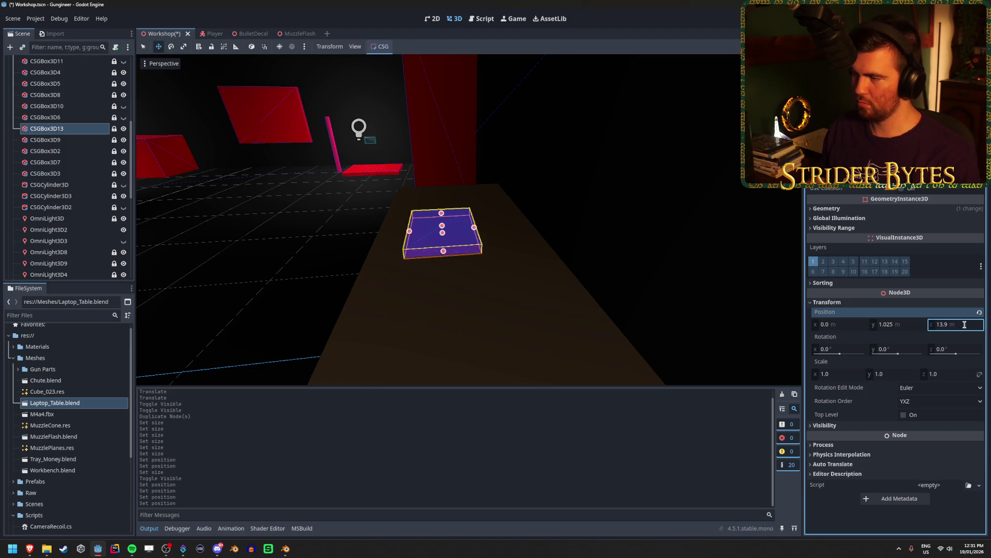
{"action": "type", "text": ".8"}
{"action": "key", "text": "Return"}
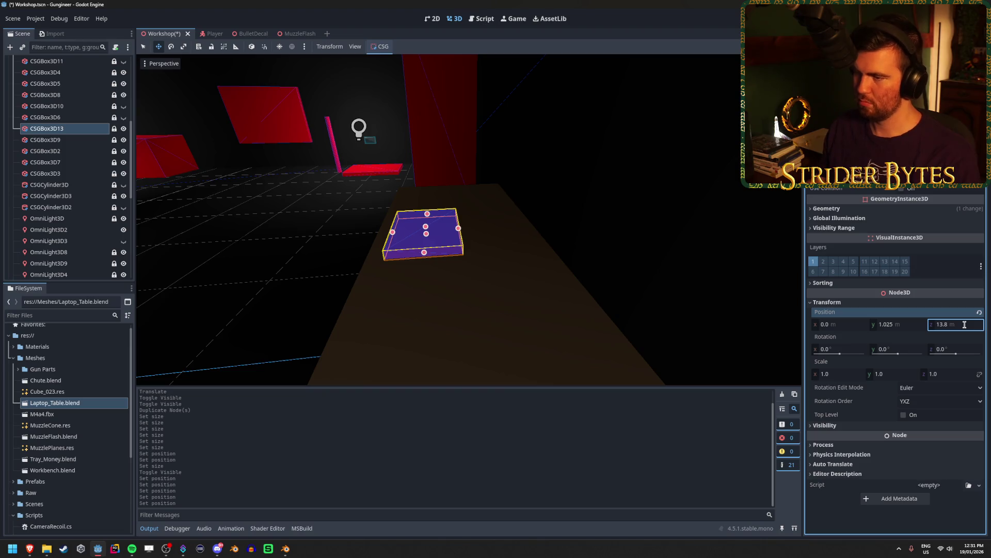
{"action": "left_click", "coordinate": [964, 324]}
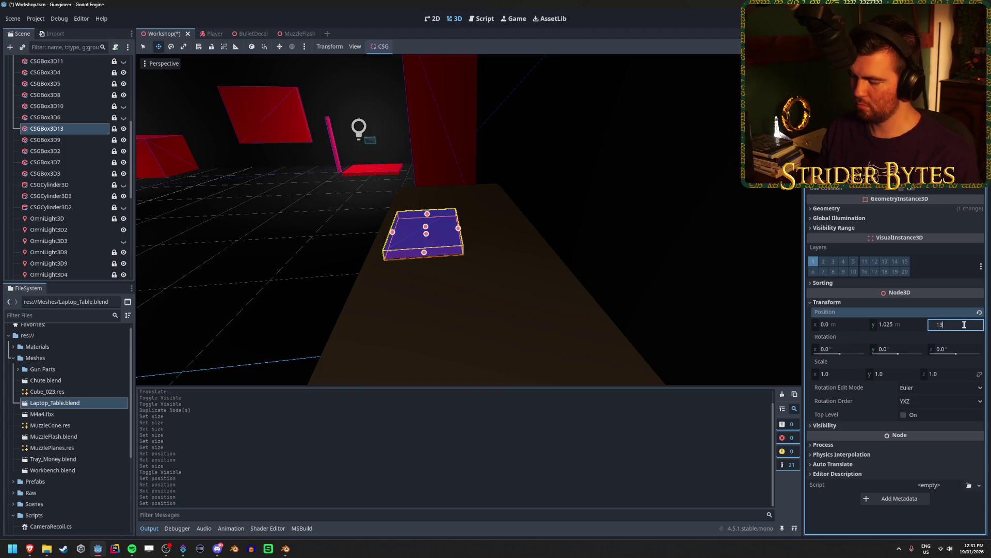
{"action": "type", "text": ".85"}
{"action": "key", "text": "Return"}
{"action": "key", "text": "Return"}
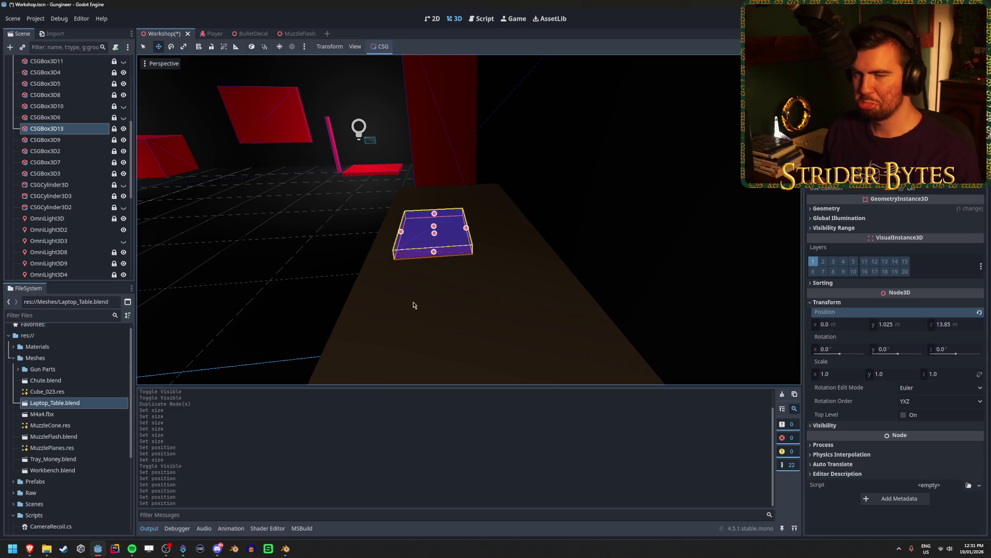
{"action": "key", "text": "ctrl+d"}
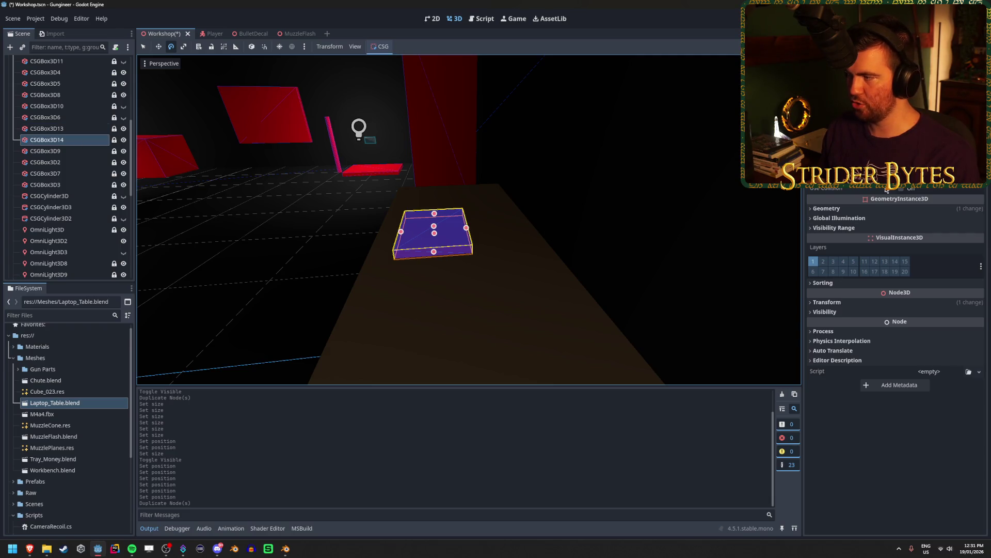
Tilt the copied box around X to 120 degrees like a laptop lid.
{"action": "scroll", "coordinate": [682, 187], "scroll_direction": "up", "scroll_amount": 3}
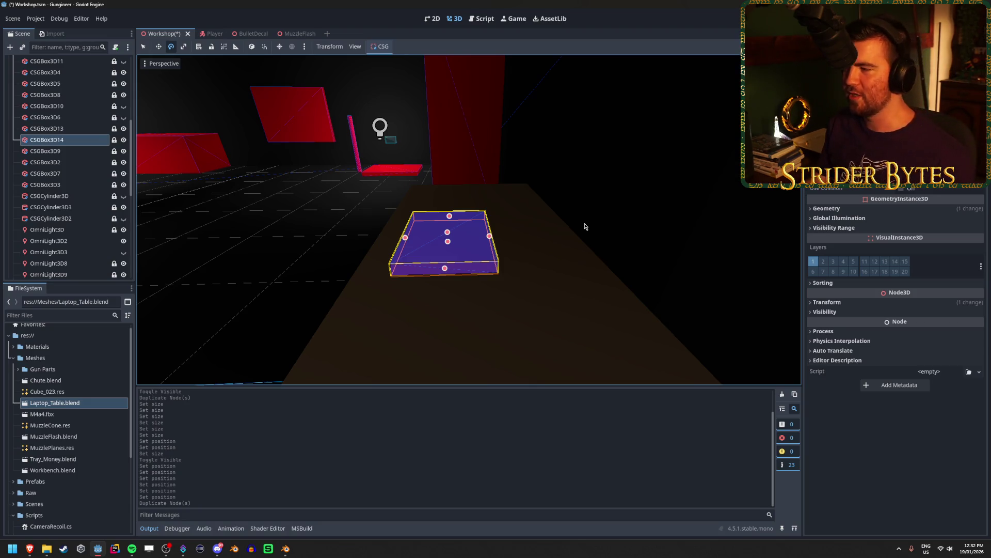
{"action": "left_click", "coordinate": [832, 303]}
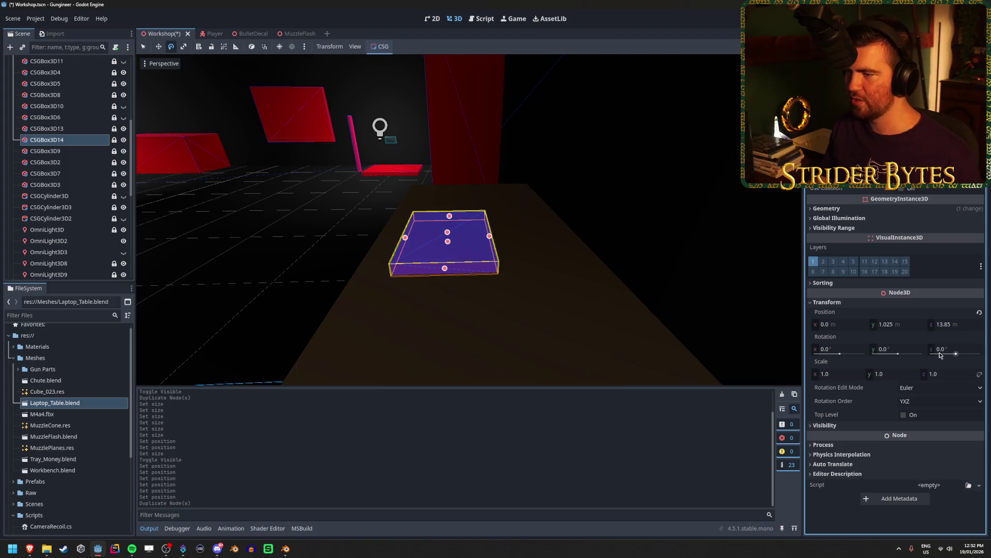
{"action": "left_click_drag", "start_coordinate": [940, 355], "coordinate": [956, 354]}
{"action": "key", "text": "ctrl+z"}
{"action": "left_click_drag", "start_coordinate": [866, 354], "coordinate": [898, 353]}
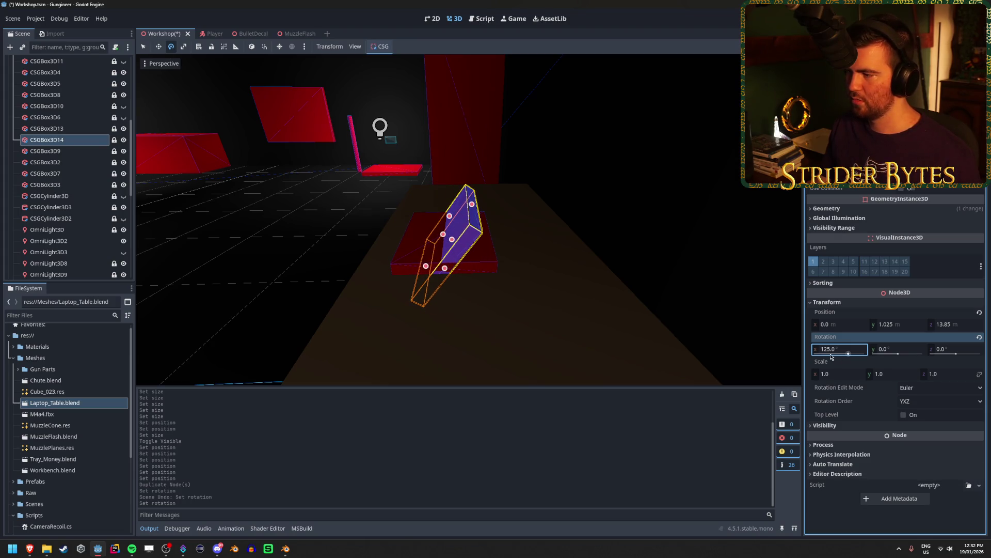
{"action": "type", "text": "135"}
{"action": "key", "text": "Return"}
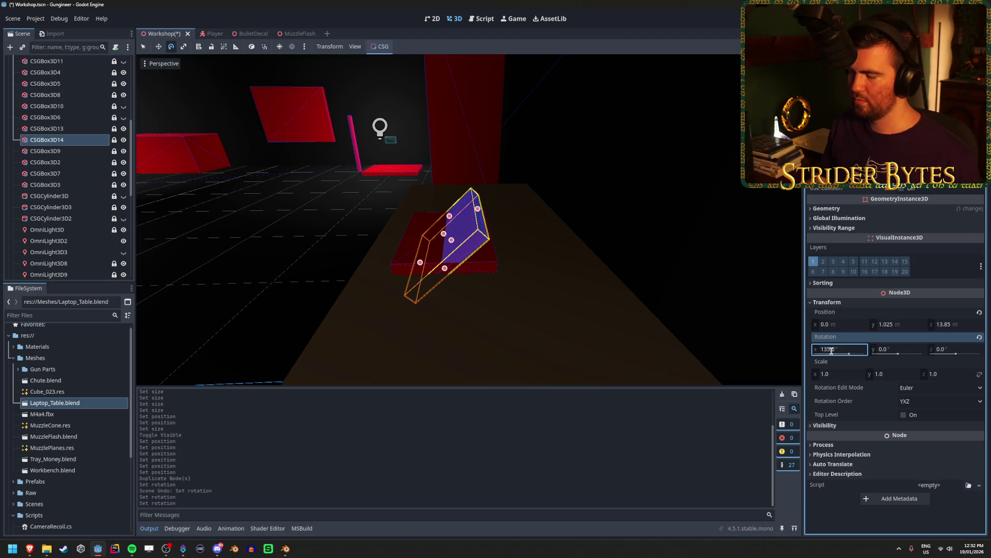
{"action": "type", "text": "120"}
{"action": "key", "text": "Return"}
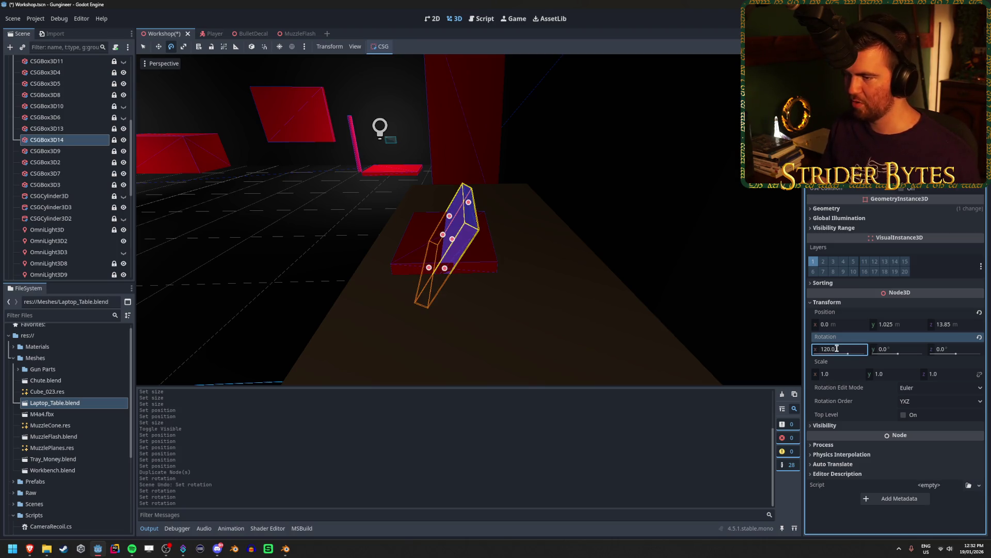
{"action": "left_click_drag", "start_coordinate": [518, 251], "coordinate": [523, 254]}
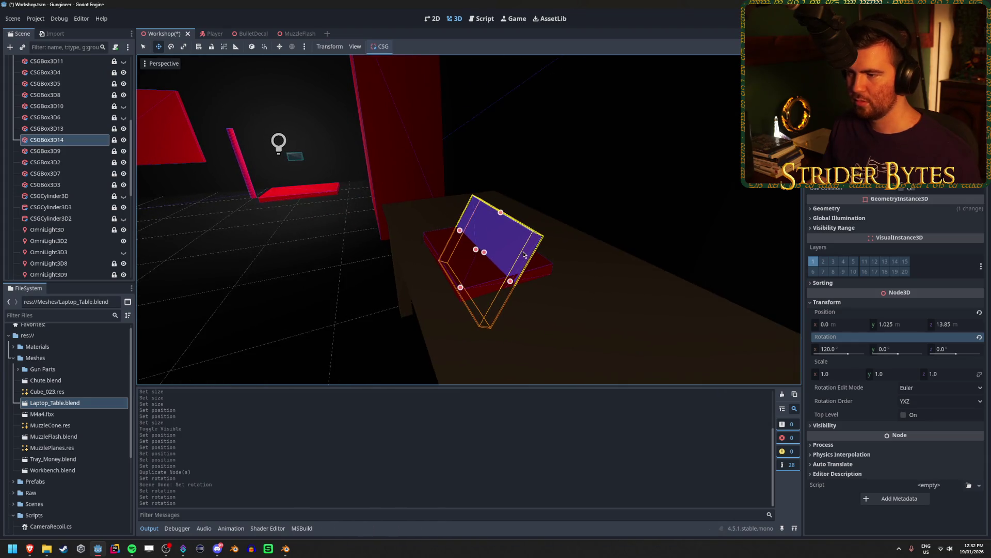
{"action": "scroll", "coordinate": [61, 155], "scroll_direction": "down", "scroll_amount": 5}
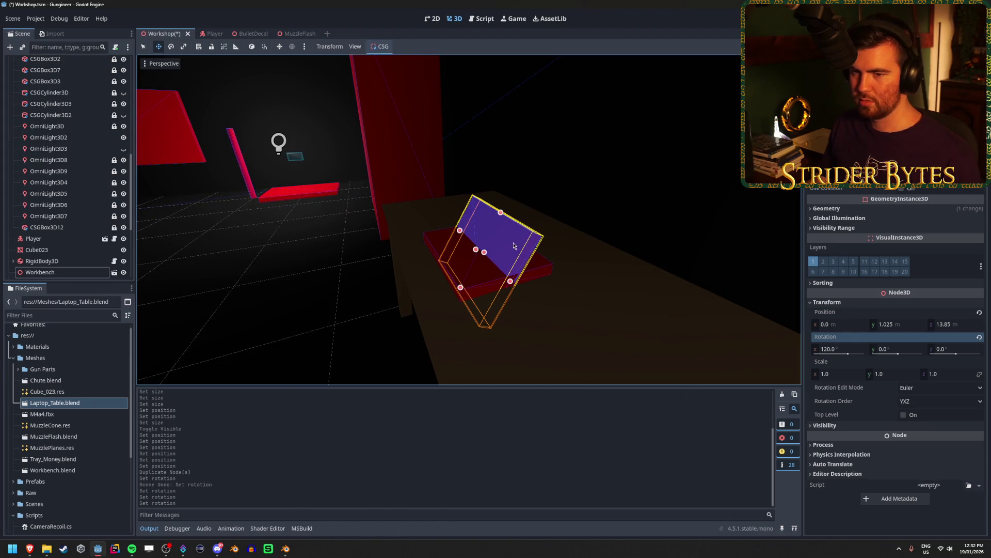
{"action": "scroll", "coordinate": [53, 194], "scroll_direction": "up", "scroll_amount": 5}
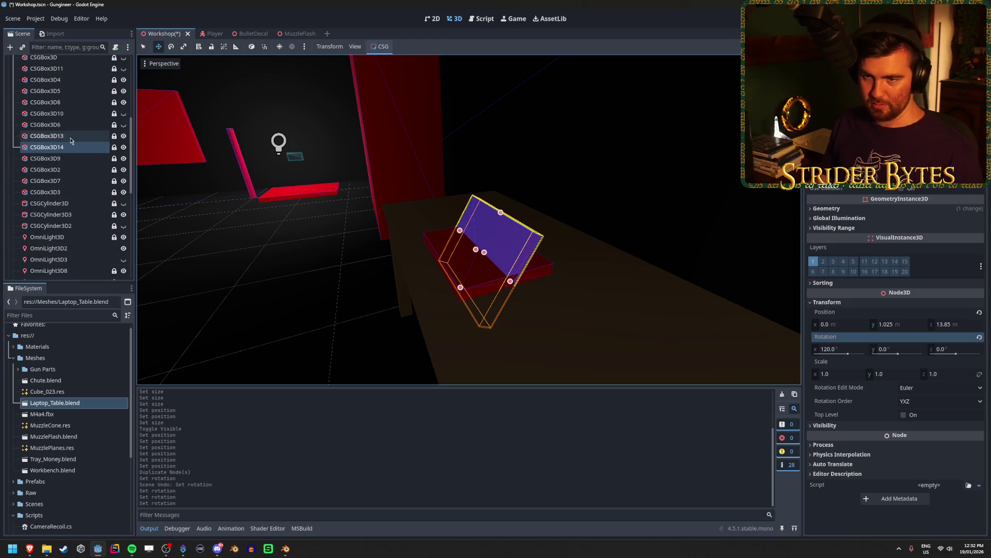
Unlock CSGBox3D14 and move the lid along Z and Y toward the base.
{"action": "left_click", "coordinate": [112, 158]}
{"action": "left_click", "coordinate": [114, 147]}
{"action": "key", "text": "g"}
{"action": "key", "text": "z"}
{"action": "left_click", "coordinate": [541, 240]}
{"action": "key", "text": "g"}
{"action": "key", "text": "y"}
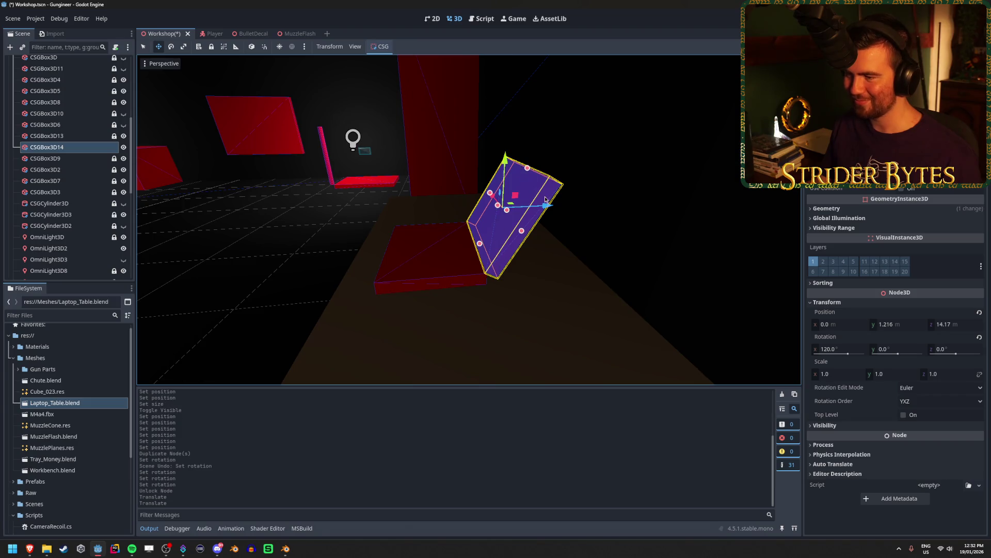
{"action": "scroll", "coordinate": [544, 198], "scroll_direction": "down", "scroll_amount": 5}
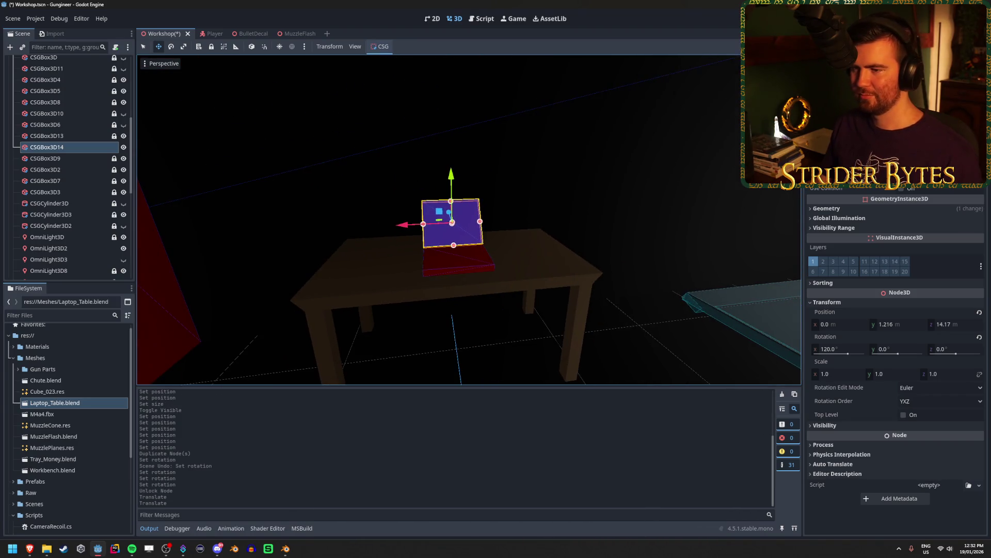
{"action": "key", "text": "Escape"}
{"action": "scroll", "coordinate": [469, 220], "scroll_direction": "up", "scroll_amount": 5}
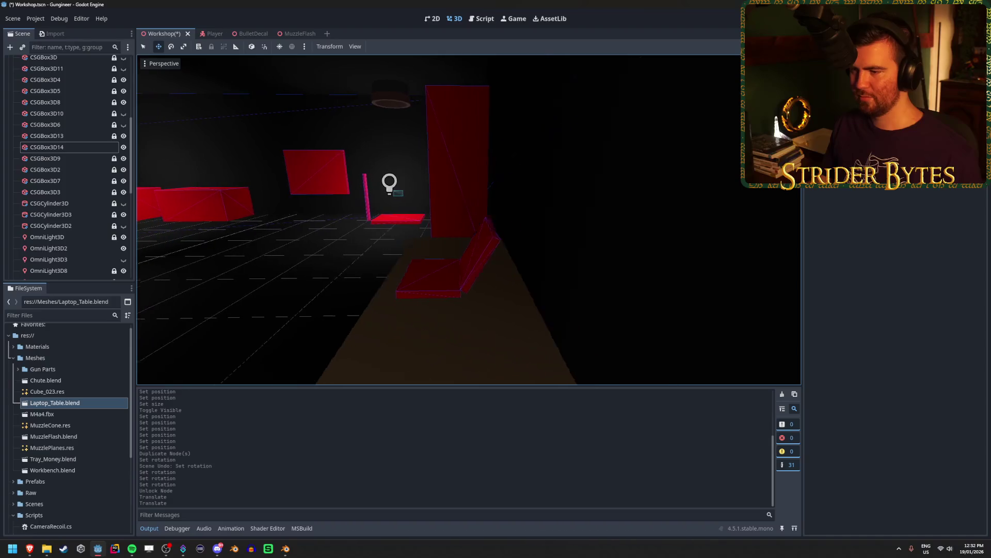
Set the lid CSGBox3D14's X rotation to 110 degrees.
{"action": "key", "text": "w"}
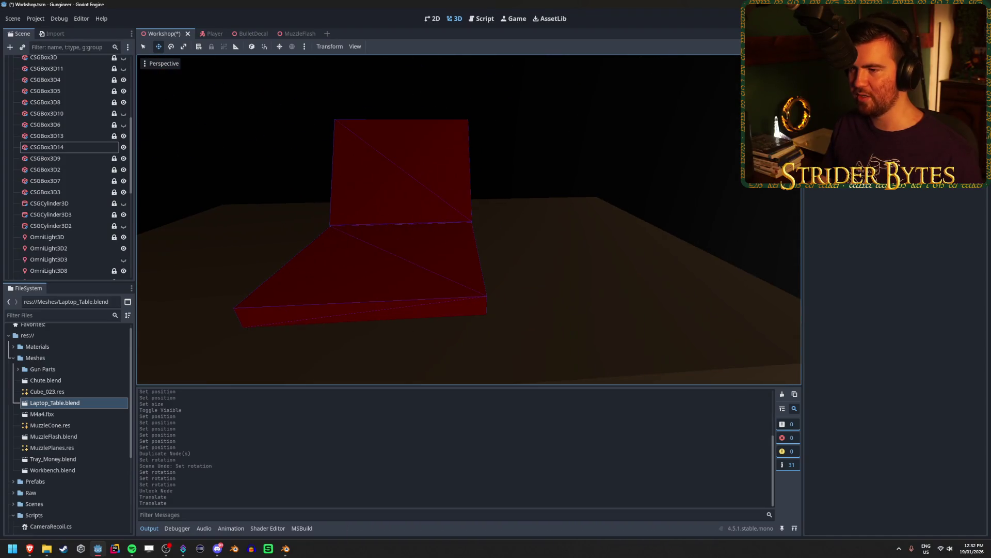
{"action": "key", "text": "a"}
{"action": "key", "text": "s"}
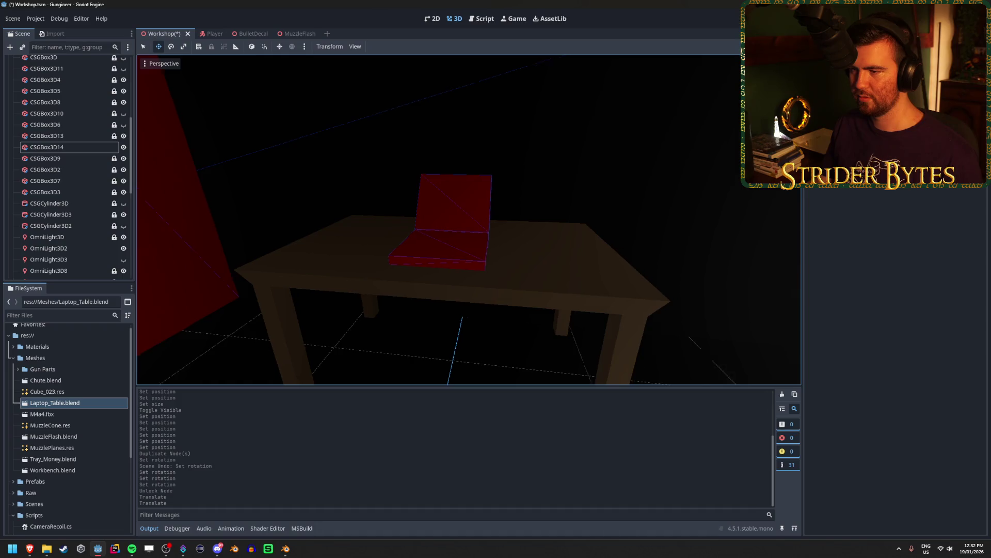
{"action": "key", "text": "d"}
{"action": "left_click", "coordinate": [92, 146]}
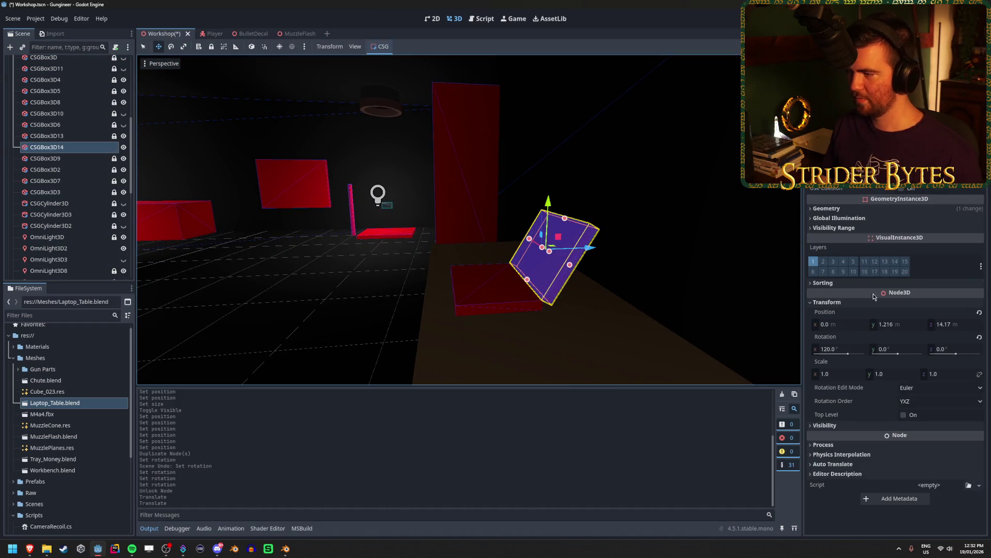
{"action": "left_click", "coordinate": [839, 351]}
{"action": "type", "text": "0"}
{"action": "key", "text": "Return"}
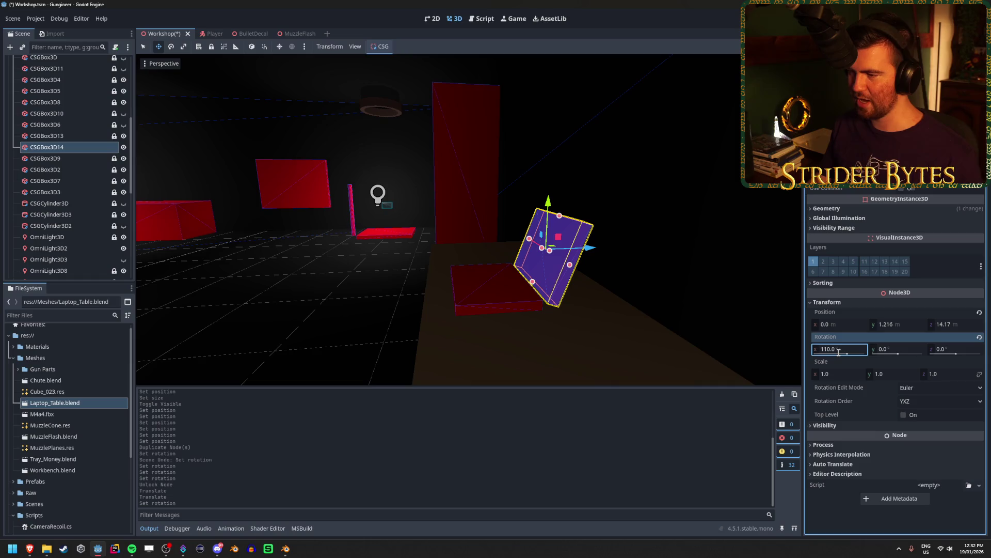
Nudge the lid toward the laptop base and lower it slightly onto it.
{"action": "scroll", "coordinate": [605, 260], "scroll_direction": "up", "scroll_amount": 1}
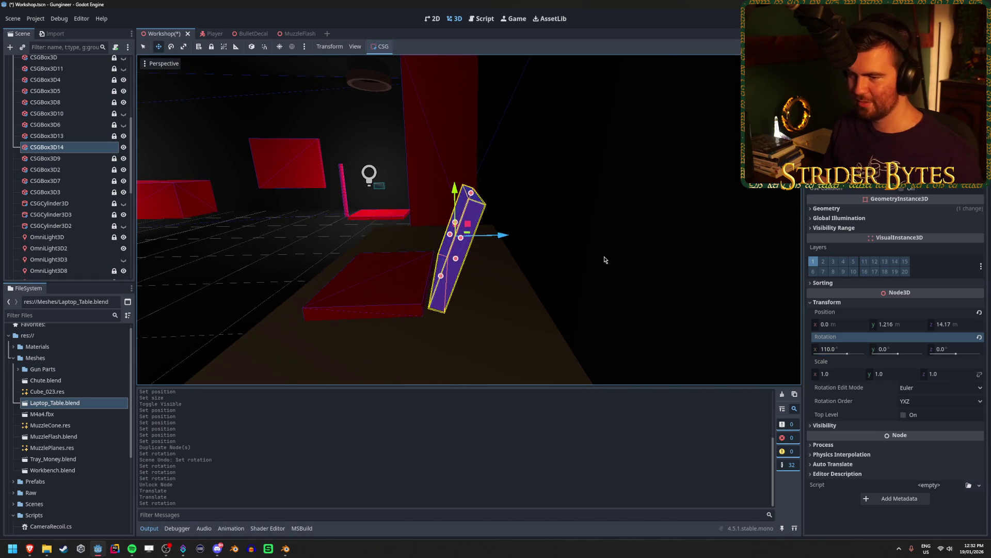
{"action": "left_click_drag", "start_coordinate": [503, 238], "coordinate": [494, 230]}
{"action": "left_click_drag", "start_coordinate": [454, 190], "coordinate": [457, 189]}
{"action": "key", "text": "f"}
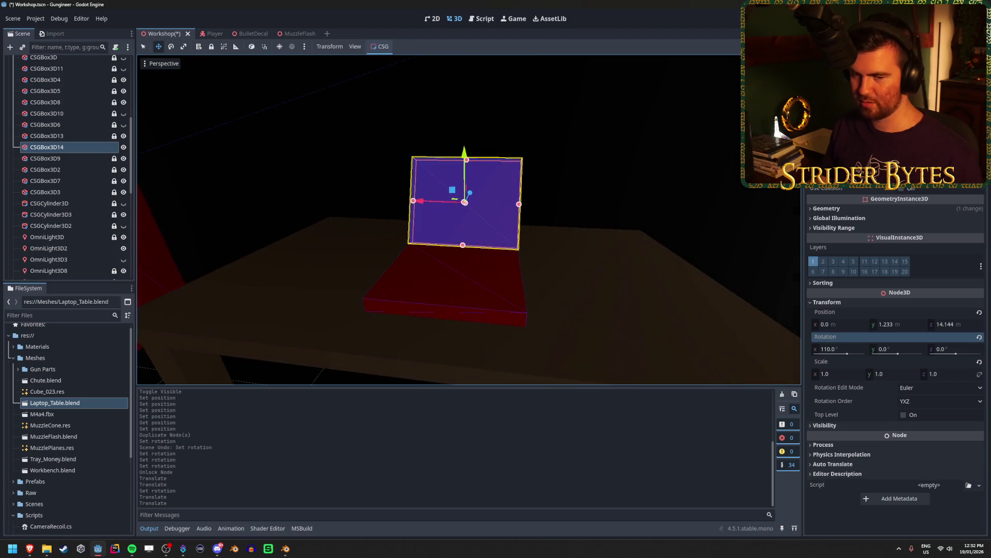
{"action": "left_click", "coordinate": [577, 266]}
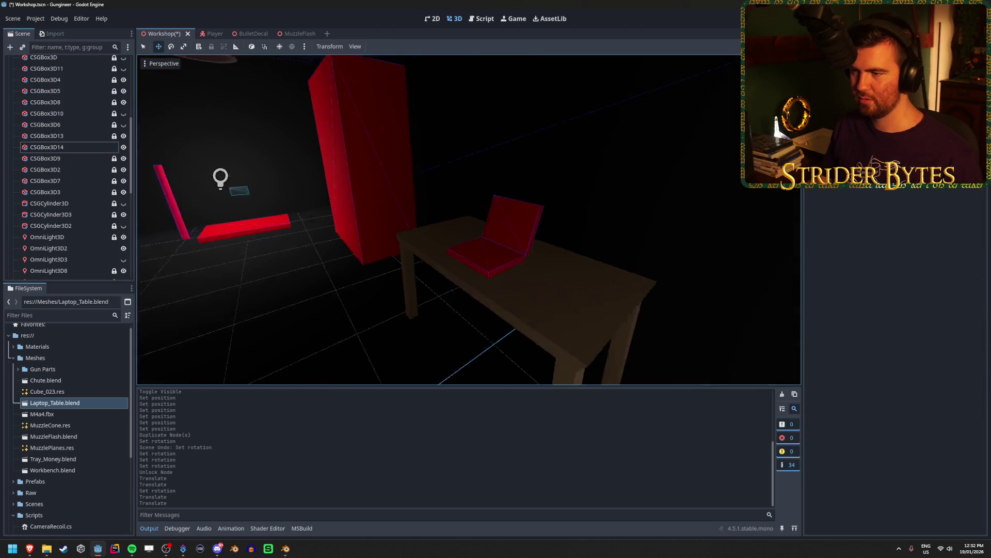
{"action": "key", "text": "w"}
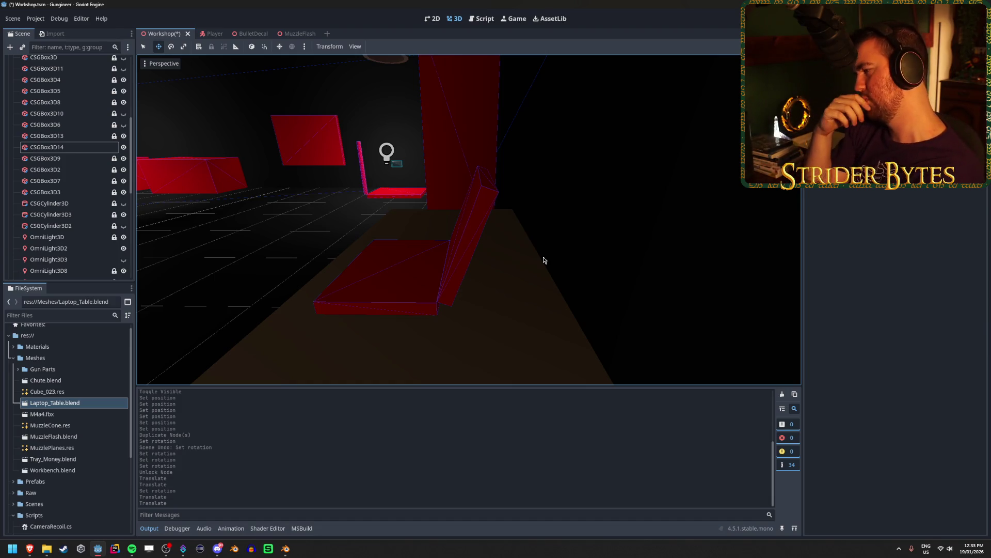
{"action": "left_click", "coordinate": [464, 251]}
{"action": "left_click_drag", "start_coordinate": [522, 223], "coordinate": [498, 223]}
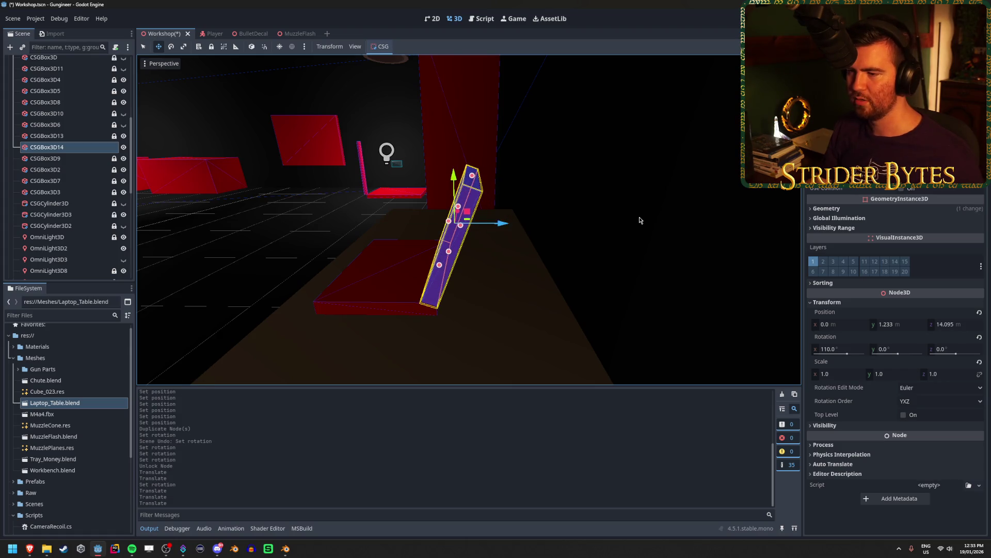
{"action": "left_click", "coordinate": [639, 221]}
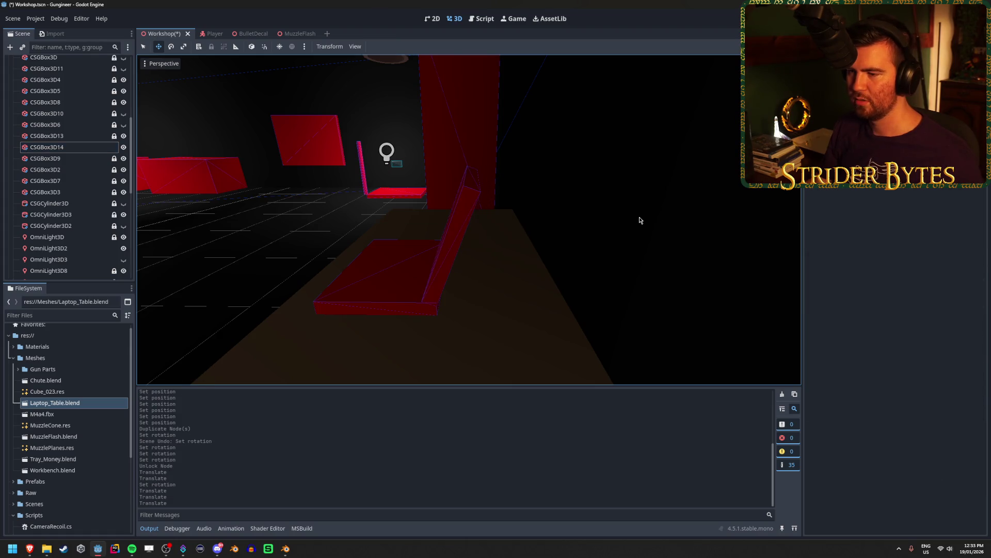
{"action": "left_click", "coordinate": [447, 254]}
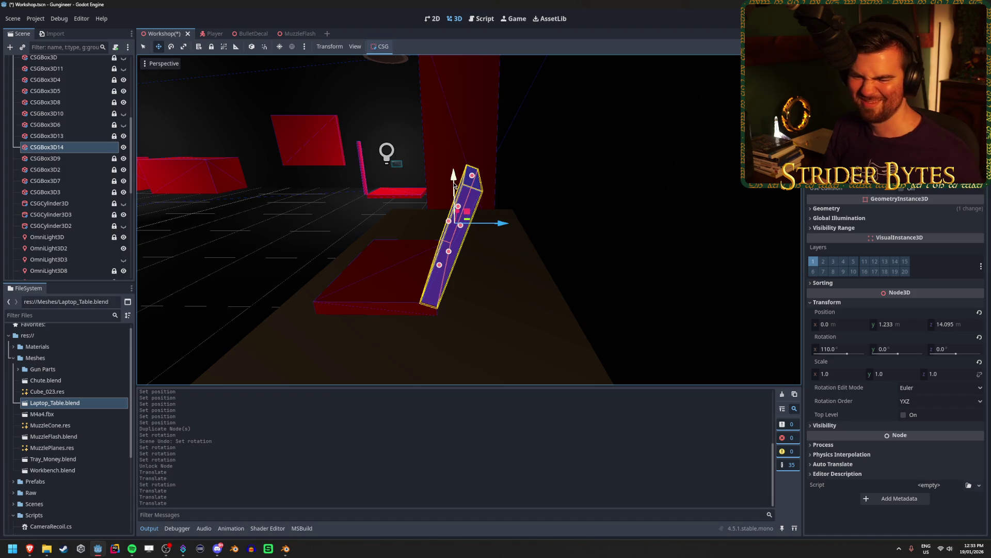
{"action": "left_click_drag", "start_coordinate": [453, 176], "coordinate": [452, 181]}
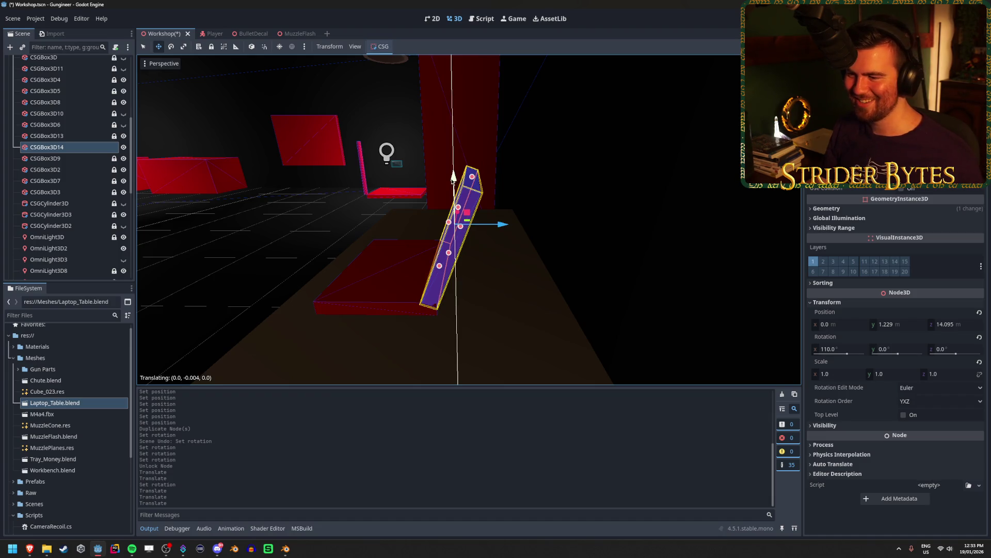
{"action": "left_click", "coordinate": [696, 228]}
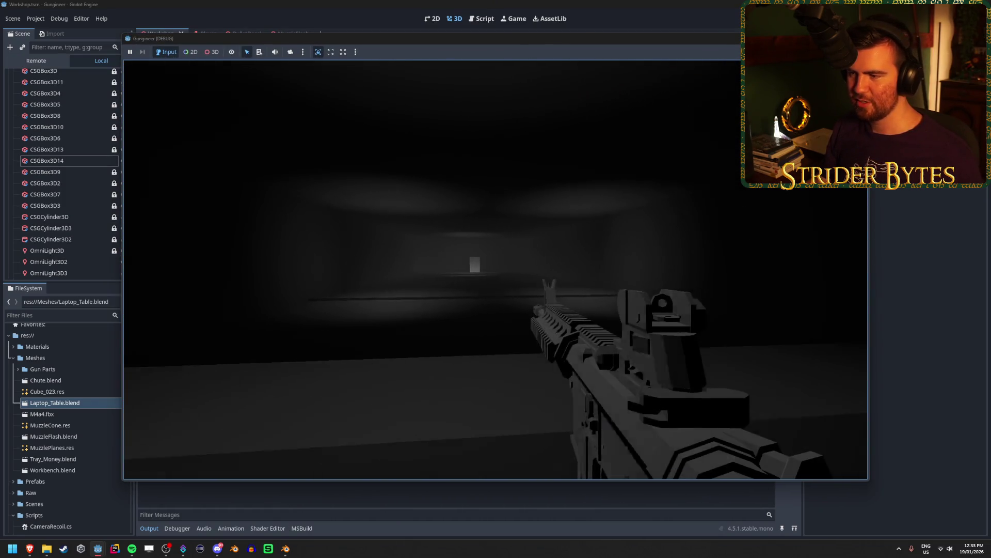
Fire the rifle, toggle aim-down-sights on and off, then stop the game with F8.
{"action": "left_click", "coordinate": [495, 269]}
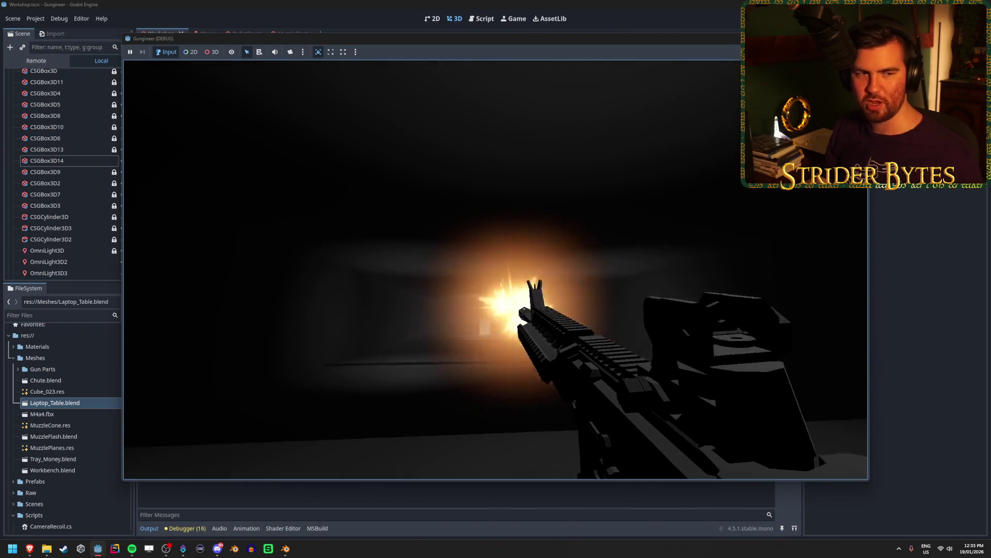
{"action": "right_click", "coordinate": [495, 279]}
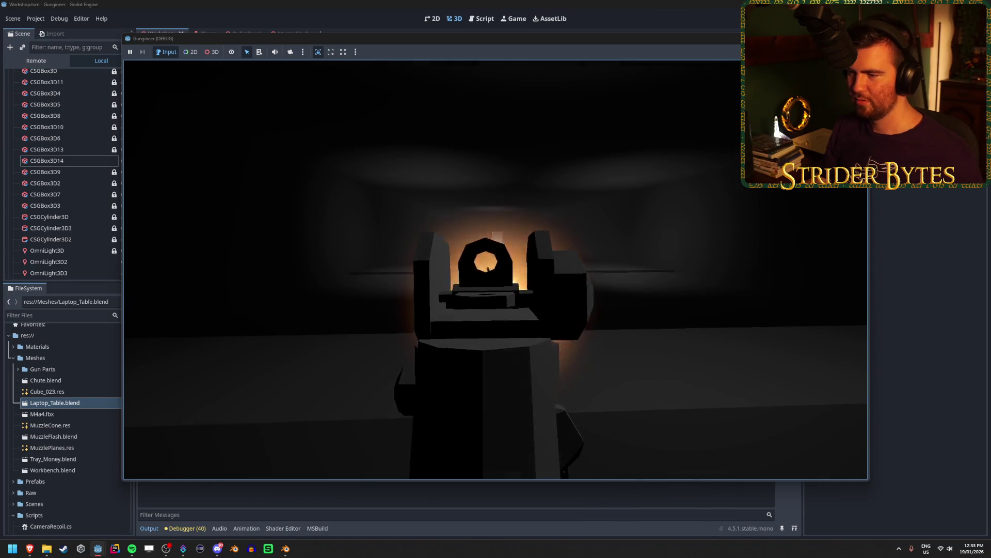
{"action": "right_click", "coordinate": [496, 279]}
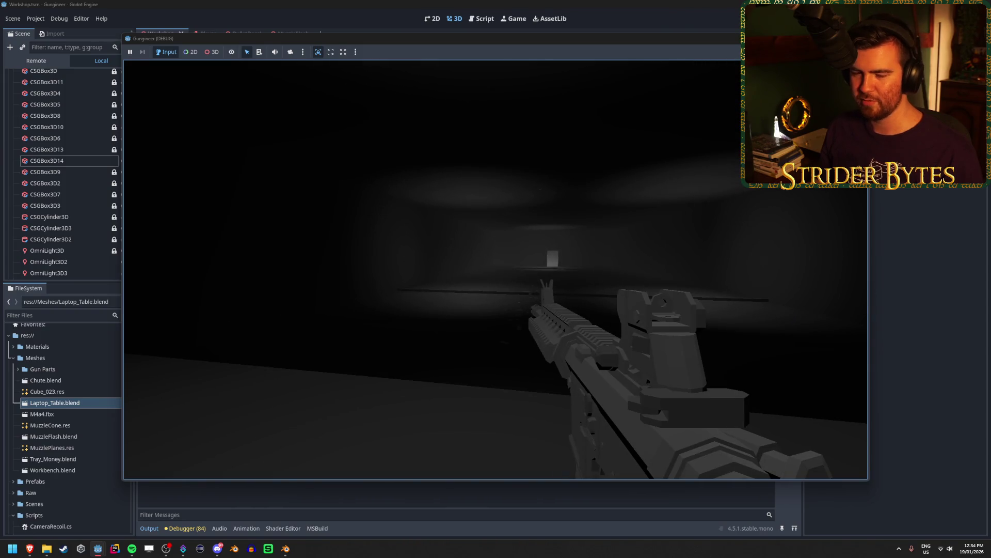
{"action": "key", "text": "F8"}
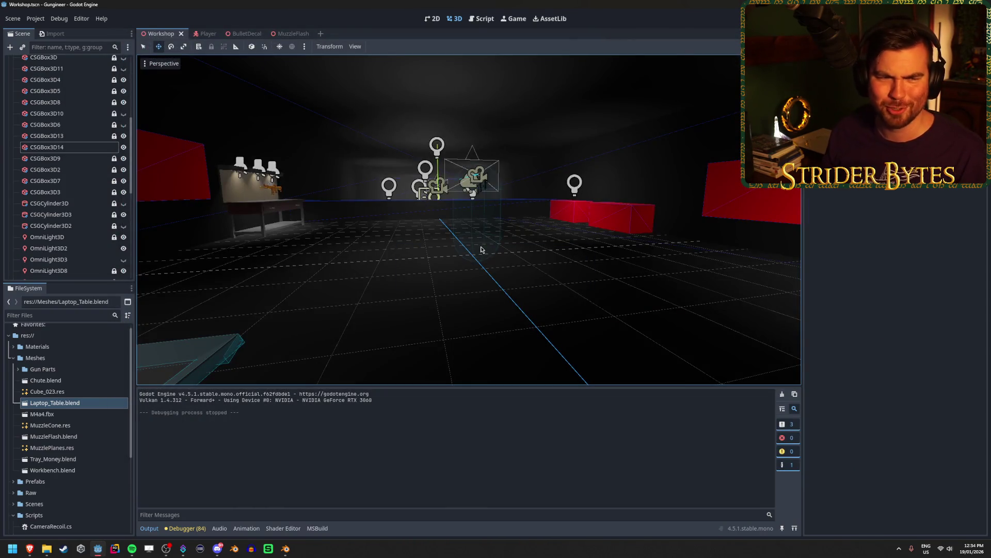
Orbit around the workshop room and lit workbench, then bring up Laptop_Table in Blender.
{"action": "scroll", "coordinate": [488, 251], "scroll_direction": "up", "scroll_amount": 2}
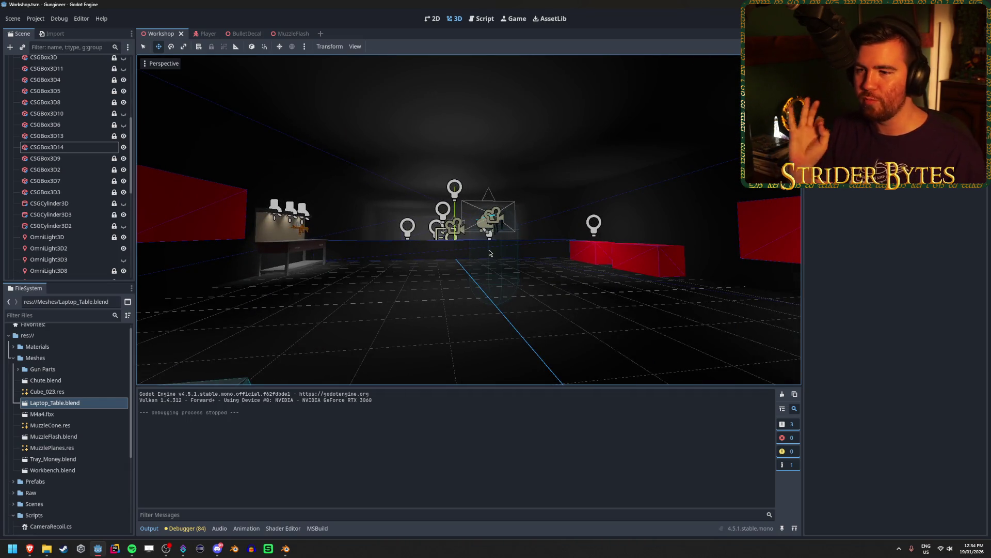
{"action": "left_click_drag", "start_coordinate": [489, 253], "coordinate": [570, 264]}
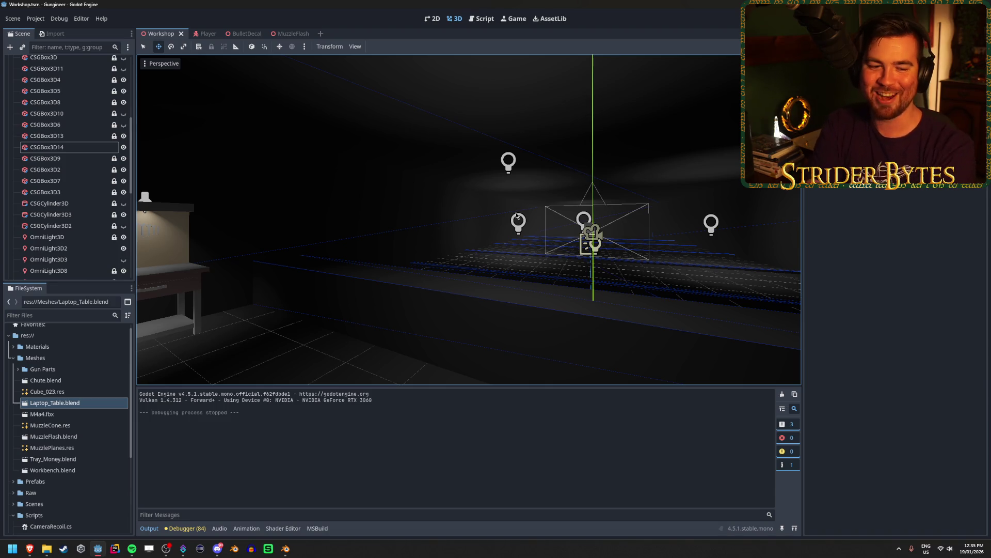
{"action": "left_click_drag", "start_coordinate": [516, 216], "coordinate": [653, 202]}
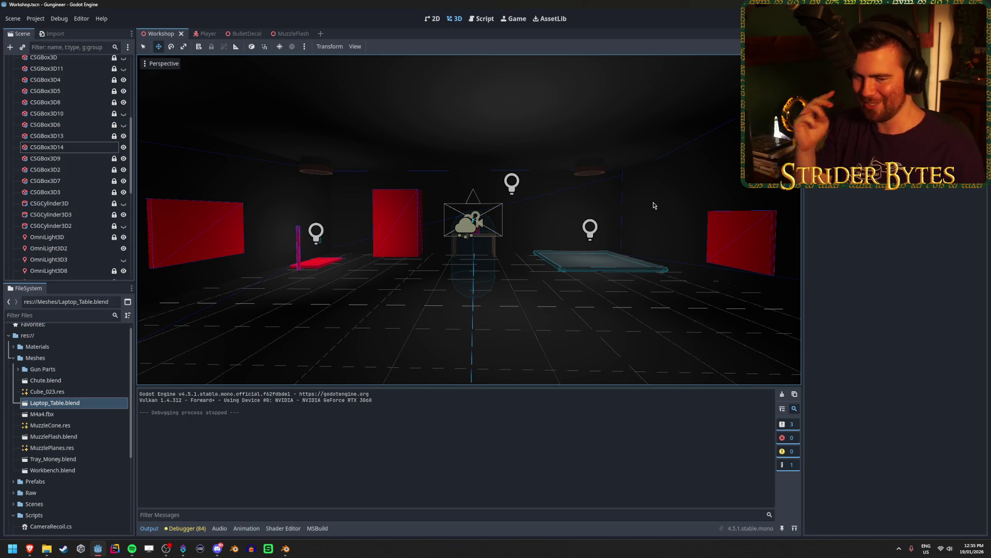
{"action": "left_click_drag", "start_coordinate": [653, 202], "coordinate": [635, 215]}
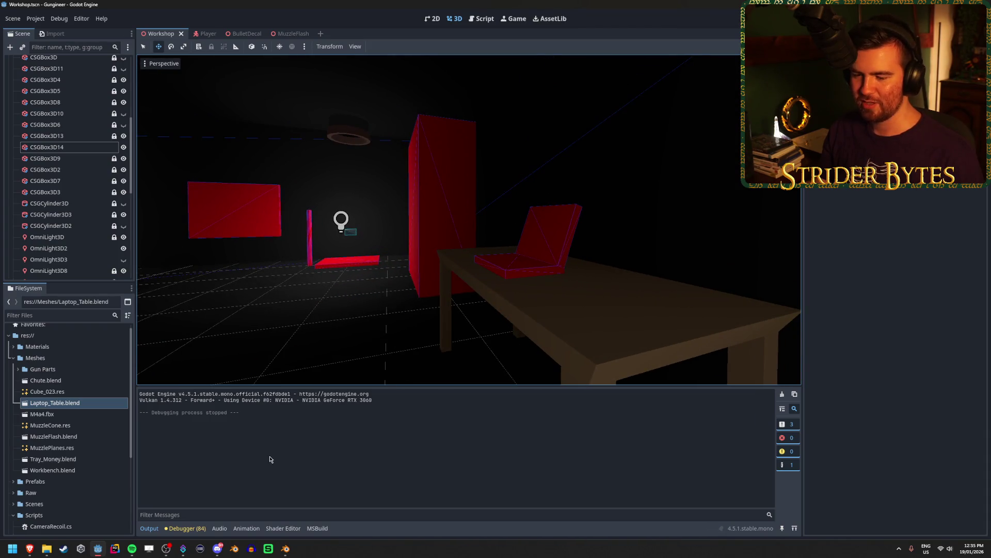
{"action": "left_click", "coordinate": [285, 549]}
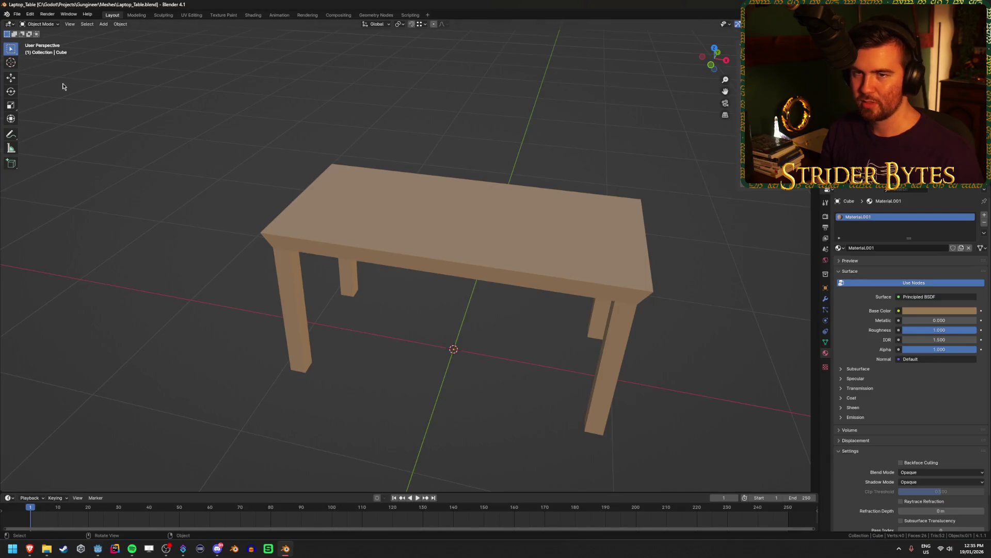
Start a new General Blender file, replace its default objects with one cube, and return to Godot.
{"action": "key", "text": "ctrl+n"}
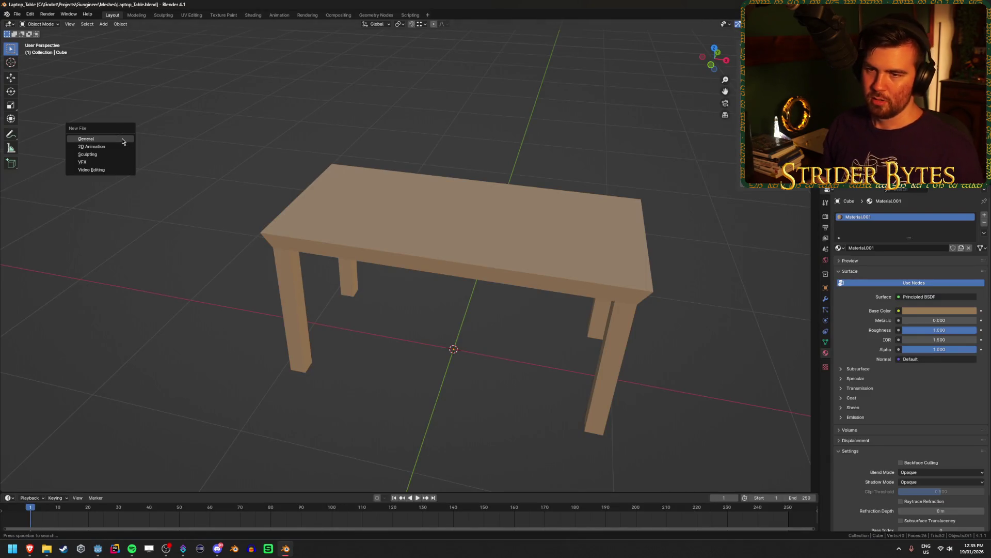
{"action": "left_click", "coordinate": [122, 140]}
{"action": "key", "text": "a"}
{"action": "key", "text": "Delete"}
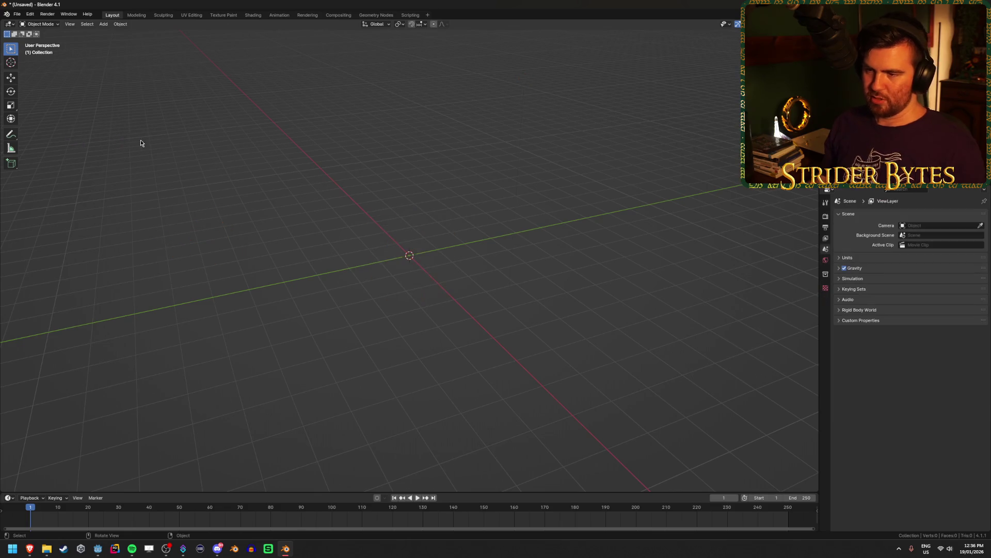
{"action": "key", "text": "shift+a"}
{"action": "mouse_move", "coordinate": [309, 204]}
{"action": "left_click", "coordinate": [351, 213]}
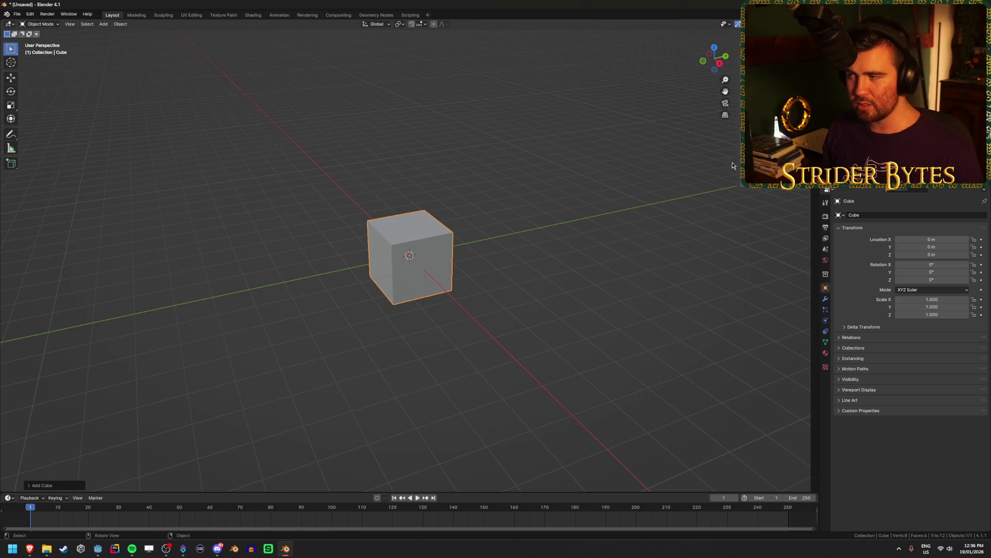
{"action": "left_click", "coordinate": [100, 550]}
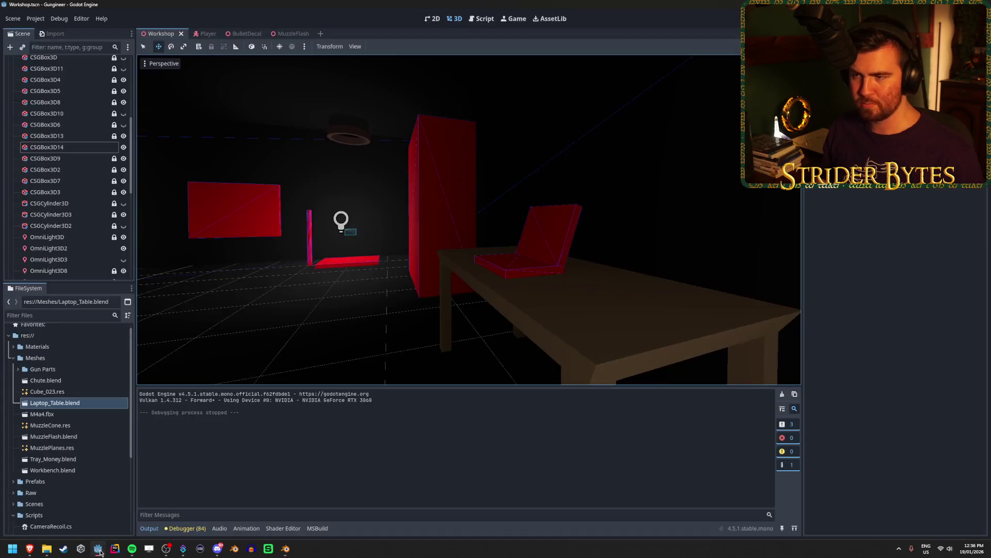
Select the laptop lid CSGBox3D14 to read its transform, then Alt+Tab back to Blender.
{"action": "left_click", "coordinate": [532, 277]}
{"action": "left_click", "coordinate": [555, 242]}
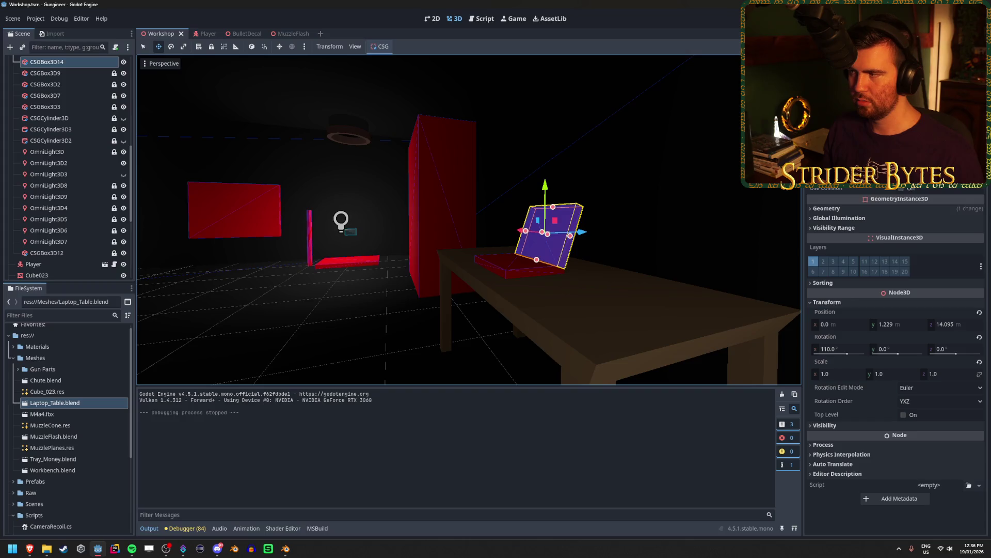
{"action": "key", "text": "alt+Tab"}
{"action": "left_click_drag", "start_coordinate": [411, 268], "coordinate": [382, 268]}
Scale the cube to 0.25 in X, 0.005 in Y and 0.2 in Z.
{"action": "key", "text": "s"}
{"action": "key", "text": "x"}
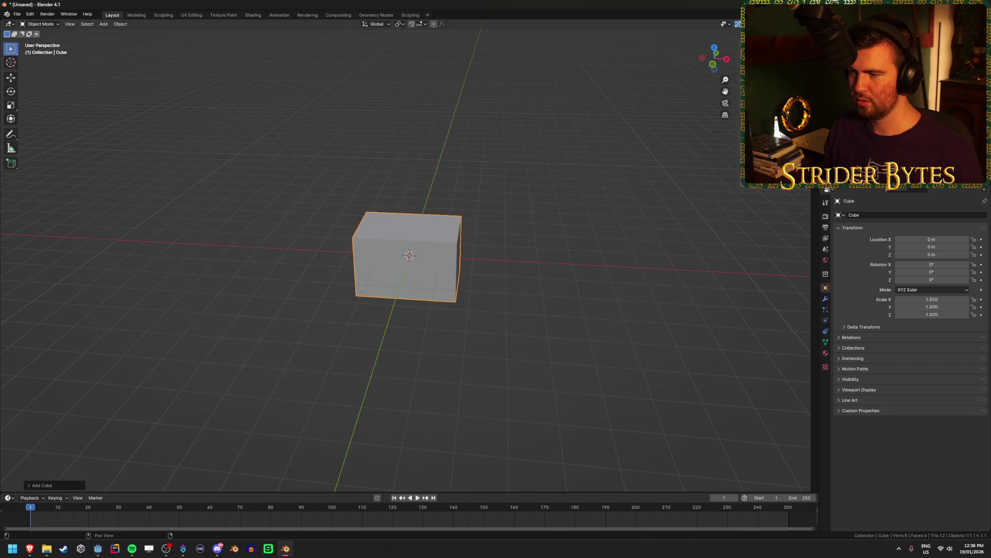
{"action": "type", "text": "0.25"}
{"action": "key", "text": "Return"}
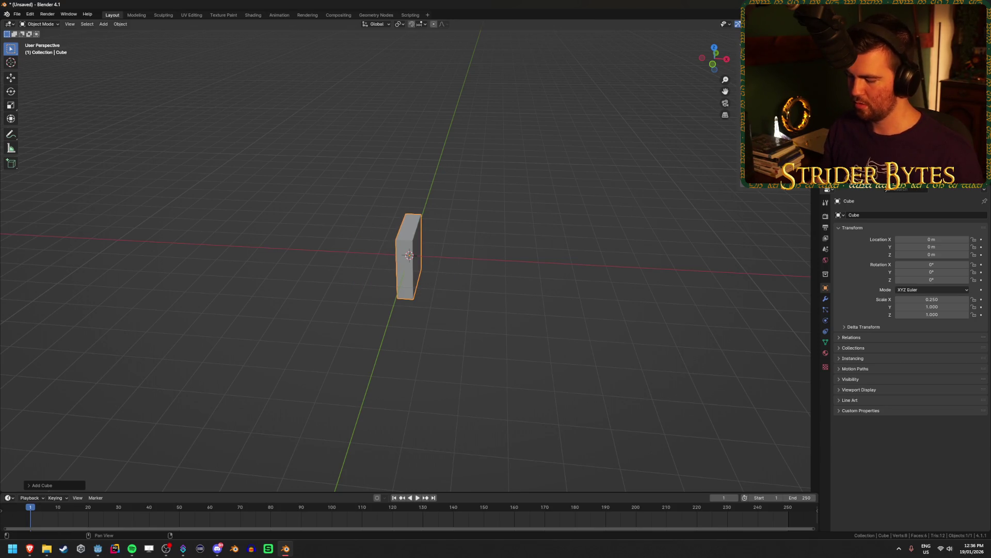
{"action": "type", "text": "sy0.005"}
{"action": "key", "text": "Return"}
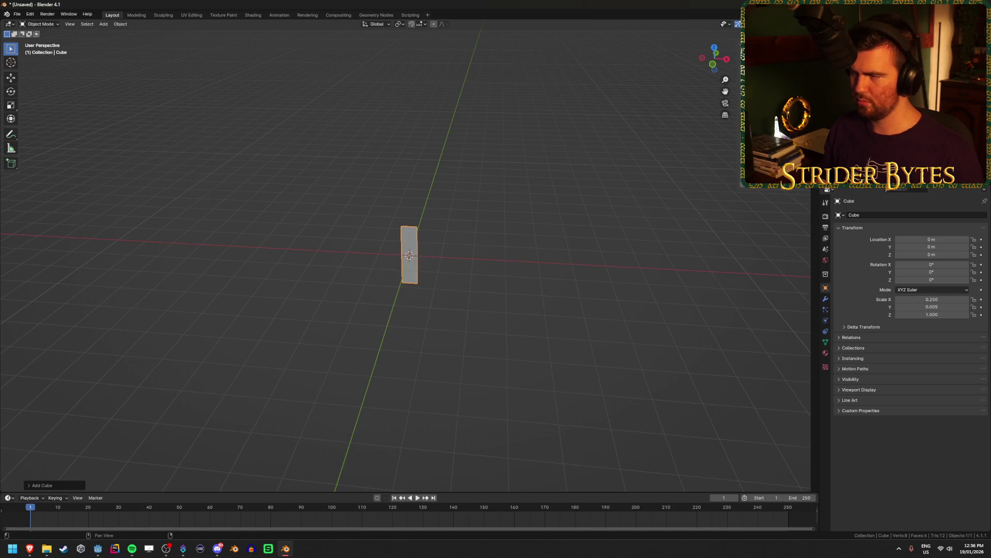
{"action": "type", "text": "sz0.2"}
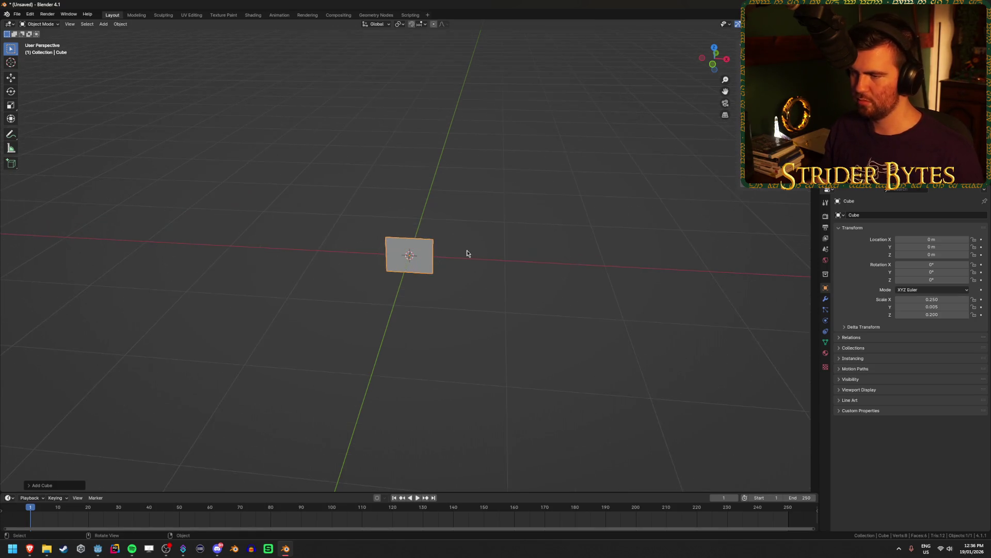
{"action": "key", "text": "Return"}
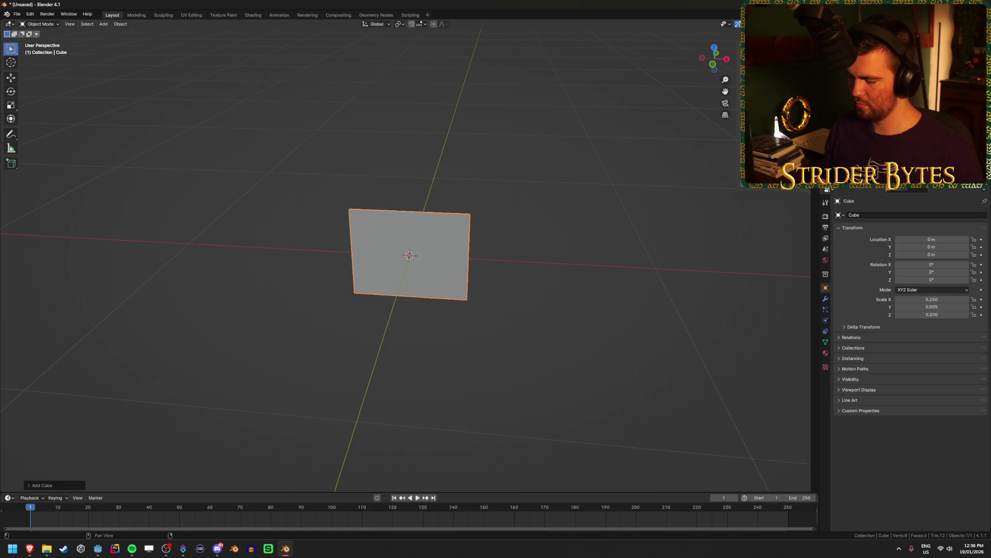
Adjust the thickness until the box measures 0.250 × 0.200 × 0.050.
{"action": "type", "text": "0.02"}
{"action": "key", "text": "Return"}
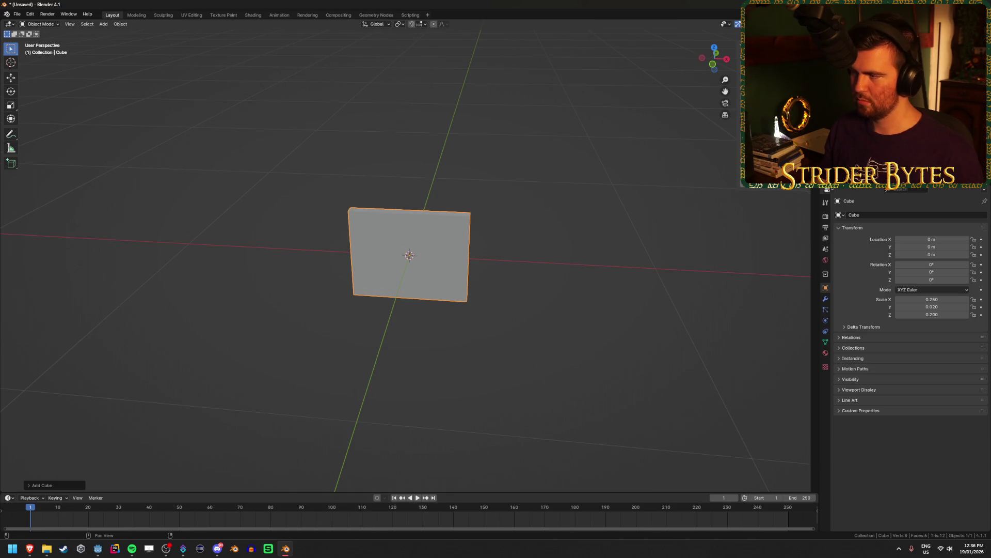
{"action": "type", "text": "sz0.25"}
{"action": "key", "text": "Return"}
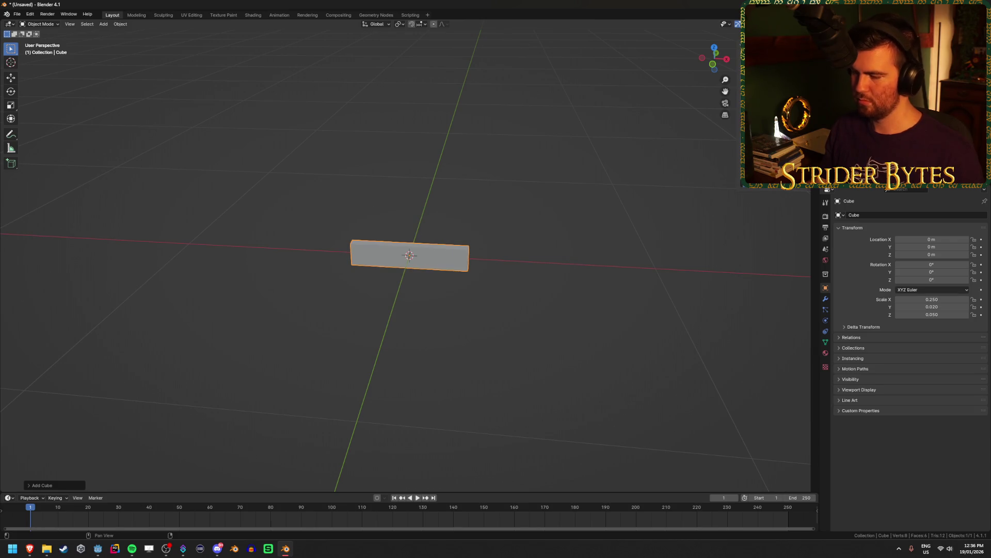
{"action": "key", "text": "ctrl+shift+z"}
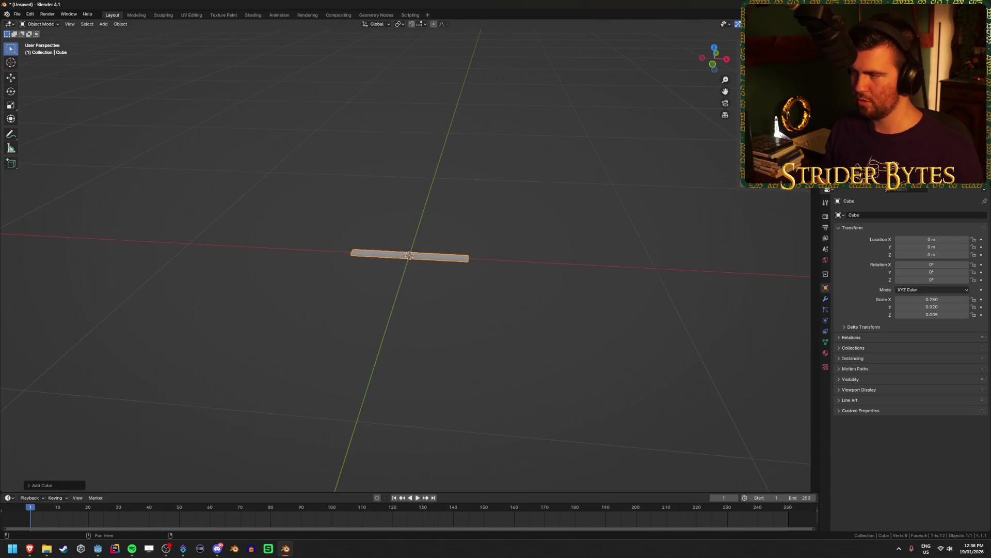
{"action": "type", "text": "0.2"}
{"action": "key", "text": "Return"}
{"action": "left_click", "coordinate": [591, 246]}
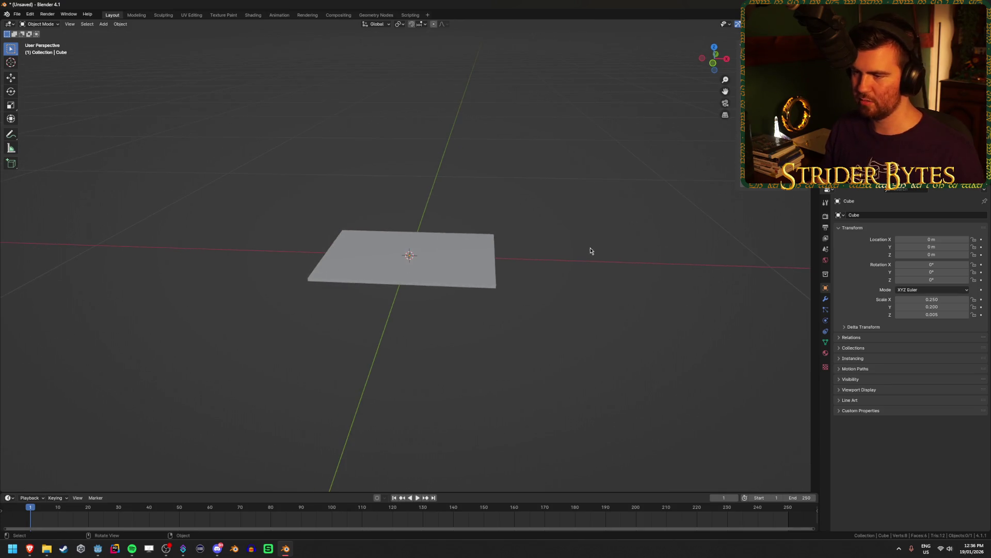
{"action": "left_click_drag", "start_coordinate": [605, 249], "coordinate": [584, 236]}
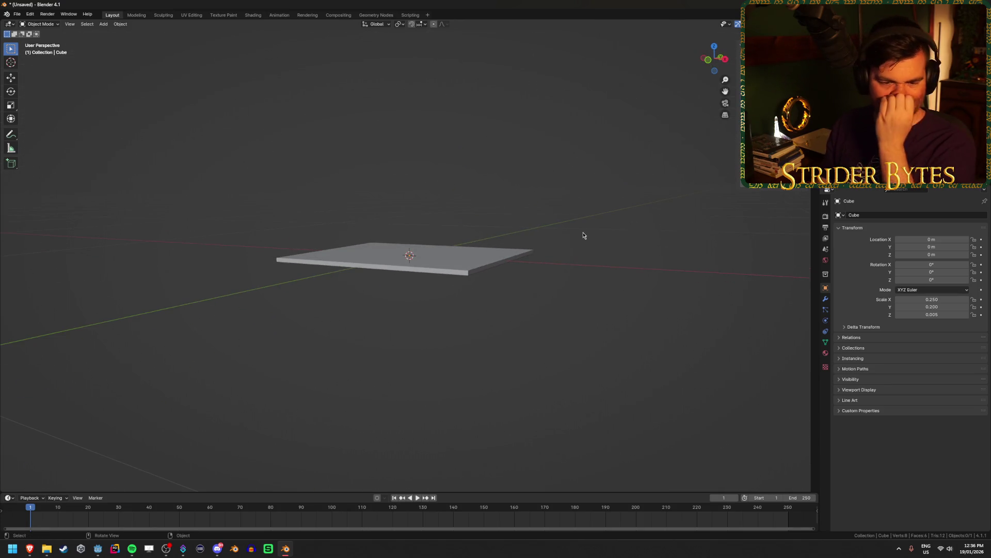
{"action": "mouse_move", "coordinate": [586, 237]}
{"action": "left_mouse_down"}
{"action": "mouse_move", "coordinate": [530, 256]}
{"action": "mouse_move", "coordinate": [564, 230]}
{"action": "left_mouse_up"}
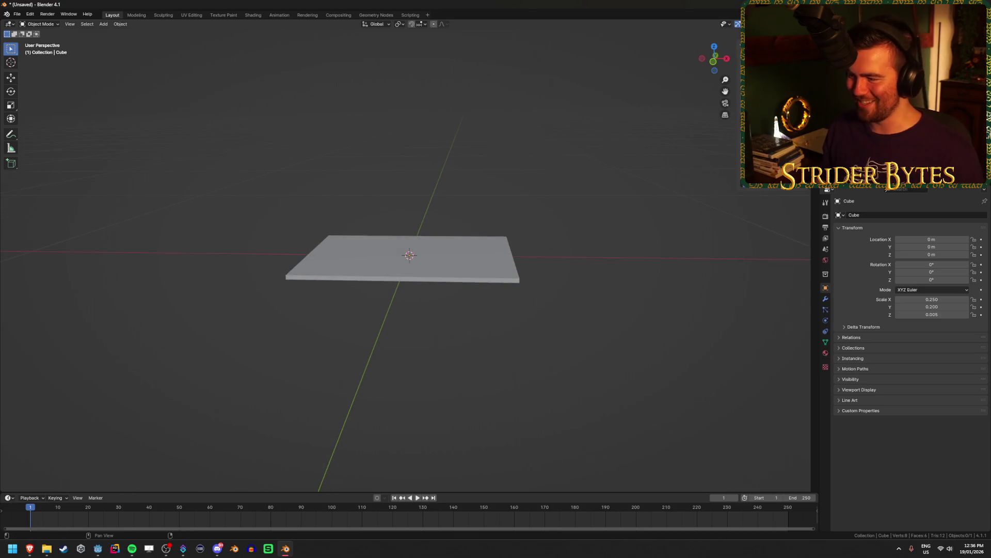
{"action": "key", "text": "ctrl+z"}
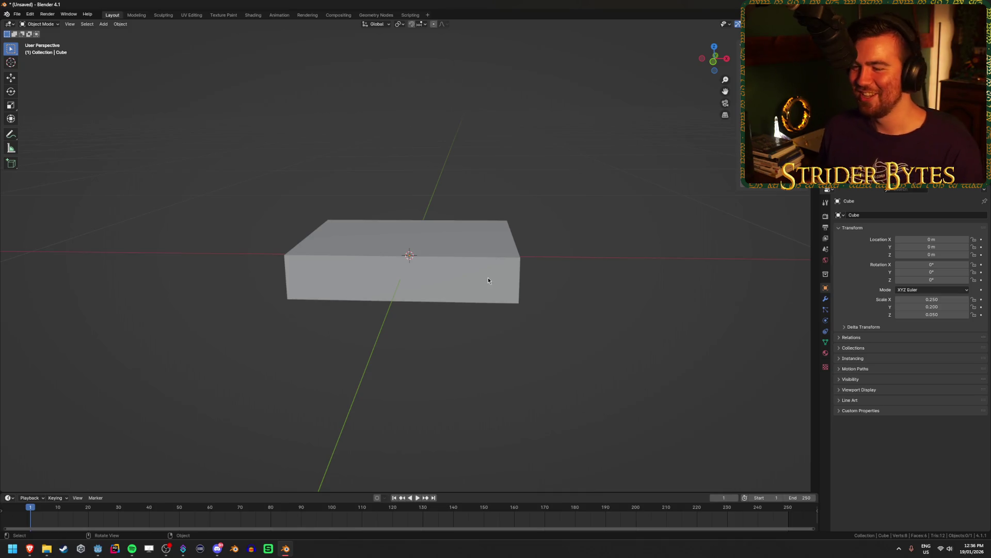
{"action": "left_click", "coordinate": [96, 549]}
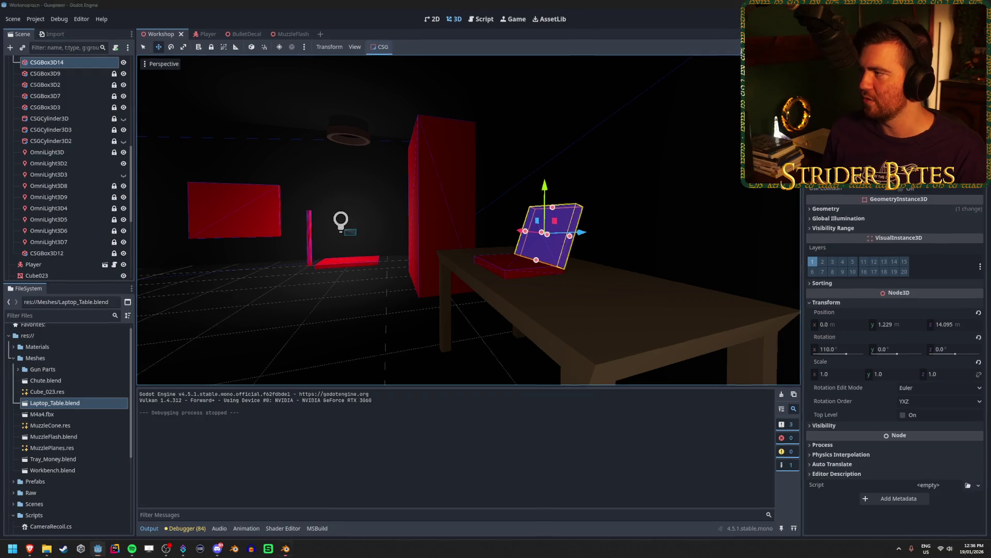
{"action": "key", "text": "alt+Tab"}
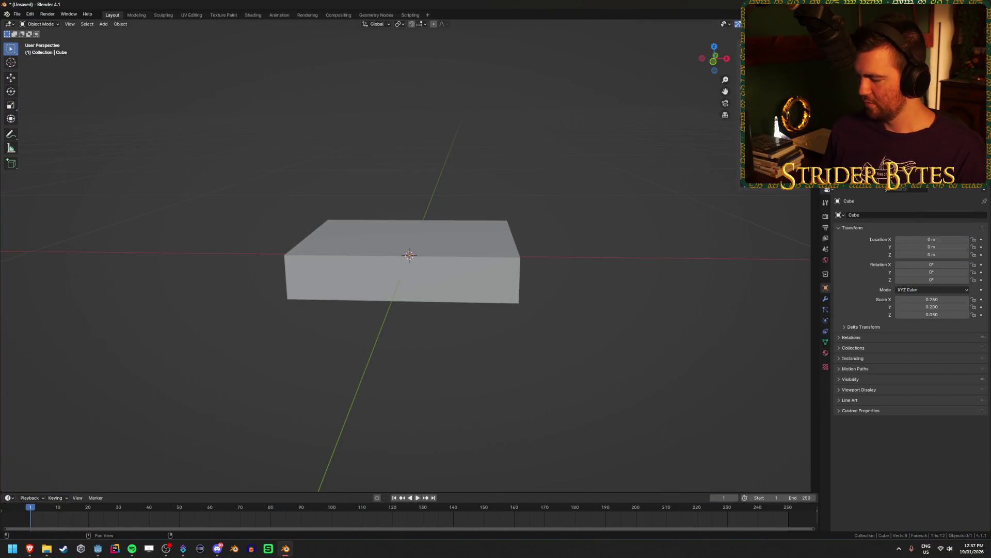
Halve the box's thickness to 0.025 and raise its mesh 0.025 m in Edit Mode.
{"action": "key", "text": "ctrl+z"}
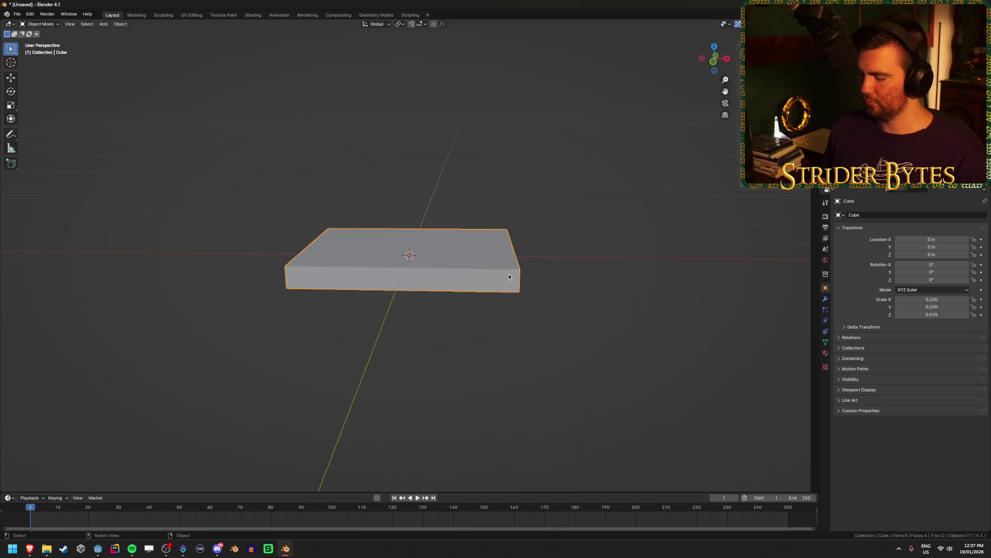
{"action": "key", "text": "KP_1"}
{"action": "key", "text": "a"}
{"action": "key", "text": "Tab"}
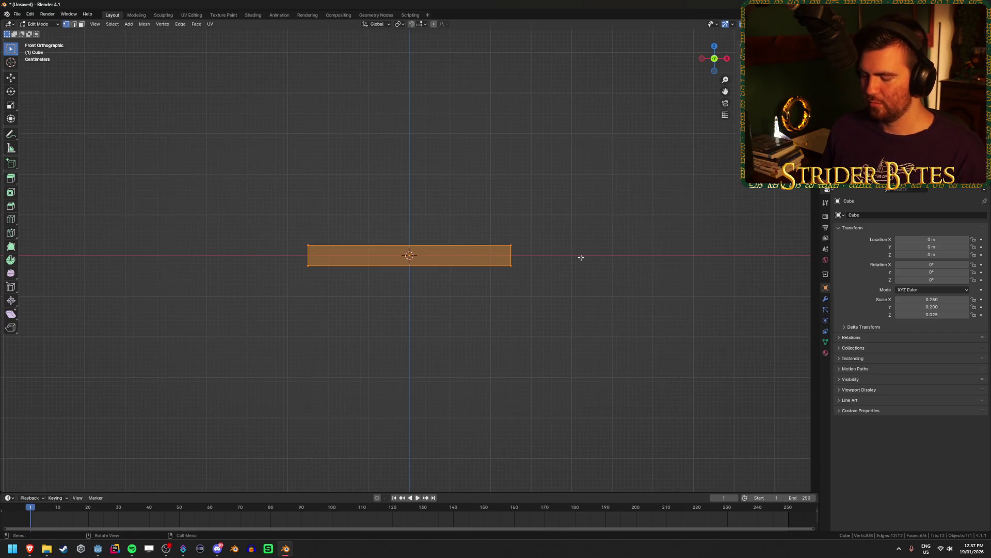
{"action": "type", "text": "gz"}
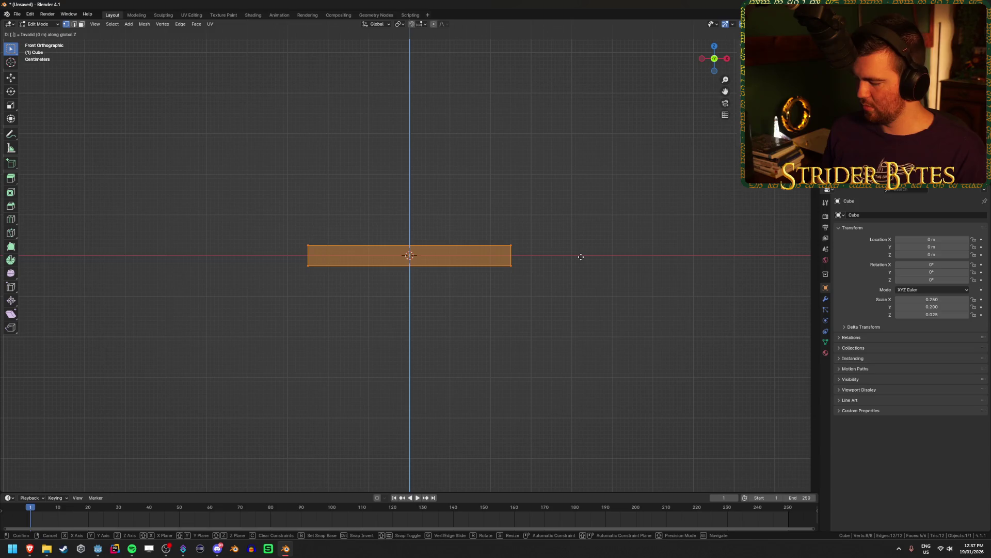
{"action": "type", "text": ".025"}
{"action": "key", "text": "Return"}
{"action": "left_click_drag", "start_coordinate": [581, 257], "coordinate": [551, 265]}
{"action": "key", "text": "alt+a"}
{"action": "mouse_move", "coordinate": [669, 268]}
{"action": "left_mouse_down"}
{"action": "mouse_move", "coordinate": [614, 291]}
{"action": "mouse_move", "coordinate": [620, 270]}
{"action": "left_mouse_up"}
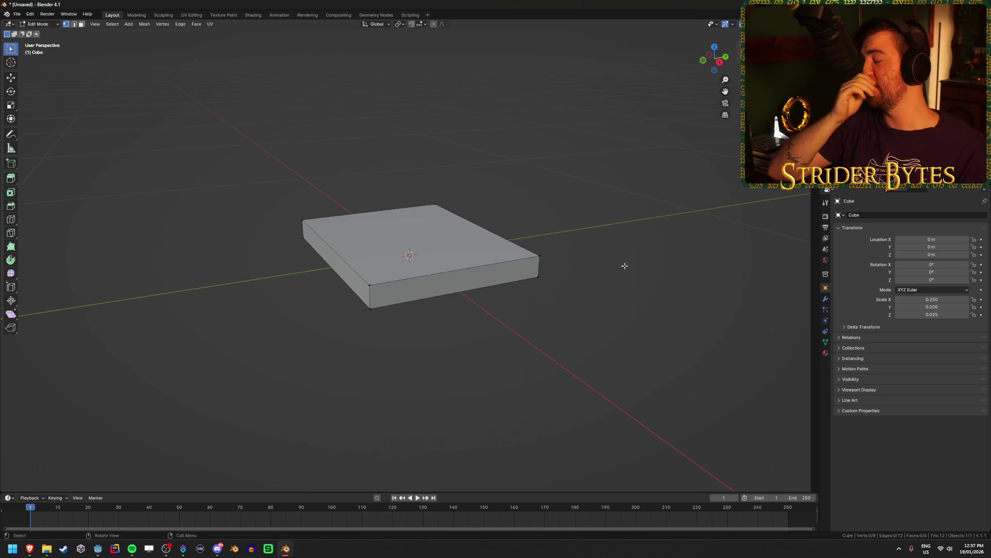
{"action": "key", "text": "ctrl+s"}
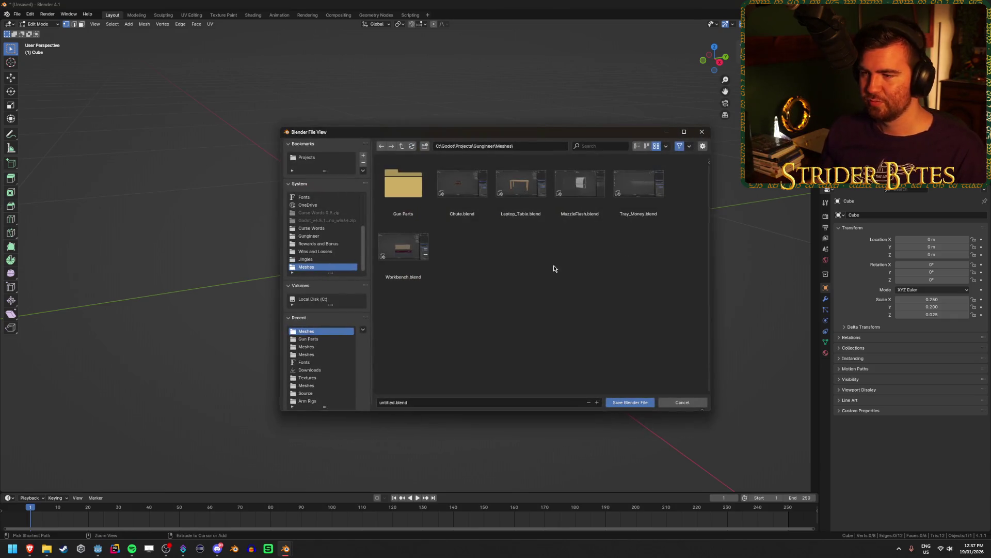
Save the slab as Laptop.blend in the Meshes folder.
{"action": "left_click", "coordinate": [443, 406]}
{"action": "type", "text": "La"}
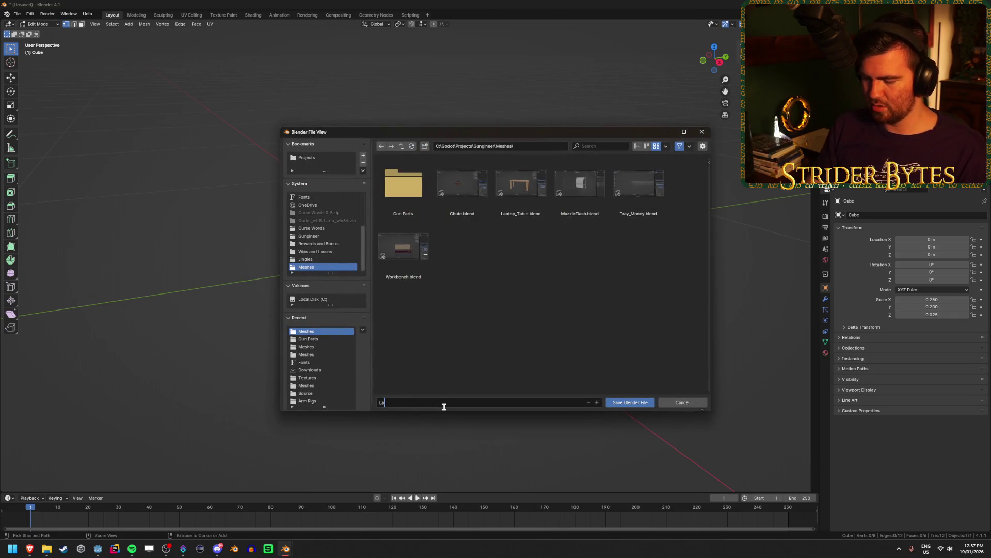
{"action": "type", "text": "ptop.blend"}
{"action": "key", "text": "Return"}
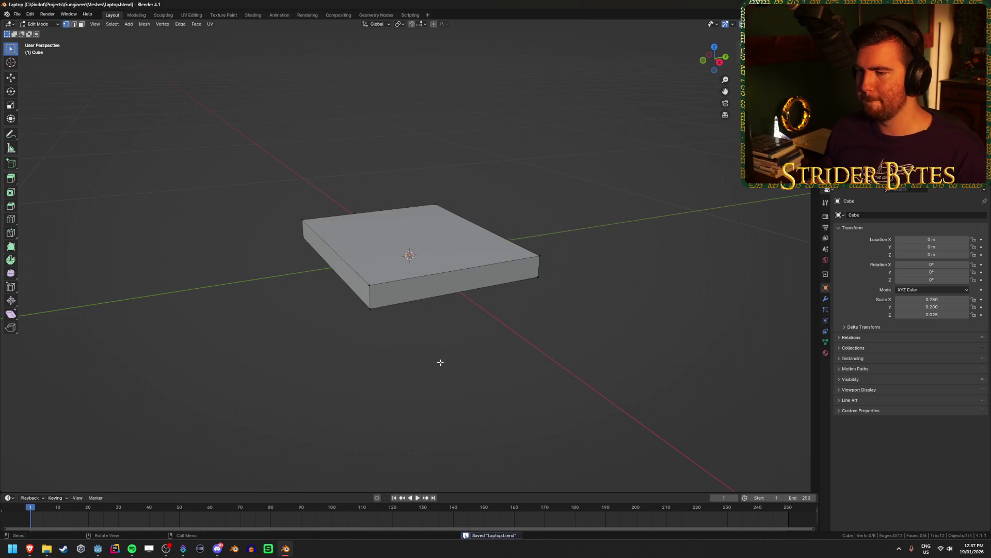
{"action": "mouse_move", "coordinate": [450, 330]}
{"action": "left_mouse_down"}
{"action": "mouse_move", "coordinate": [495, 294]}
{"action": "mouse_move", "coordinate": [491, 284]}
{"action": "mouse_move", "coordinate": [492, 297]}
{"action": "left_mouse_up"}
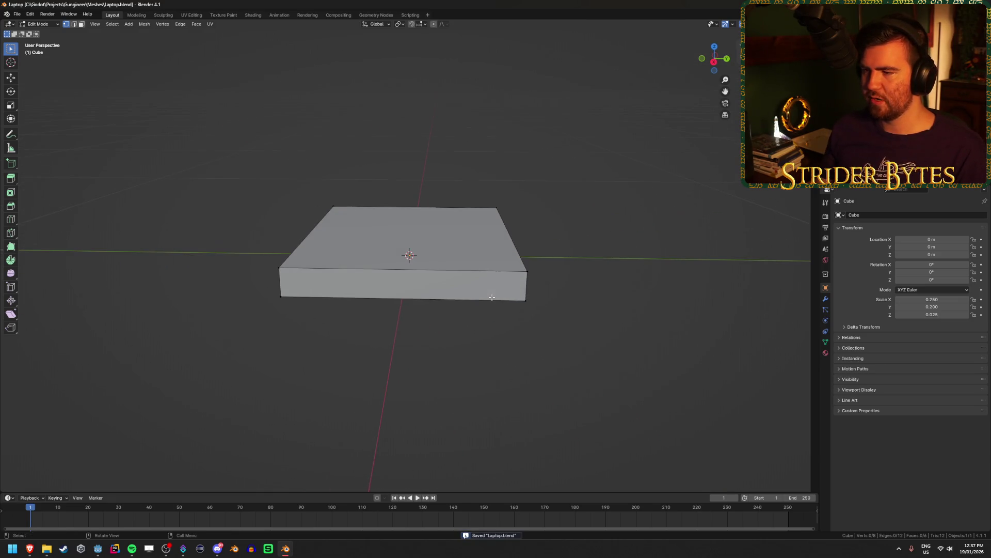
Duplicate the whole slab and rotate the copy 120° in the right side view.
{"action": "key", "text": "a"}
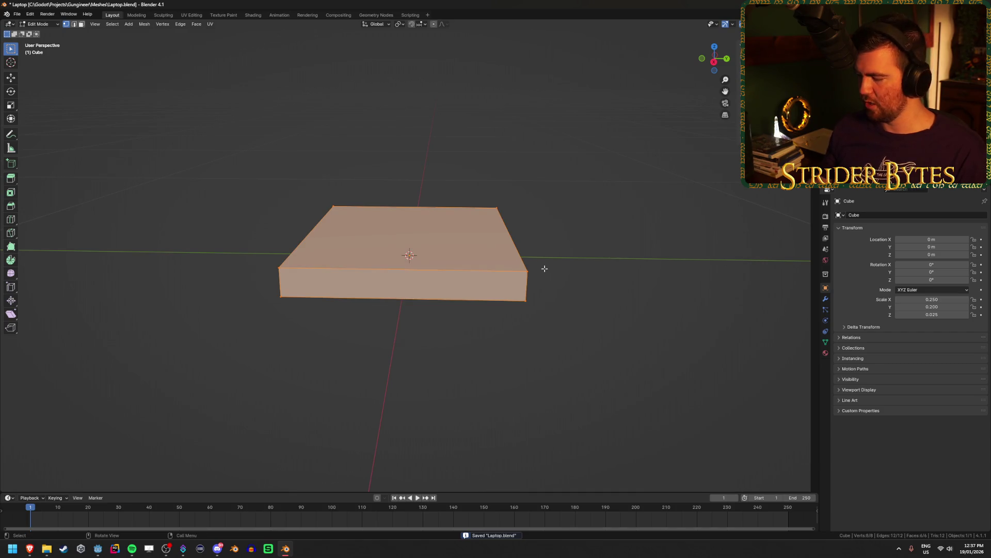
{"action": "key", "text": "KP_3"}
{"action": "key", "text": "shift+d"}
{"action": "type", "text": "r12"}
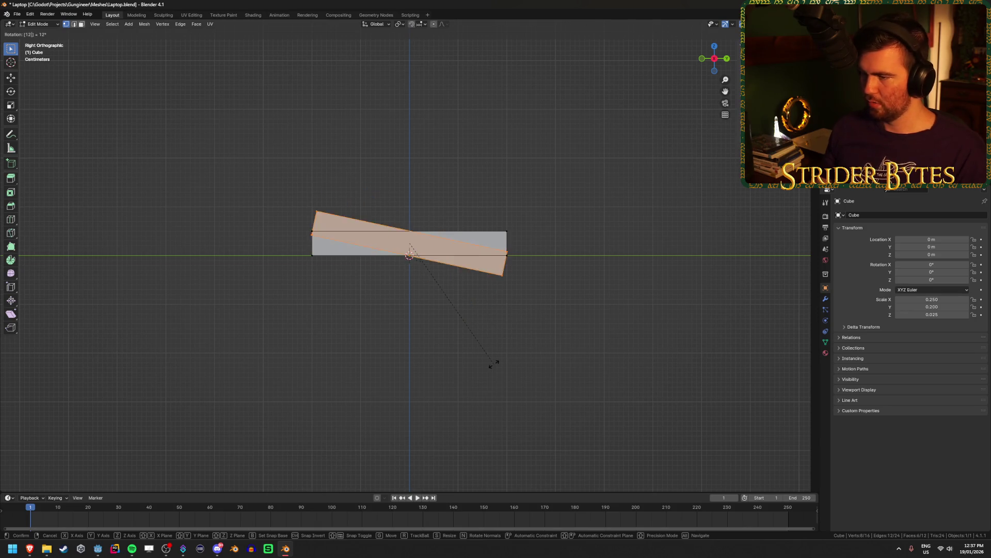
{"action": "type", "text": "0"}
{"action": "key", "text": "Return"}
Turn on grid snapping and move the tilted copy vertically to its lid height.
{"action": "key", "text": "g"}
{"action": "key", "text": "z"}
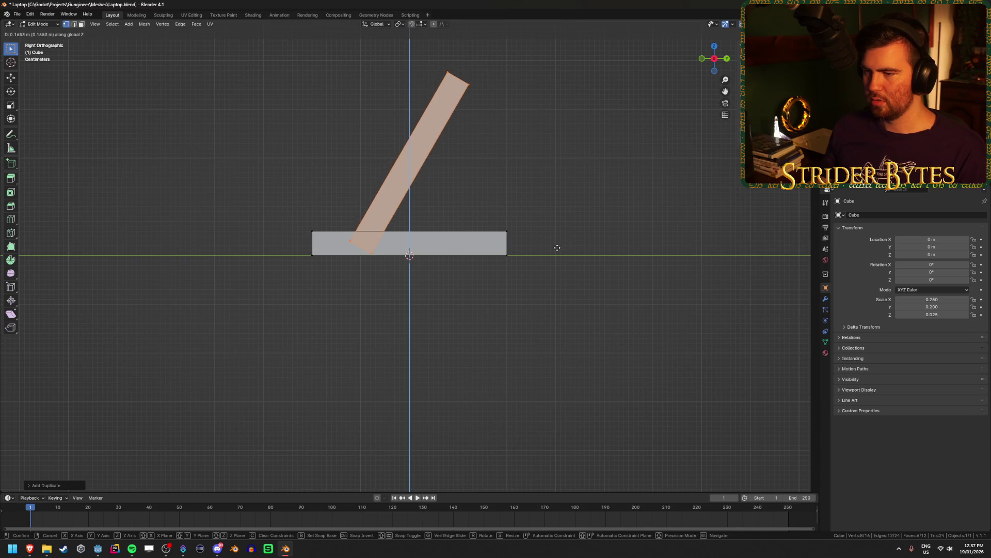
{"action": "left_click", "coordinate": [488, 336]}
{"action": "left_click", "coordinate": [421, 24]}
{"action": "left_click", "coordinate": [415, 74]}
{"action": "key", "text": "g"}
{"action": "key", "text": "z"}
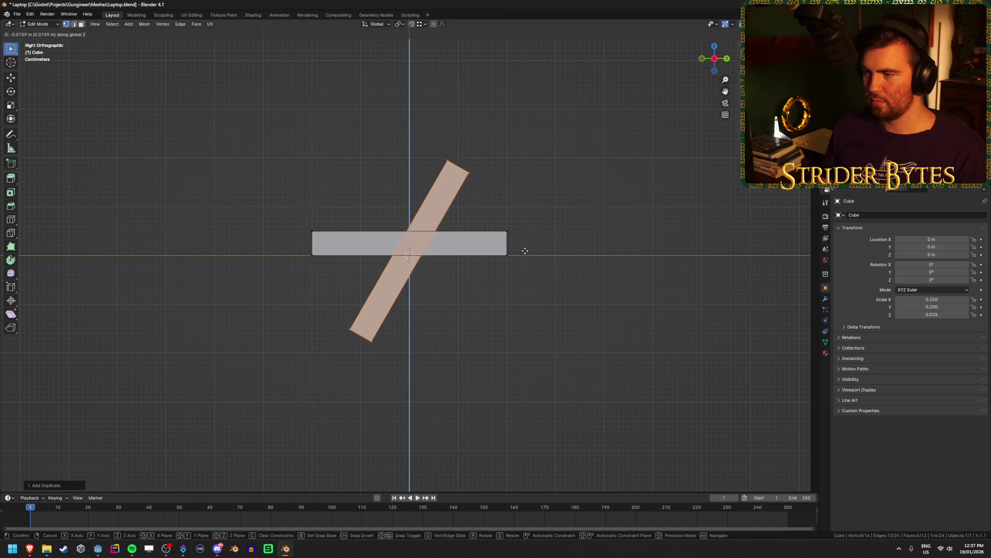
{"action": "left_click", "coordinate": [532, 196]}
{"action": "key", "text": "g"}
{"action": "key", "text": "z"}
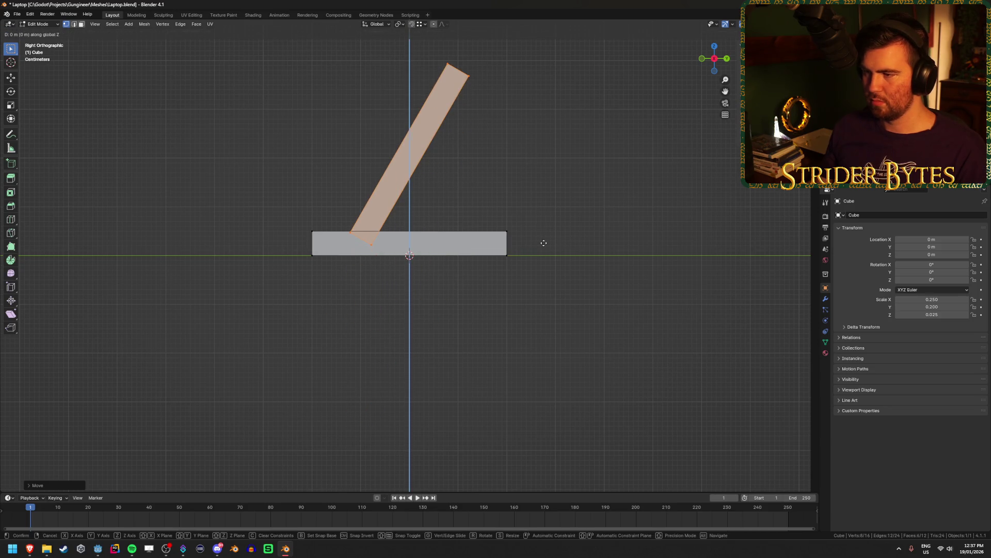
{"action": "left_click", "coordinate": [513, 252]}
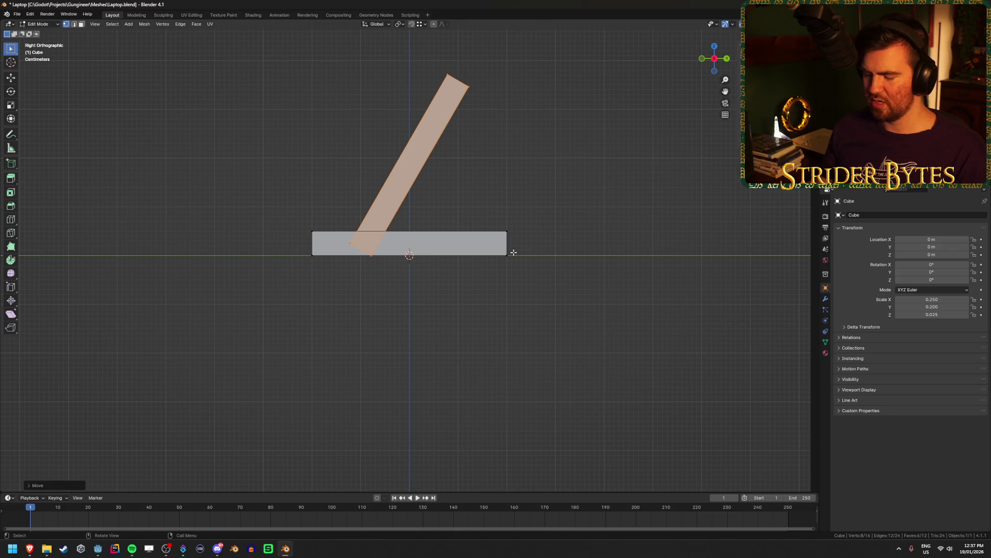
Slide the lid along Y so its corner meets the base's right edge.
{"action": "key", "text": "g"}
{"action": "key", "text": "y"}
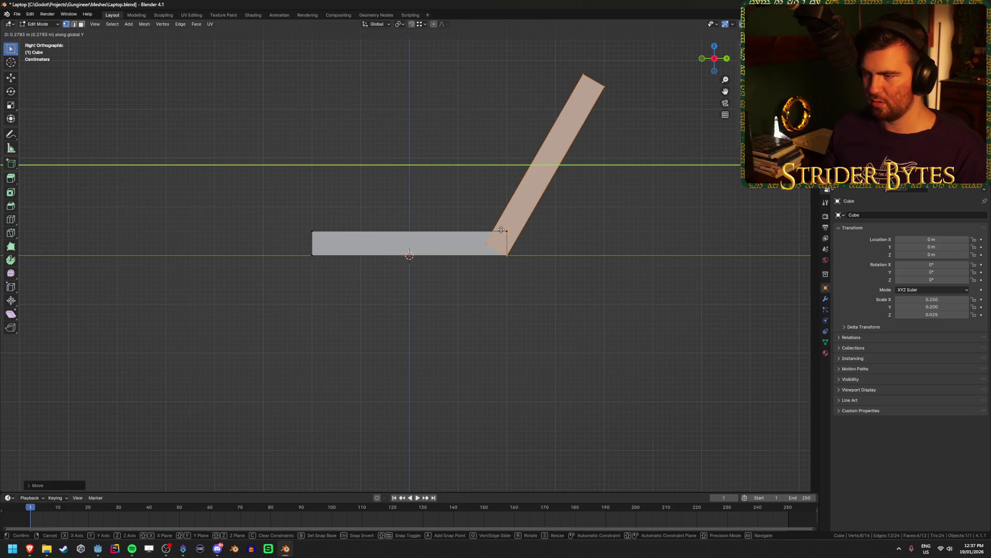
{"action": "left_click", "coordinate": [531, 241], "text": "ctrl"}
{"action": "left_click", "coordinate": [528, 339]}
{"action": "left_click_drag", "start_coordinate": [527, 339], "coordinate": [551, 345]}
{"action": "key", "text": "alt+z"}
{"action": "key", "text": "alt+z"}
{"action": "left_click_drag", "start_coordinate": [642, 327], "coordinate": [598, 323]}
{"action": "scroll", "coordinate": [597, 323], "scroll_direction": "up", "scroll_amount": 2}
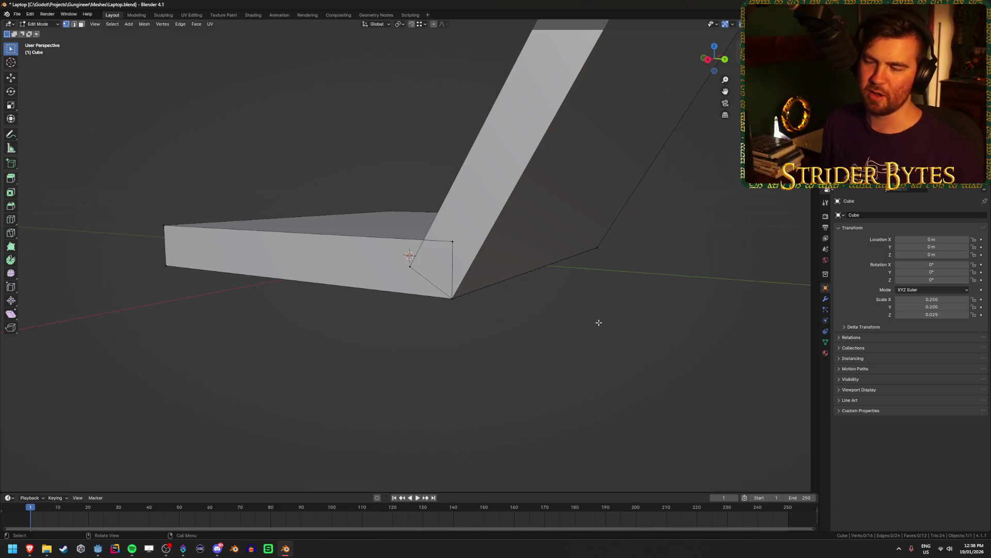
Inspect the laptop mesh from the right side and from above, then return to Edit Mode.
{"action": "key", "text": "KP_3"}
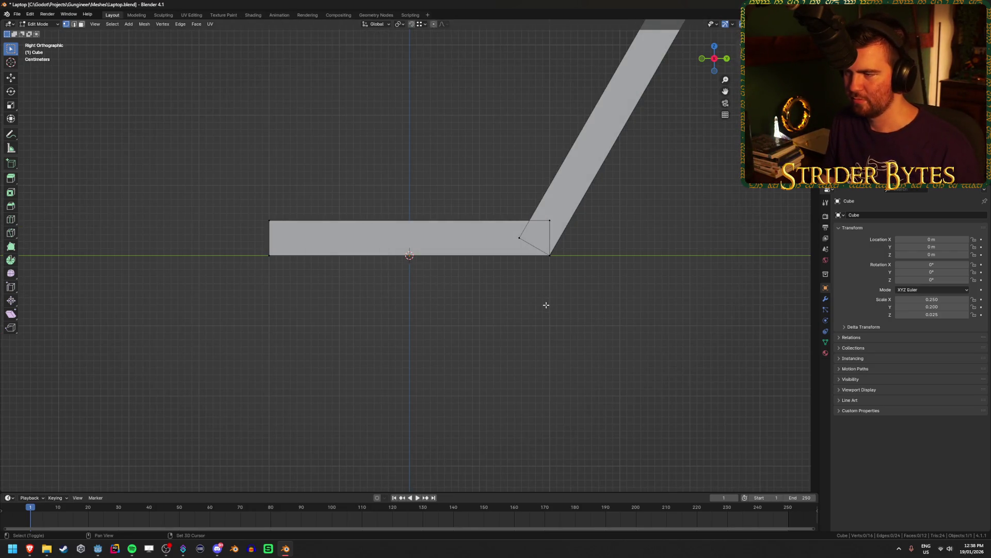
{"action": "left_click_drag", "start_coordinate": [548, 306], "coordinate": [485, 334]}
{"action": "key", "text": "shift+z"}
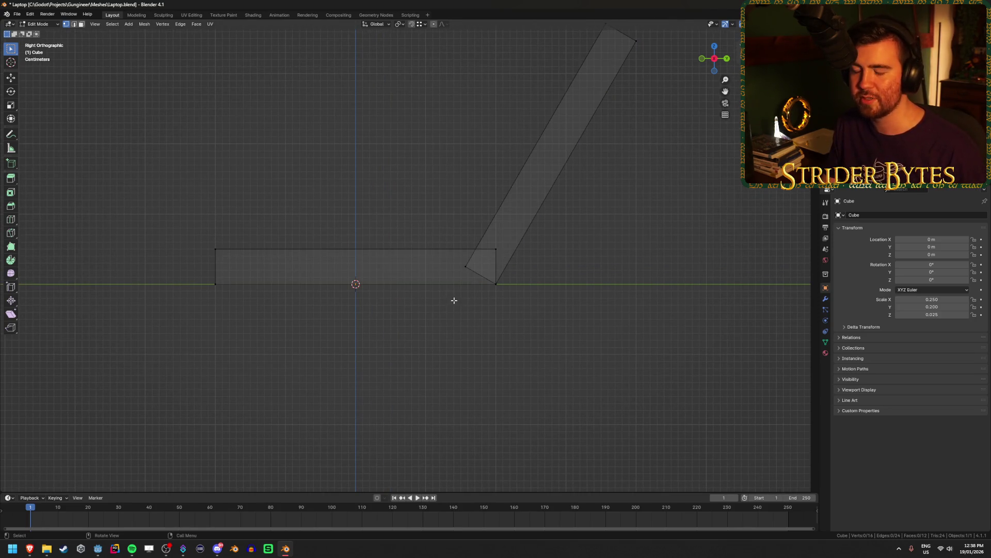
{"action": "key", "text": "shift+z"}
{"action": "key", "text": "Tab"}
{"action": "mouse_move", "coordinate": [448, 336]}
{"action": "left_mouse_down"}
{"action": "mouse_move", "coordinate": [422, 323]}
{"action": "mouse_move", "coordinate": [463, 328]}
{"action": "mouse_move", "coordinate": [578, 298]}
{"action": "mouse_move", "coordinate": [547, 292]}
{"action": "left_mouse_up"}
{"action": "scroll", "coordinate": [540, 292], "scroll_direction": "up", "scroll_amount": 3}
{"action": "left_click", "coordinate": [533, 256]}
{"action": "left_click", "coordinate": [634, 305]}
{"action": "left_click_drag", "start_coordinate": [634, 304], "coordinate": [628, 298]}
{"action": "key", "text": "Caps_Lock"}
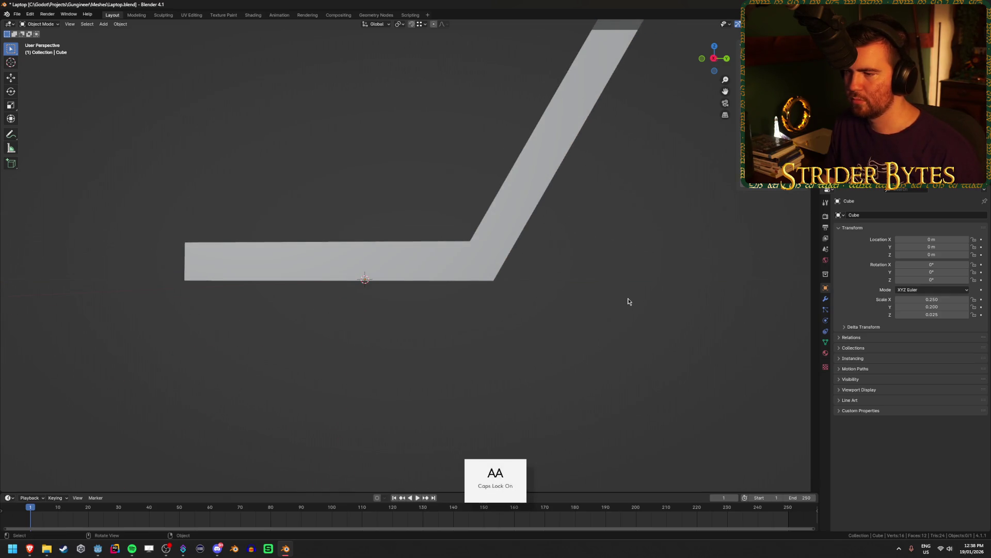
{"action": "key", "text": "Caps_Lock"}
{"action": "key", "text": "Tab"}
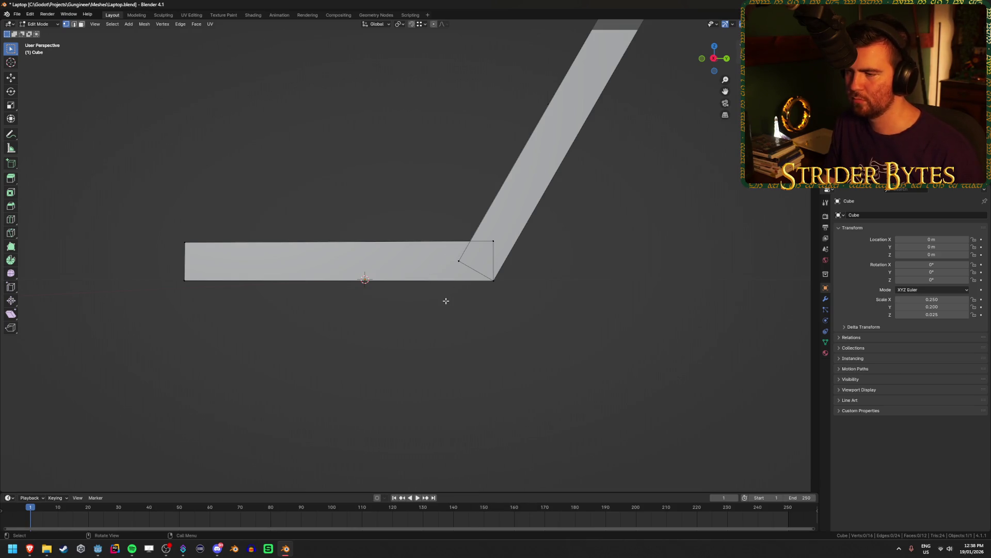
Box-select the lid's inner lower corner vertices in see-through Right Orthographic view.
{"action": "left_click", "coordinate": [485, 265]}
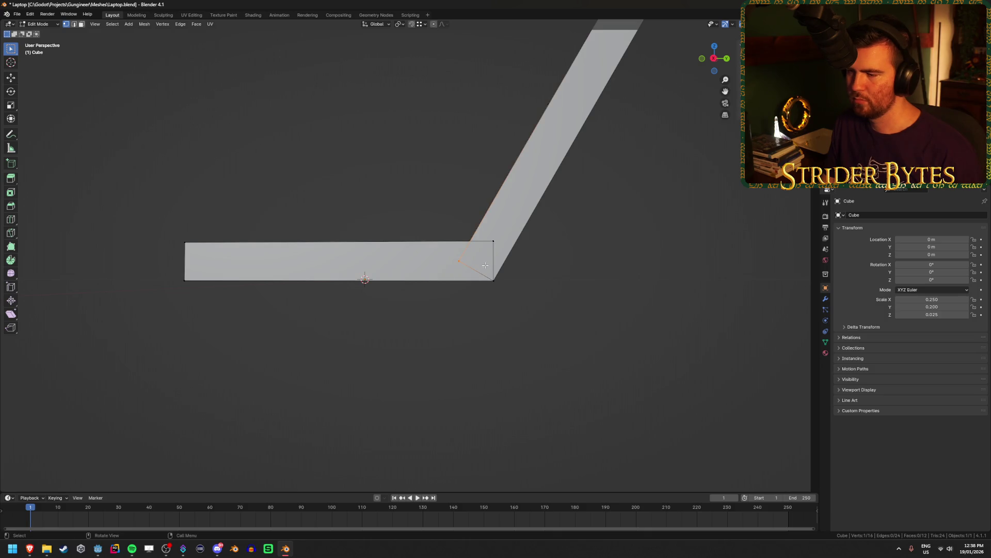
{"action": "key", "text": "KP_1"}
{"action": "key", "text": "alt+z"}
{"action": "key", "text": "KP_3"}
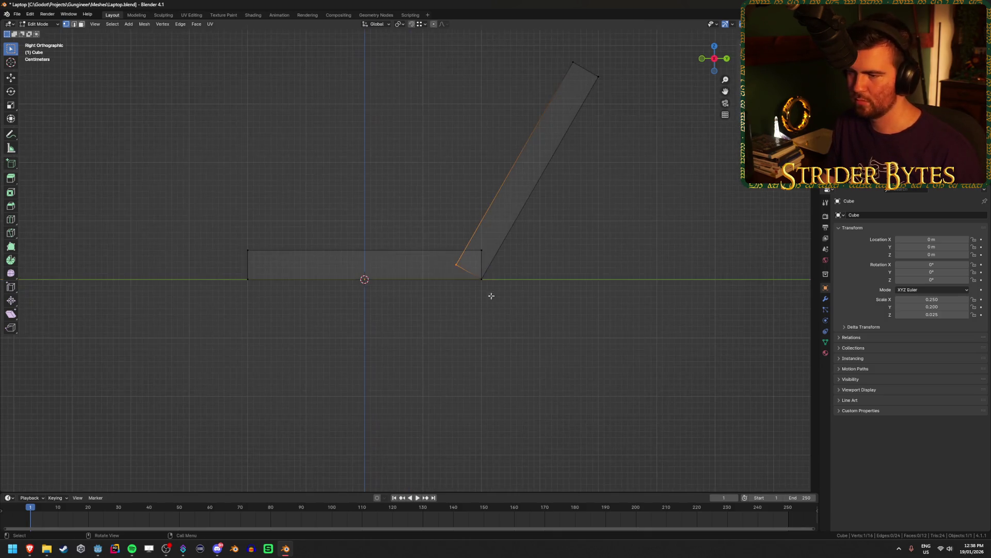
{"action": "left_click", "coordinate": [496, 348]}
{"action": "scroll", "coordinate": [480, 310], "scroll_direction": "up", "scroll_amount": 2}
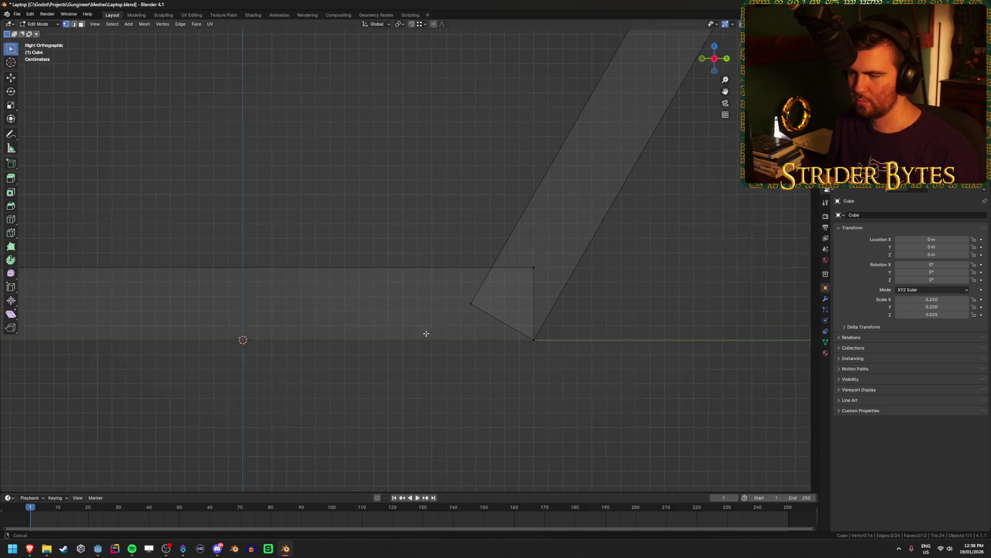
{"action": "left_click_drag", "start_coordinate": [446, 324], "coordinate": [502, 283]}
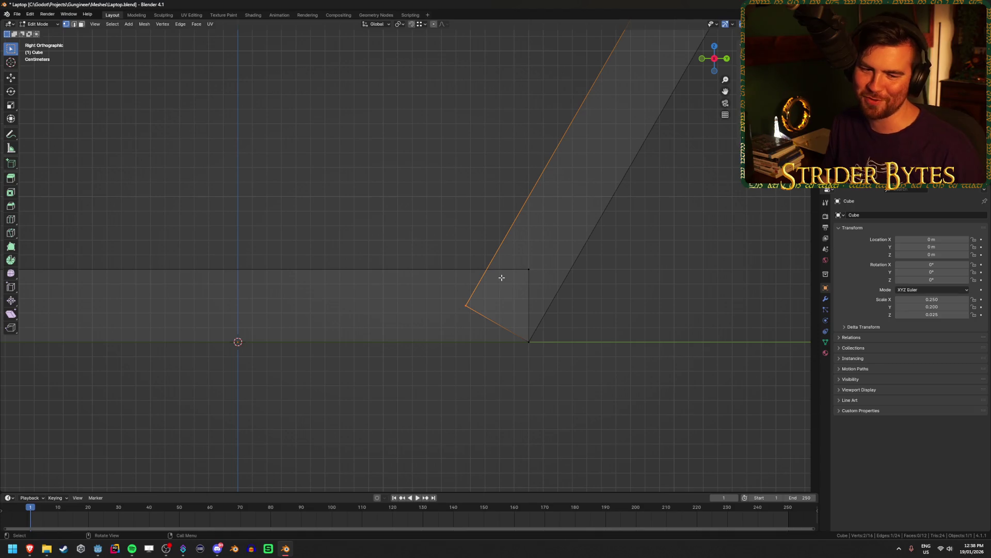
Move the selected lid corner vertices onto the base's top edge.
{"action": "key", "text": "z"}
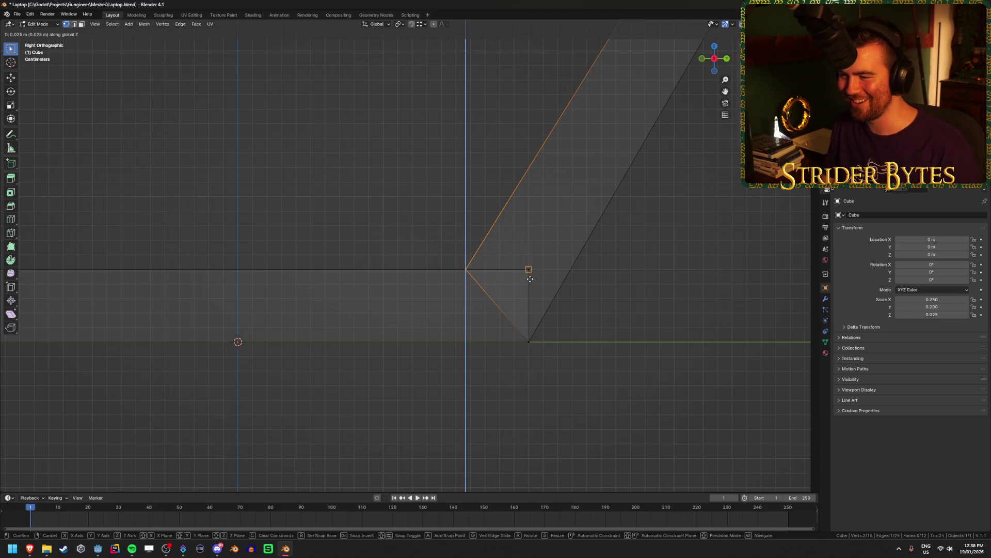
{"action": "key", "text": "Escape"}
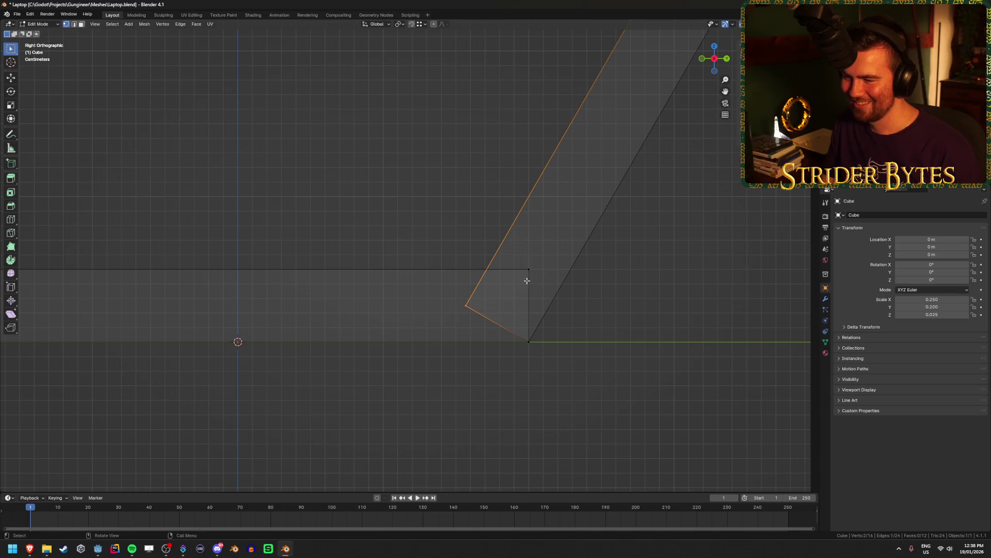
{"action": "key", "text": "g"}
{"action": "key", "text": "y"}
{"action": "key", "text": "z"}
{"action": "key", "text": "x"}
{"action": "key", "text": "x"}
{"action": "key", "text": "Escape"}
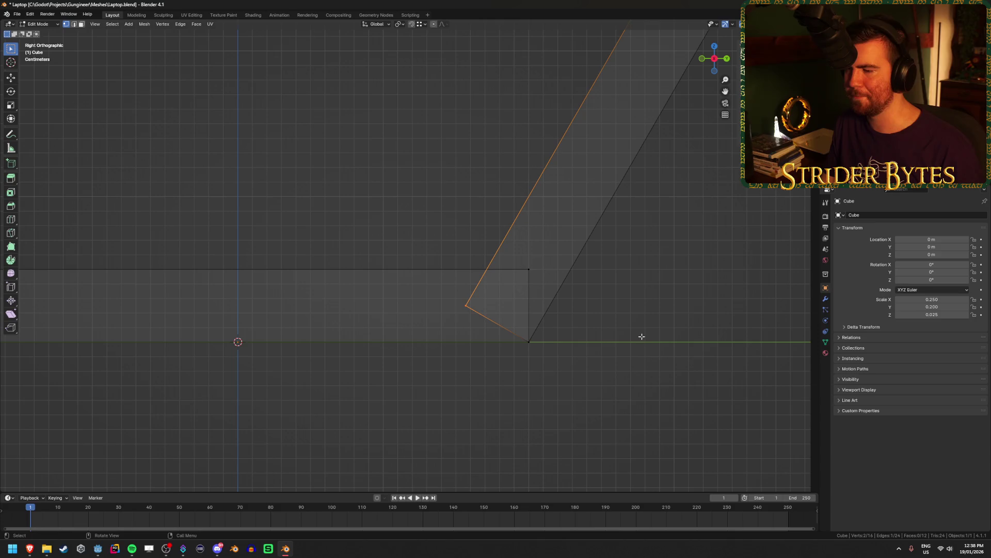
{"action": "scroll", "coordinate": [626, 341], "scroll_direction": "down", "scroll_amount": 1}
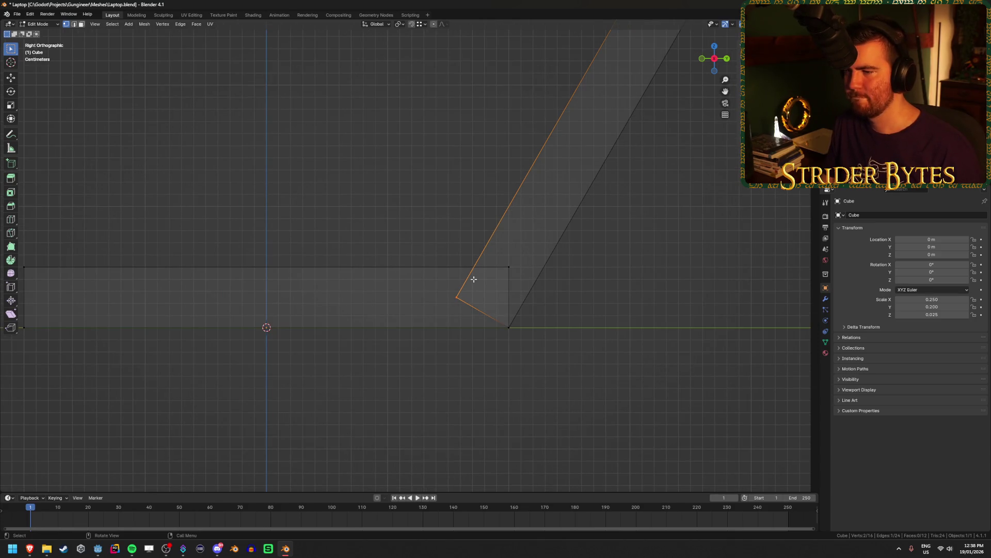
{"action": "scroll", "coordinate": [473, 278], "scroll_direction": "up", "scroll_amount": 3}
{"action": "key", "text": "g"}
{"action": "scroll", "coordinate": [511, 303], "scroll_direction": "up", "scroll_amount": 1}
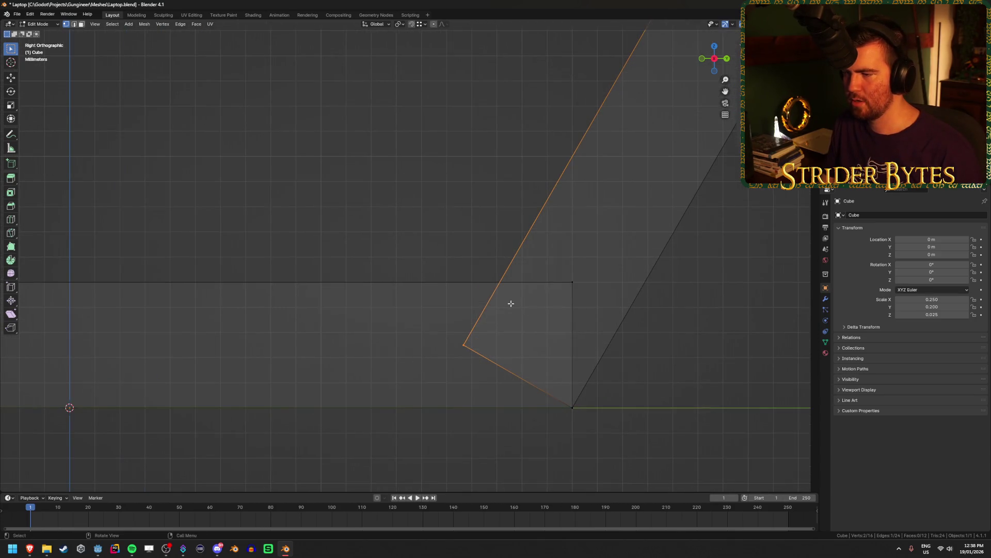
{"action": "left_click", "coordinate": [531, 237]}
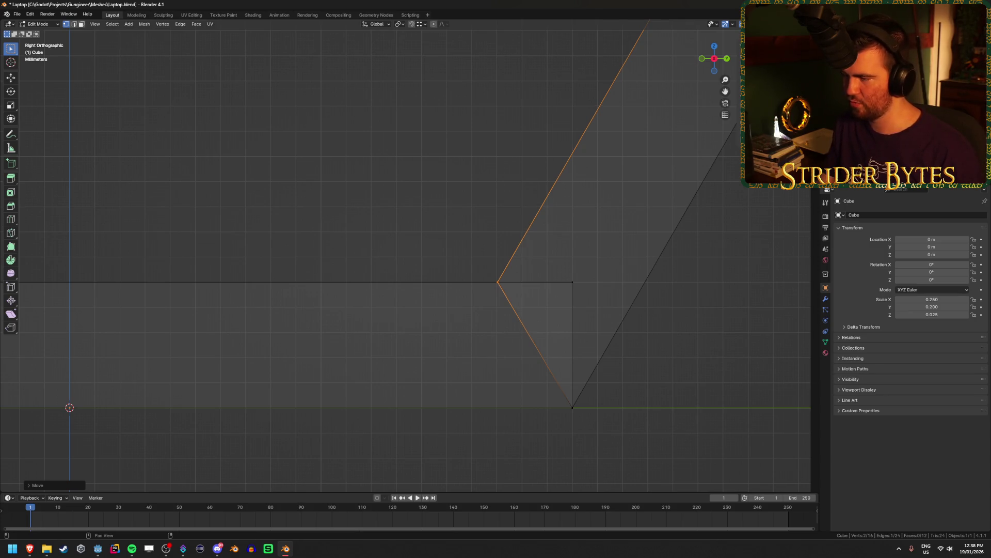
In X-ray side view, slide the lid's other corner along Y onto the hinge vertex.
{"action": "scroll", "coordinate": [461, 413], "scroll_direction": "down", "scroll_amount": 10}
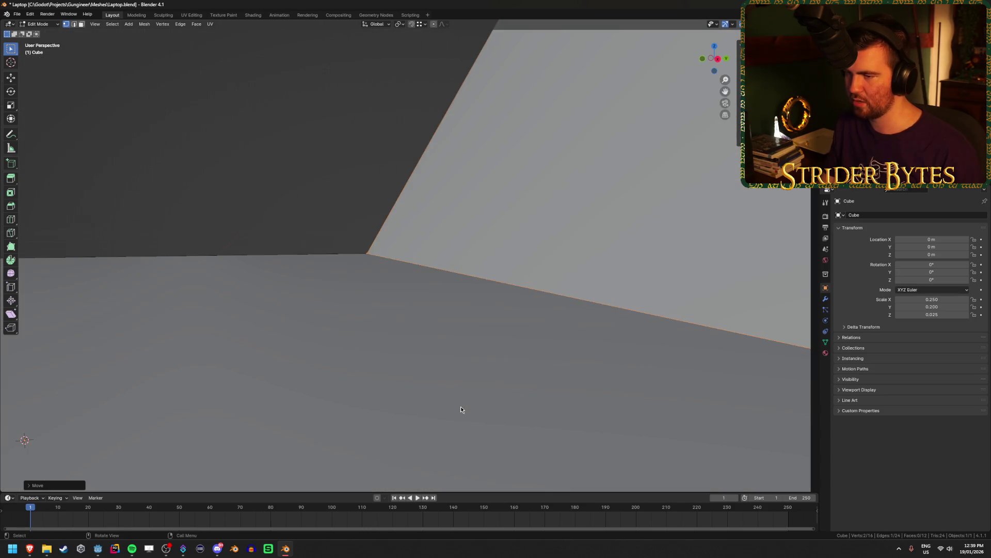
{"action": "scroll", "coordinate": [681, 401], "scroll_direction": "down", "scroll_amount": 5}
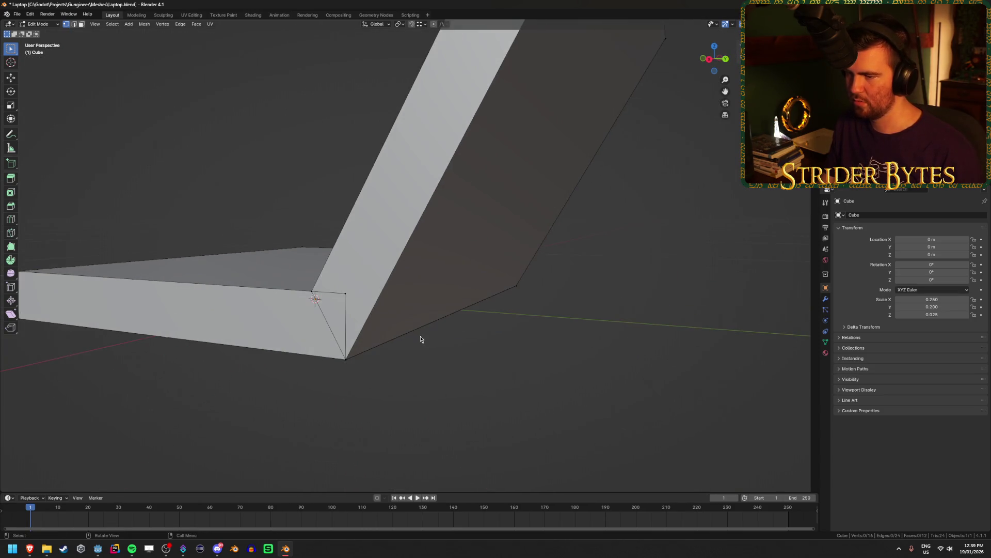
{"action": "scroll", "coordinate": [520, 312], "scroll_direction": "down", "scroll_amount": 3}
{"action": "key", "text": "alt+z"}
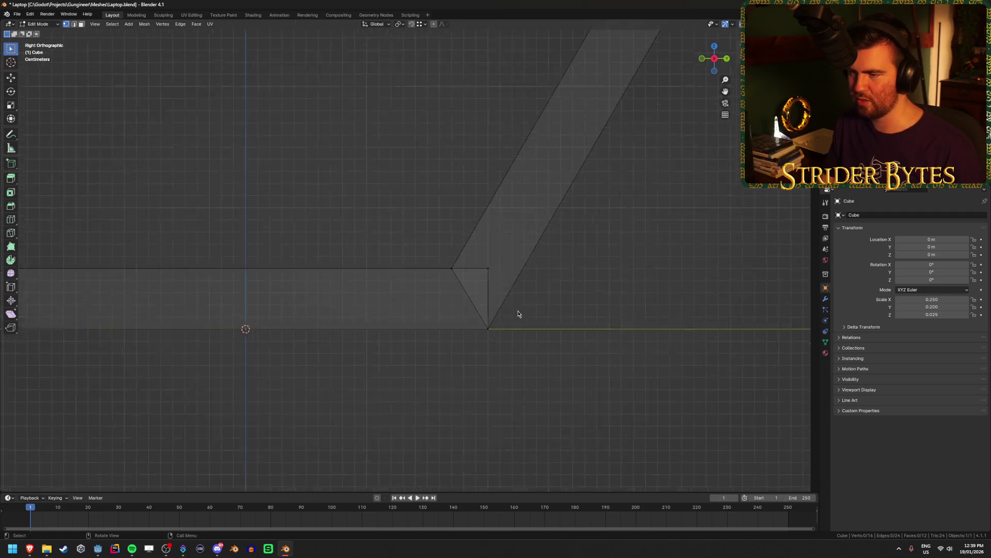
{"action": "key", "text": "KP_3"}
{"action": "left_click_drag", "start_coordinate": [511, 261], "coordinate": [550, 284]}
{"action": "key", "text": "g"}
{"action": "key", "text": "y"}
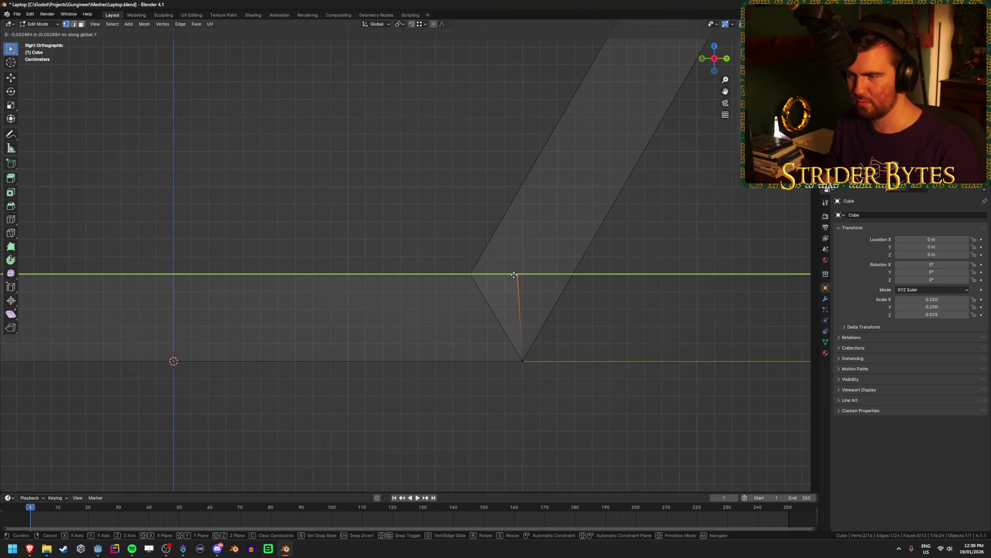
{"action": "left_click", "coordinate": [404, 243]}
Merge the overlapping hinge vertices by distance and save Laptop.blend.
{"action": "left_click", "coordinate": [435, 243]}
{"action": "left_click_drag", "start_coordinate": [432, 239], "coordinate": [486, 292]}
{"action": "key", "text": "m"}
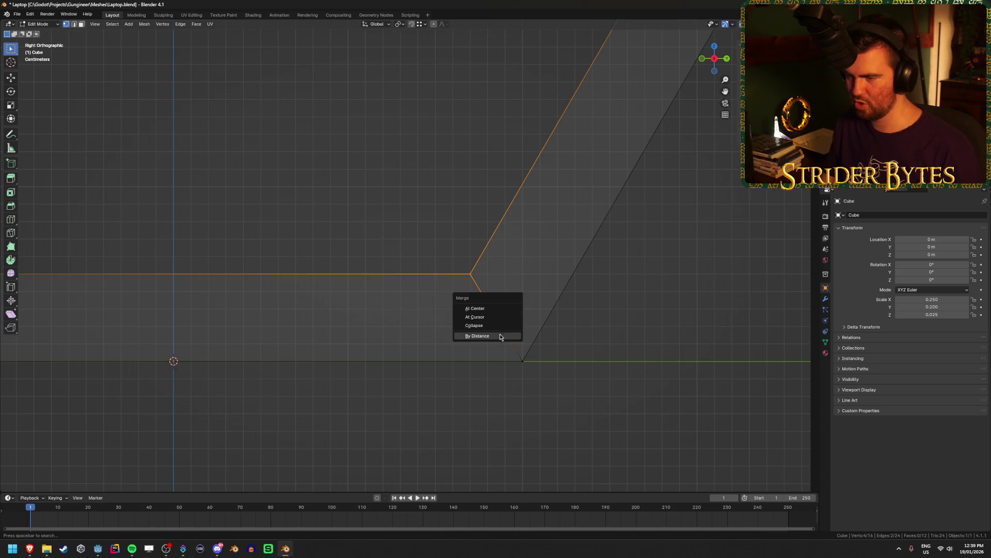
{"action": "left_click", "coordinate": [501, 336]}
{"action": "scroll", "coordinate": [447, 374], "scroll_direction": "down", "scroll_amount": 5}
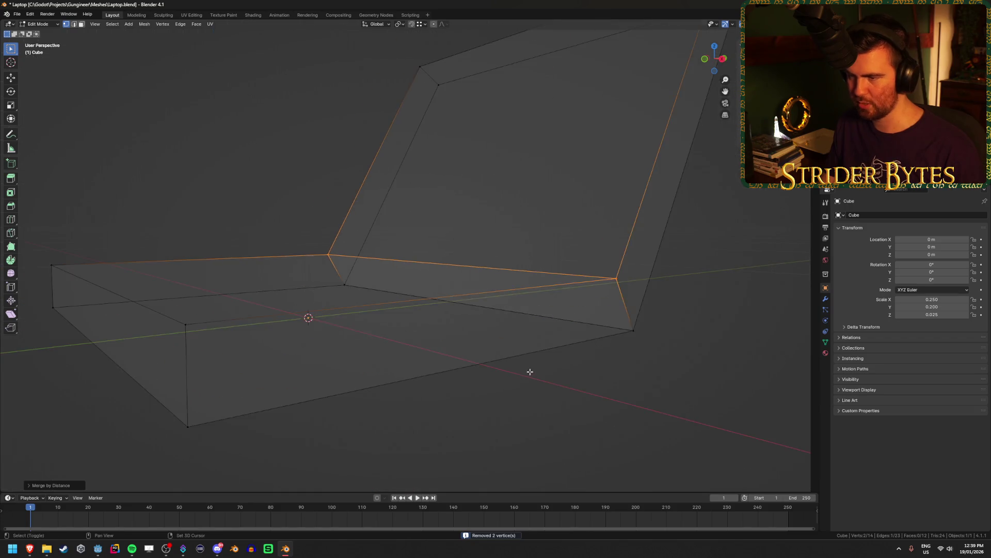
{"action": "key", "text": "Tab"}
{"action": "mouse_move", "coordinate": [472, 346]}
{"action": "left_mouse_down"}
{"action": "mouse_move", "coordinate": [513, 360]}
{"action": "mouse_move", "coordinate": [487, 327]}
{"action": "mouse_move", "coordinate": [409, 342]}
{"action": "mouse_move", "coordinate": [476, 357]}
{"action": "mouse_move", "coordinate": [456, 336]}
{"action": "mouse_move", "coordinate": [403, 327]}
{"action": "mouse_move", "coordinate": [524, 339]}
{"action": "mouse_move", "coordinate": [510, 359]}
{"action": "left_mouse_up"}
{"action": "key", "text": "ctrl+s"}
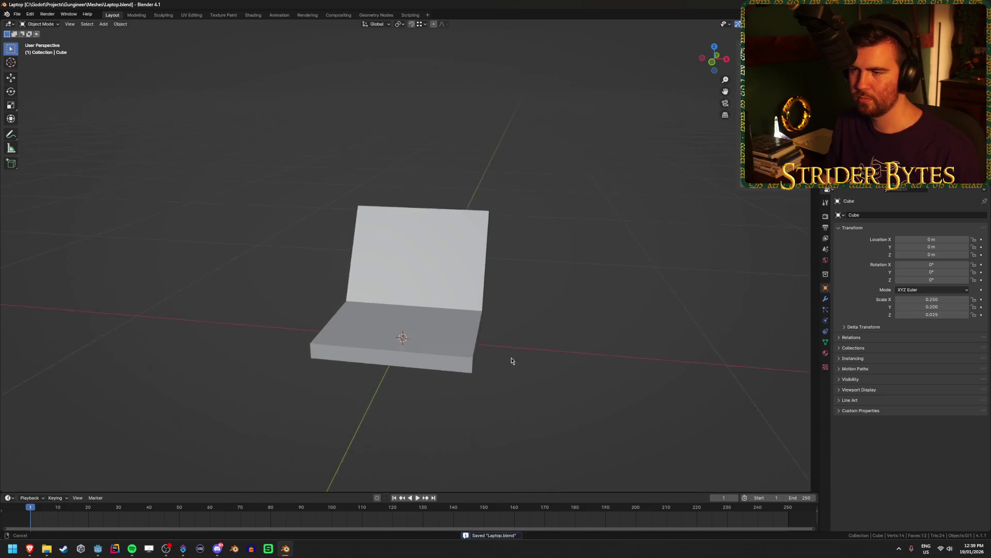
Cancel a trial inset on the screen face, then apply the laptop's scale to 1.000.
{"action": "scroll", "coordinate": [511, 360], "scroll_direction": "up", "scroll_amount": 3}
{"action": "key", "text": "Tab"}
{"action": "left_click", "coordinate": [482, 283]}
{"action": "key", "text": "i"}
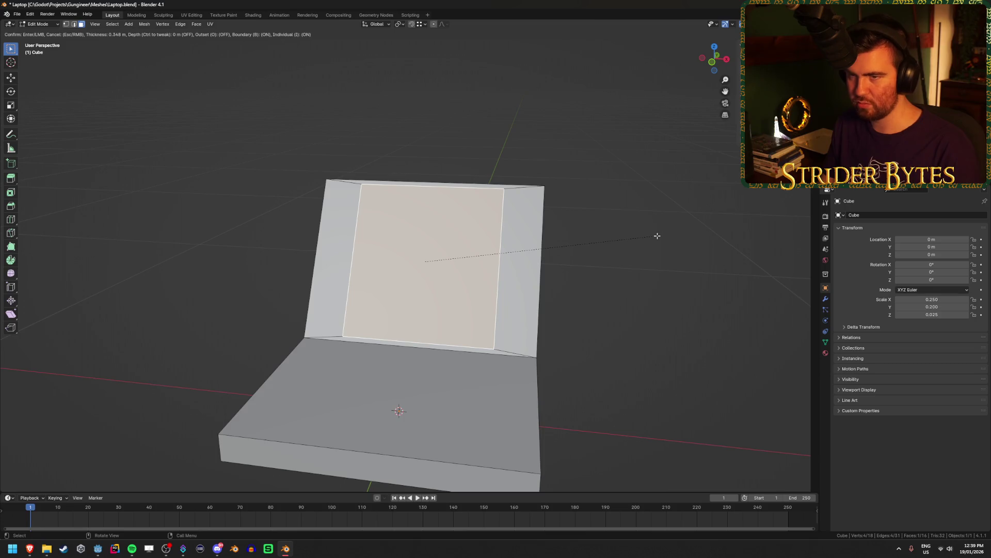
{"action": "key", "text": "b"}
{"action": "key", "text": "b"}
{"action": "key", "text": "b"}
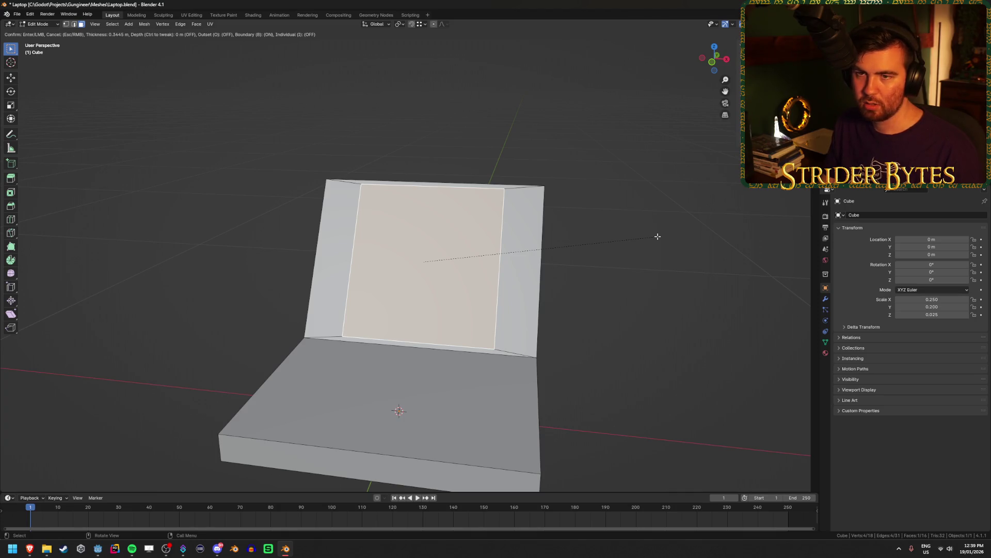
{"action": "key", "text": "Escape"}
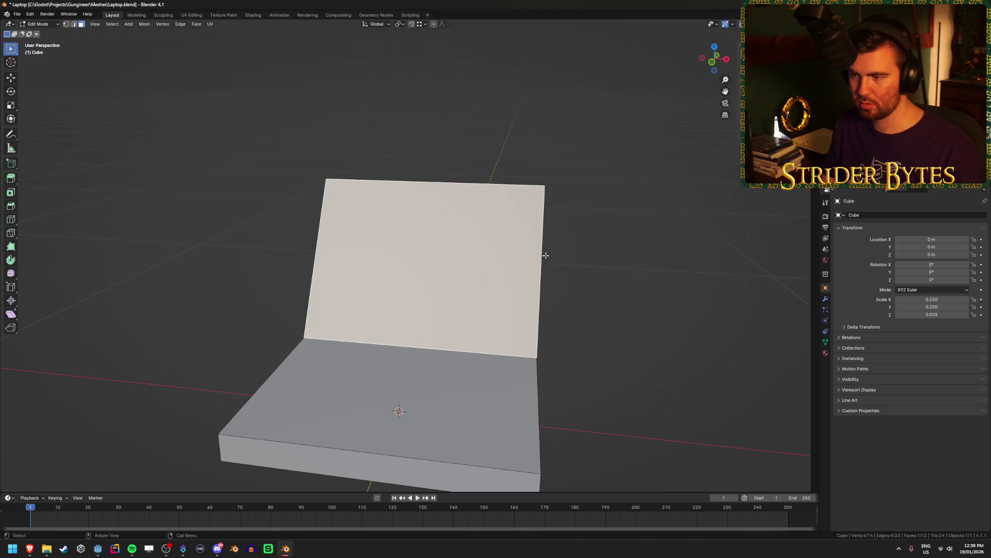
{"action": "key", "text": "Tab"}
{"action": "key", "text": "ctrl+a"}
{"action": "left_click", "coordinate": [615, 262]}
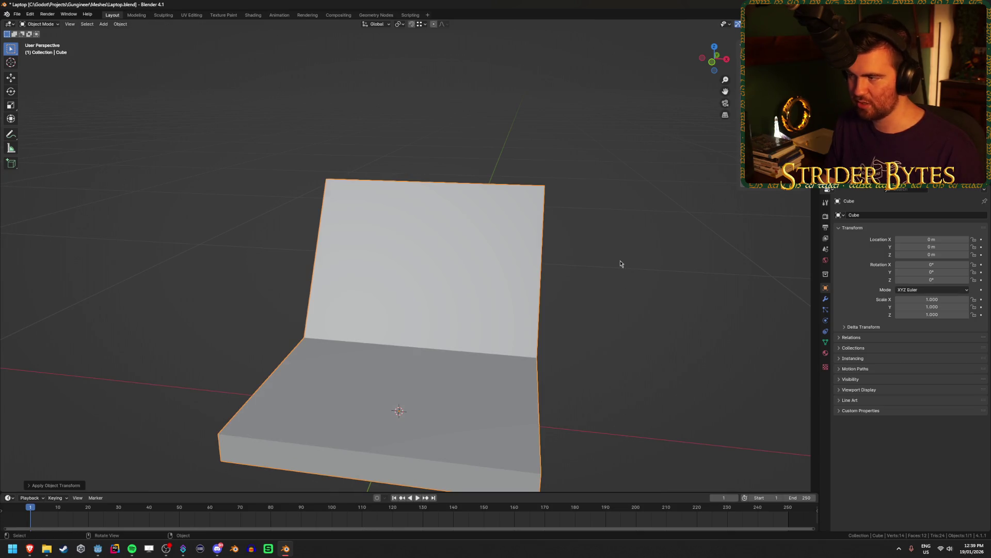
Inset the lid's screen face by 0.01 for a 1 cm bezel.
{"action": "key", "text": "Tab"}
{"action": "key", "text": "grave"}
{"action": "key", "text": "Escape"}
{"action": "key", "text": "i"}
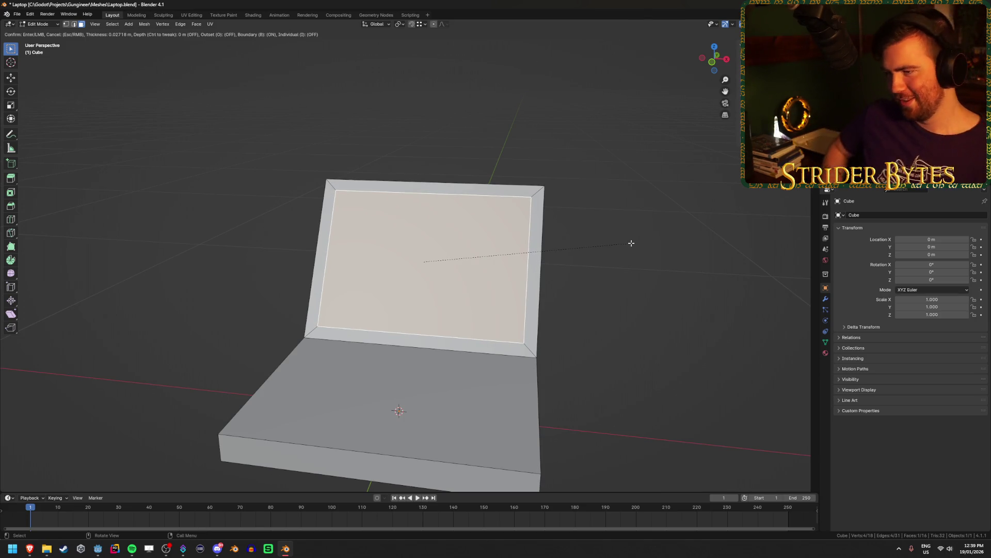
{"action": "type", "text": ".01"}
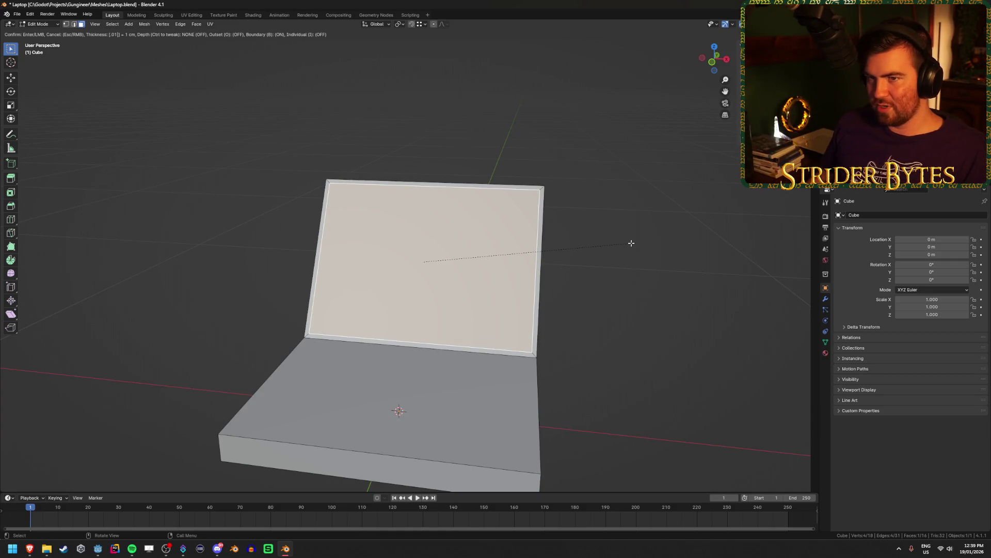
{"action": "key", "text": "Return"}
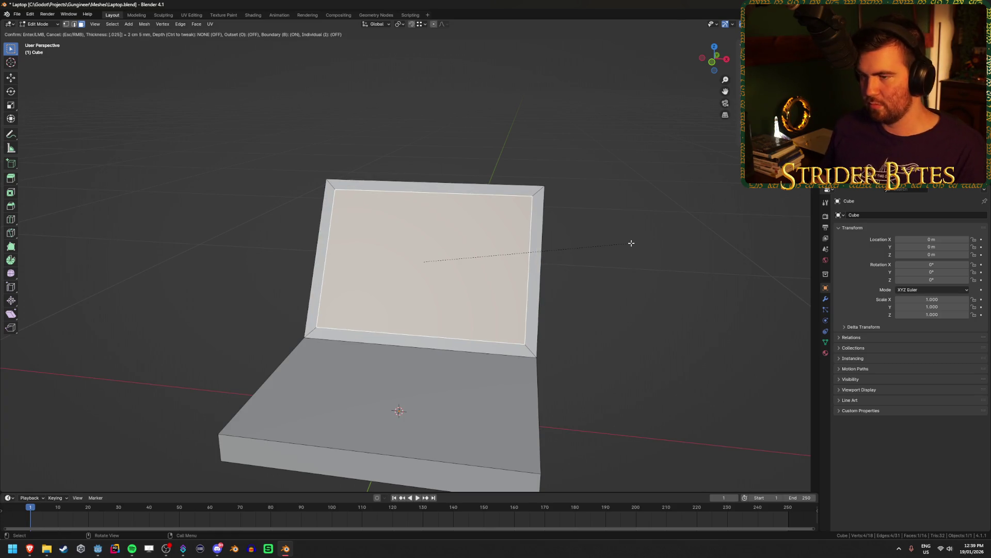
Extrude the screen face inward along its normal to recess it into the lid.
{"action": "key", "text": "Tab"}
{"action": "key", "text": "Tab"}
{"action": "left_click_drag", "start_coordinate": [646, 254], "coordinate": [614, 251]}
{"action": "key", "text": "e"}
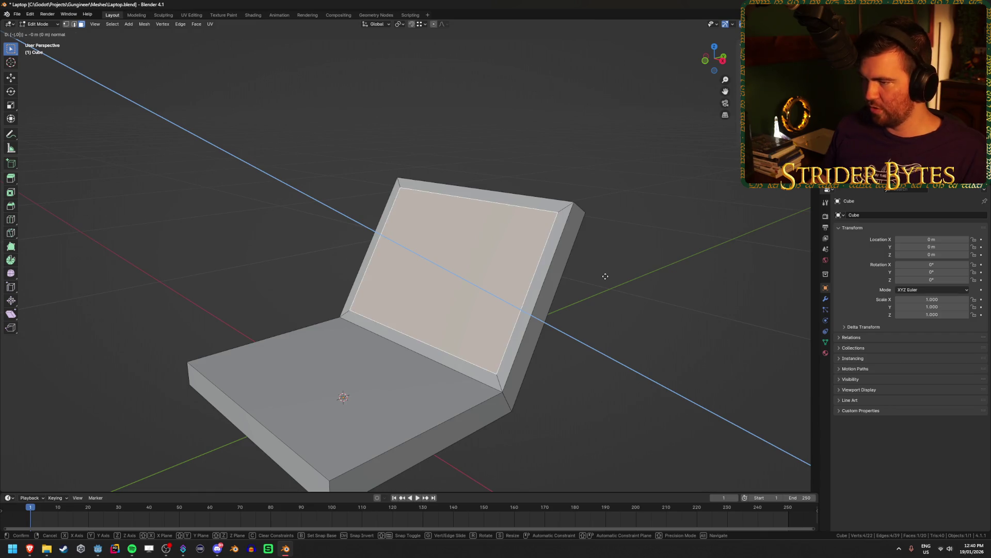
{"action": "left_click", "coordinate": [605, 276]}
{"action": "left_click", "coordinate": [605, 276]}
{"action": "mouse_move", "coordinate": [605, 276]}
{"action": "left_mouse_down"}
{"action": "mouse_move", "coordinate": [591, 343]}
{"action": "mouse_move", "coordinate": [577, 340]}
{"action": "left_mouse_up"}
{"action": "key", "text": "Tab"}
{"action": "mouse_move", "coordinate": [533, 371]}
{"action": "left_mouse_down"}
{"action": "mouse_move", "coordinate": [598, 361]}
{"action": "mouse_move", "coordinate": [660, 377]}
{"action": "mouse_move", "coordinate": [618, 379]}
{"action": "mouse_move", "coordinate": [702, 321]}
{"action": "mouse_move", "coordinate": [660, 321]}
{"action": "left_mouse_up"}
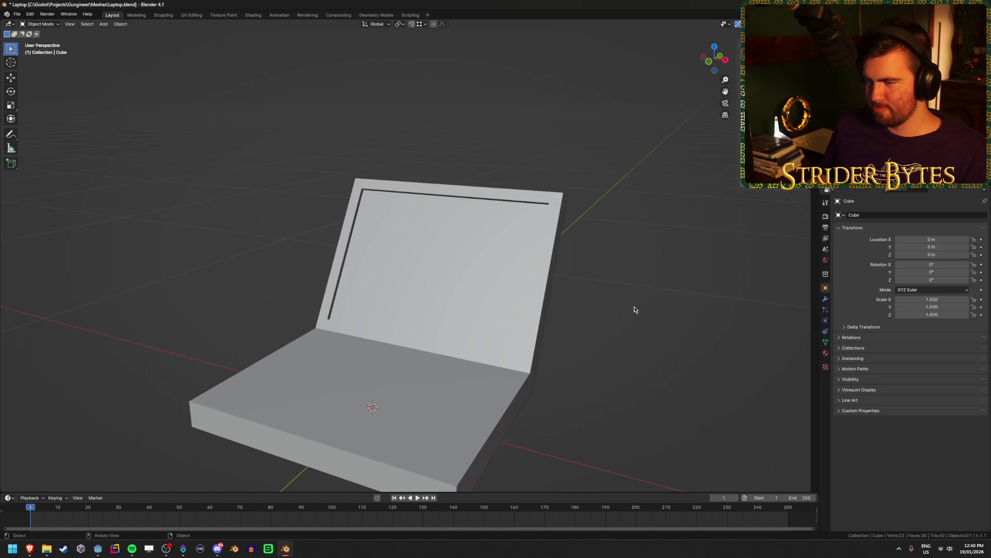
Reselect the screen face and check the recessed display in Object and Edit Mode.
{"action": "key", "text": "Tab"}
{"action": "key", "text": "Tab"}
{"action": "mouse_move", "coordinate": [635, 308]}
{"action": "left_mouse_down"}
{"action": "mouse_move", "coordinate": [578, 307]}
{"action": "mouse_move", "coordinate": [566, 292]}
{"action": "mouse_move", "coordinate": [617, 299]}
{"action": "left_mouse_up"}
{"action": "key", "text": "Tab"}
{"action": "left_click", "coordinate": [427, 280]}
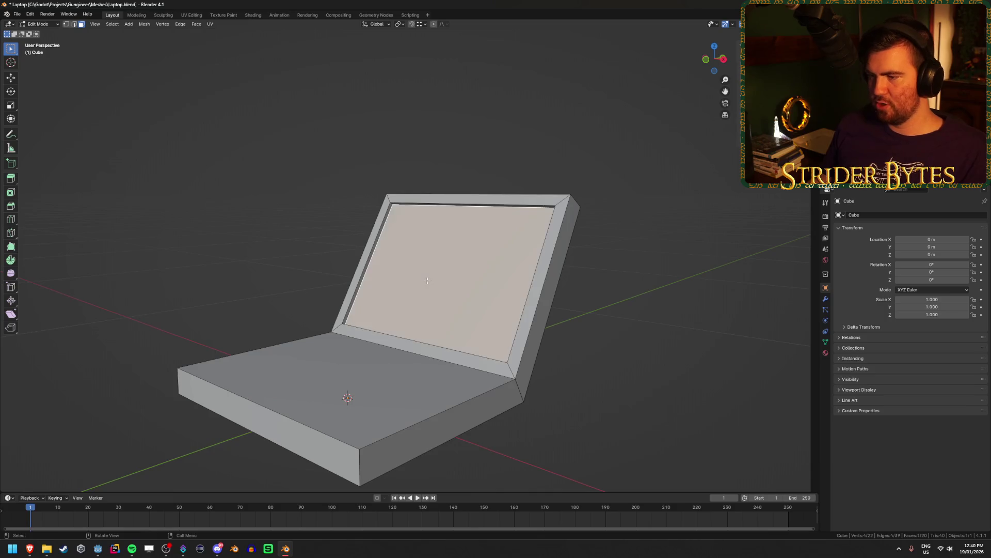
{"action": "mouse_move", "coordinate": [563, 325]}
{"action": "left_mouse_down"}
{"action": "mouse_move", "coordinate": [546, 328]}
{"action": "mouse_move", "coordinate": [605, 392]}
{"action": "mouse_move", "coordinate": [627, 307]}
{"action": "left_mouse_up"}
{"action": "key", "text": "Tab"}
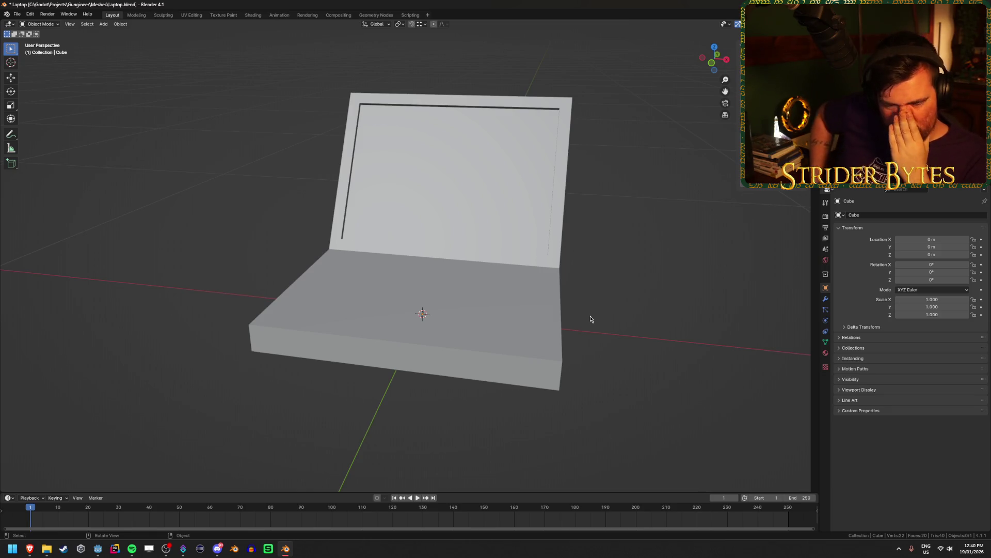
{"action": "key", "text": "Tab"}
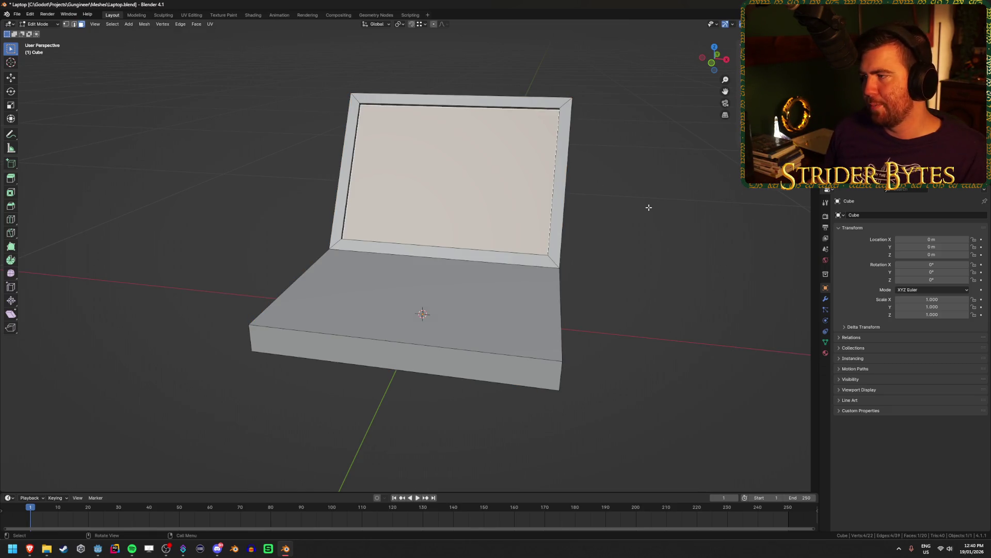
{"action": "scroll", "coordinate": [649, 207], "scroll_direction": "up", "scroll_amount": 5}
Create a new material for the laptop and switch the viewport to Material Preview.
{"action": "mouse_move", "coordinate": [652, 237]}
{"action": "left_mouse_down"}
{"action": "mouse_move", "coordinate": [517, 240]}
{"action": "mouse_move", "coordinate": [653, 231]}
{"action": "left_mouse_up"}
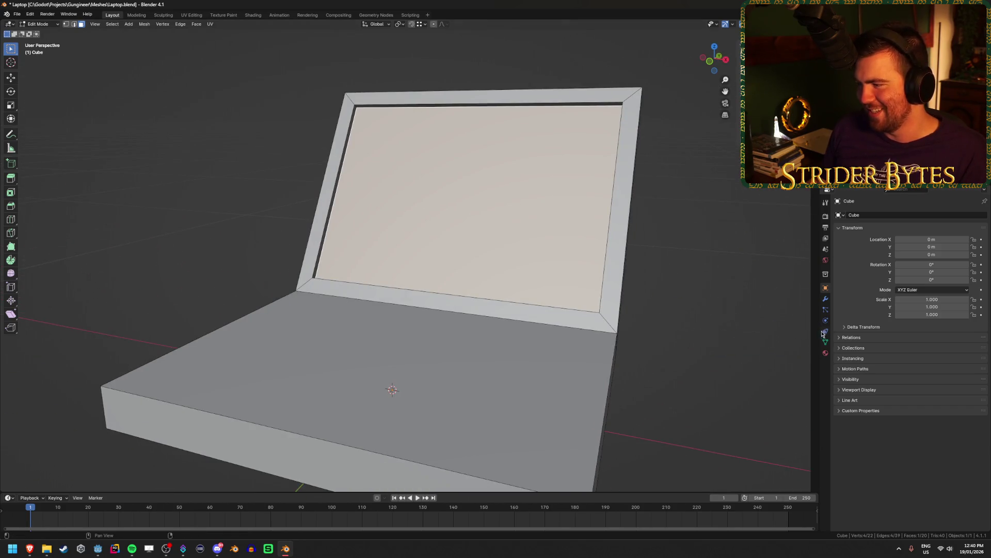
{"action": "left_click", "coordinate": [825, 352]}
{"action": "left_click", "coordinate": [631, 336]}
{"action": "key", "text": "Tab"}
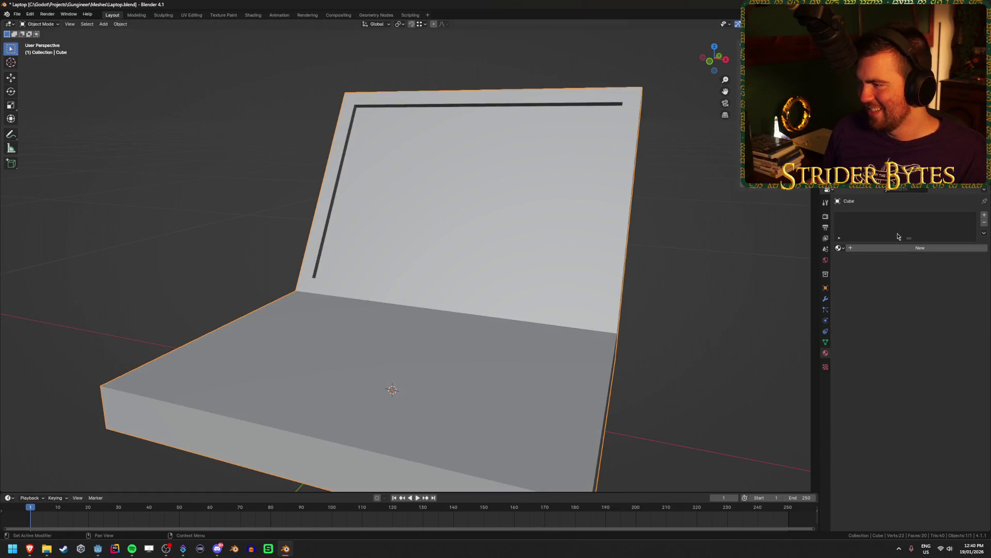
{"action": "left_click", "coordinate": [920, 248]}
{"action": "key", "text": "z"}
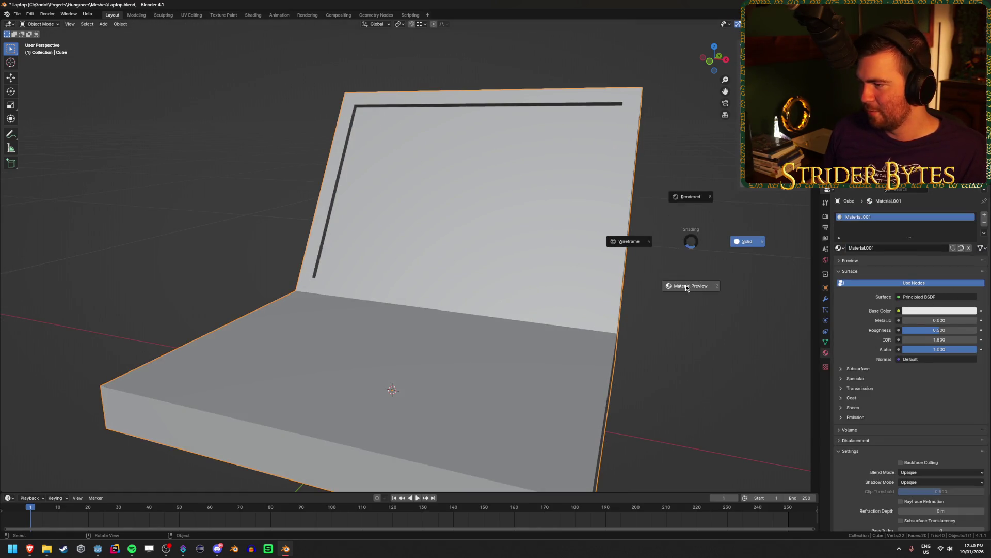
{"action": "left_click", "coordinate": [687, 287]}
Set the base colour Value to 0 and Roughness to 1.
{"action": "left_click", "coordinate": [940, 311]}
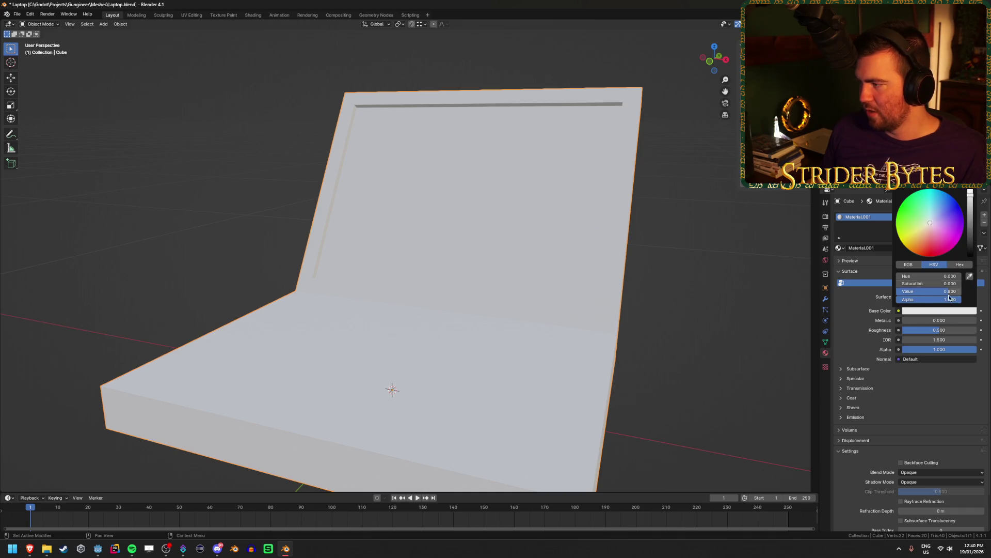
{"action": "left_click", "coordinate": [934, 291]}
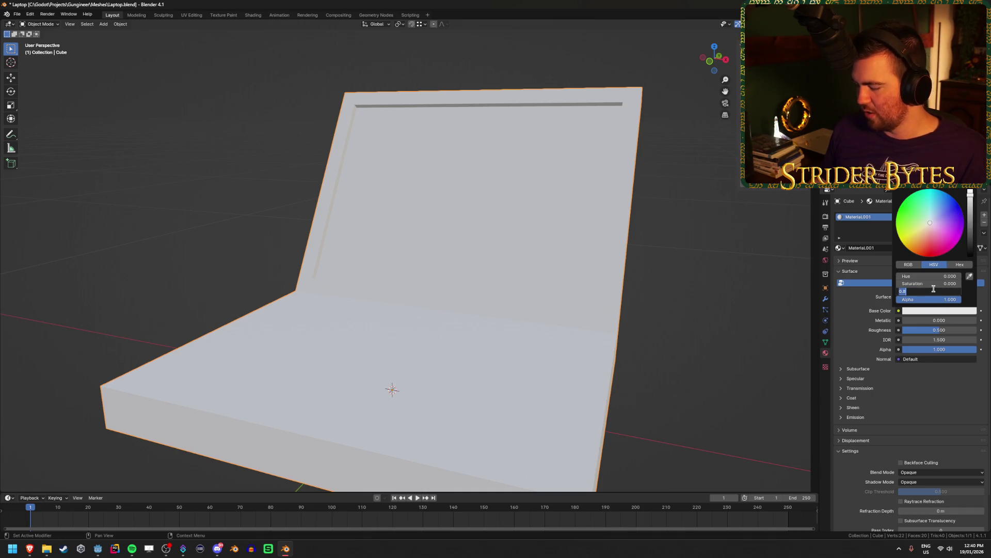
{"action": "type", "text": "0"}
{"action": "key", "text": "Return"}
{"action": "left_click", "coordinate": [939, 330]}
{"action": "type", "text": "1"}
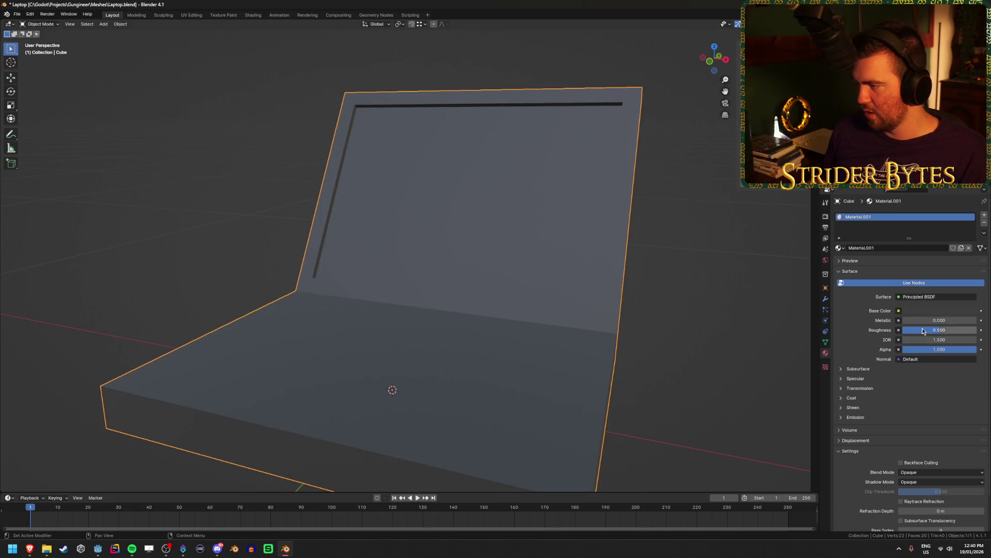
{"action": "key", "text": "Return"}
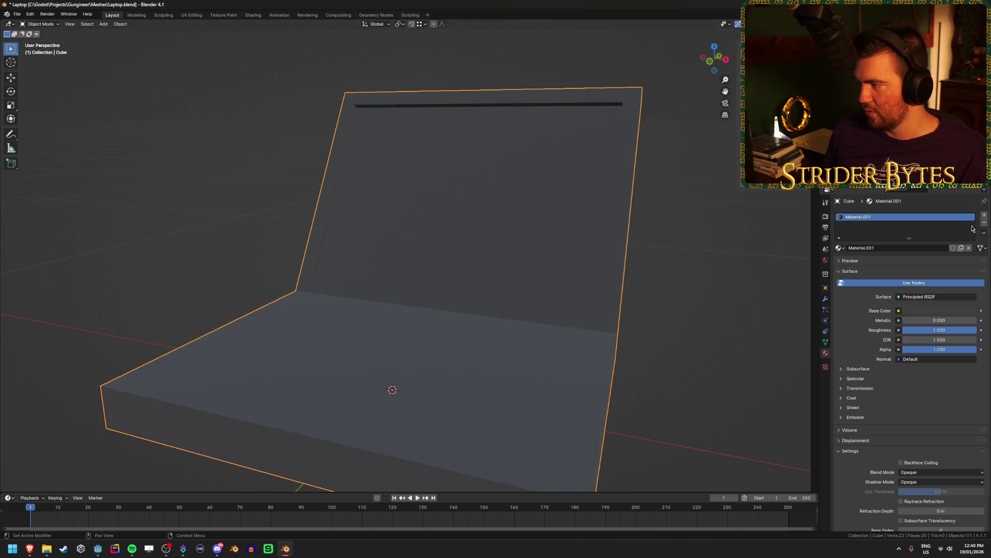
Add an empty material slot and assign it to the laptop's screen face.
{"action": "left_click", "coordinate": [985, 216]}
{"action": "key", "text": "Tab"}
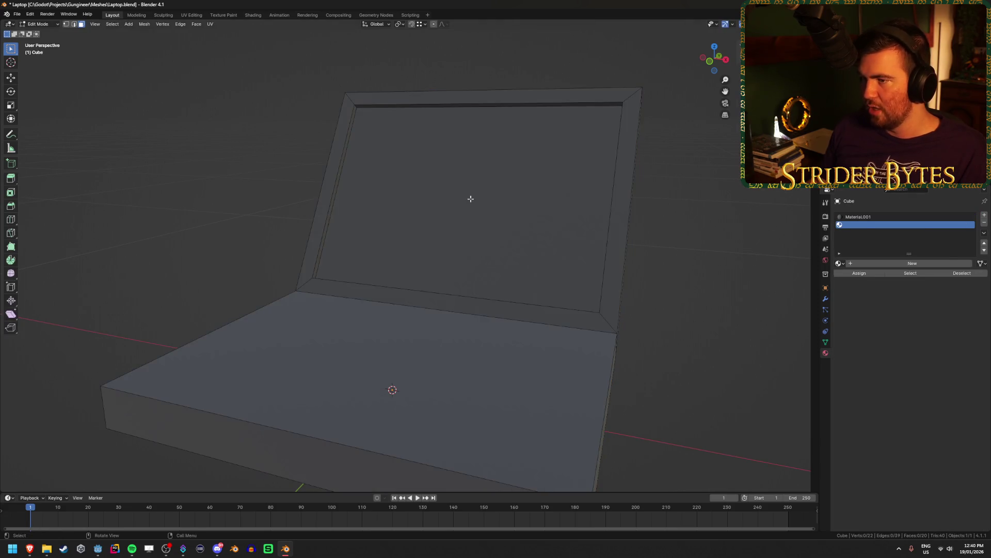
{"action": "left_click", "coordinate": [469, 199]}
{"action": "left_click", "coordinate": [857, 225]}
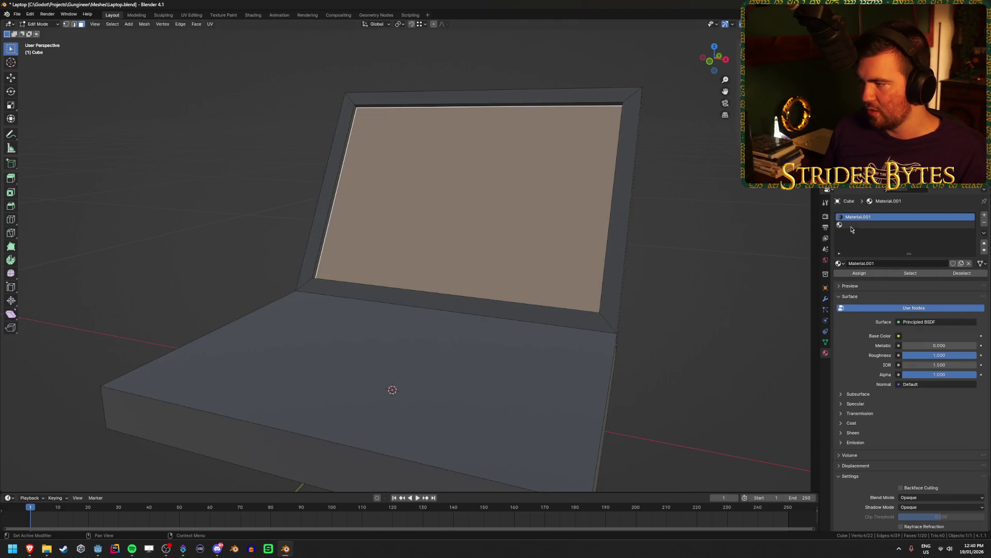
{"action": "left_click", "coordinate": [862, 273]}
Create Material.002 for the screen and open its Emission colour picker.
{"action": "left_click", "coordinate": [885, 263]}
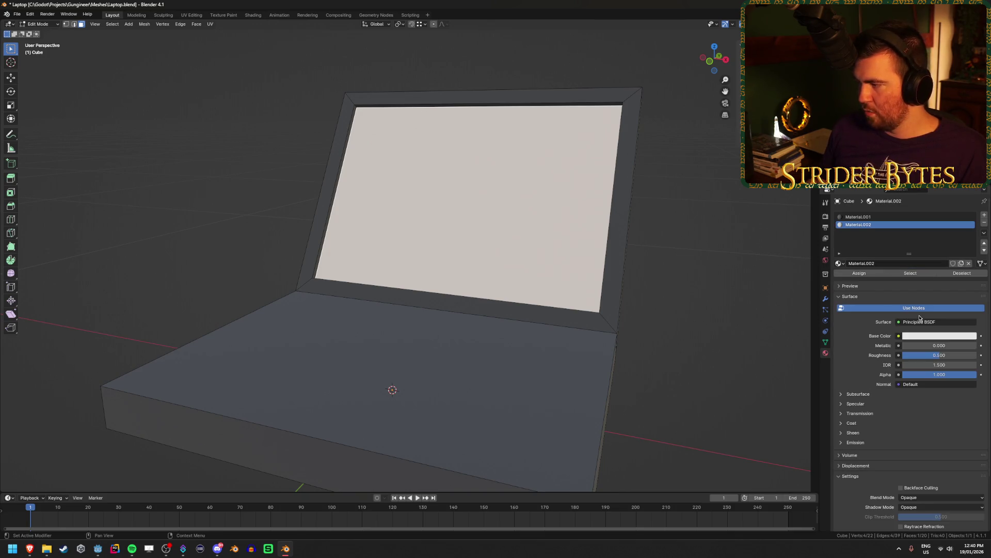
{"action": "left_click", "coordinate": [856, 442]}
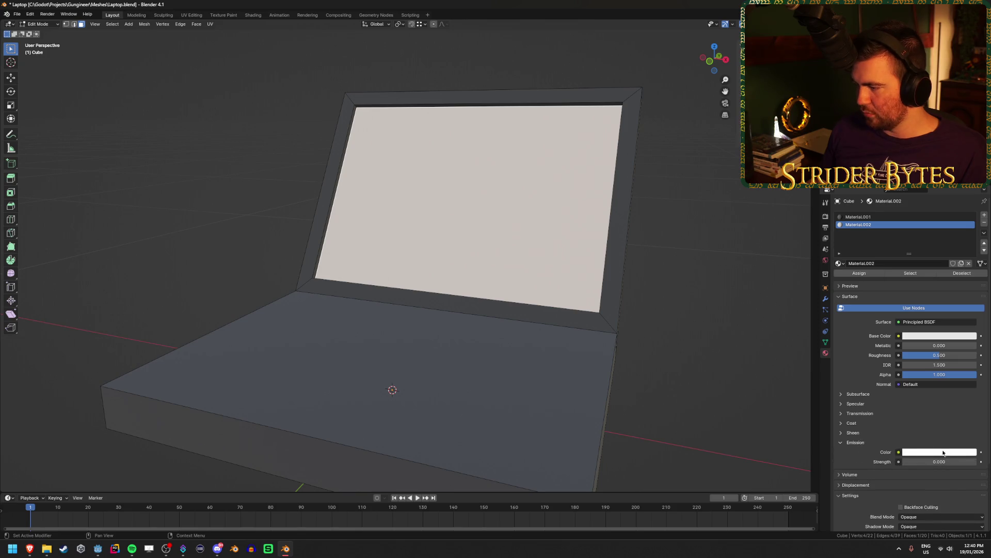
{"action": "left_click", "coordinate": [955, 452]}
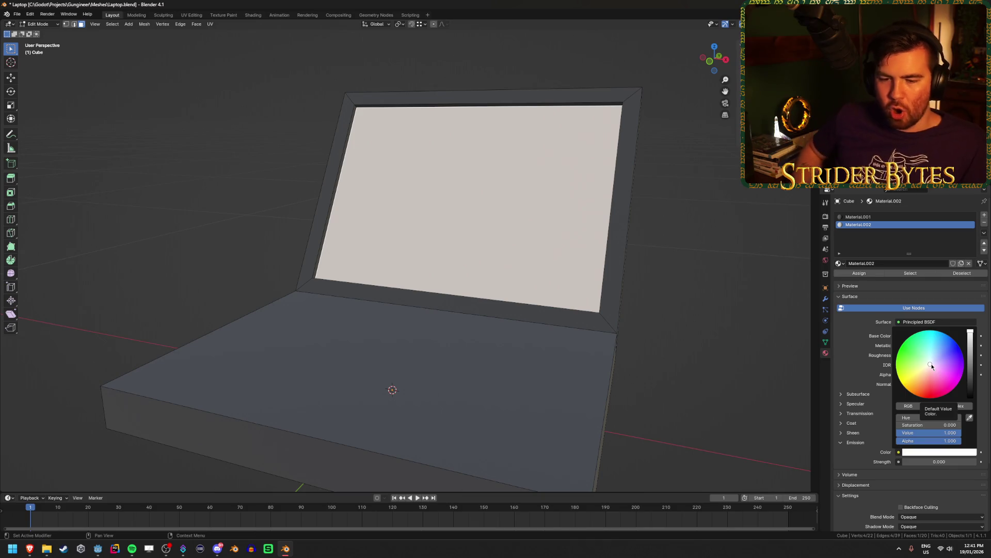
Tint the laptop screen's emission colour peach and darken it toward a brownish orange.
{"action": "left_click_drag", "start_coordinate": [929, 364], "coordinate": [924, 380]}
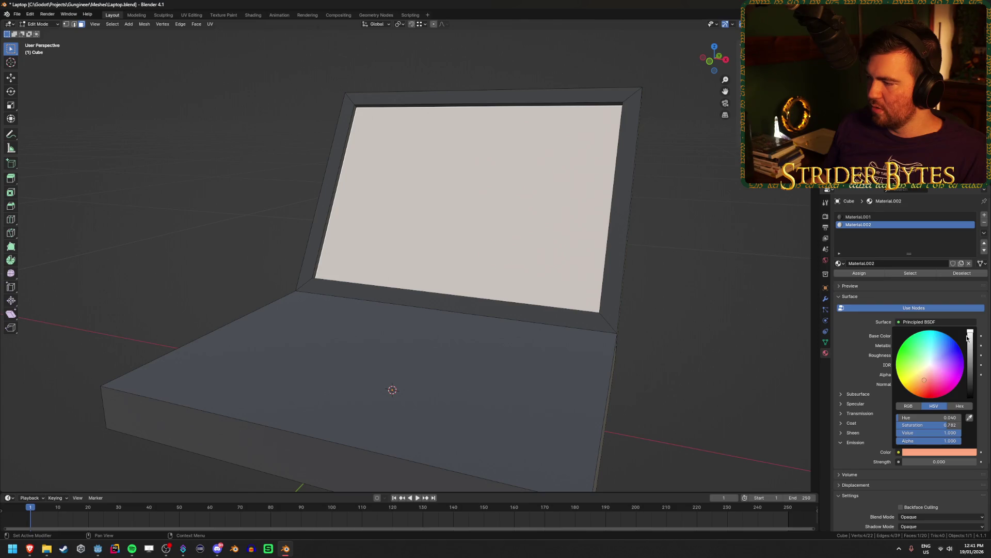
{"action": "left_click_drag", "start_coordinate": [971, 334], "coordinate": [971, 349]}
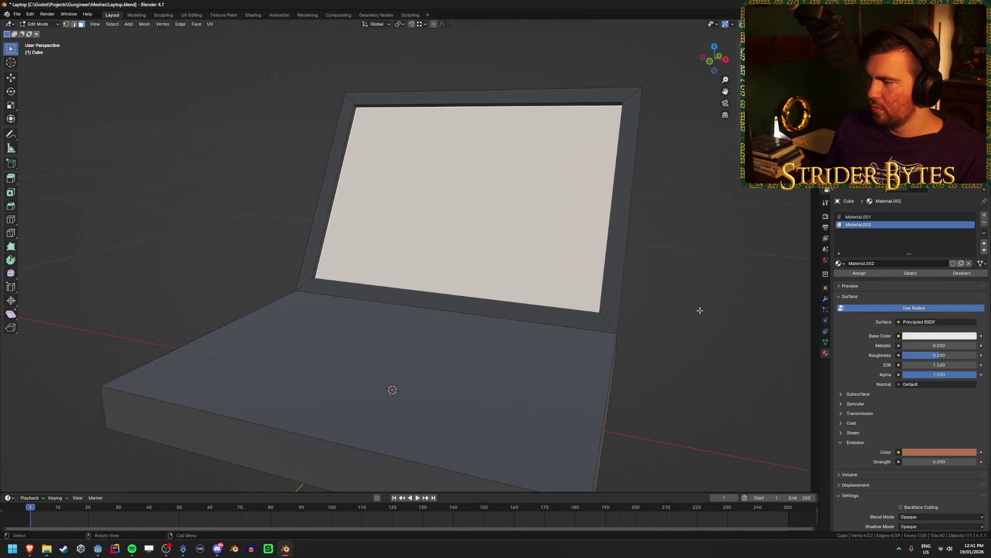
{"action": "key", "text": "Tab"}
{"action": "left_click", "coordinate": [704, 305]}
{"action": "mouse_move", "coordinate": [705, 305]}
{"action": "left_mouse_down"}
{"action": "mouse_move", "coordinate": [664, 296]}
{"action": "mouse_move", "coordinate": [646, 316]}
{"action": "mouse_move", "coordinate": [685, 305]}
{"action": "left_mouse_up"}
{"action": "key", "text": "Tab"}
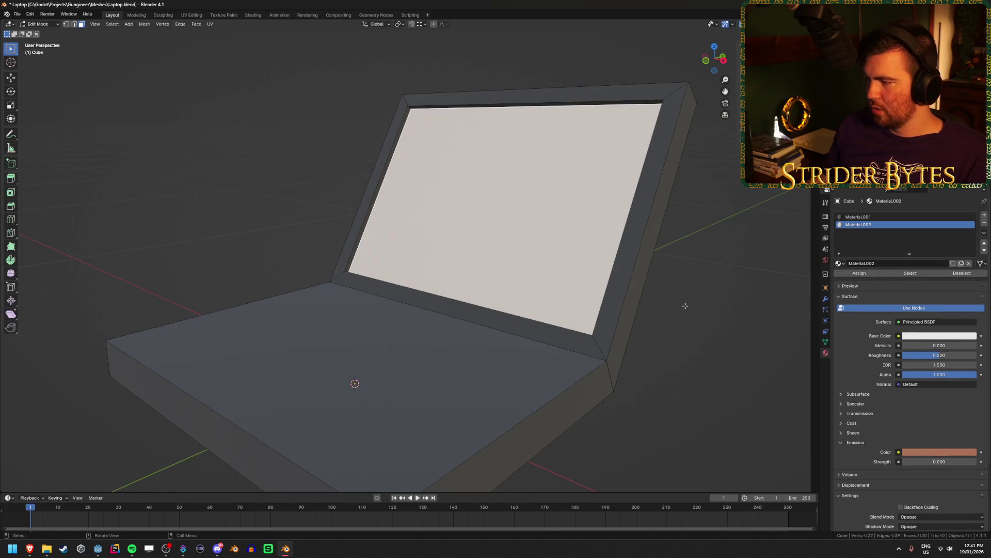
Preview the laptop in Rendered viewport shading from the Z pie menu.
{"action": "key", "text": "z"}
{"action": "left_click", "coordinate": [622, 306]}
{"action": "key", "text": "z"}
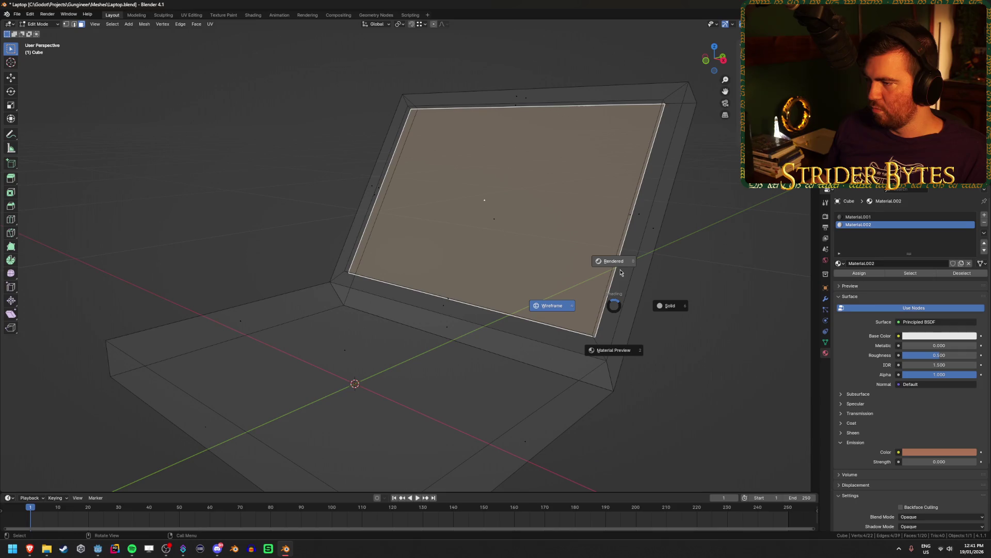
{"action": "left_click", "coordinate": [621, 272]}
{"action": "key", "text": "Tab"}
{"action": "key", "text": "Tab"}
{"action": "left_click", "coordinate": [553, 240]}
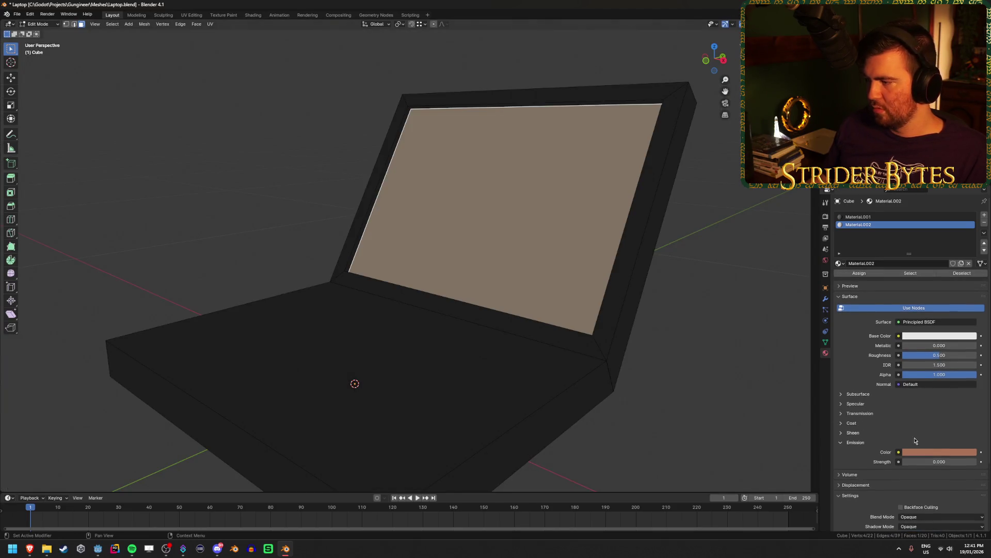
Set the screen's Emission Strength to 1 and view the whole laptop.
{"action": "double_click", "coordinate": [939, 461]}
{"action": "type", "text": "1"}
{"action": "key", "text": "Return"}
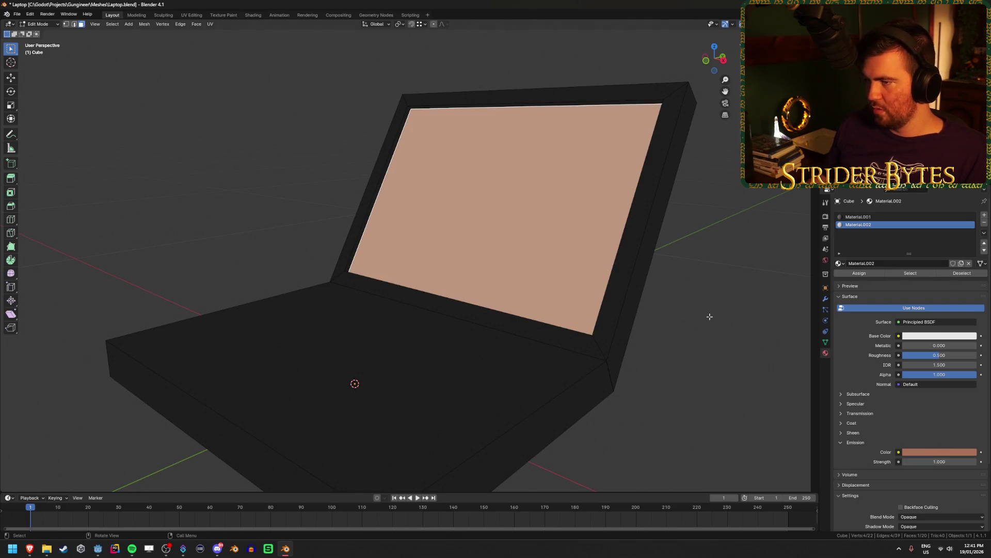
{"action": "key", "text": "Tab"}
{"action": "scroll", "coordinate": [697, 313], "scroll_direction": "down", "scroll_amount": 3}
{"action": "left_click_drag", "start_coordinate": [683, 310], "coordinate": [611, 296]}
{"action": "key", "text": "shift+a"}
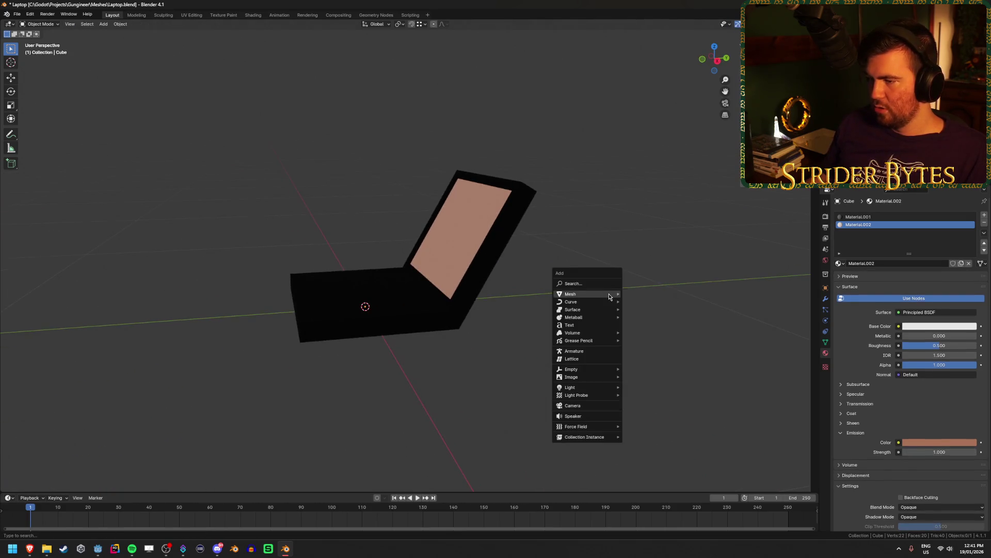
Try adding and moving a Point light, then undo it.
{"action": "mouse_move", "coordinate": [610, 297]}
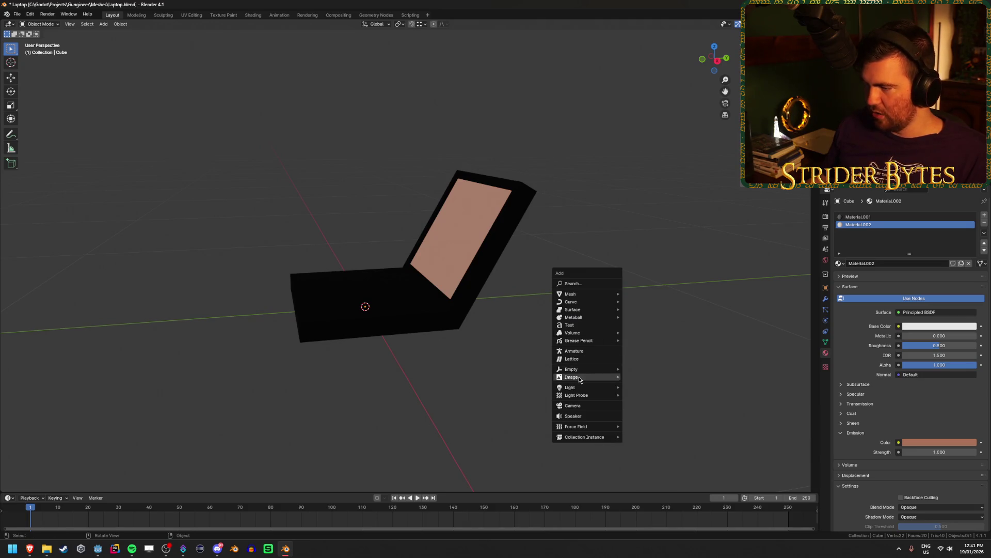
{"action": "left_click", "coordinate": [631, 387]}
{"action": "left_click_drag", "start_coordinate": [590, 324], "coordinate": [600, 317]}
{"action": "key", "text": "g"}
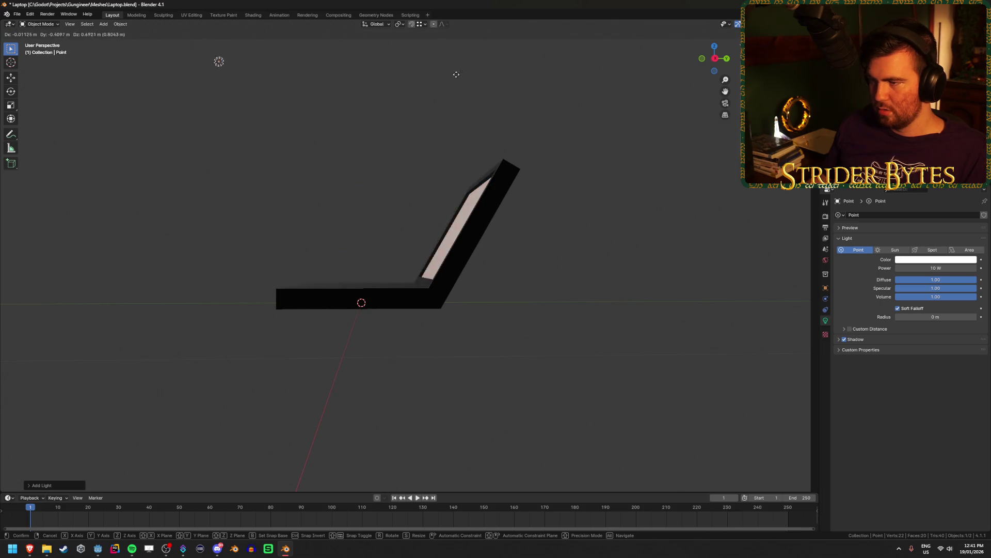
{"action": "left_click", "coordinate": [520, 243]}
{"action": "left_click_drag", "start_coordinate": [520, 243], "coordinate": [569, 265]}
{"action": "key", "text": "ctrl+z"}
Save Laptop.blend and switch back to the Godot editor.
{"action": "key", "text": "ctrl+s"}
{"action": "scroll", "coordinate": [597, 349], "scroll_direction": "up", "scroll_amount": 2}
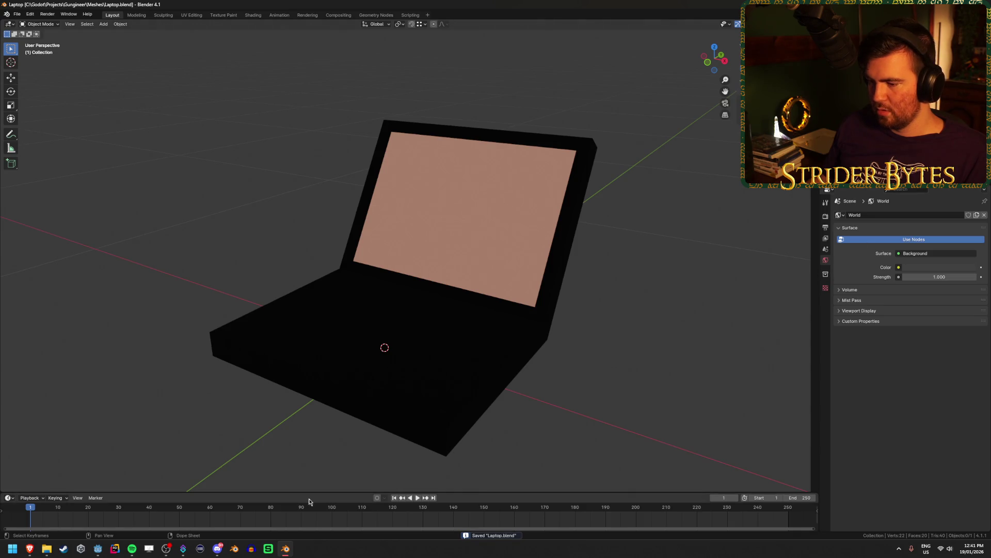
{"action": "left_click", "coordinate": [98, 548]}
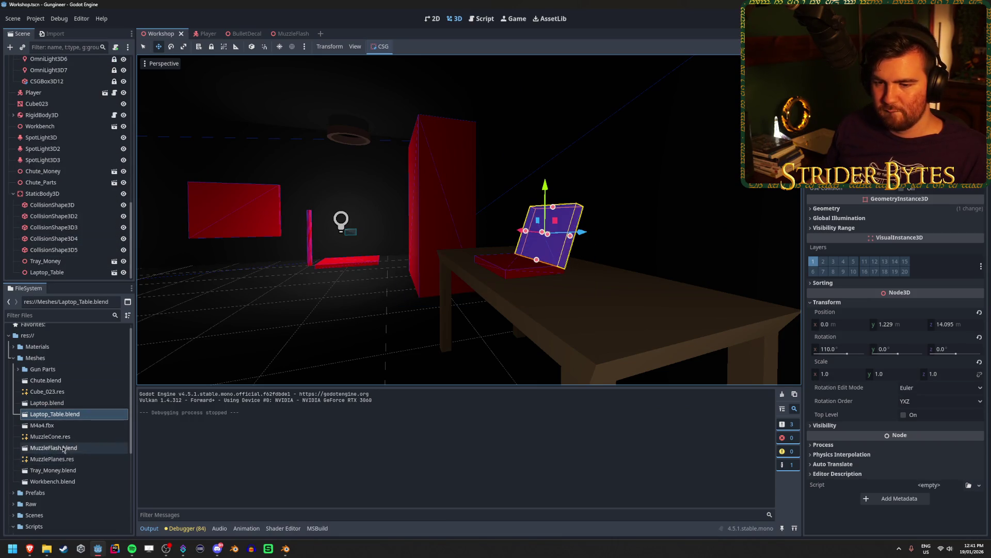
Drag Laptop.blend into the workshop scene and move it onto the table.
{"action": "mouse_move", "coordinate": [46, 402]}
{"action": "left_mouse_down"}
{"action": "mouse_move", "coordinate": [62, 381]}
{"action": "mouse_move", "coordinate": [72, 281]}
{"action": "left_mouse_up"}
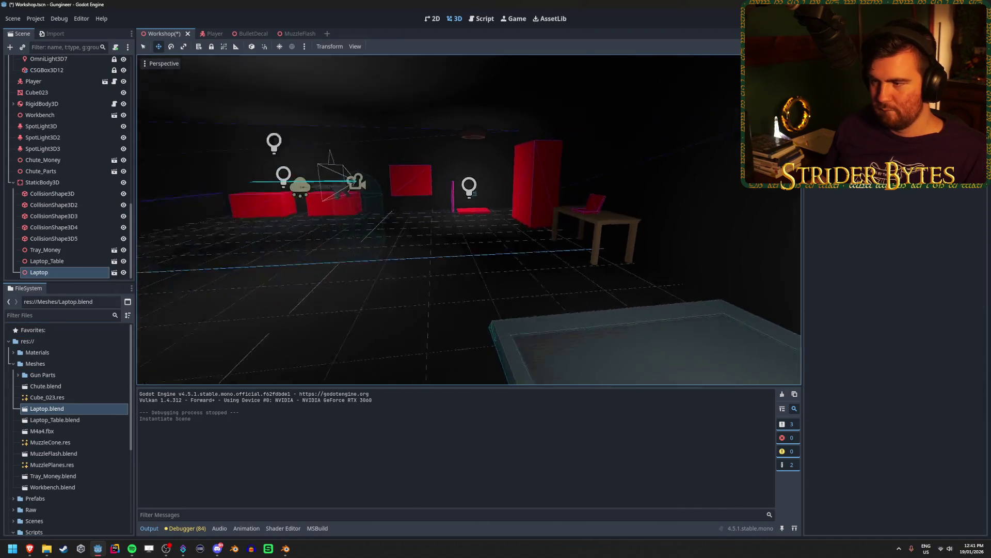
{"action": "key", "text": "f"}
{"action": "left_click_drag", "start_coordinate": [454, 265], "coordinate": [222, 249]}
{"action": "left_click_drag", "start_coordinate": [281, 235], "coordinate": [341, 210]}
{"action": "left_click_drag", "start_coordinate": [311, 178], "coordinate": [309, 146]}
{"action": "key", "text": "f"}
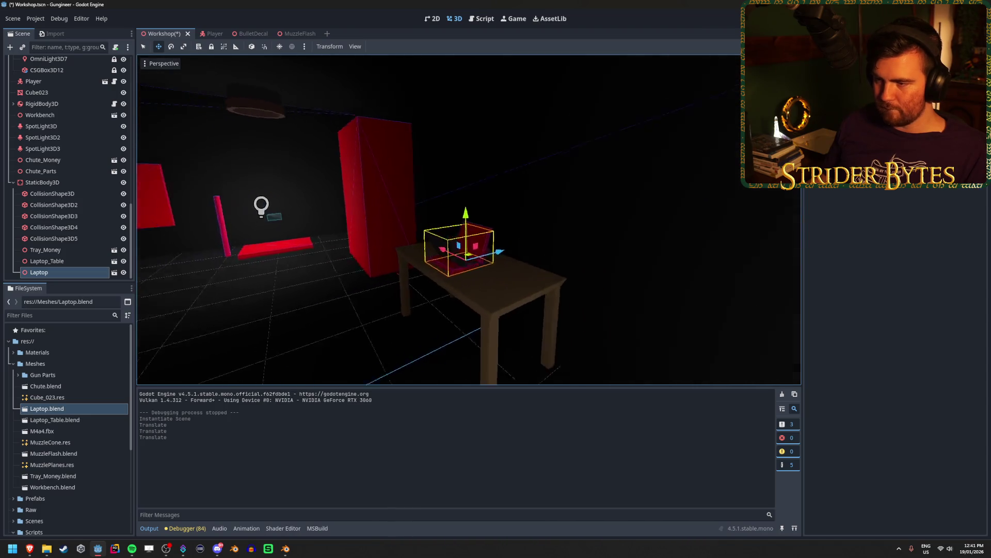
{"action": "scroll", "coordinate": [449, 248], "scroll_direction": "up", "scroll_amount": 5}
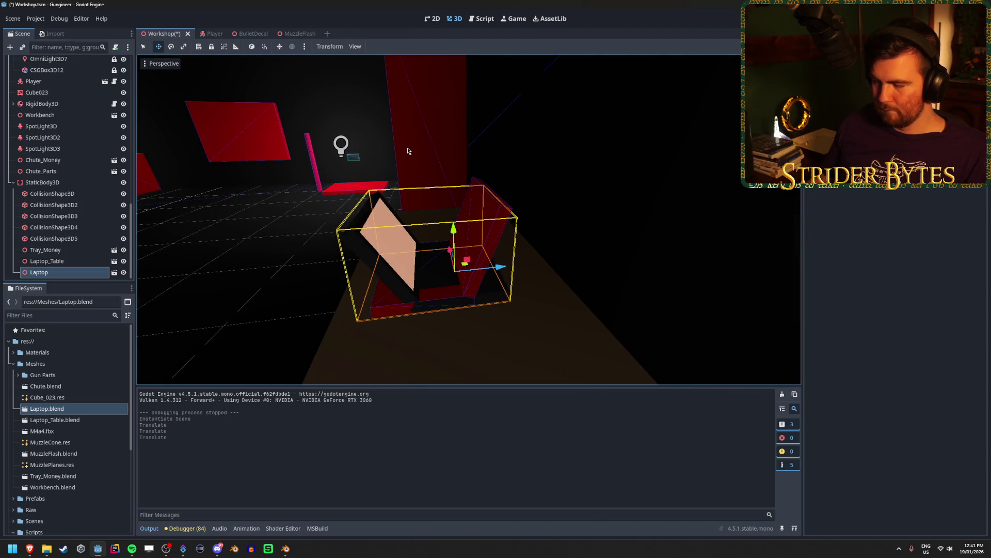
Rotate the Laptop around its vertical axis and fine-tune its X and Z position.
{"action": "key", "text": "e"}
{"action": "mouse_move", "coordinate": [453, 296]}
{"action": "left_mouse_down"}
{"action": "mouse_move", "coordinate": [598, 283]}
{"action": "mouse_move", "coordinate": [664, 171]}
{"action": "mouse_move", "coordinate": [566, 103]}
{"action": "left_mouse_up"}
{"action": "key", "text": "w"}
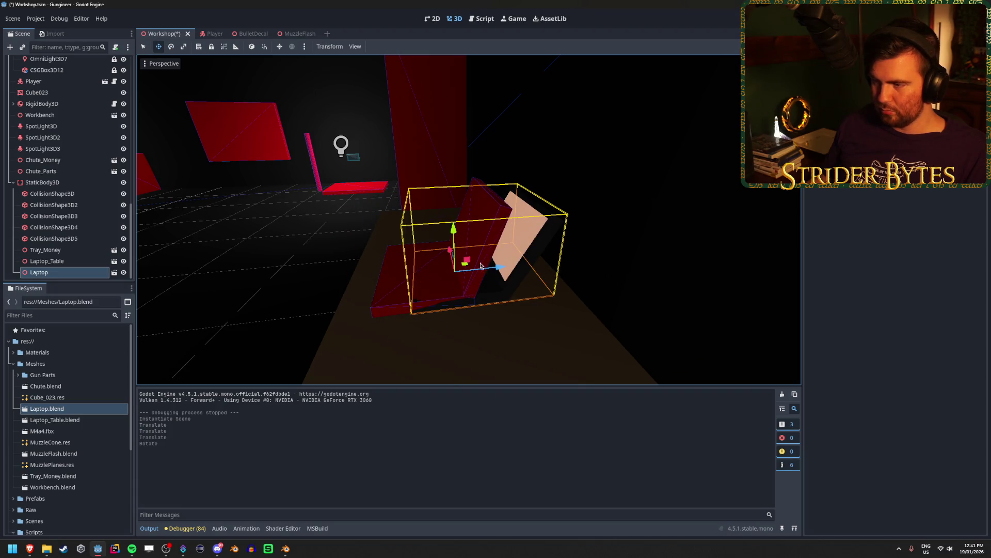
{"action": "mouse_move", "coordinate": [500, 272]}
{"action": "left_mouse_down"}
{"action": "mouse_move", "coordinate": [433, 270]}
{"action": "mouse_move", "coordinate": [496, 269]}
{"action": "mouse_move", "coordinate": [479, 267]}
{"action": "left_mouse_up"}
{"action": "left_click_drag", "start_coordinate": [473, 270], "coordinate": [470, 270]}
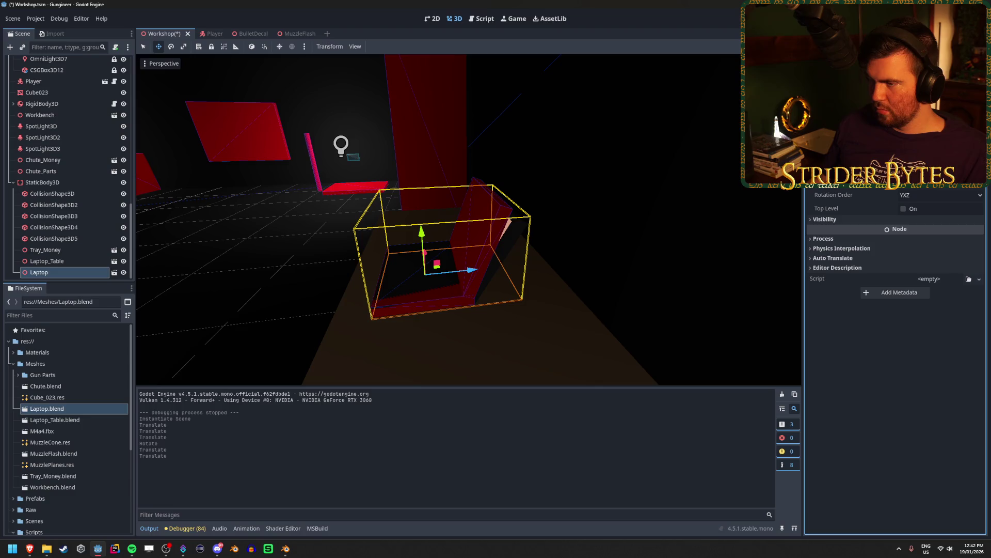
{"action": "key", "text": "Return"}
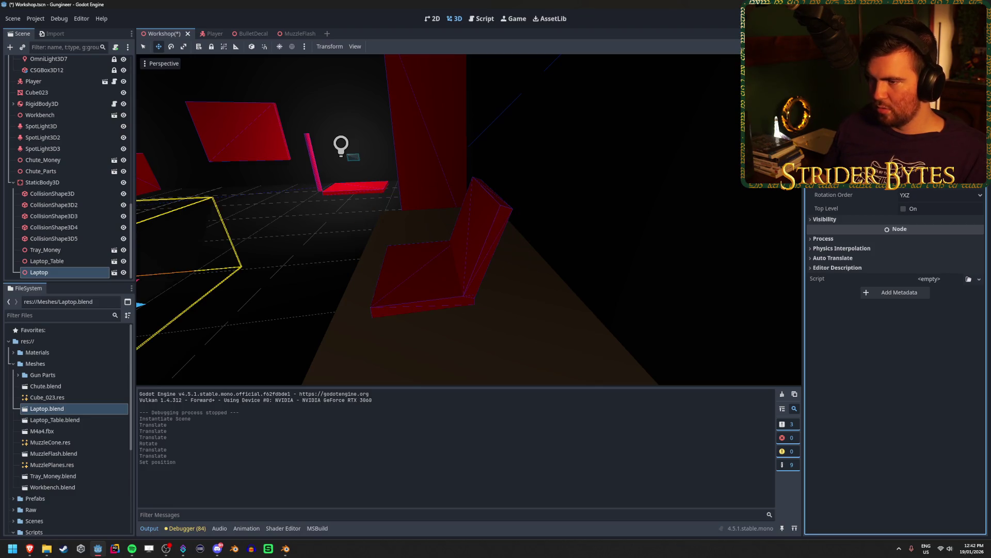
{"action": "key", "text": "f"}
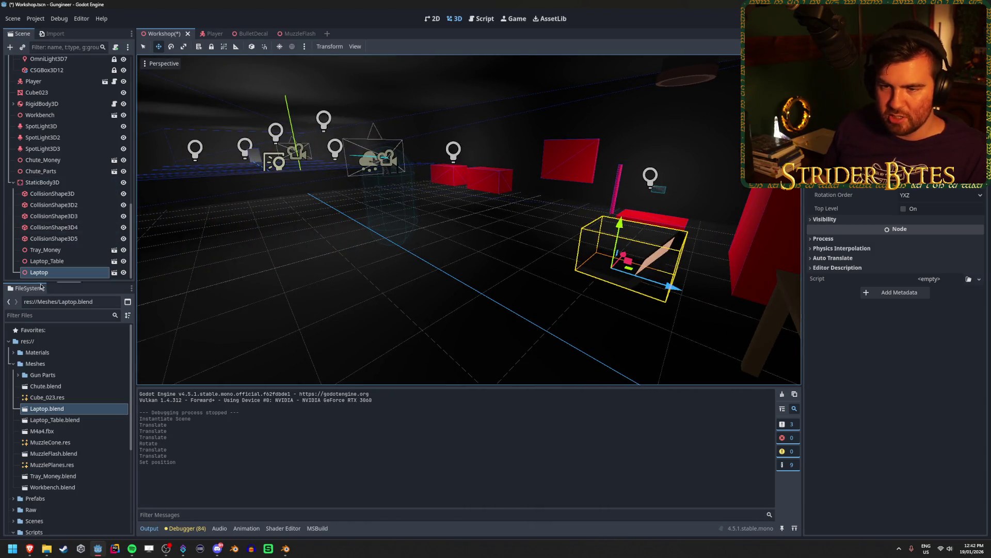
Move the Laptop and Laptop_Table nodes out from under StaticBody3D.
{"action": "left_click", "coordinate": [43, 183]}
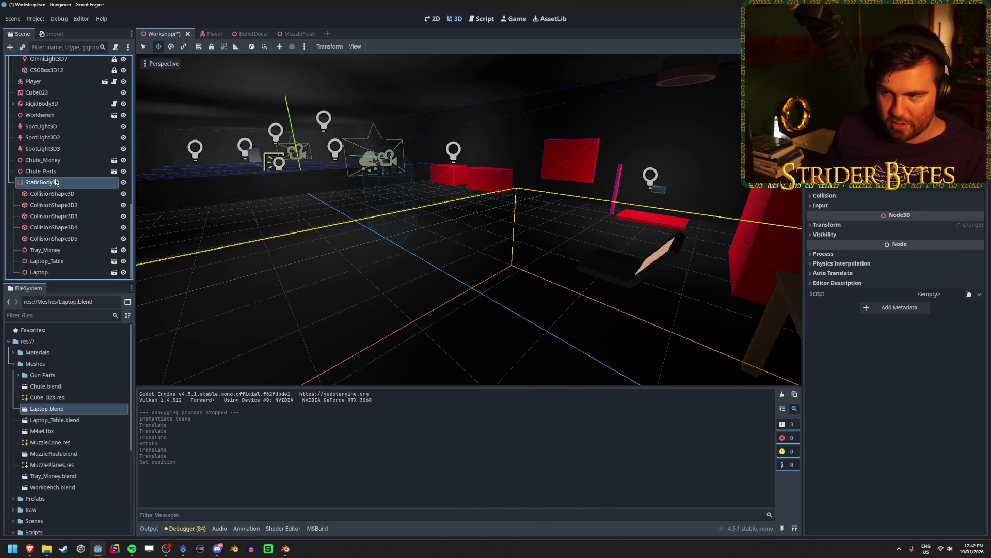
{"action": "left_click", "coordinate": [59, 250]}
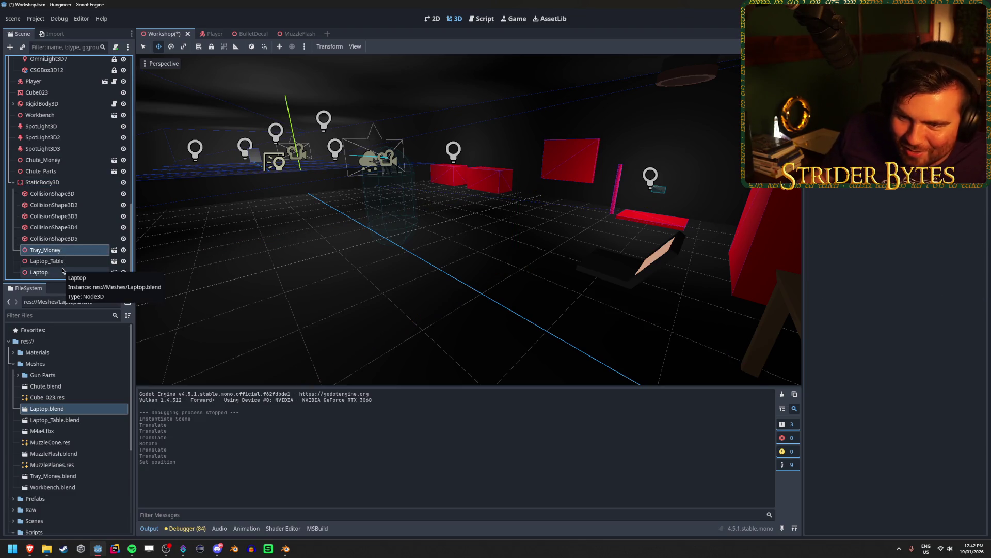
{"action": "left_click", "coordinate": [56, 272]}
{"action": "left_click", "coordinate": [66, 259], "text": "shift"}
{"action": "left_click_drag", "start_coordinate": [66, 260], "coordinate": [67, 179]}
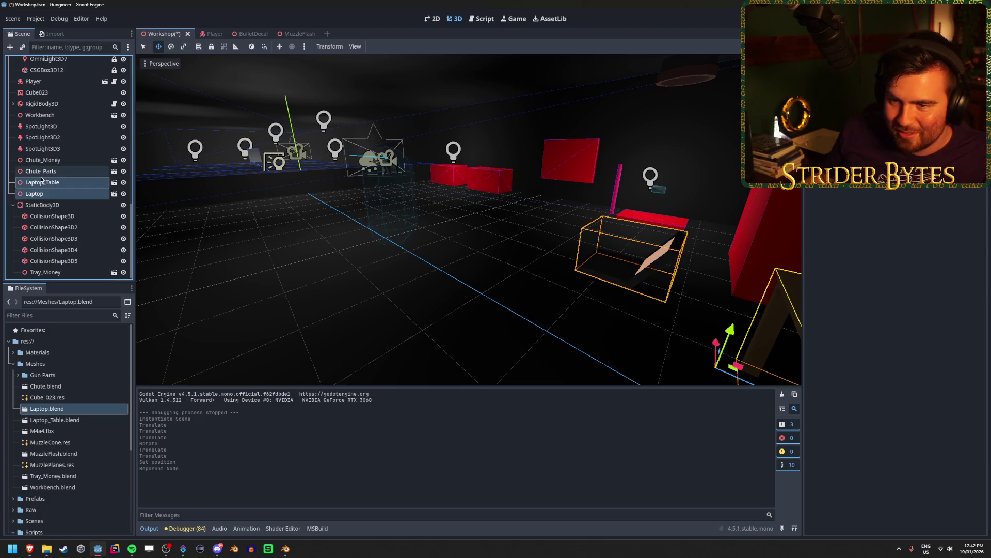
Paste a position that places the Laptop on the table.
{"action": "left_click", "coordinate": [71, 199]}
{"action": "key", "text": "w"}
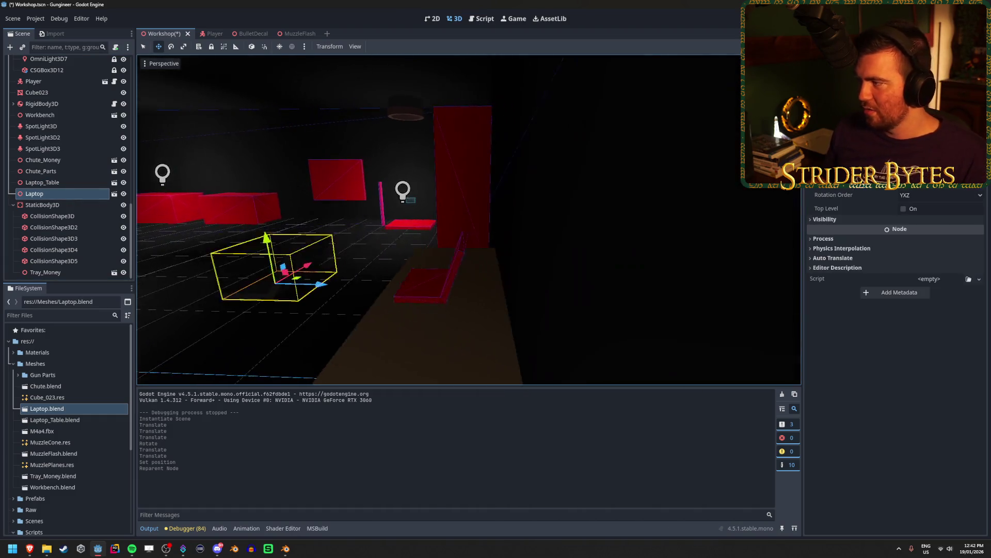
{"action": "left_click", "coordinate": [878, 155]}
{"action": "key", "text": "ctrl+v"}
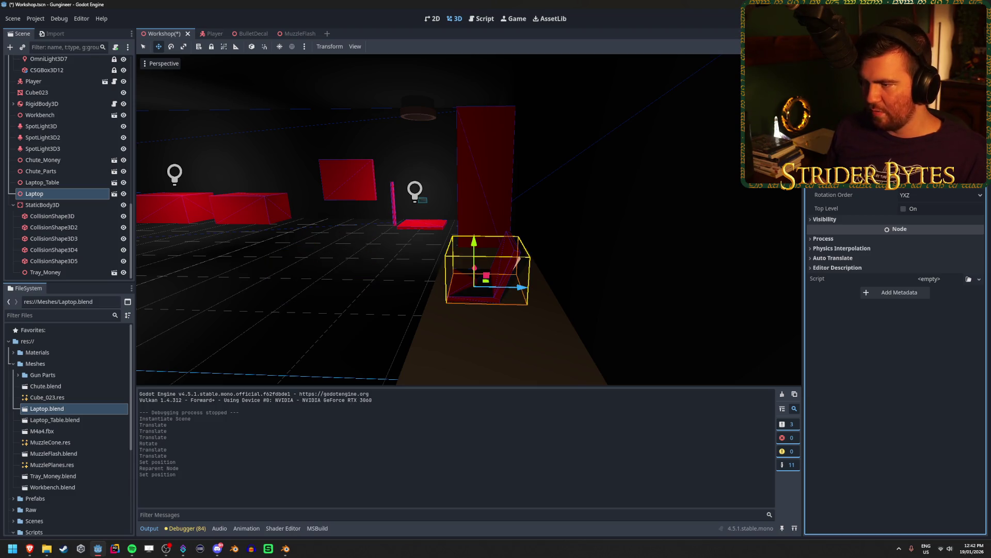
{"action": "key", "text": "f"}
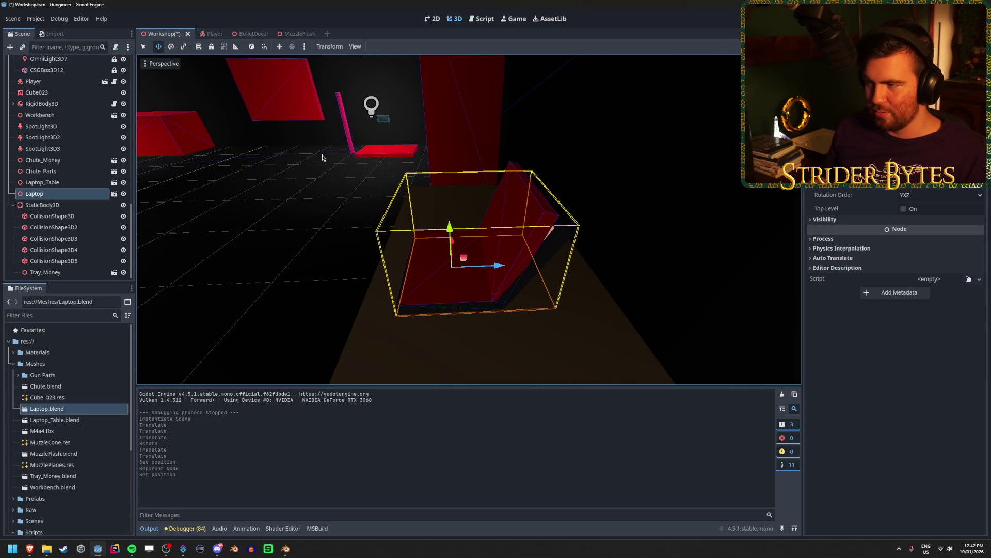
{"action": "mouse_move", "coordinate": [535, 209]}
{"action": "left_mouse_down"}
{"action": "mouse_move", "coordinate": [480, 214]}
{"action": "mouse_move", "coordinate": [517, 227]}
{"action": "mouse_move", "coordinate": [496, 232]}
{"action": "left_mouse_up"}
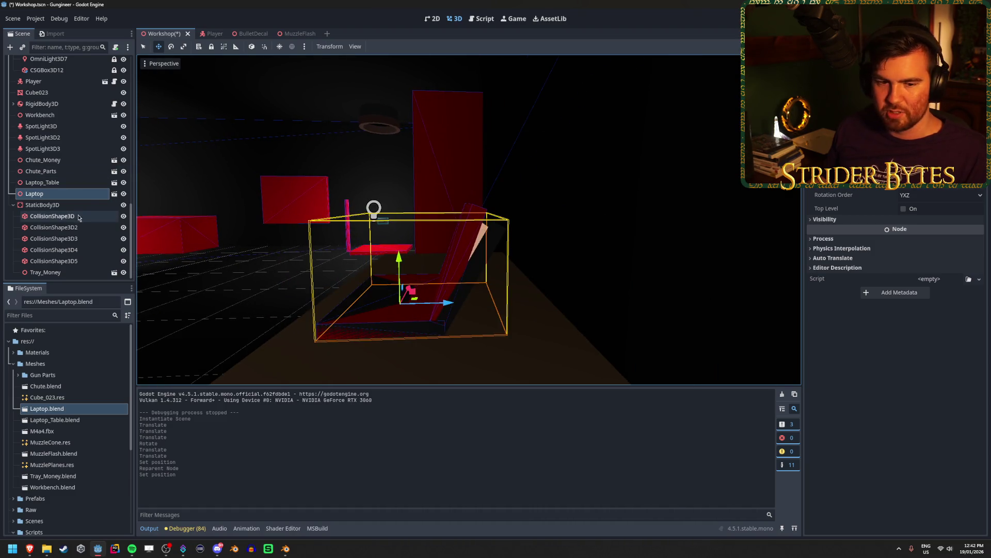
{"action": "scroll", "coordinate": [80, 212], "scroll_direction": "up", "scroll_amount": 10}
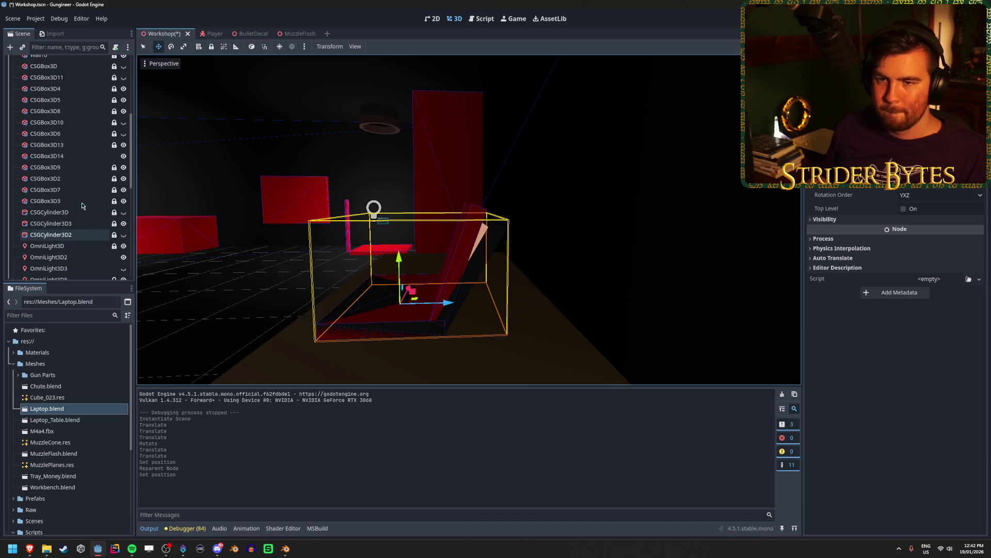
Hide placeholder boxes CSGBox3D13 and CSGBox3D14 and save the workshop scene.
{"action": "left_click", "coordinate": [80, 149]}
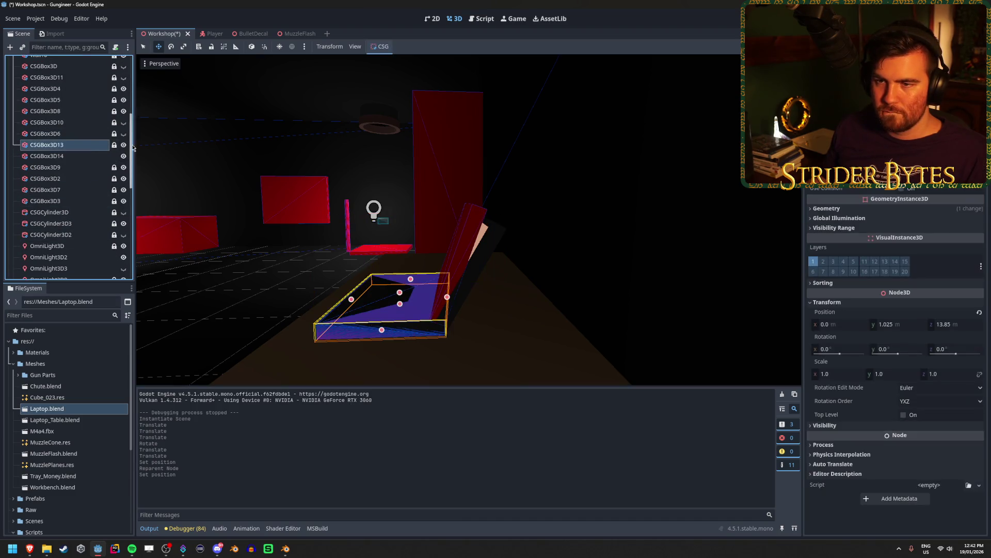
{"action": "left_click", "coordinate": [91, 155], "text": "ctrl"}
{"action": "left_click", "coordinate": [124, 147]}
{"action": "key", "text": "ctrl+s"}
Frame the laptop in the view and deselect the placeholder boxes.
{"action": "key", "text": "f"}
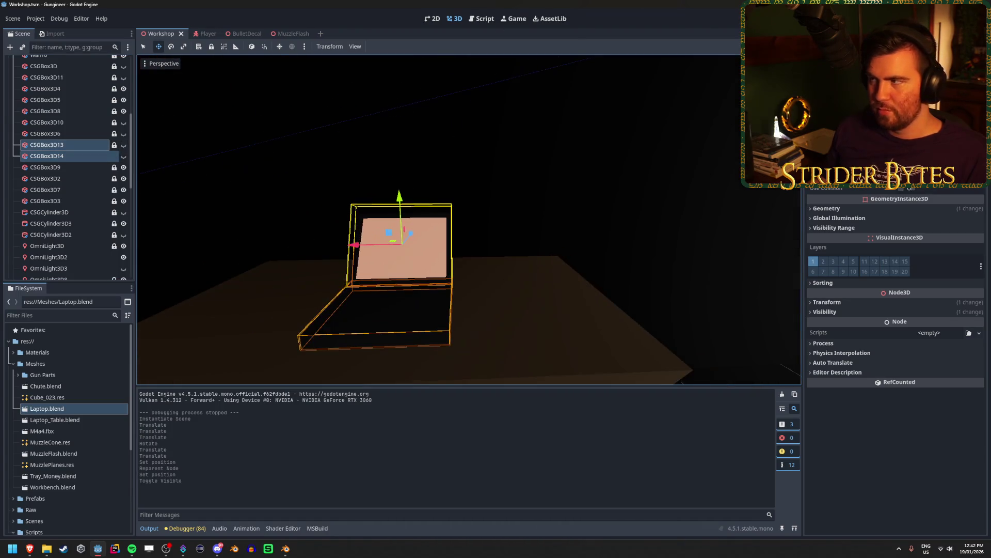
{"action": "left_click", "coordinate": [651, 122]}
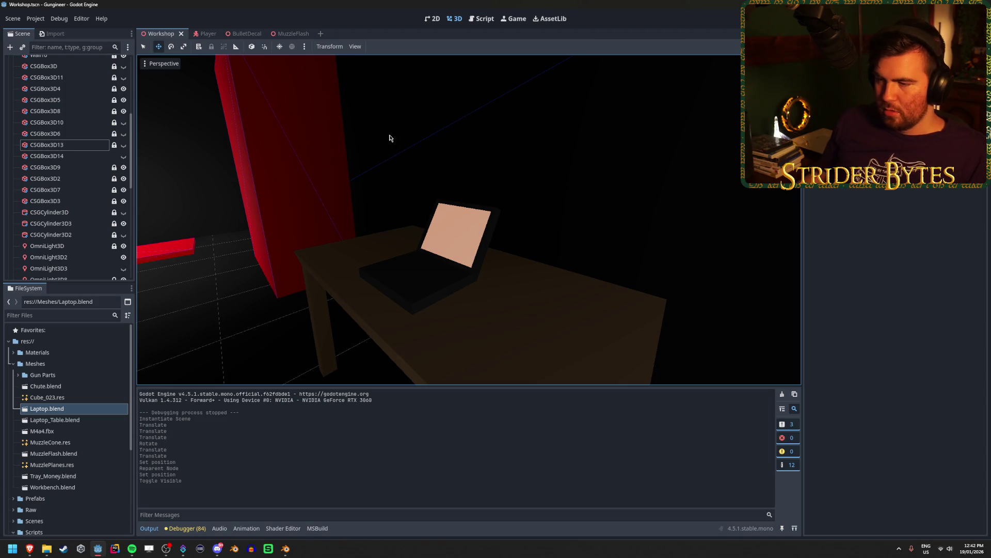
{"action": "left_click", "coordinate": [185, 551]}
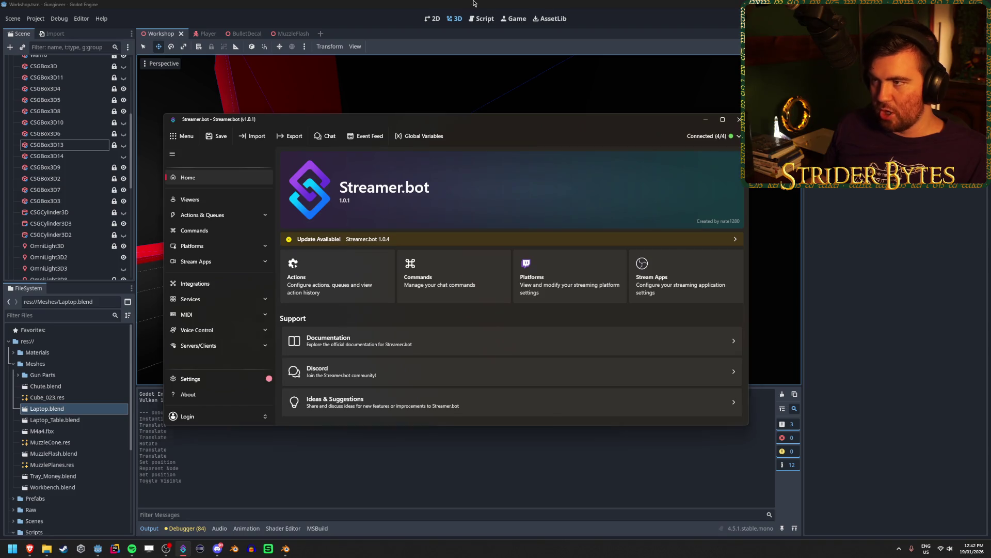
{"action": "left_click", "coordinate": [299, 24]}
Run the game with F5 to test the laptop on the table, then stop it.
{"action": "key", "text": "F5"}
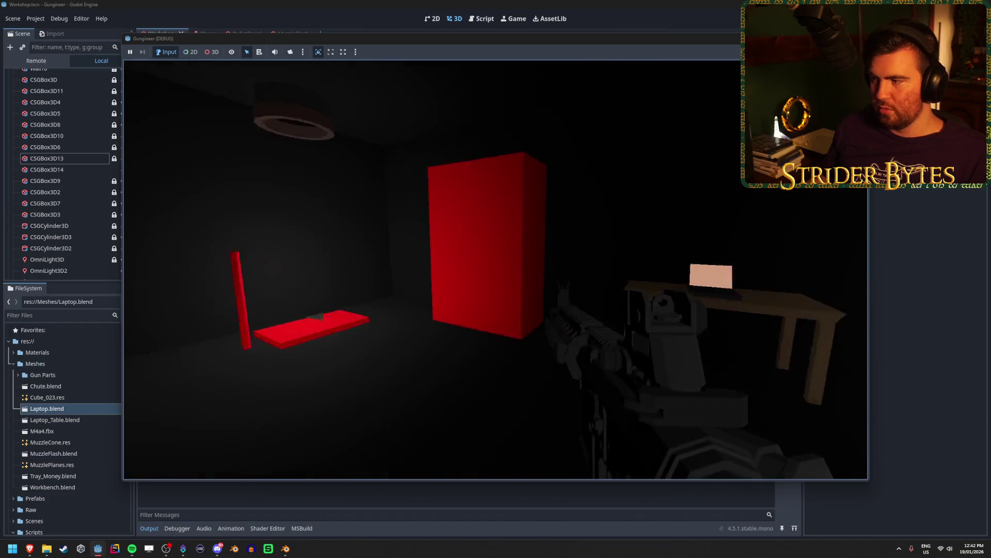
{"action": "key", "text": "Escape"}
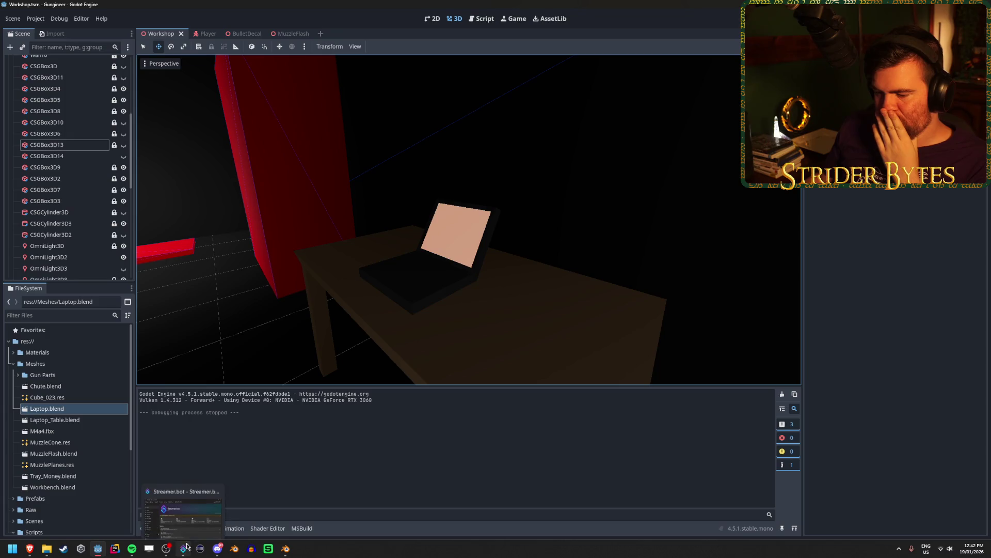
{"action": "left_click", "coordinate": [283, 549]}
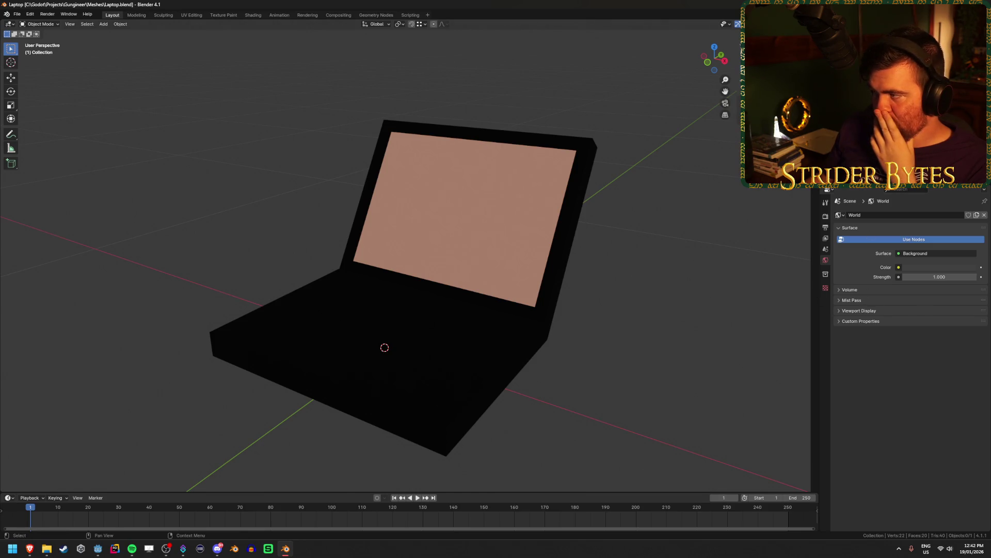
Raise the screen's emission colour to full brightness and Saturation 1.
{"action": "left_click", "coordinate": [867, 60]}
{"action": "scroll", "coordinate": [886, 337], "scroll_direction": "down", "scroll_amount": 2}
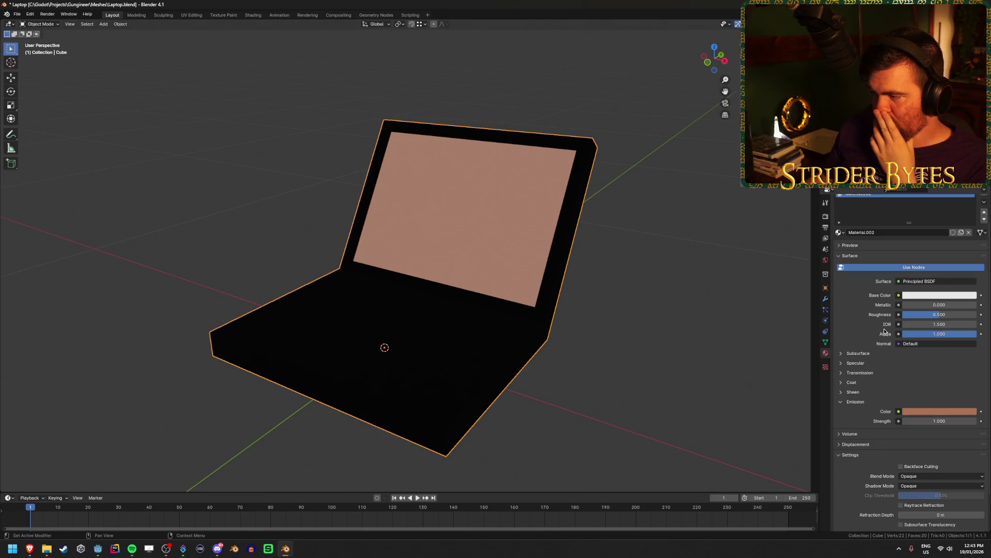
{"action": "left_click", "coordinate": [930, 412]}
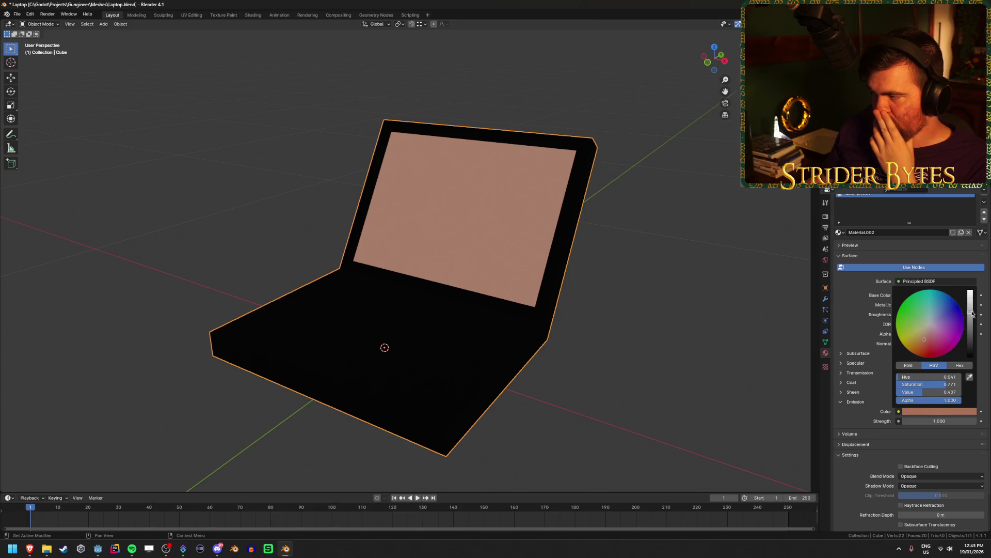
{"action": "left_click_drag", "start_coordinate": [973, 314], "coordinate": [971, 291]}
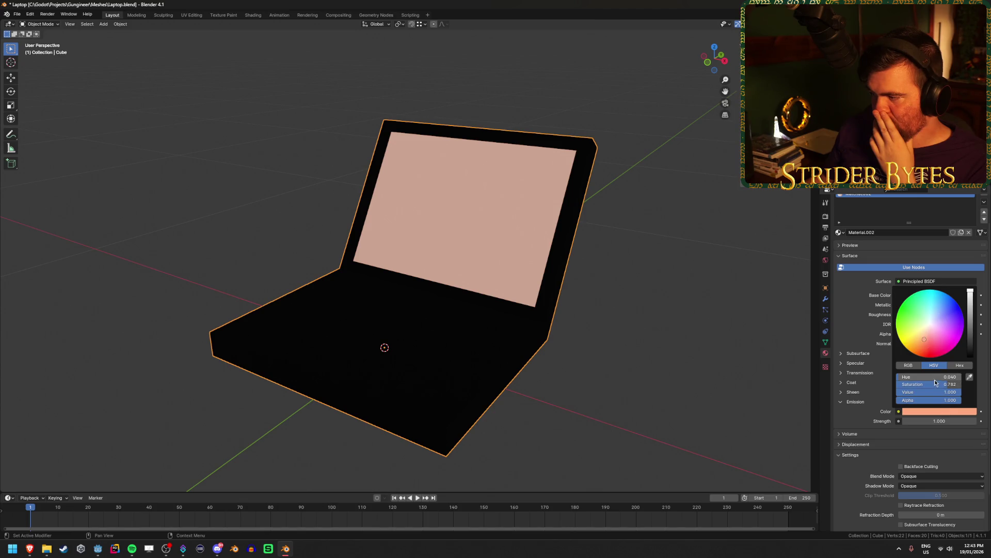
{"action": "mouse_move", "coordinate": [935, 384]}
{"action": "left_mouse_down"}
{"action": "mouse_move", "coordinate": [965, 384]}
{"action": "mouse_move", "coordinate": [955, 384]}
{"action": "left_mouse_up"}
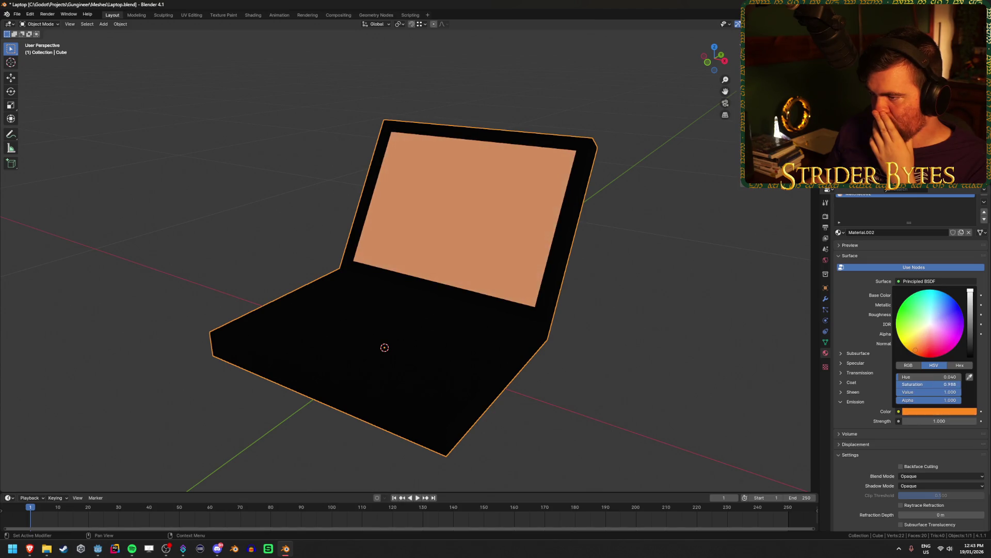
{"action": "left_click", "coordinate": [950, 384]}
{"action": "type", "text": "1"}
{"action": "key", "text": "Return"}
Set the emission colour's Hue to 0.025 for a redder orange and save.
{"action": "left_click", "coordinate": [949, 378]}
{"action": "type", "text": "0.05"}
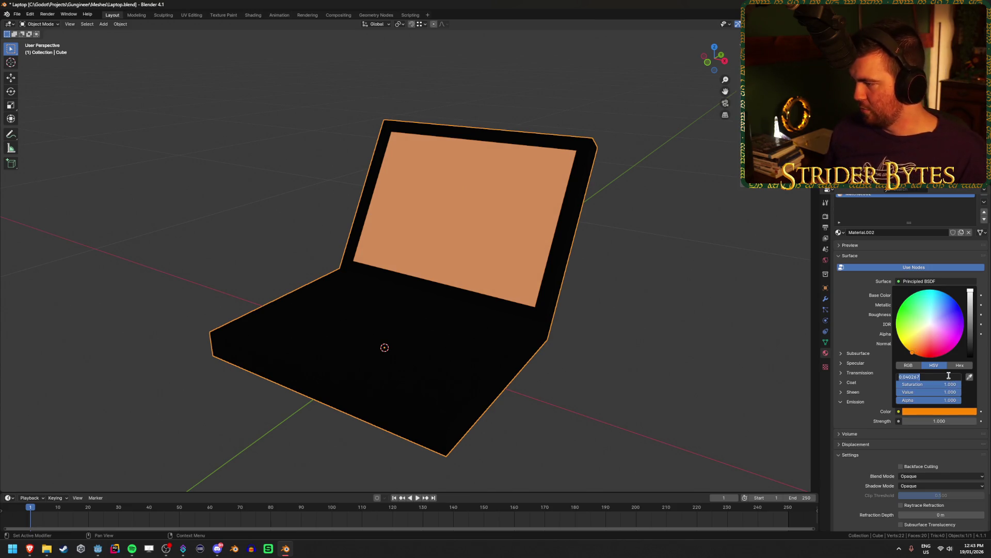
{"action": "key", "text": "Return"}
{"action": "left_click", "coordinate": [949, 377]}
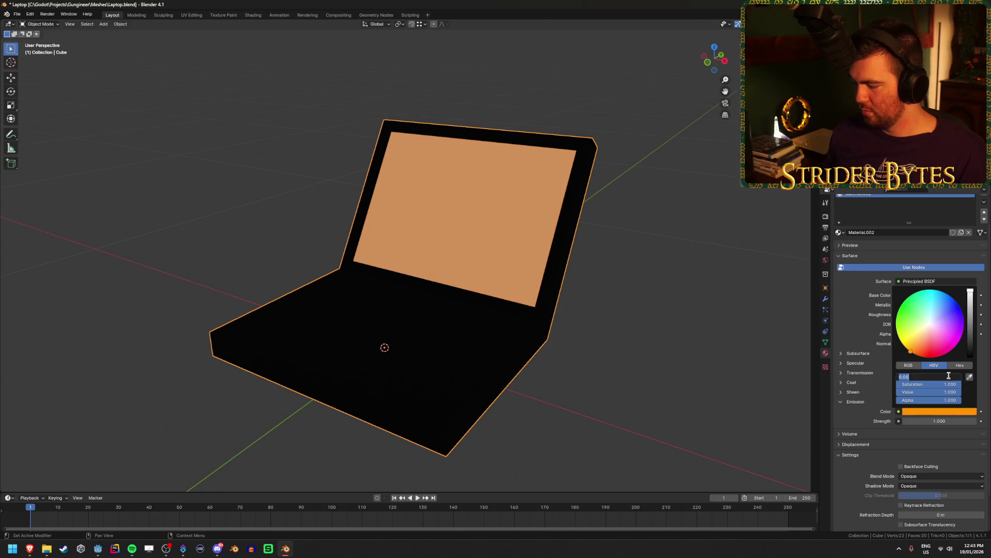
{"action": "type", "text": "25"}
{"action": "key", "text": "Return"}
{"action": "key", "text": "ctrl+s"}
Set the screen's Emission Strength to 5.
{"action": "left_click", "coordinate": [935, 421]}
{"action": "type", "text": "5"}
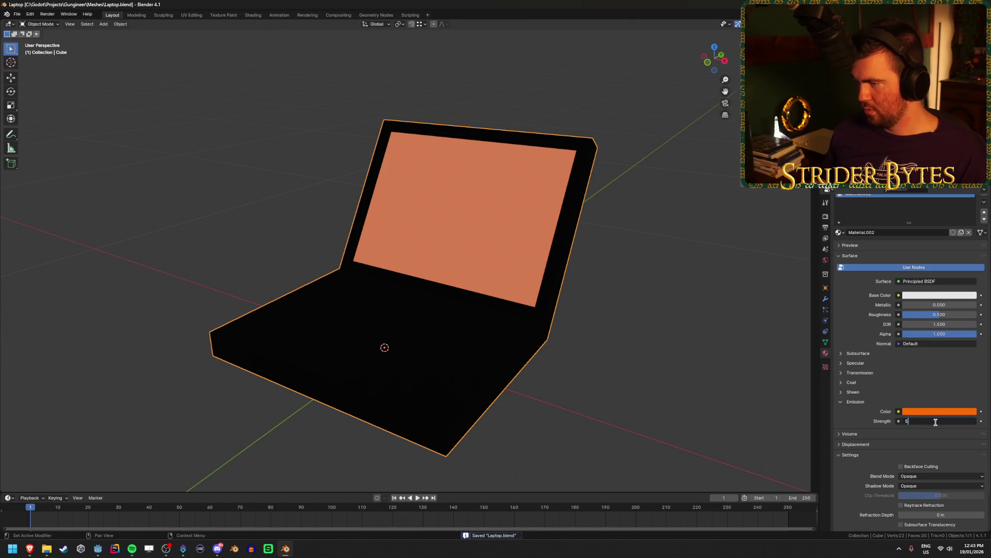
{"action": "key", "text": "Return"}
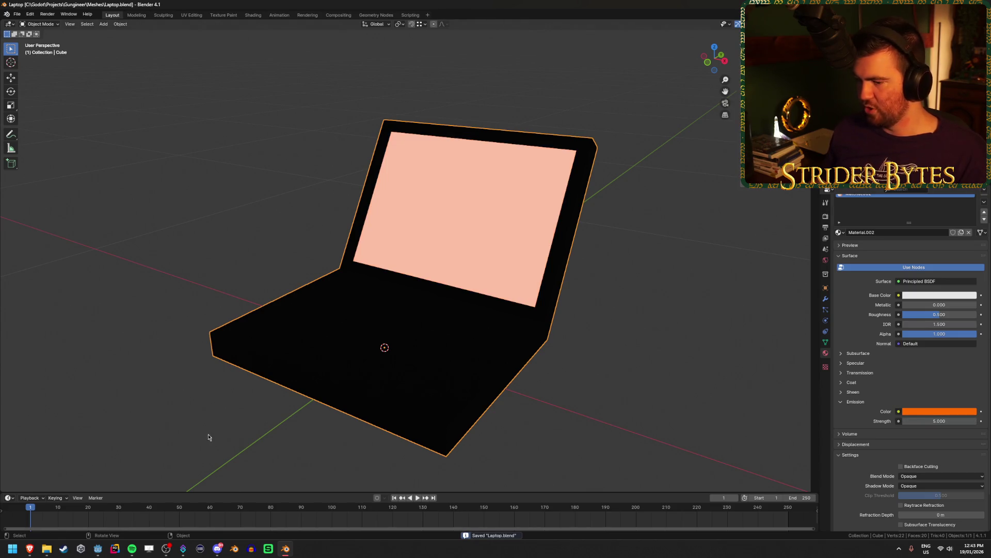
{"action": "left_click", "coordinate": [98, 549]}
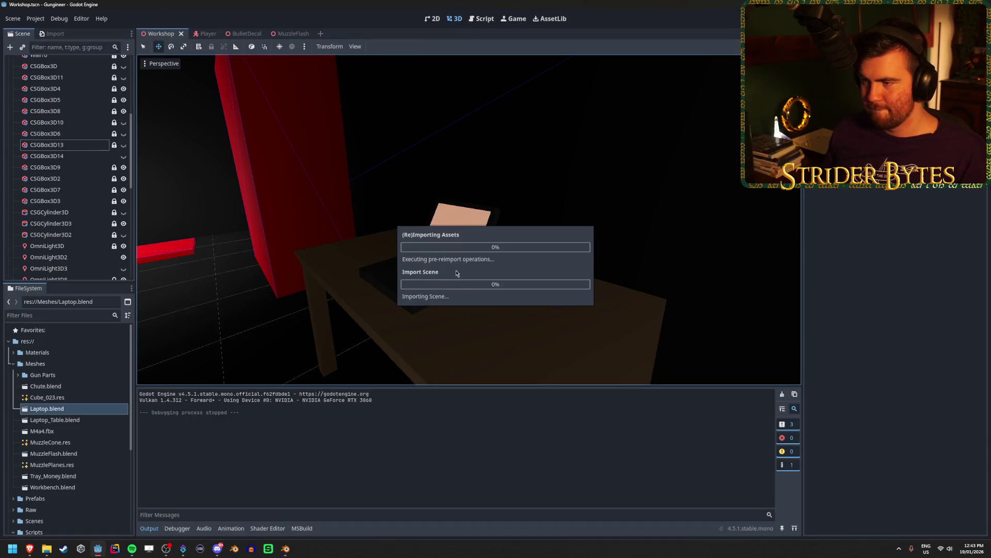
Inspect the glow in Godot, then set Emission Strength to 2 in Blender and save.
{"action": "left_click_drag", "start_coordinate": [453, 277], "coordinate": [406, 280]}
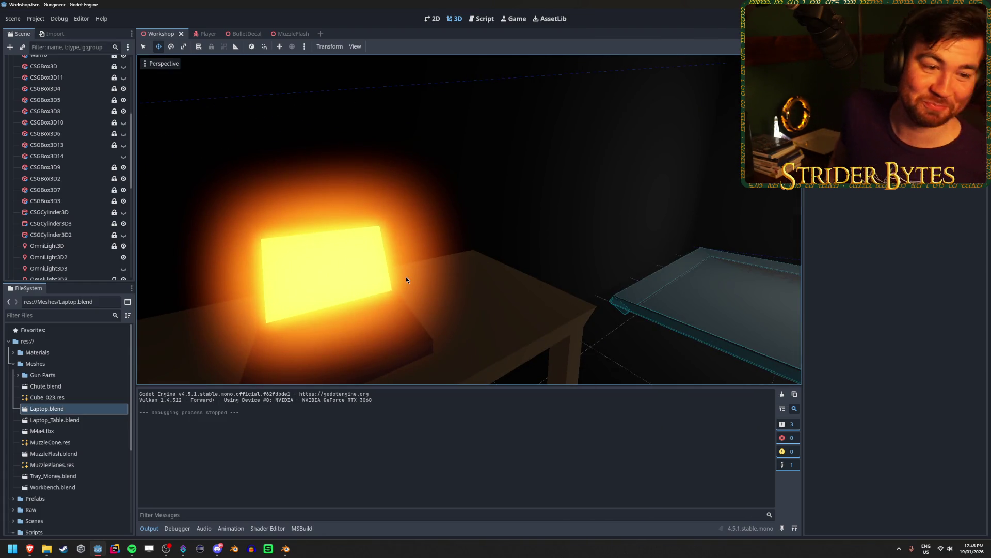
{"action": "left_click_drag", "start_coordinate": [421, 165], "coordinate": [400, 170]}
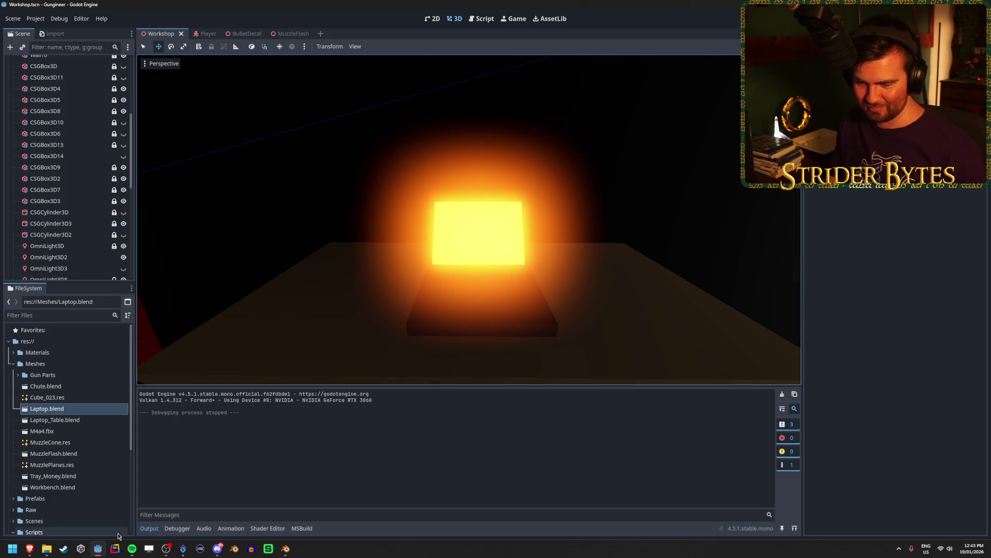
{"action": "left_click", "coordinate": [285, 548]}
{"action": "left_click", "coordinate": [941, 421]}
{"action": "type", "text": "2"}
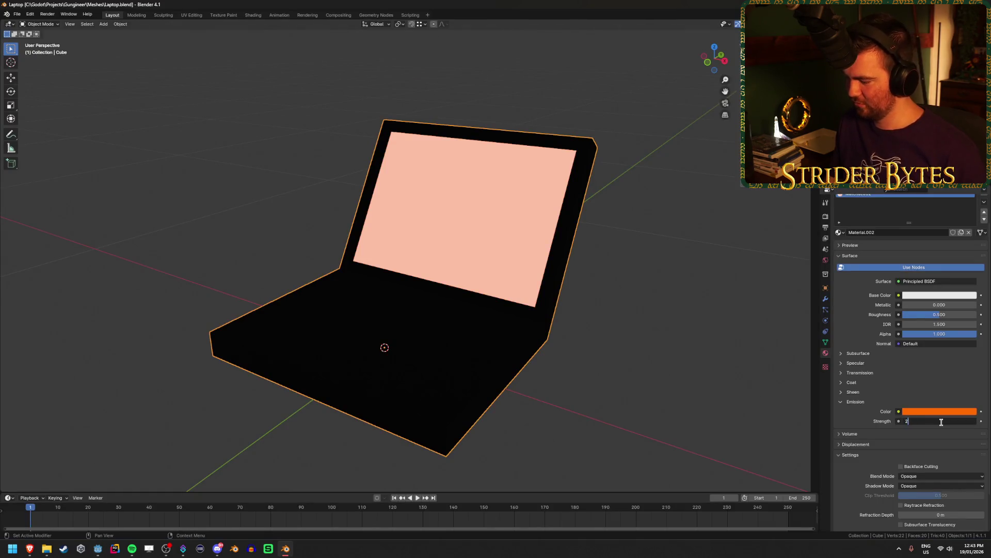
{"action": "key", "text": "Return"}
{"action": "key", "text": "ctrl+s"}
{"action": "left_click", "coordinate": [98, 549]}
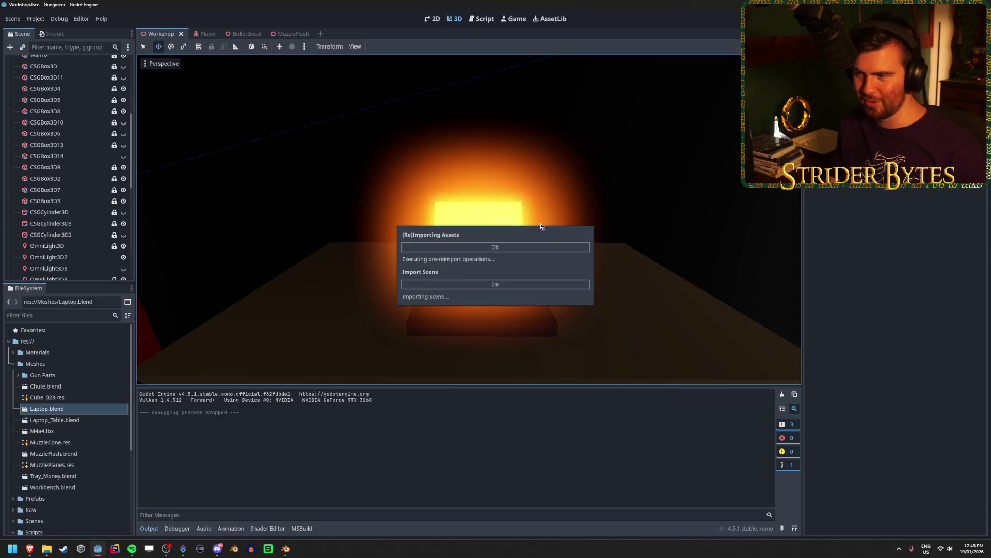
Lower Emission Strength to 1, save Laptop.blend, and recheck the glow in Godot.
{"action": "left_click_drag", "start_coordinate": [573, 243], "coordinate": [570, 248]}
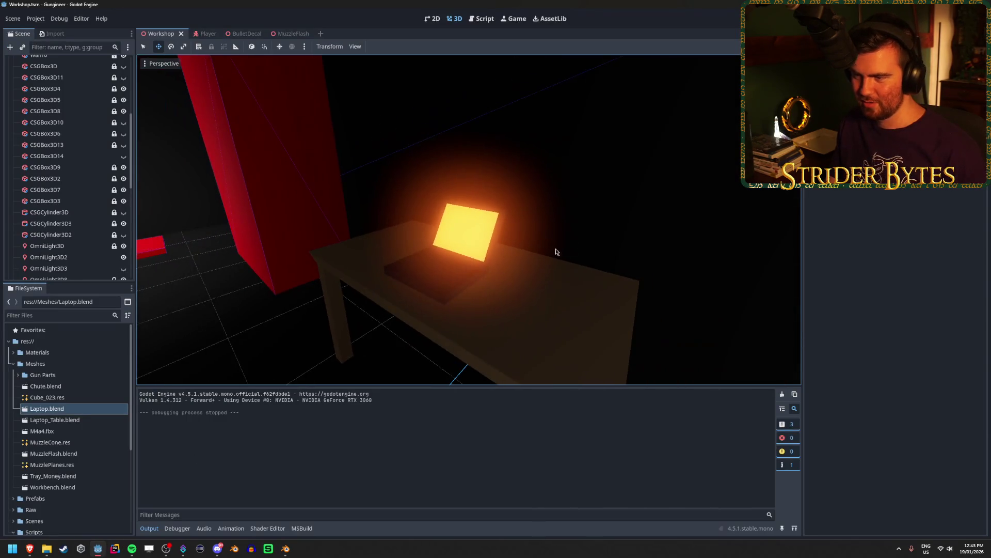
{"action": "left_click", "coordinate": [285, 548]}
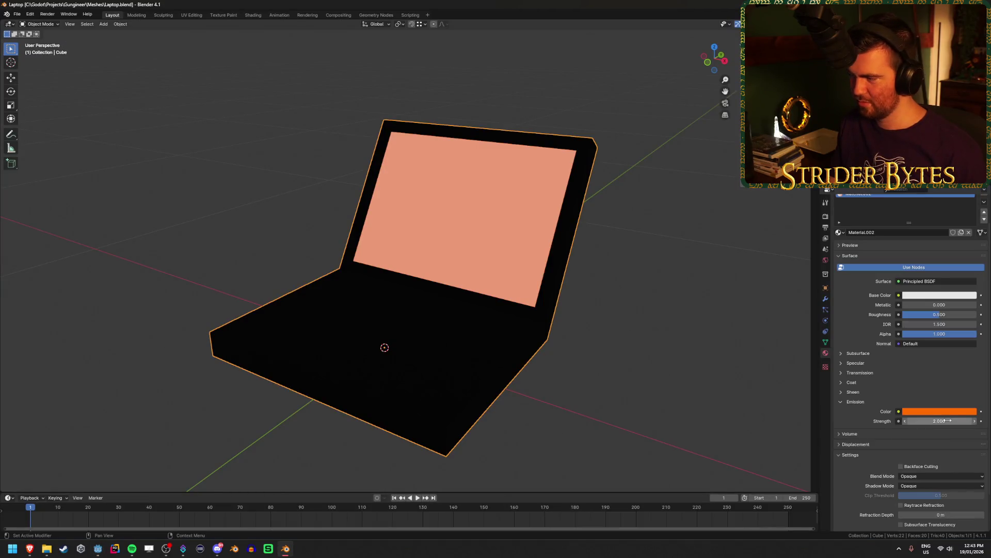
{"action": "left_click_drag", "start_coordinate": [940, 421], "coordinate": [938, 421]}
{"action": "key", "text": "ctrl+s"}
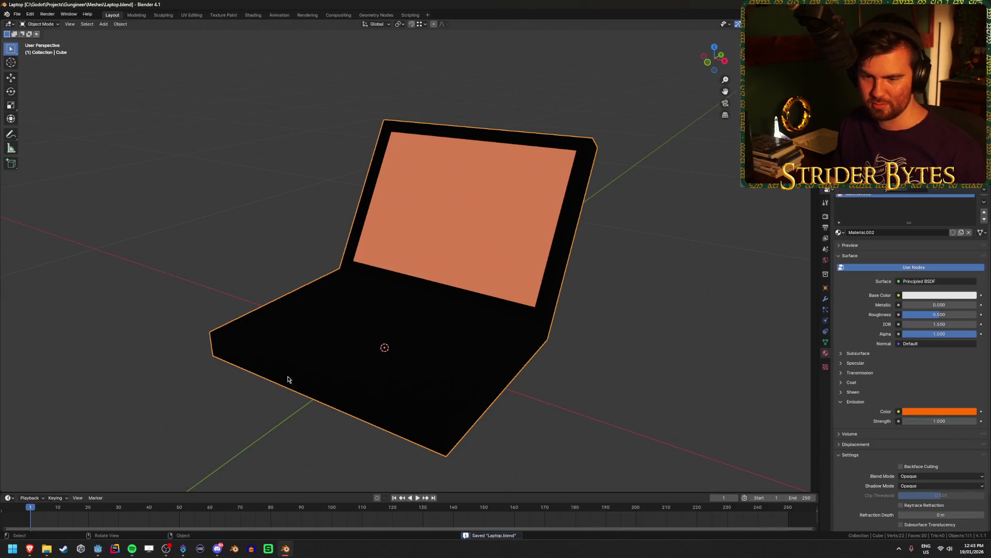
{"action": "left_click", "coordinate": [98, 549]}
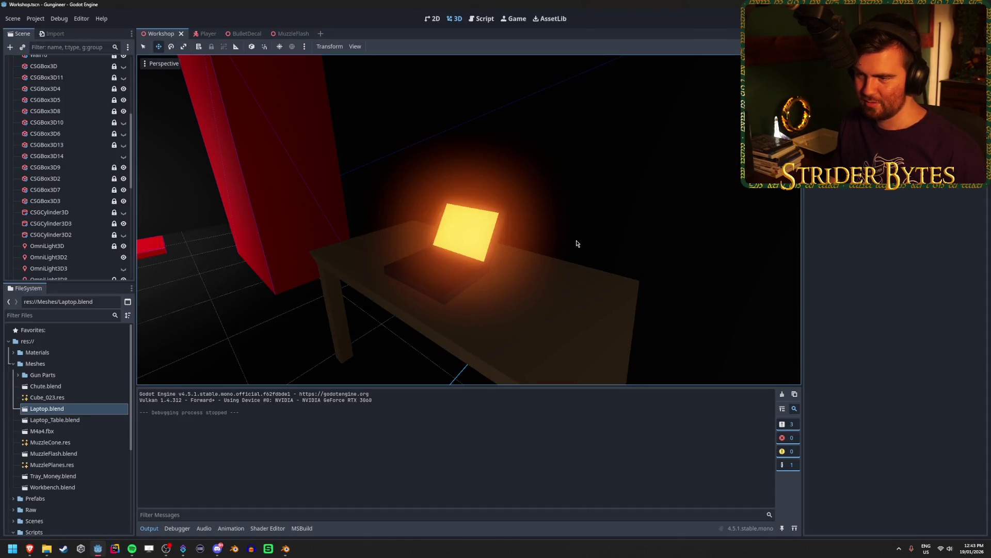
{"action": "left_click", "coordinate": [286, 549]}
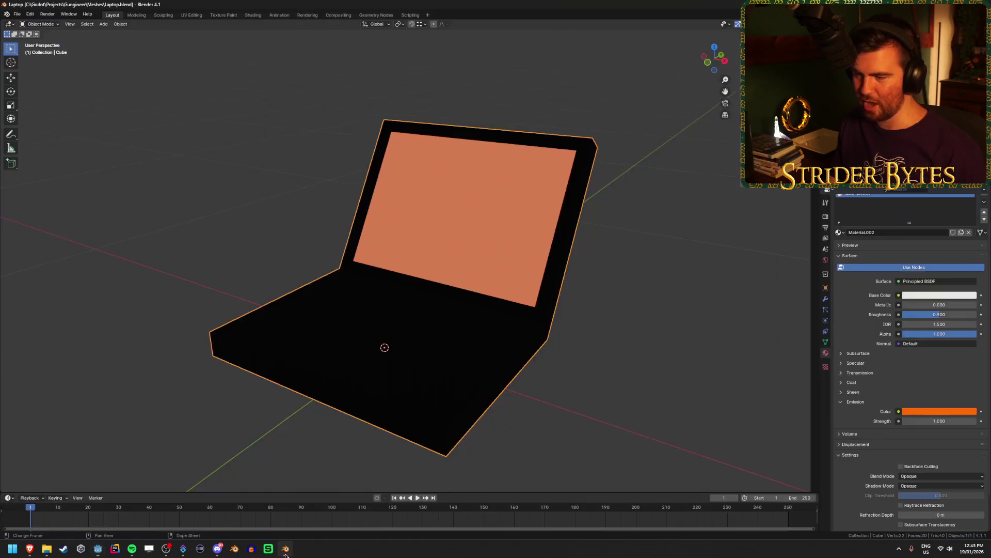
{"action": "left_click", "coordinate": [948, 412]}
Lower the emission colour's saturation to 0.4, save, and check it in Godot.
{"action": "left_click", "coordinate": [940, 385]}
{"action": "type", "text": "0.4"}
{"action": "key", "text": "Return"}
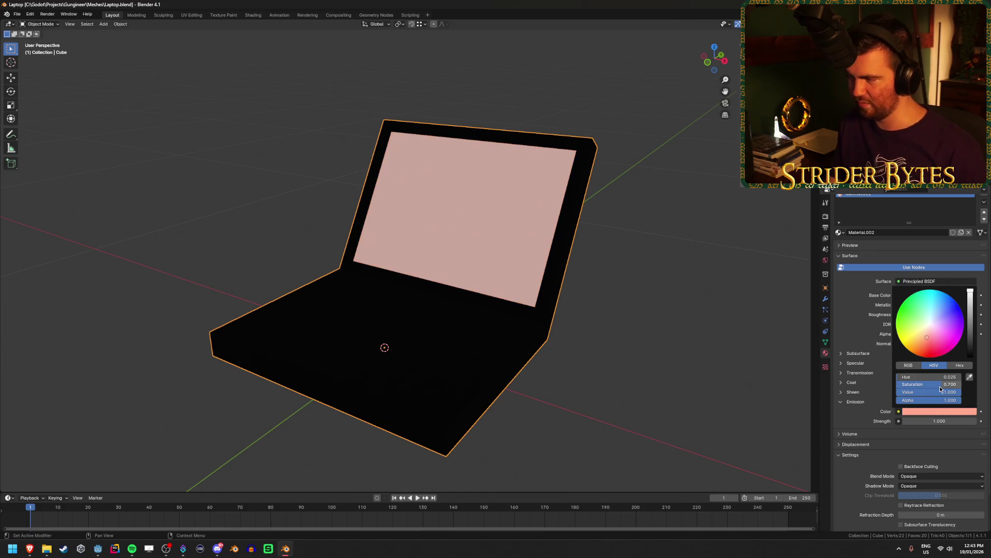
{"action": "key", "text": "ctrl+s"}
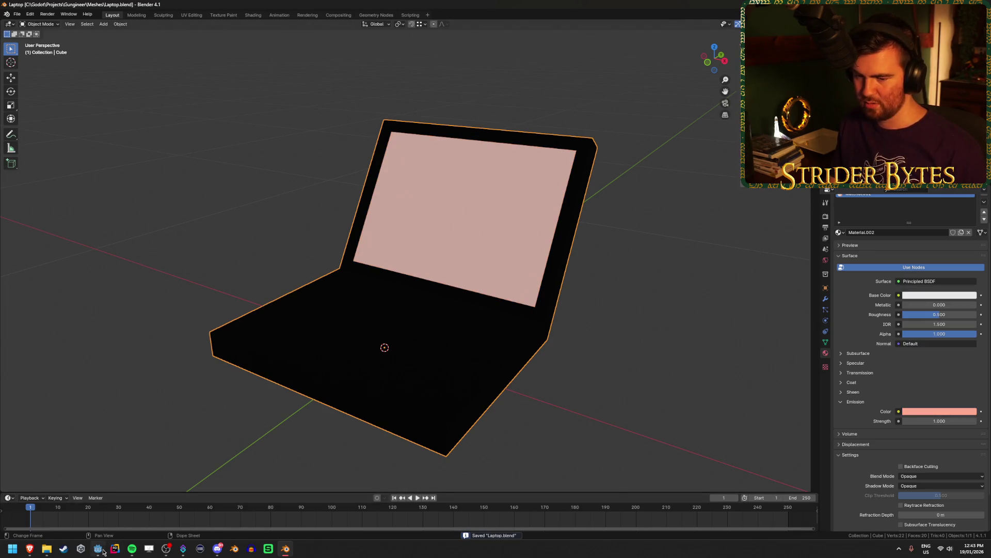
{"action": "key", "text": "alt+Tab"}
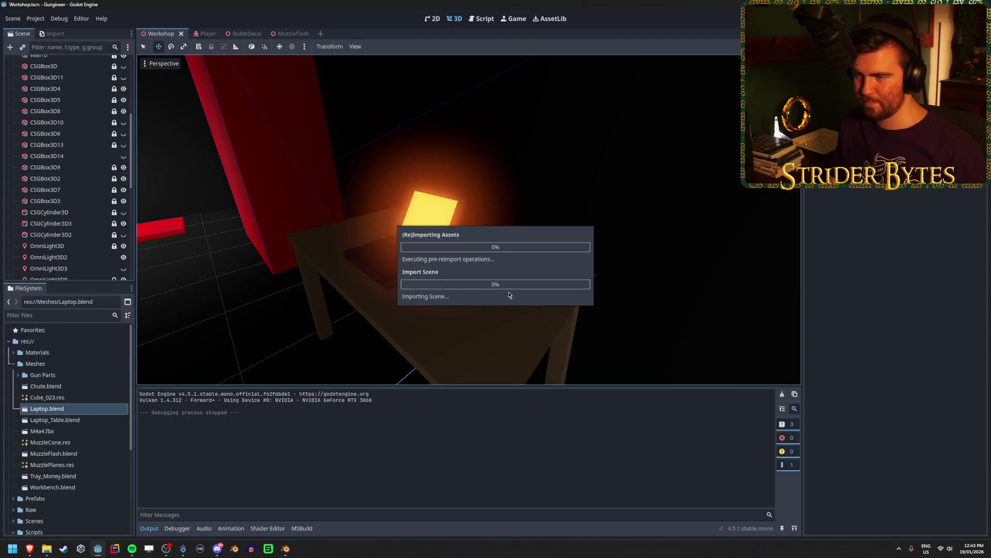
{"action": "left_click_drag", "start_coordinate": [509, 295], "coordinate": [509, 294]}
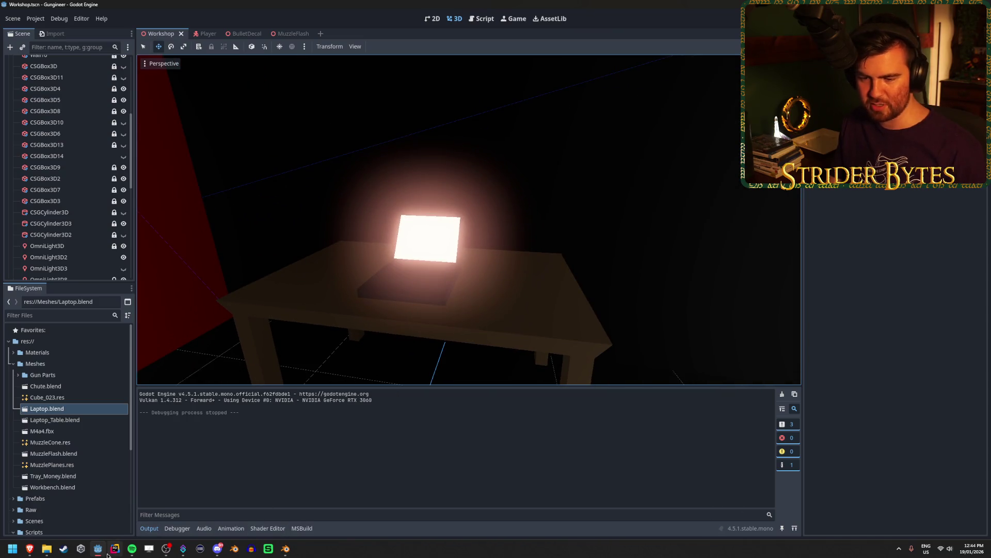
Set Emission Strength to 0.5, save, and review the glow in Godot.
{"action": "left_click", "coordinate": [285, 549]}
{"action": "left_click", "coordinate": [935, 421]}
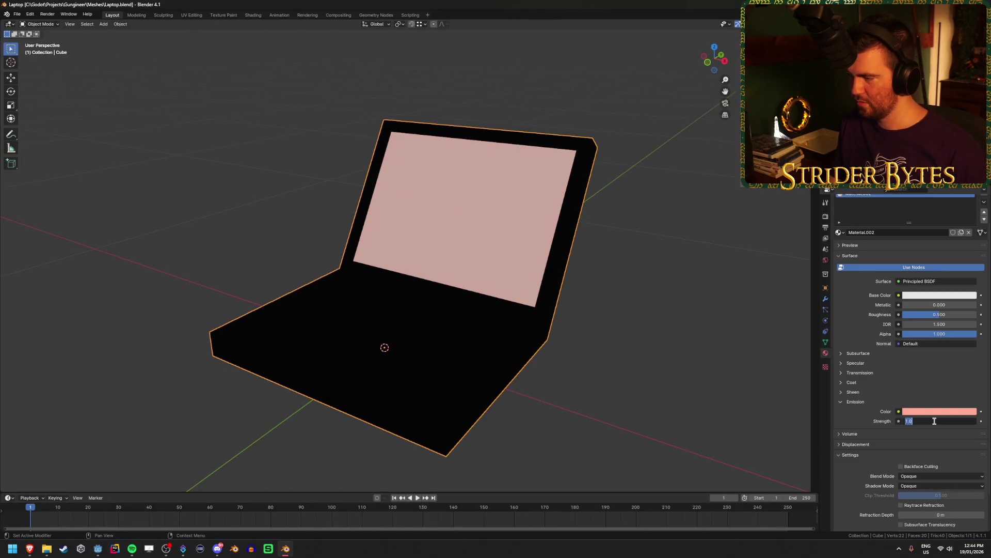
{"action": "type", "text": ".5"}
{"action": "key", "text": "Return"}
{"action": "key", "text": "ctrl+s"}
{"action": "left_click", "coordinate": [95, 549]}
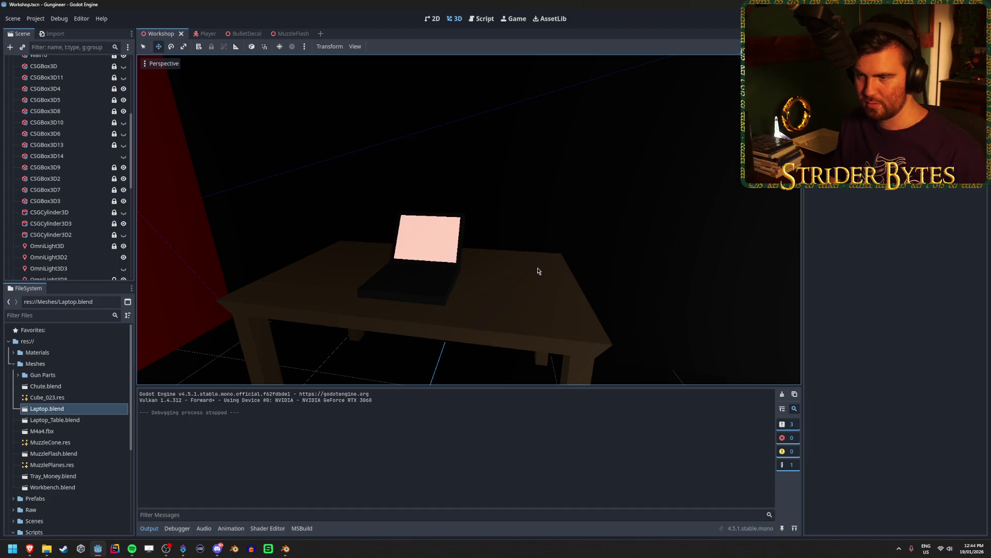
{"action": "scroll", "coordinate": [538, 272], "scroll_direction": "up", "scroll_amount": 4}
Set Emission Strength to 0.75, save, and view the whole table in Godot.
{"action": "left_click", "coordinate": [286, 548]}
{"action": "double_click", "coordinate": [938, 421]}
{"action": "type", "text": "0.75"}
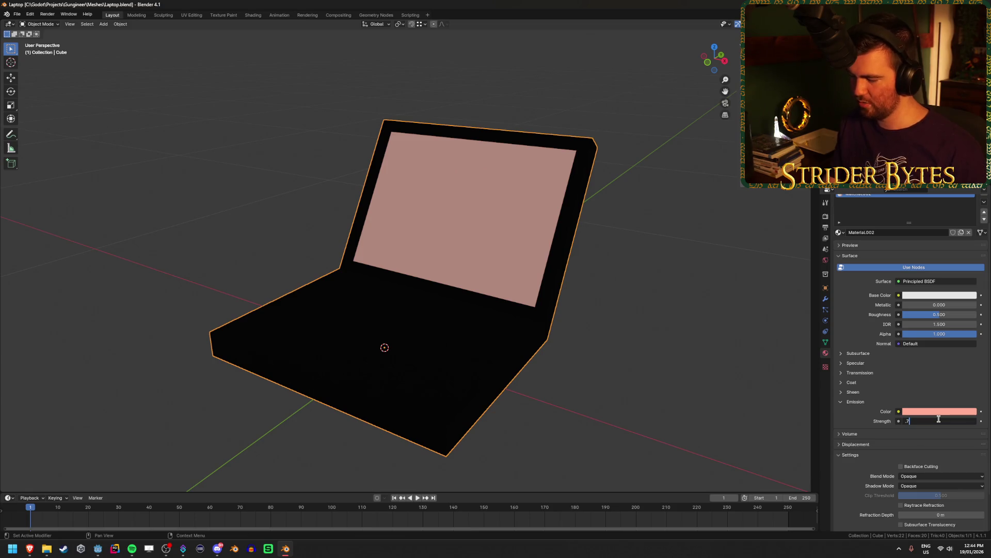
{"action": "key", "text": "Return"}
{"action": "key", "text": "ctrl+s"}
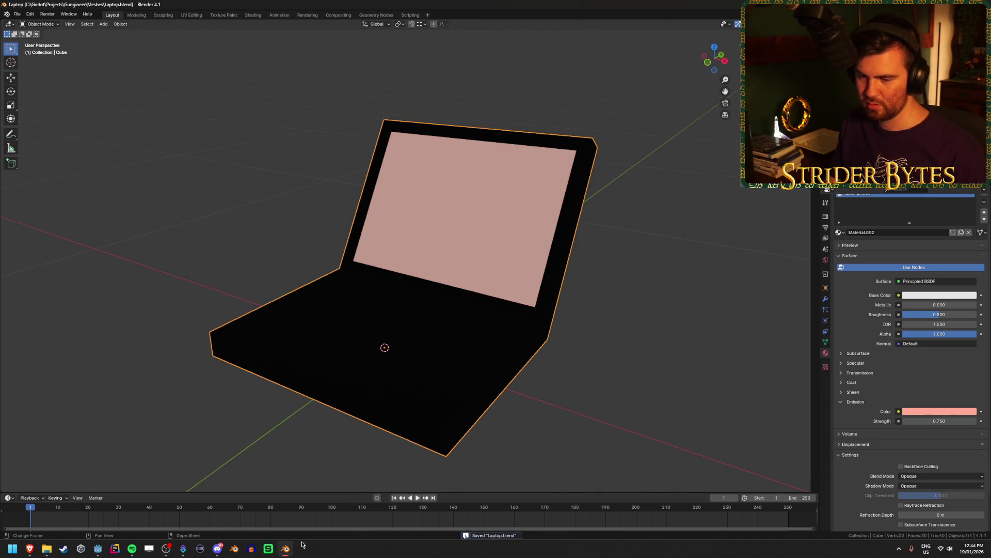
{"action": "left_click", "coordinate": [98, 548]}
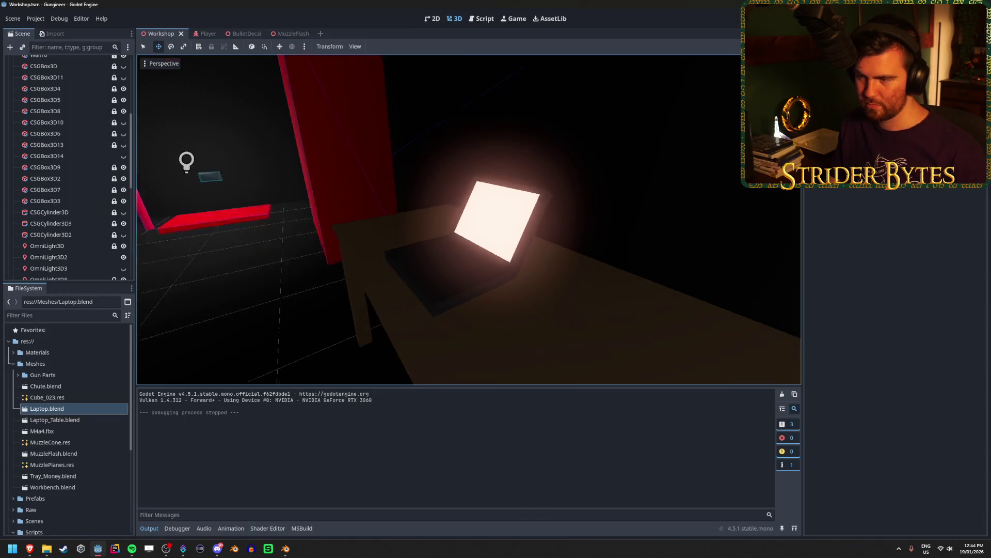
{"action": "key", "text": "s"}
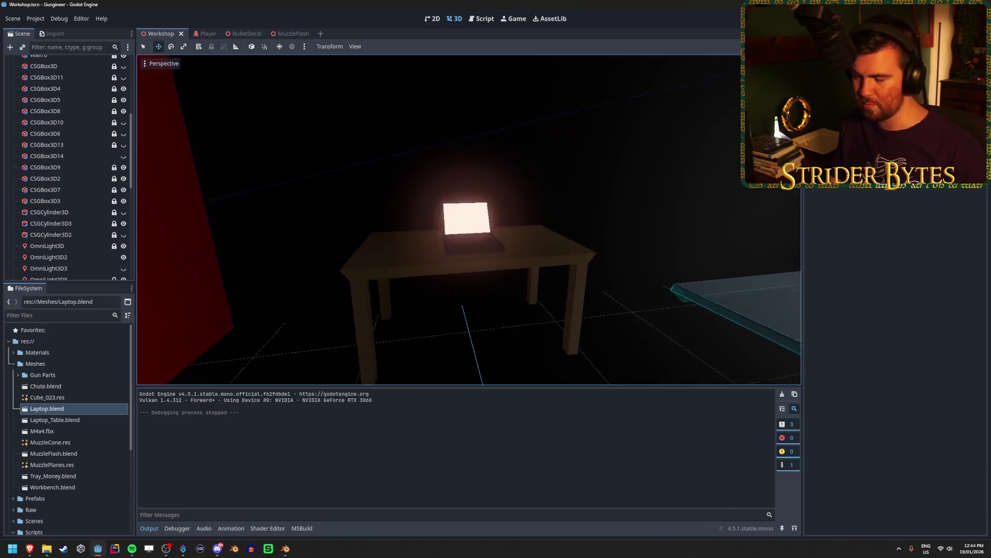
{"action": "left_click", "coordinate": [285, 548]}
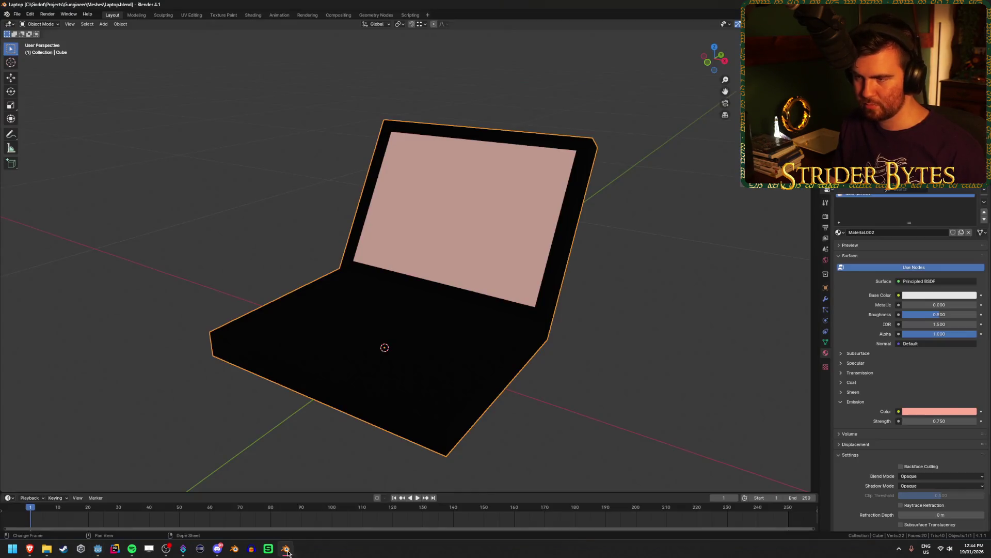
Make the laptop screen base colour orange-red (hue 0.025, saturation 0.9) and save Laptop.blend.
{"action": "left_click", "coordinate": [924, 294]}
{"action": "left_click_drag", "start_coordinate": [928, 221], "coordinate": [924, 227]}
{"action": "scroll", "coordinate": [958, 243], "scroll_direction": "down", "scroll_amount": 12}
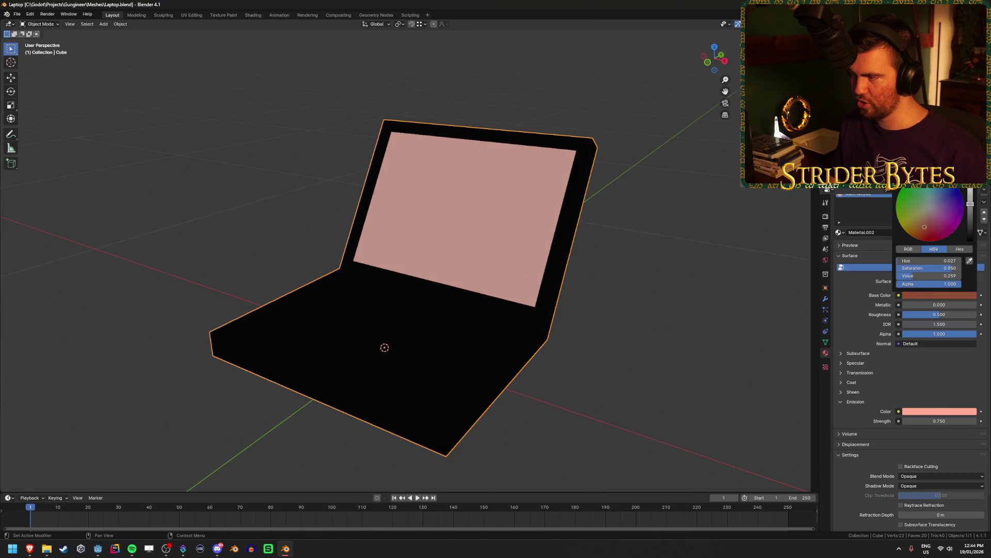
{"action": "scroll", "coordinate": [959, 243], "scroll_direction": "up", "scroll_amount": 4}
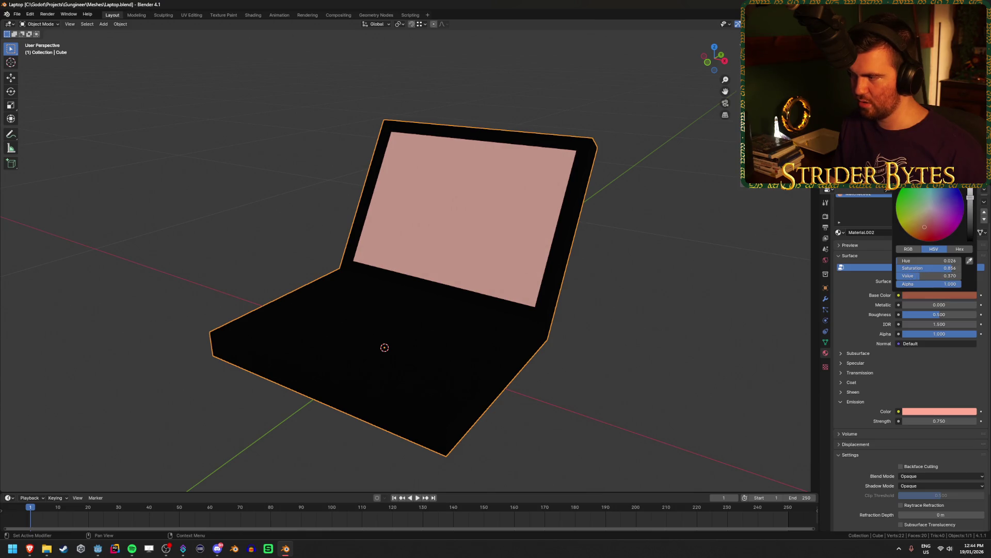
{"action": "left_click", "coordinate": [930, 276]}
{"action": "key", "text": "Return"}
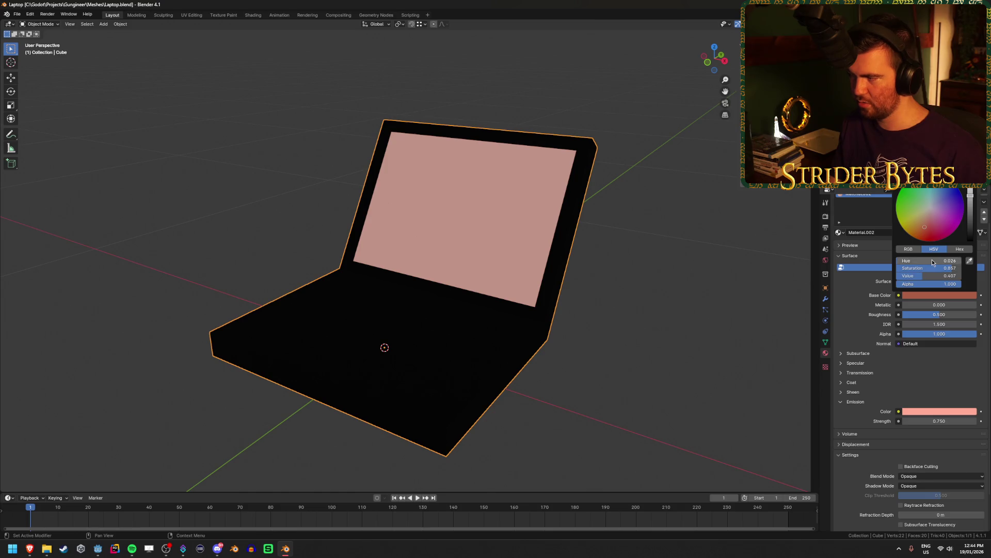
{"action": "type", "text": "0.025"}
{"action": "key", "text": "Tab"}
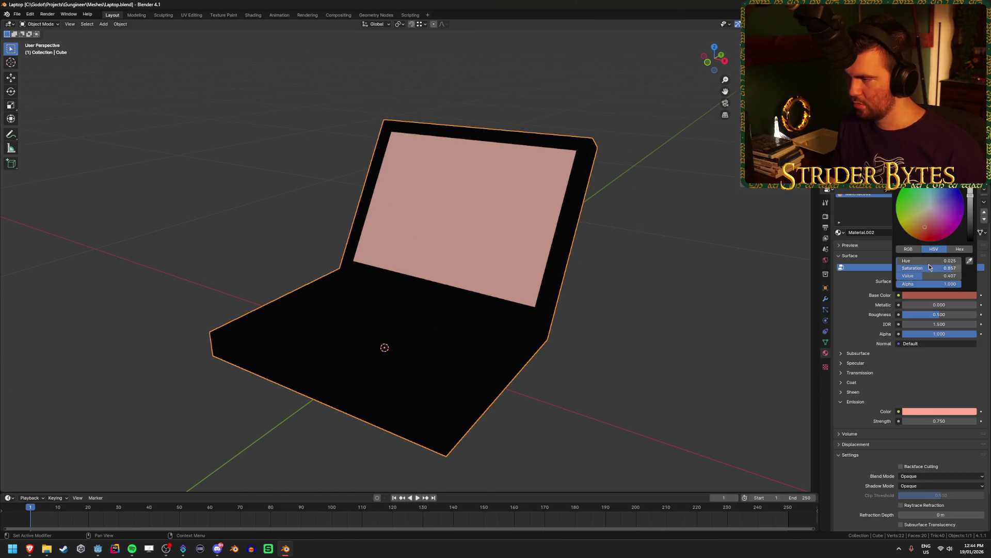
{"action": "type", "text": "0.9"}
{"action": "key", "text": "Tab"}
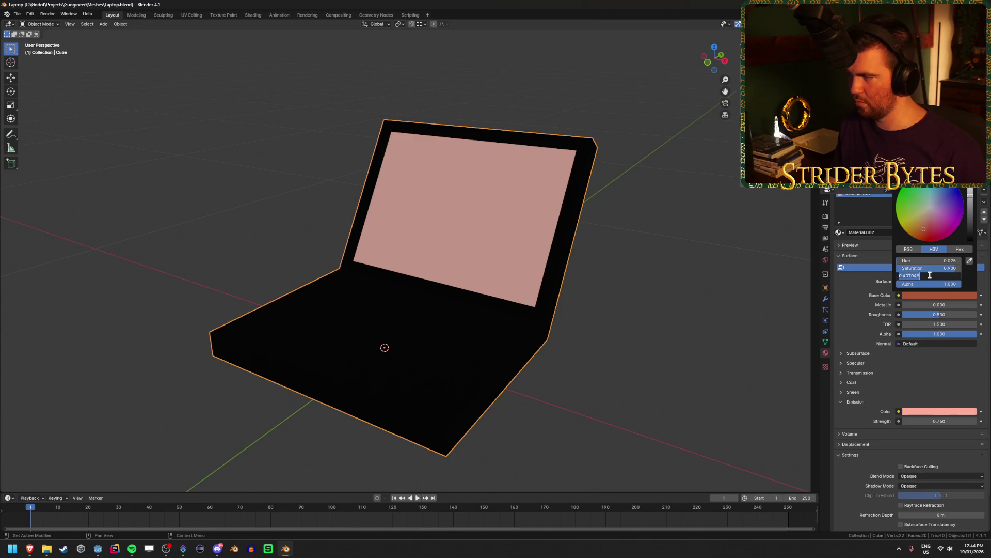
{"action": "key", "text": "Return"}
{"action": "key", "text": "ctrl+s"}
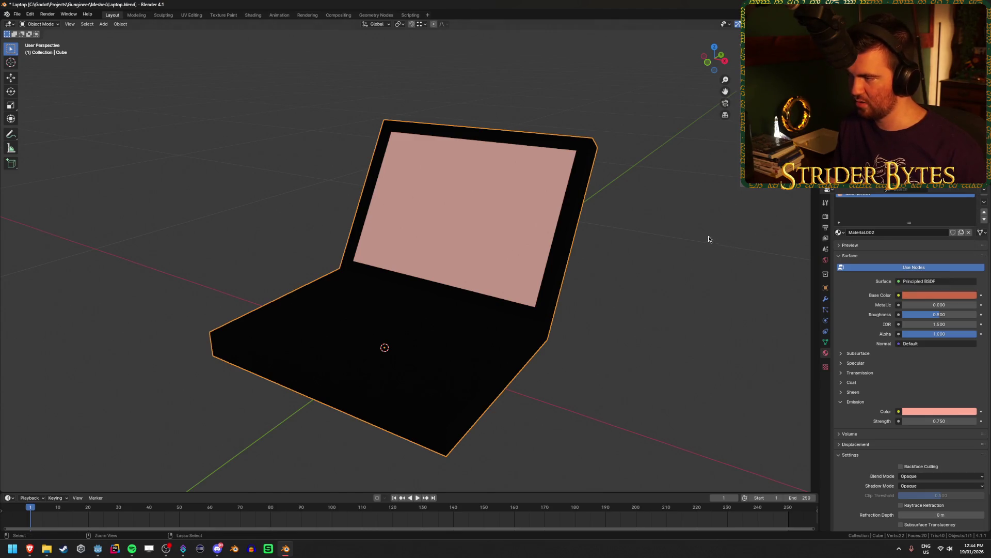
After checking Godot, reset the base colour to white with full brightness and saturation 0, then save.
{"action": "left_click", "coordinate": [98, 548]}
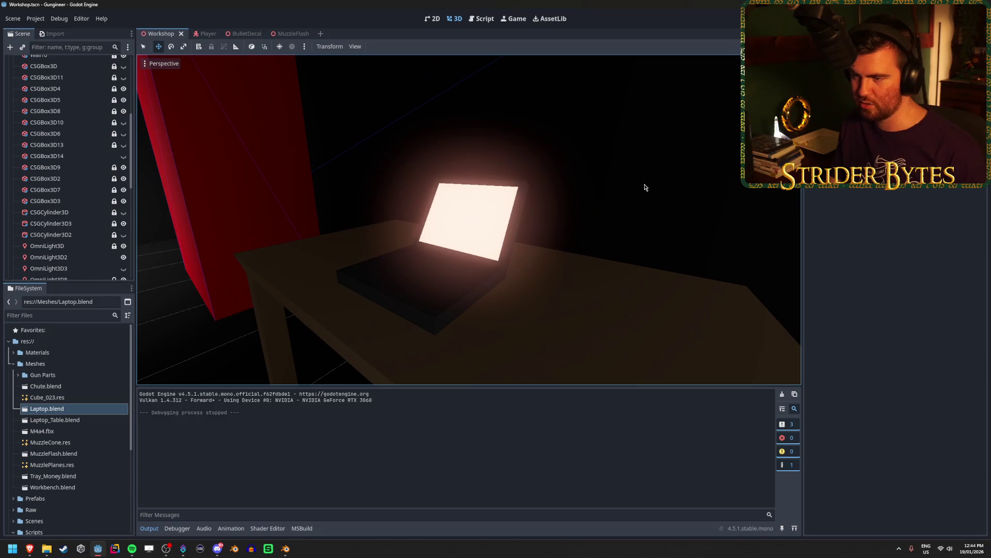
{"action": "key", "text": "alt+Tab"}
{"action": "left_click", "coordinate": [939, 296]}
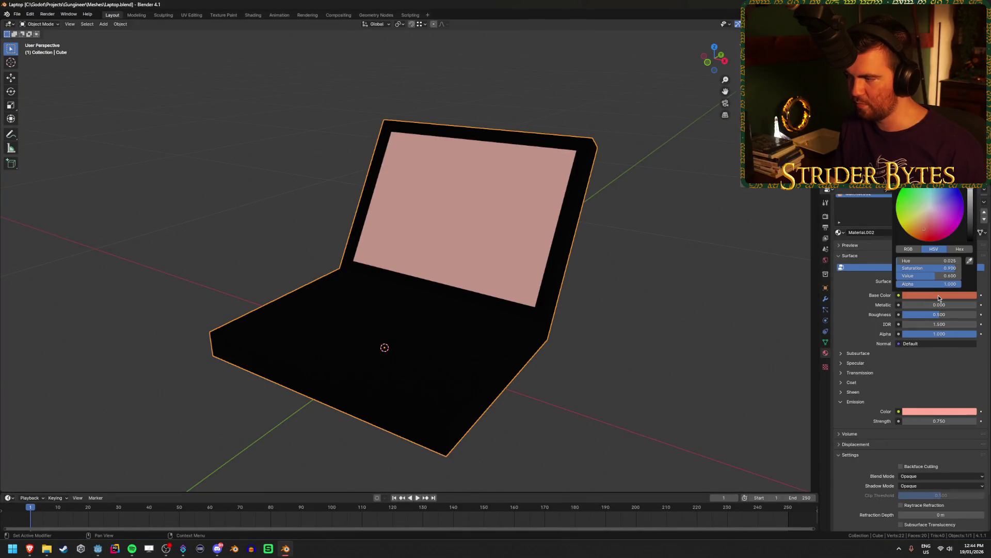
{"action": "left_click", "coordinate": [971, 190]}
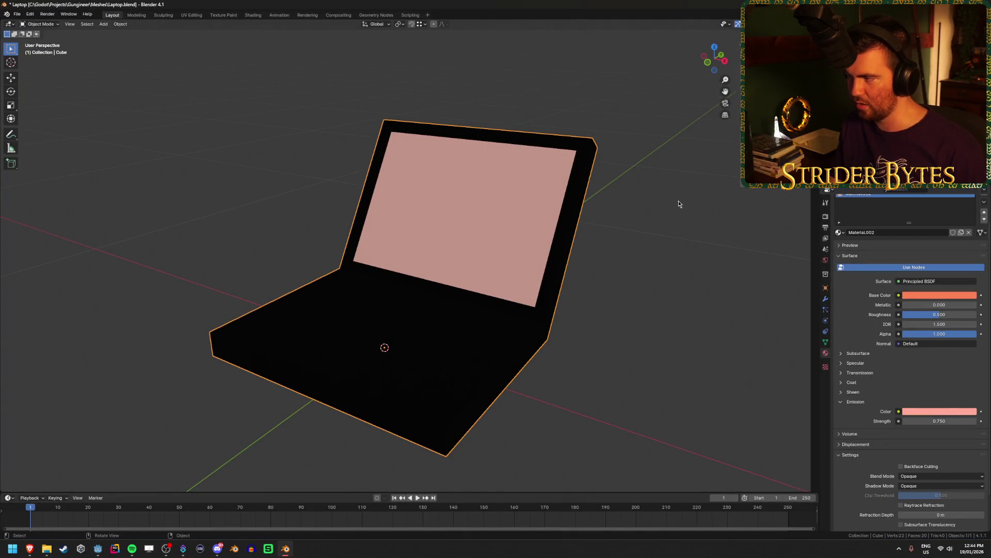
{"action": "left_click", "coordinate": [938, 295]}
{"action": "left_click", "coordinate": [931, 268]}
{"action": "type", "text": "0.700"}
{"action": "key", "text": "Return"}
{"action": "key", "text": "ctrl+s"}
Set the emission colour saturation to 0.8 and save Laptop.blend.
{"action": "left_click", "coordinate": [933, 412]}
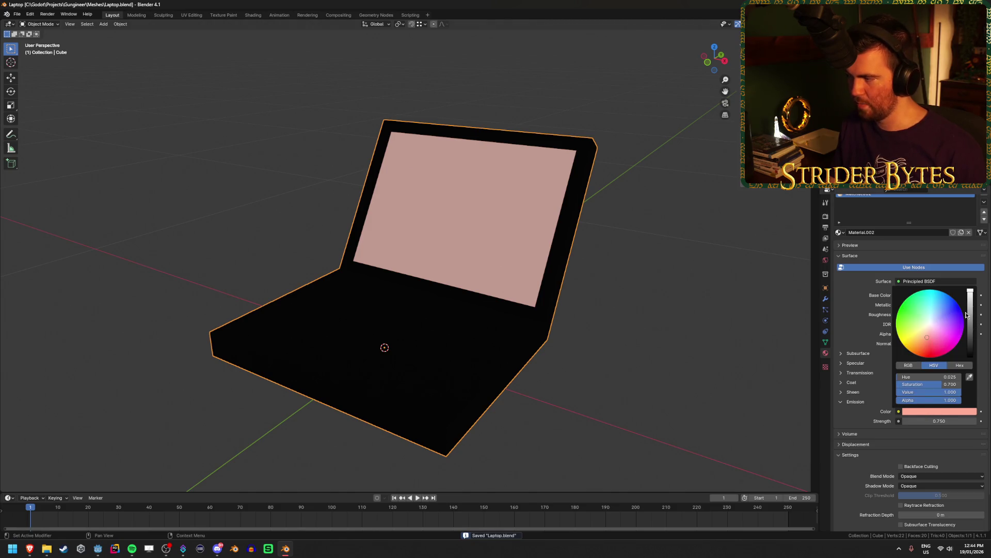
{"action": "left_click", "coordinate": [925, 384]}
{"action": "type", "text": "0.8"}
{"action": "key", "text": "Return"}
{"action": "key", "text": "ctrl+s"}
Inspect the glowing laptop in Godot, then raise emission saturation to 0.9 in Blender and save.
{"action": "left_click", "coordinate": [97, 548]}
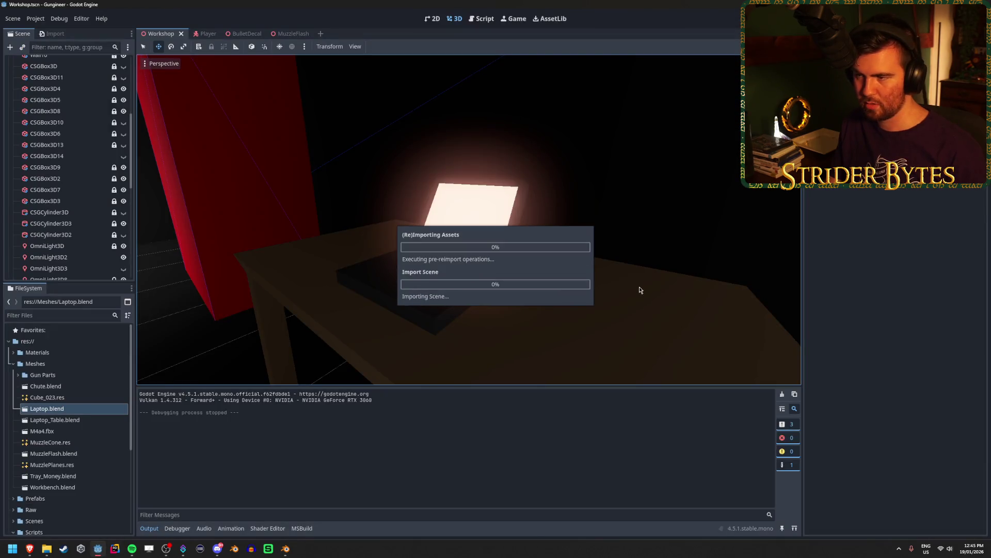
{"action": "left_click_drag", "start_coordinate": [638, 290], "coordinate": [554, 319]}
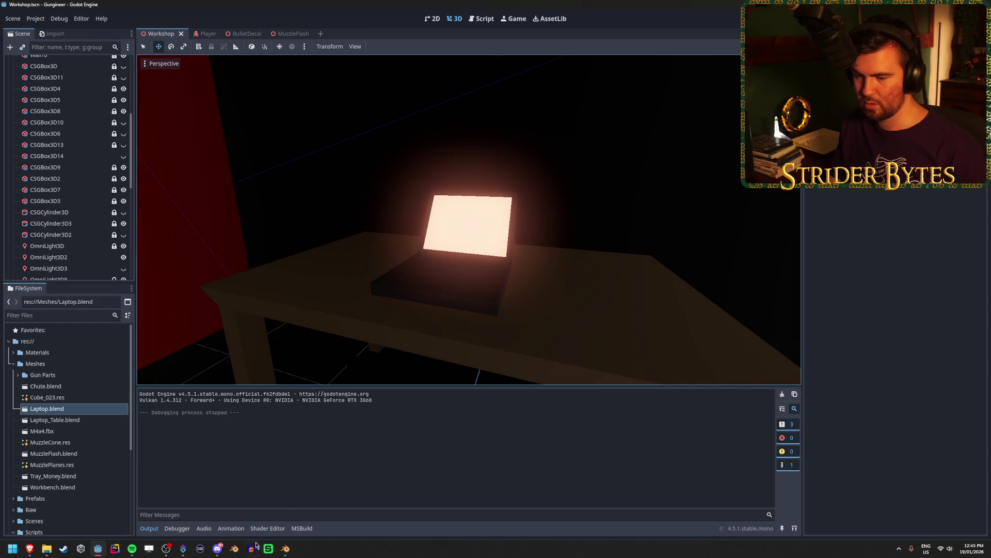
{"action": "left_click", "coordinate": [285, 548]}
{"action": "left_click", "coordinate": [945, 412]}
{"action": "left_click", "coordinate": [940, 383]}
{"action": "key", "text": "Return"}
{"action": "key", "text": "ctrl+s"}
View the reimported deeper-orange laptop in Godot, flying the camera back to the table.
{"action": "left_click", "coordinate": [98, 548]}
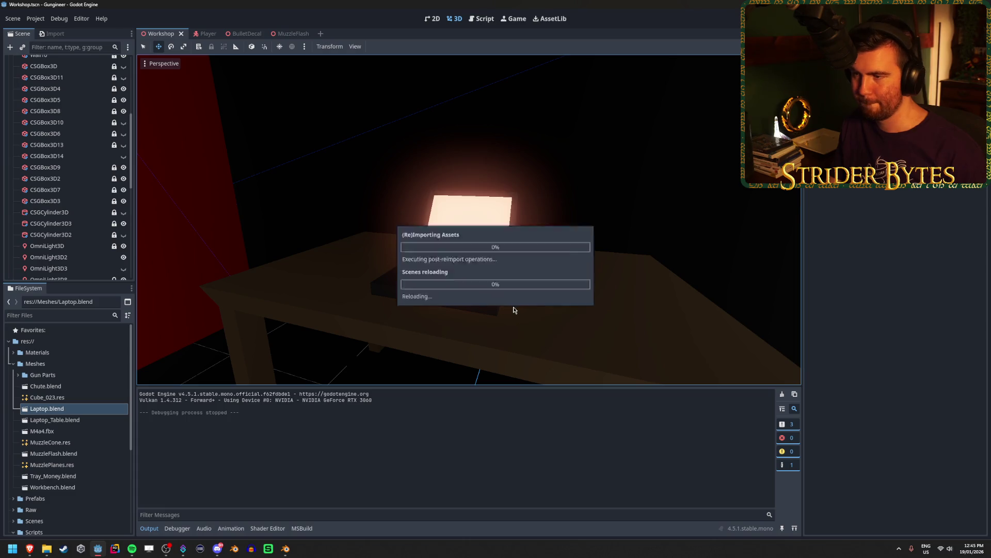
{"action": "scroll", "coordinate": [464, 327], "scroll_direction": "down", "scroll_amount": 3}
{"action": "scroll", "coordinate": [469, 220], "scroll_direction": "down", "scroll_amount": 5}
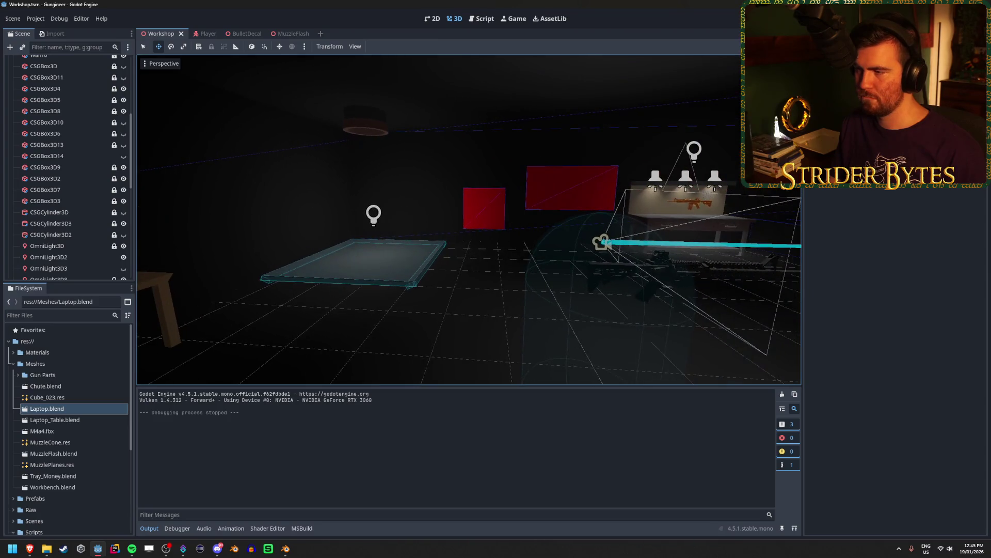
{"action": "left_click_drag", "start_coordinate": [635, 245], "coordinate": [652, 249]}
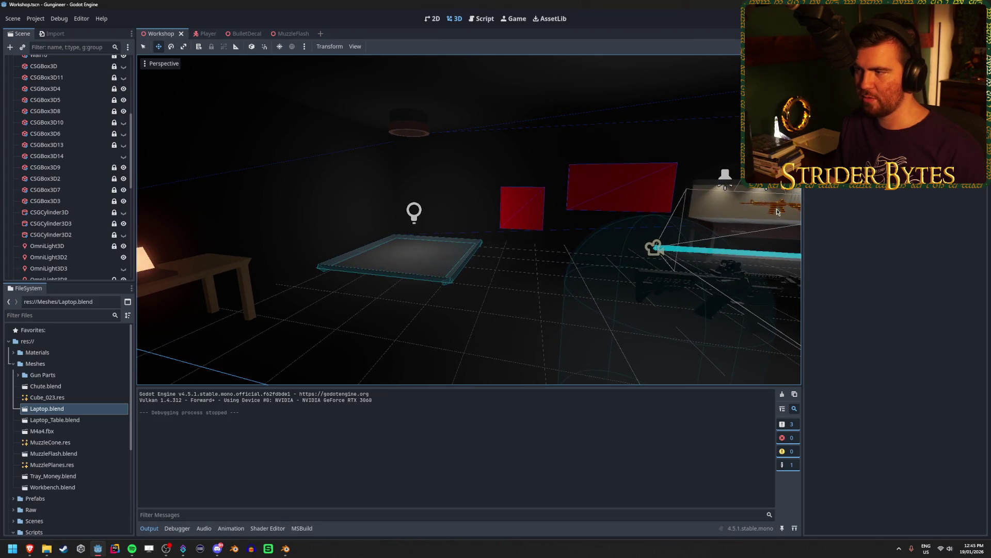
{"action": "left_click_drag", "start_coordinate": [769, 209], "coordinate": [786, 211]}
{"action": "key", "text": "w"}
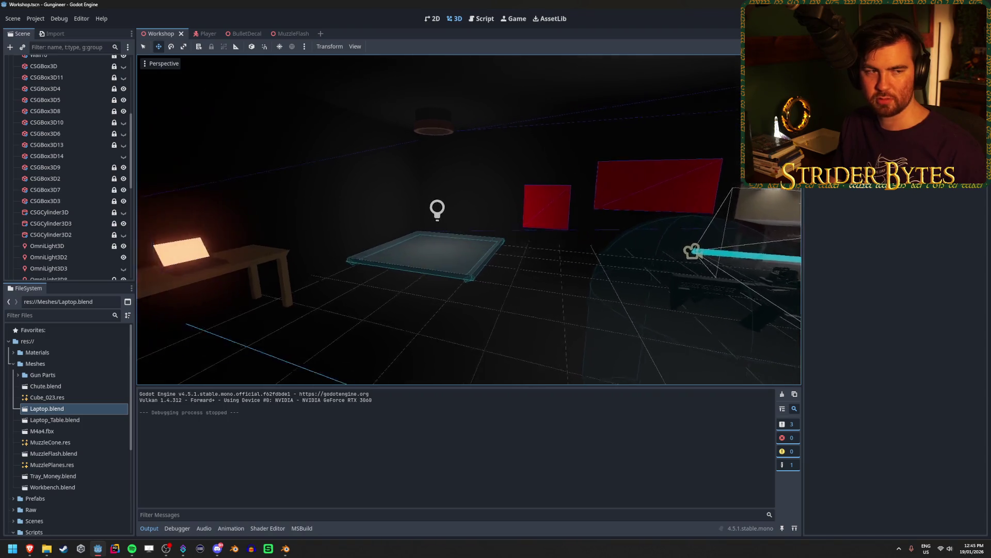
{"action": "left_click", "coordinate": [285, 551]}
{"action": "left_click", "coordinate": [926, 412]}
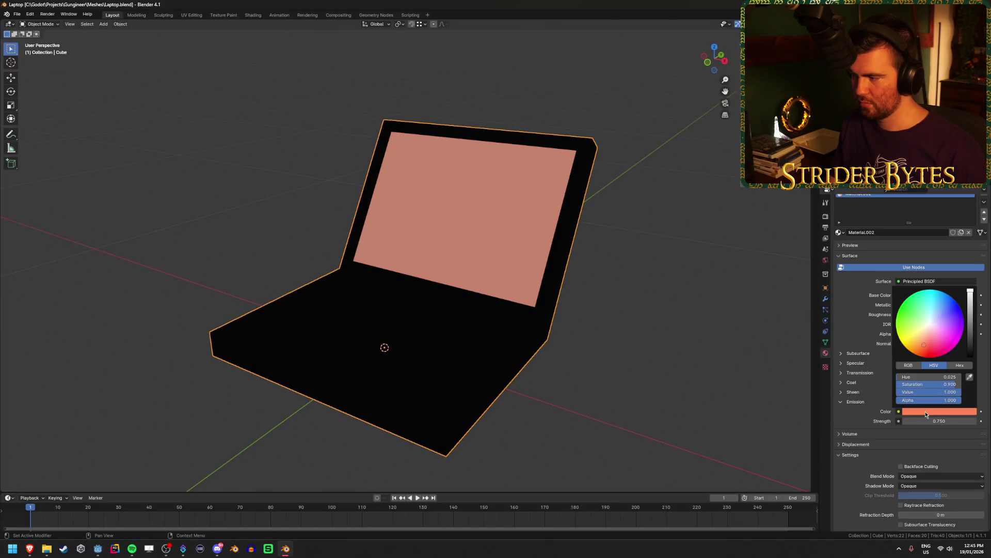
Shift the emission hue toward yellow, to 0.050, and save Laptop.blend.
{"action": "left_click", "coordinate": [952, 375]}
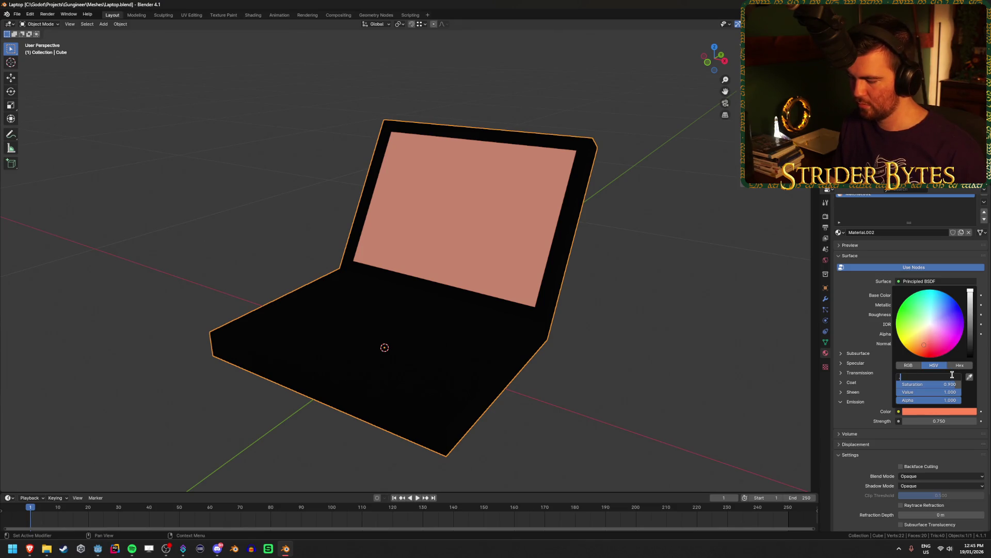
{"action": "type", "text": "07"}
{"action": "key", "text": "Return"}
{"action": "key", "text": "ctrl+s"}
{"action": "left_click", "coordinate": [954, 414]}
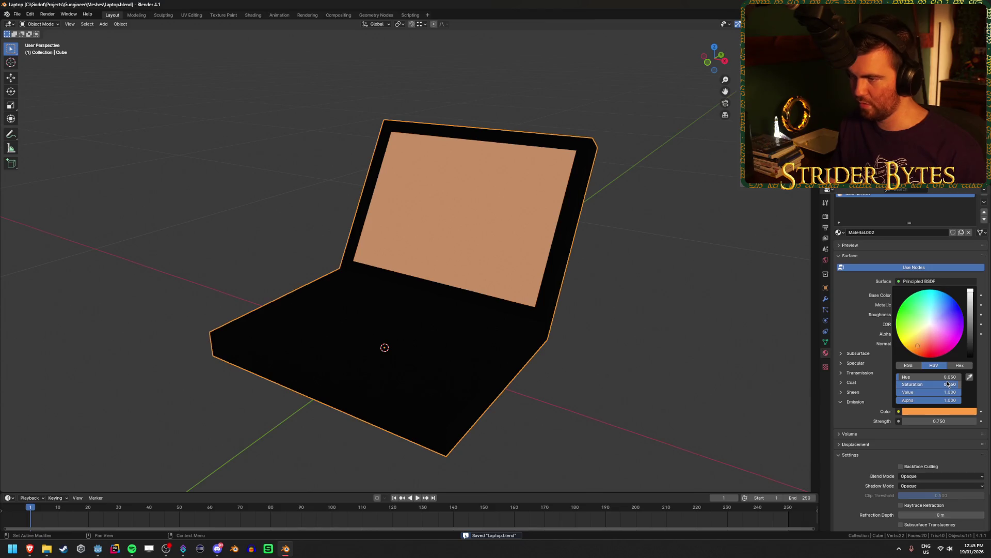
Check the yellower glowing laptop screen on the table in Godot.
{"action": "left_click", "coordinate": [99, 548]}
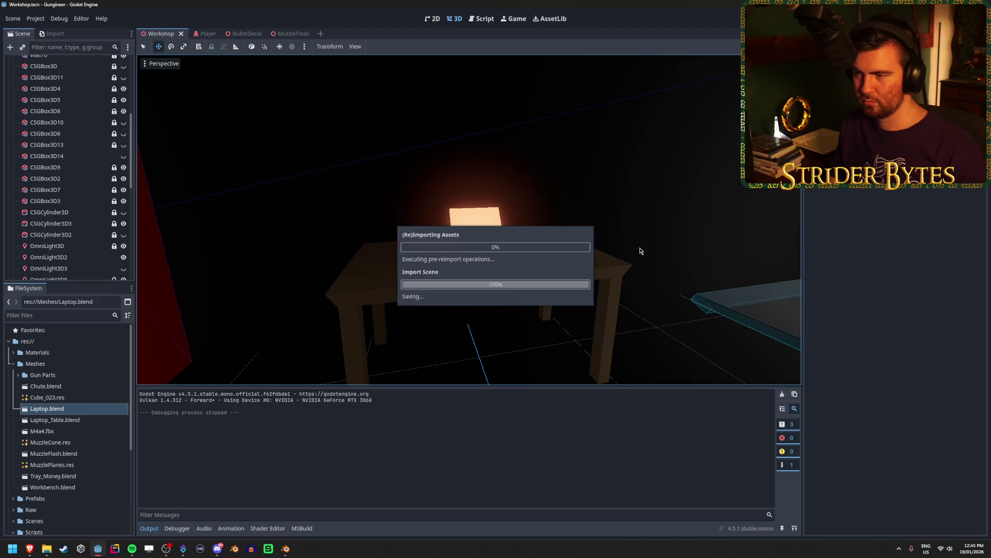
{"action": "scroll", "coordinate": [640, 251], "scroll_direction": "up", "scroll_amount": 5}
{"action": "scroll", "coordinate": [640, 251], "scroll_direction": "up", "scroll_amount": 3}
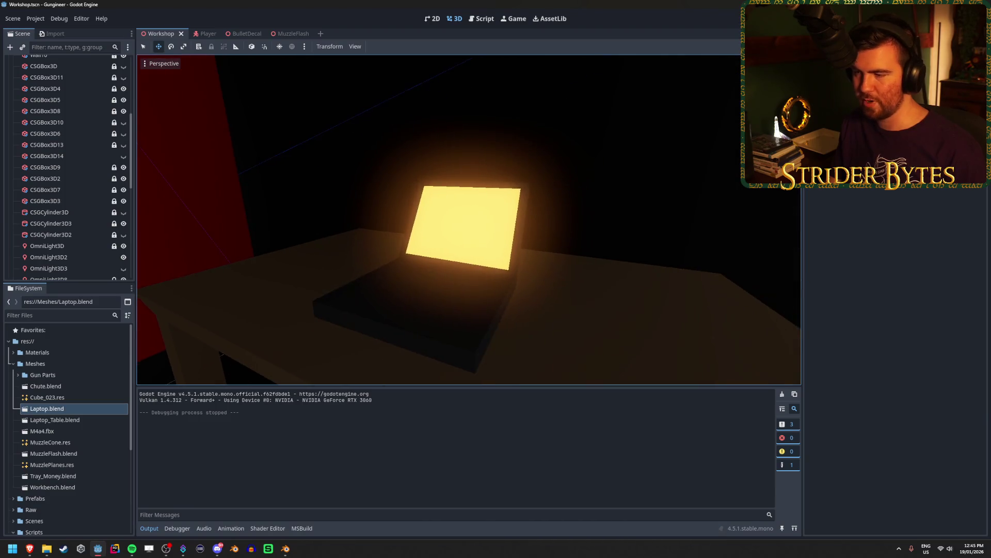
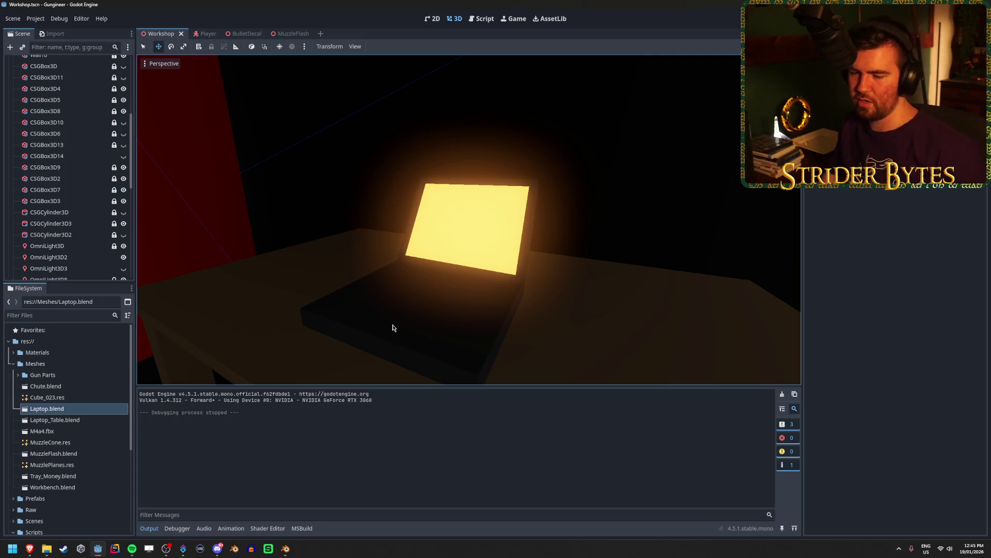
Deepen the laptop screen's emission colour to 0.9 saturation in Blender, save, and view it in Godot.
{"action": "left_click", "coordinate": [285, 549]}
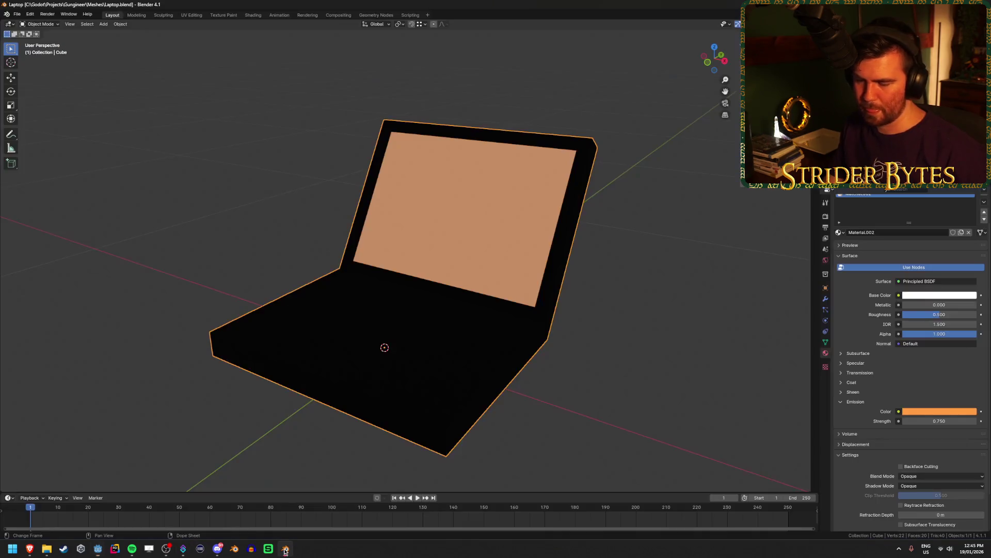
{"action": "left_click", "coordinate": [938, 412]}
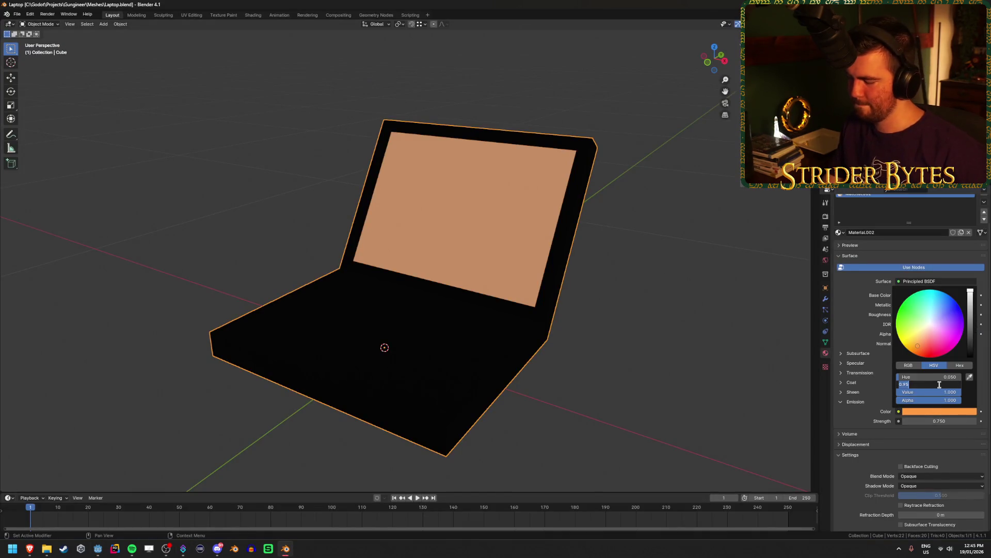
{"action": "type", "text": ".9"}
{"action": "key", "text": "Return"}
{"action": "key", "text": "ctrl+s"}
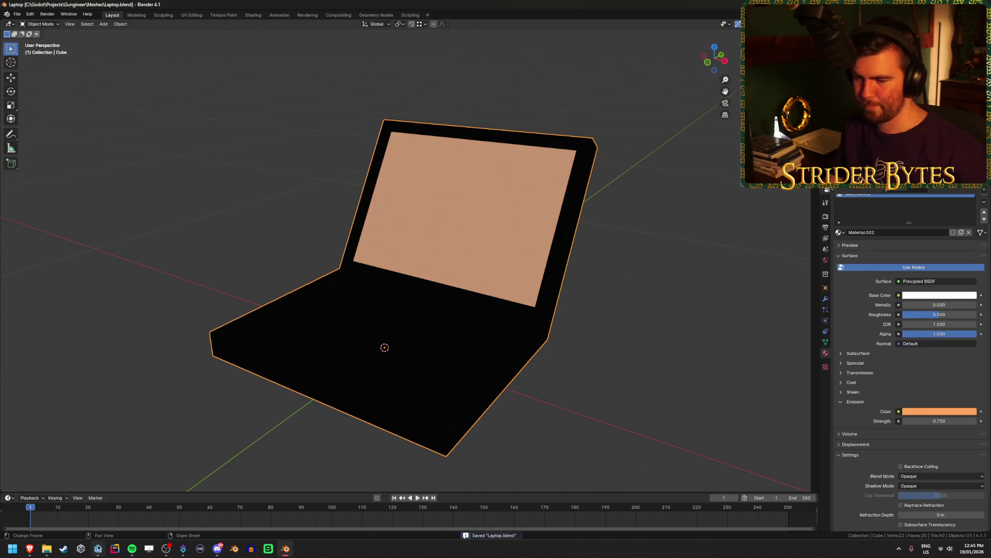
{"action": "left_click", "coordinate": [98, 547]}
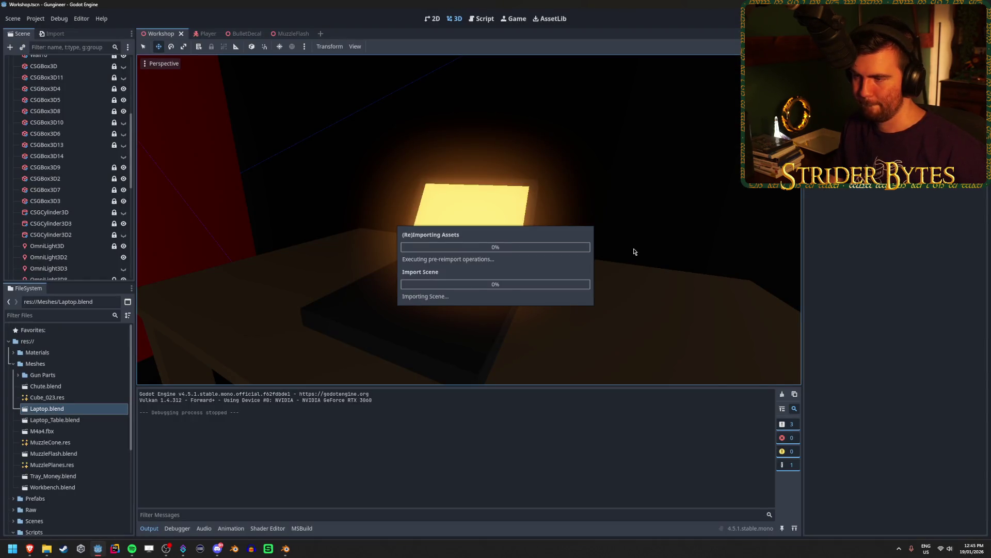
{"action": "mouse_move", "coordinate": [630, 250]}
{"action": "left_mouse_down"}
{"action": "mouse_move", "coordinate": [568, 243]}
{"action": "mouse_move", "coordinate": [625, 256]}
{"action": "left_mouse_up"}
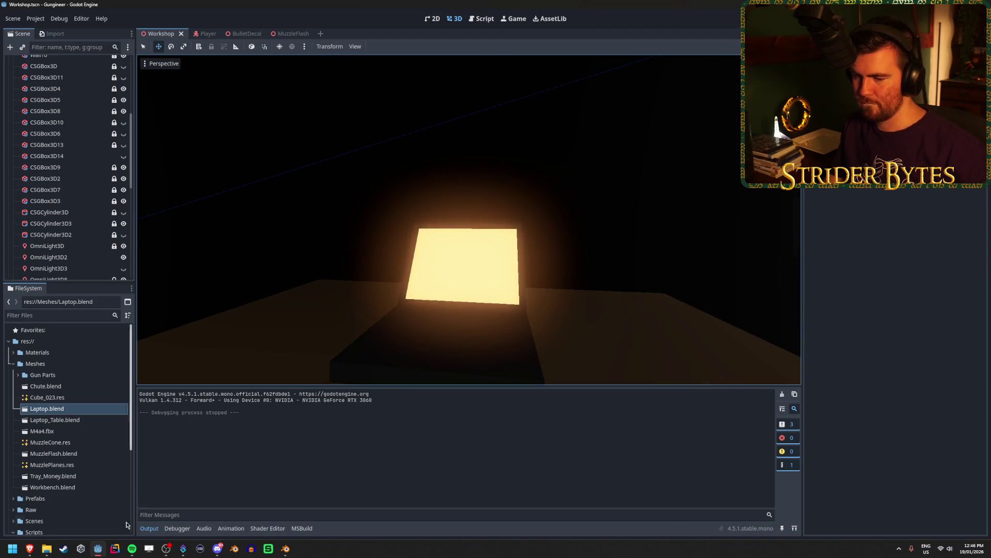
Raise the screen's emission strength to 1 in Blender and save Laptop.blend for Godot's reimport.
{"action": "left_click", "coordinate": [285, 555]}
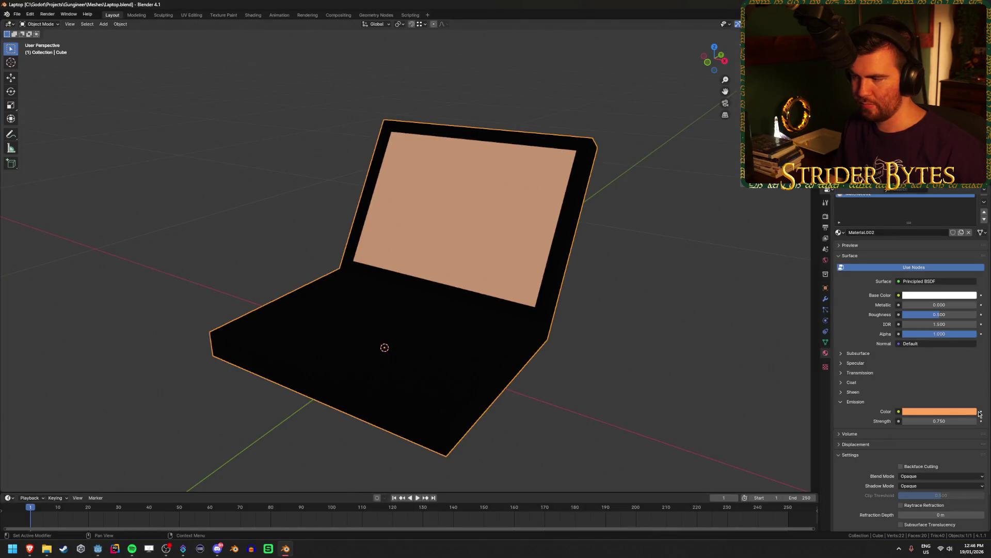
{"action": "type", "text": "1"}
{"action": "key", "text": "Return"}
{"action": "key", "text": "ctrl+s"}
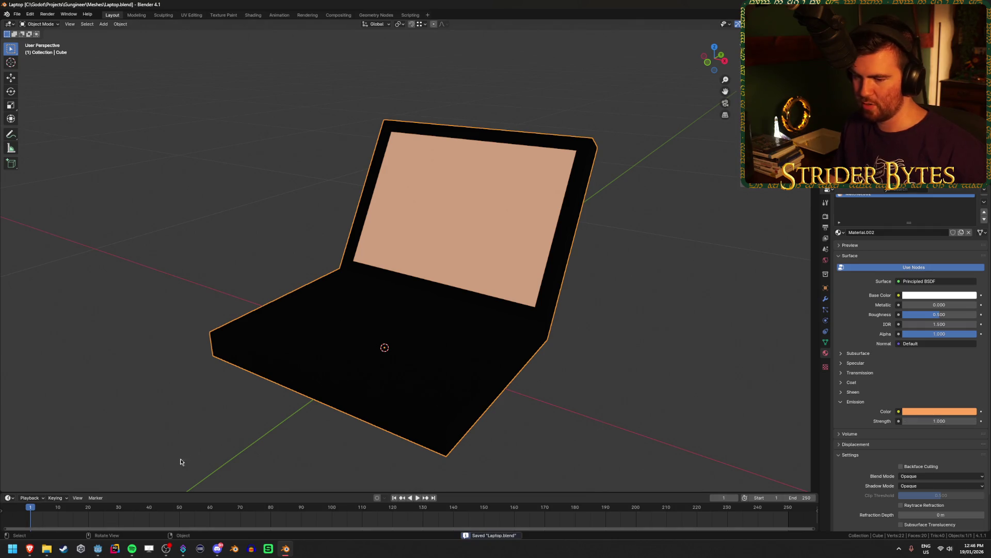
{"action": "left_click", "coordinate": [97, 550]}
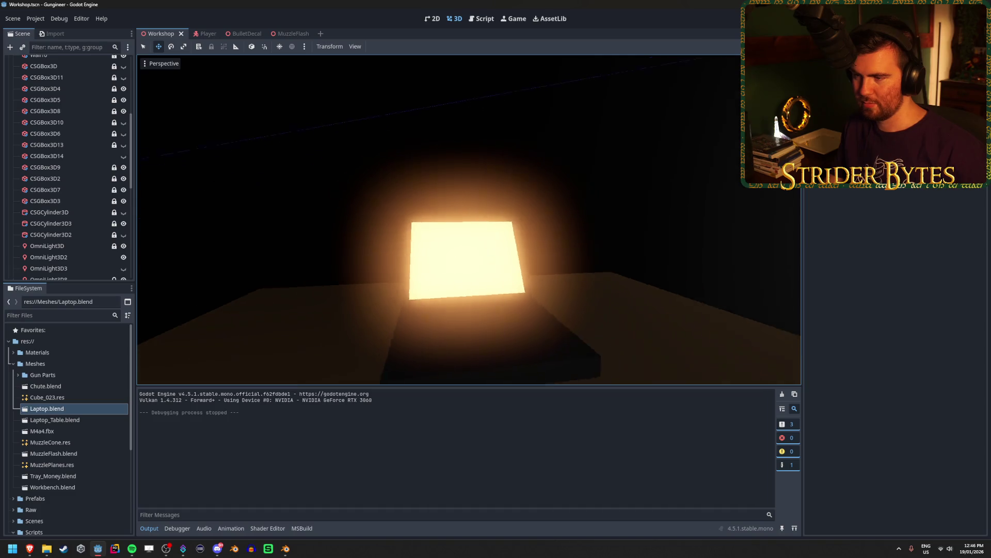
{"action": "scroll", "coordinate": [653, 257], "scroll_direction": "down", "scroll_amount": 5}
{"action": "scroll", "coordinate": [652, 257], "scroll_direction": "down", "scroll_amount": 3}
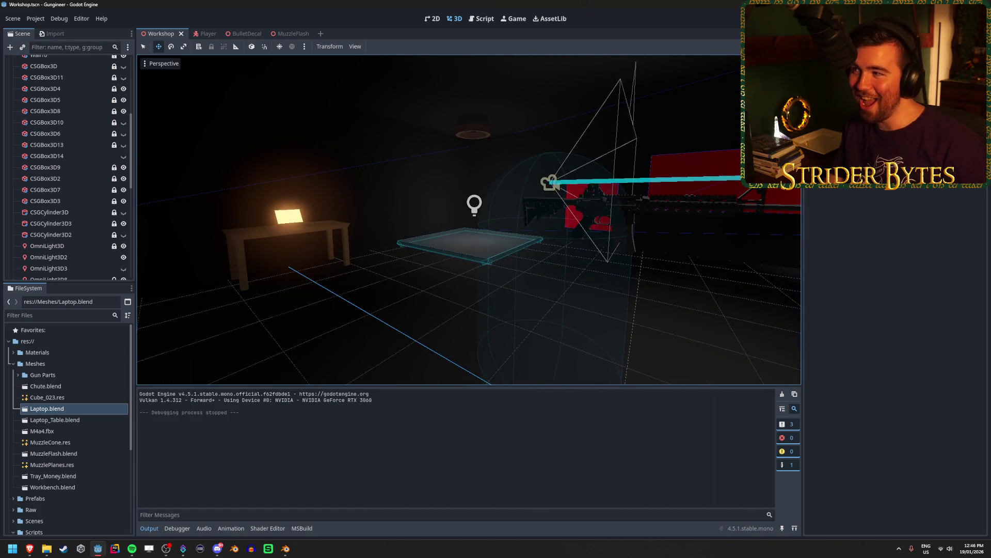
{"action": "key", "text": "F5"}
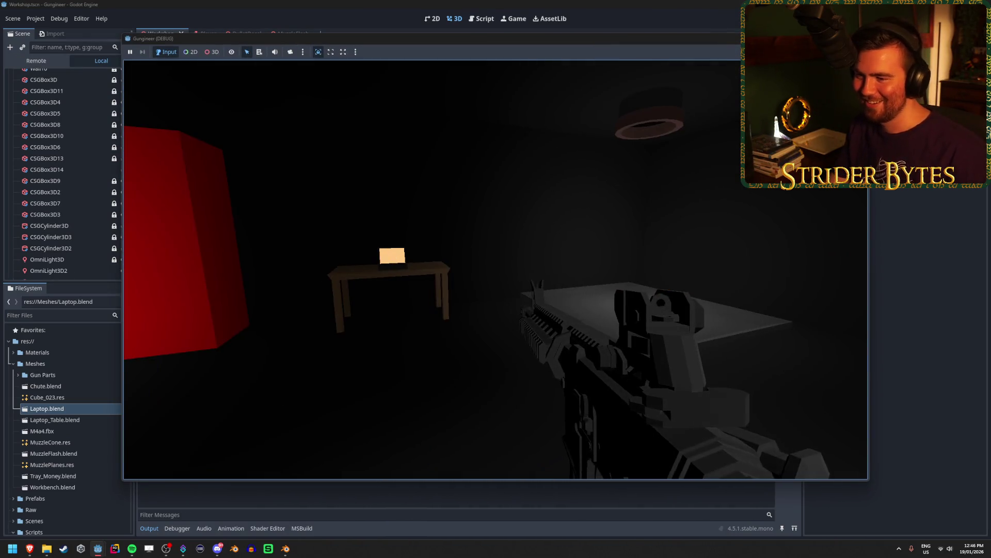
{"action": "key", "text": "w"}
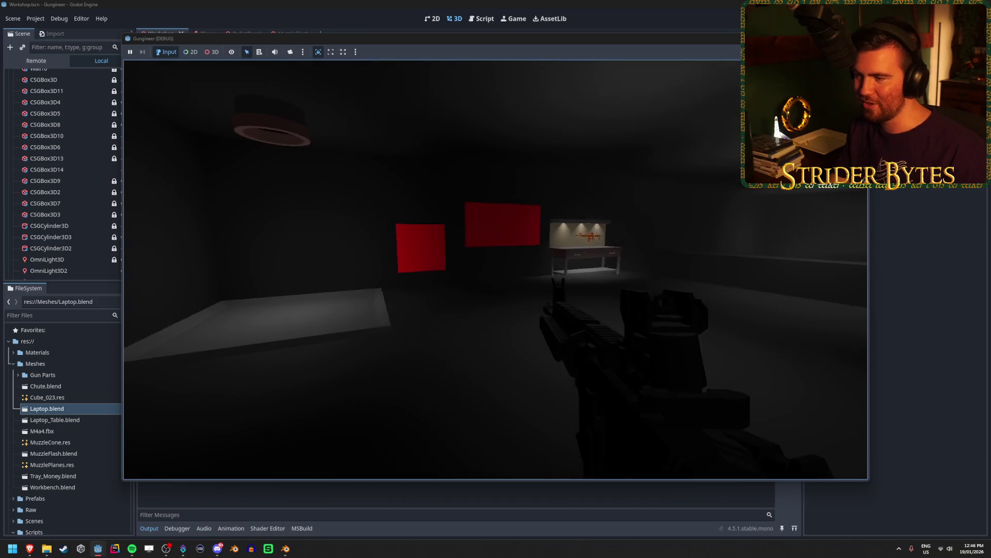
{"action": "key", "text": "F8"}
{"action": "scroll", "coordinate": [73, 181], "scroll_direction": "up", "scroll_amount": 5}
{"action": "left_click", "coordinate": [13, 95]}
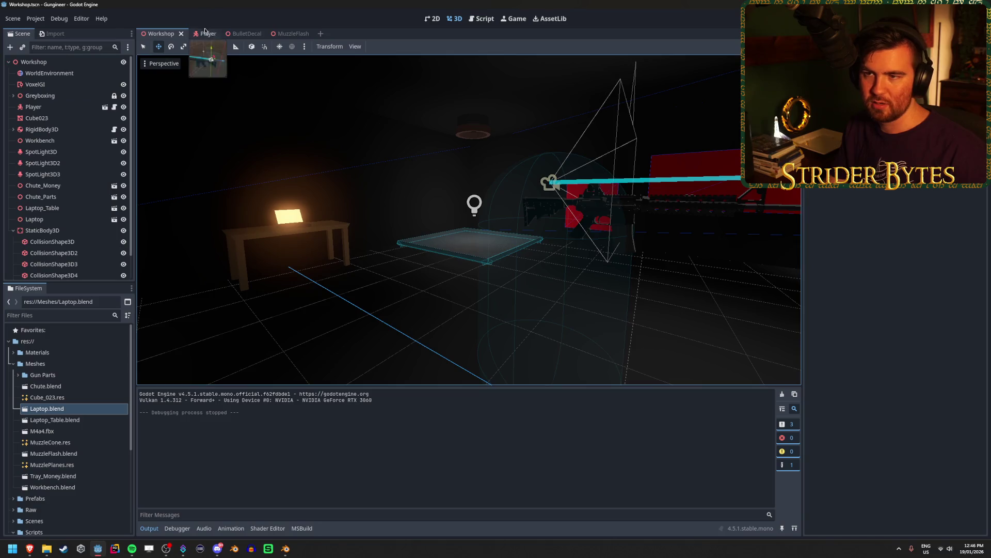
Open the Player scene and review the Player Camera's environment, collapsing Volumetric Fog.
{"action": "left_click", "coordinate": [206, 33]}
{"action": "left_click", "coordinate": [66, 85]}
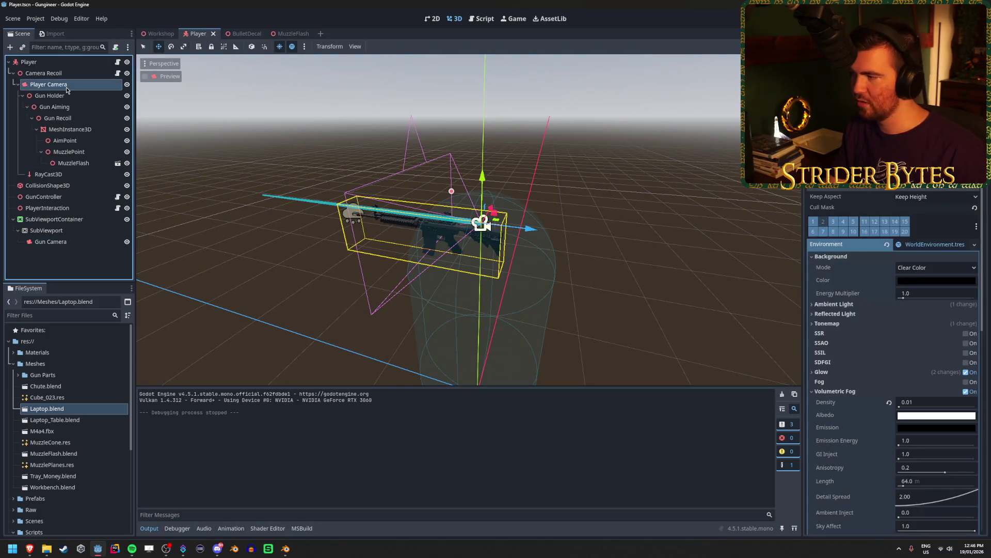
{"action": "scroll", "coordinate": [852, 331], "scroll_direction": "down", "scroll_amount": 5}
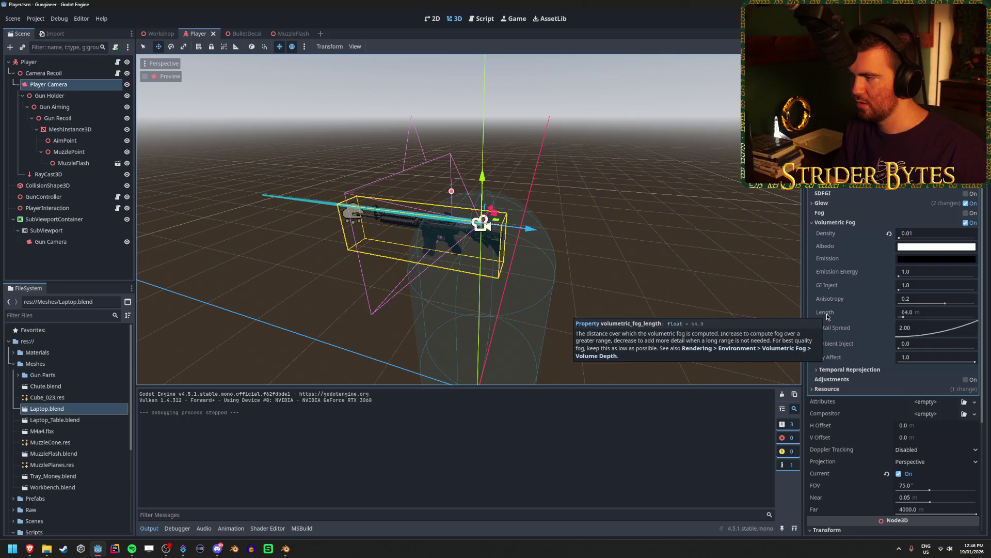
{"action": "scroll", "coordinate": [826, 316], "scroll_direction": "up", "scroll_amount": 3}
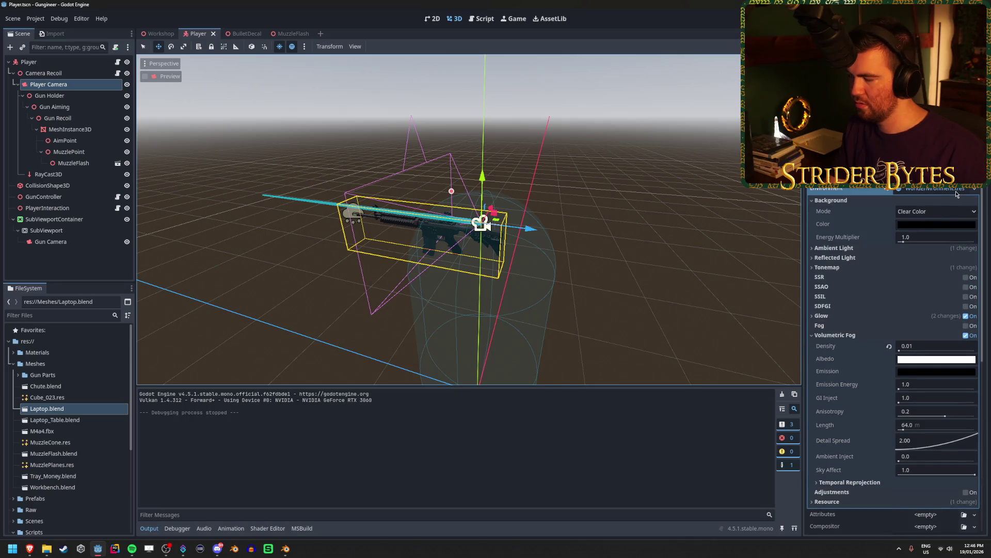
{"action": "left_click", "coordinate": [823, 336]}
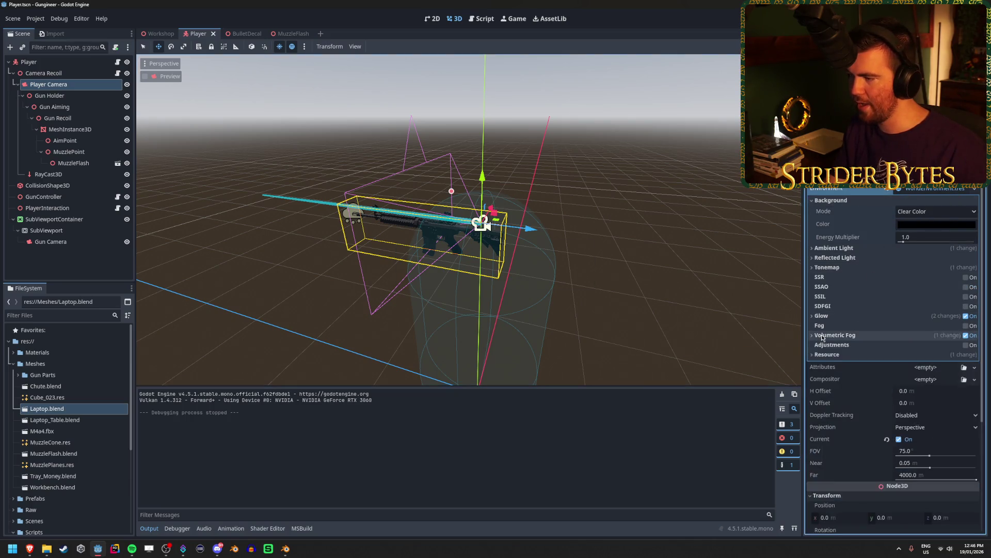
Inspect the Gun Camera's environment settings, undoing an accidental volumetric fog change.
{"action": "left_click", "coordinate": [51, 241]}
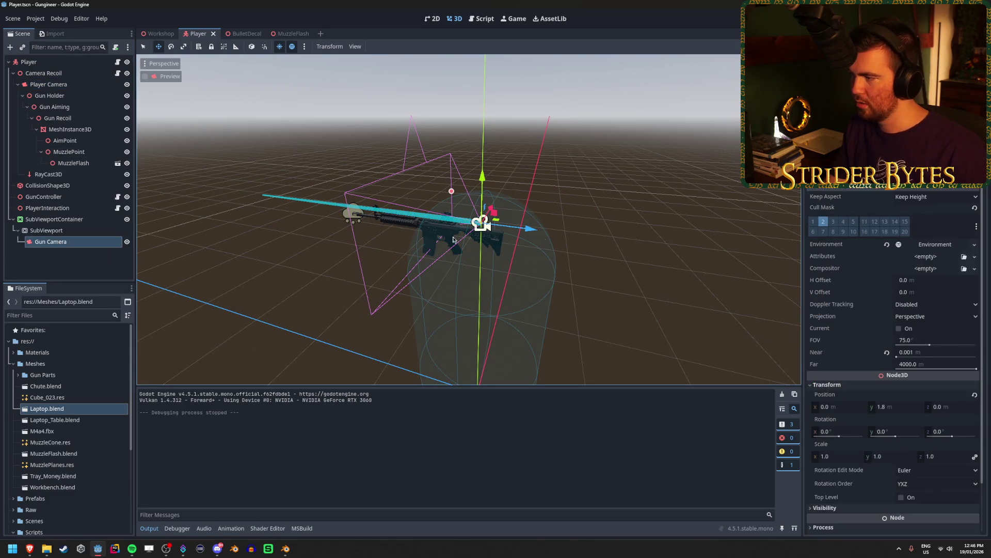
{"action": "left_click", "coordinate": [973, 244]}
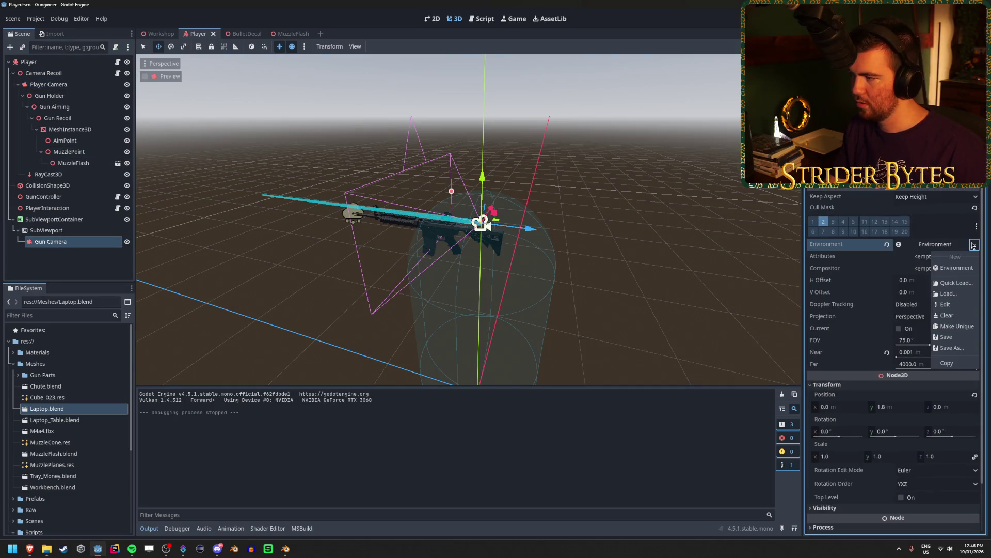
{"action": "left_click", "coordinate": [945, 305]}
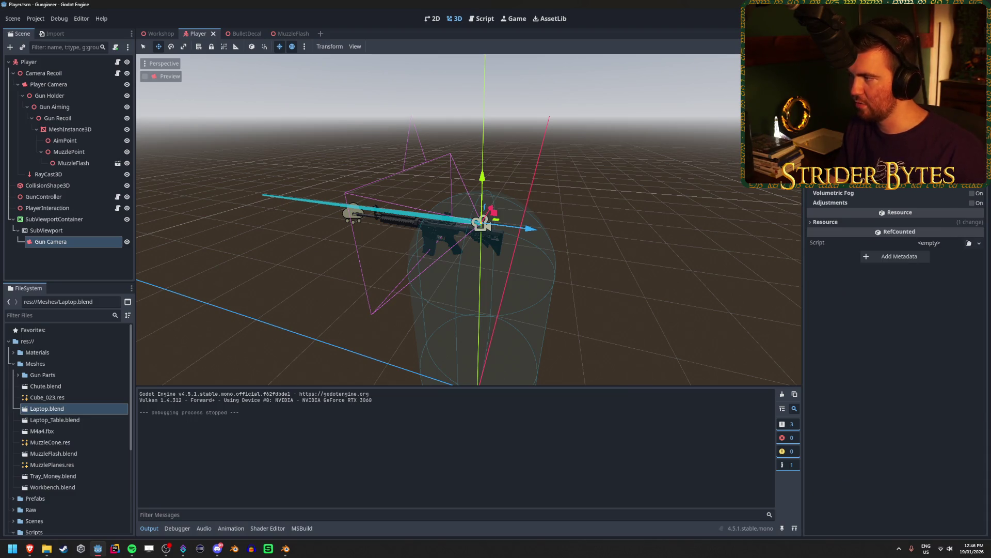
{"action": "key", "text": "ctrl+z"}
{"action": "left_click", "coordinate": [942, 304]}
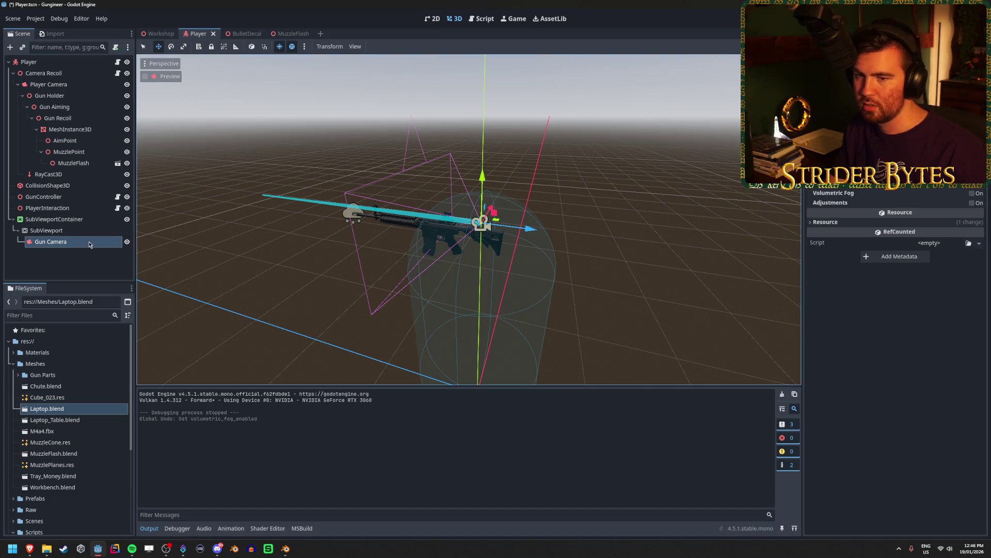
{"action": "scroll", "coordinate": [896, 362], "scroll_direction": "up", "scroll_amount": 1}
{"action": "scroll", "coordinate": [846, 202], "scroll_direction": "up", "scroll_amount": 3}
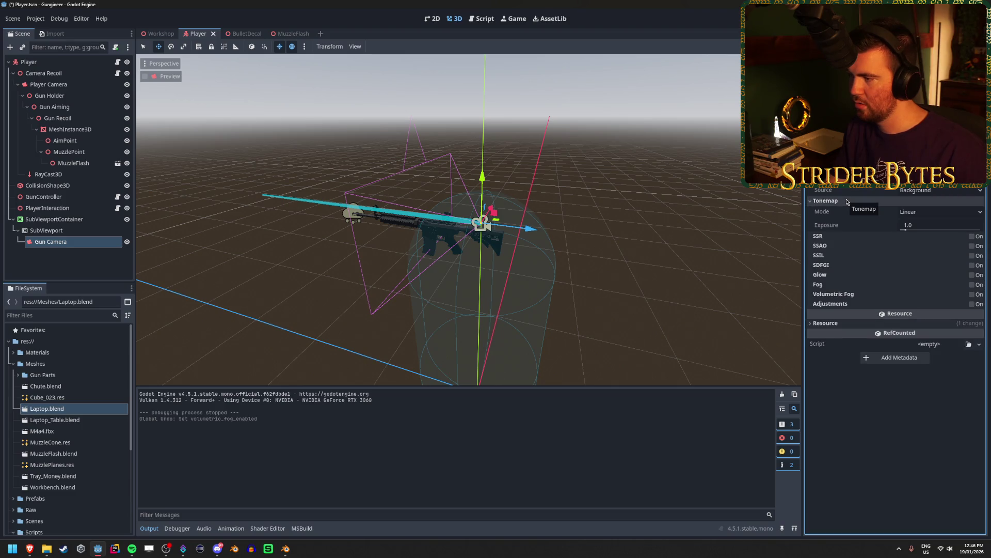
{"action": "left_click", "coordinate": [847, 202]}
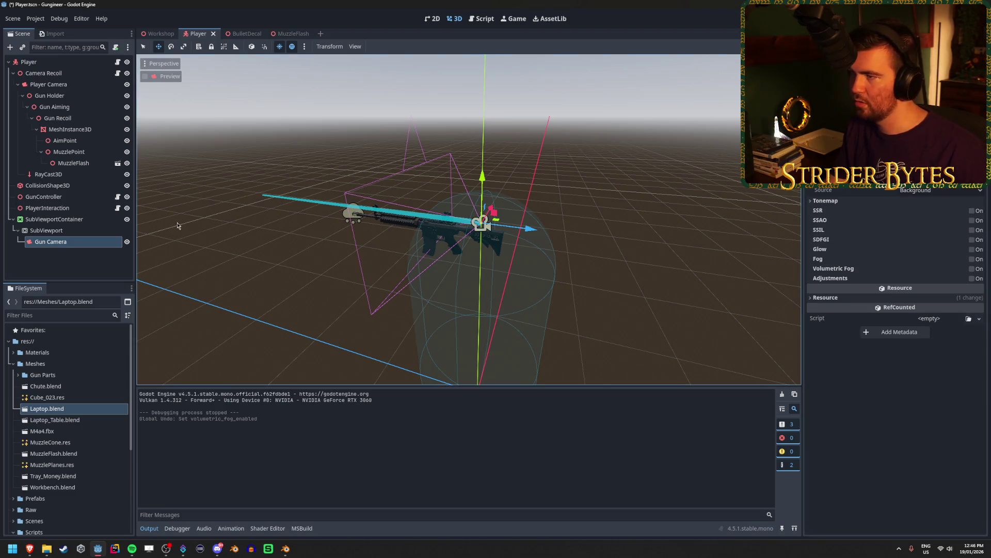
{"action": "double_click", "coordinate": [79, 243]}
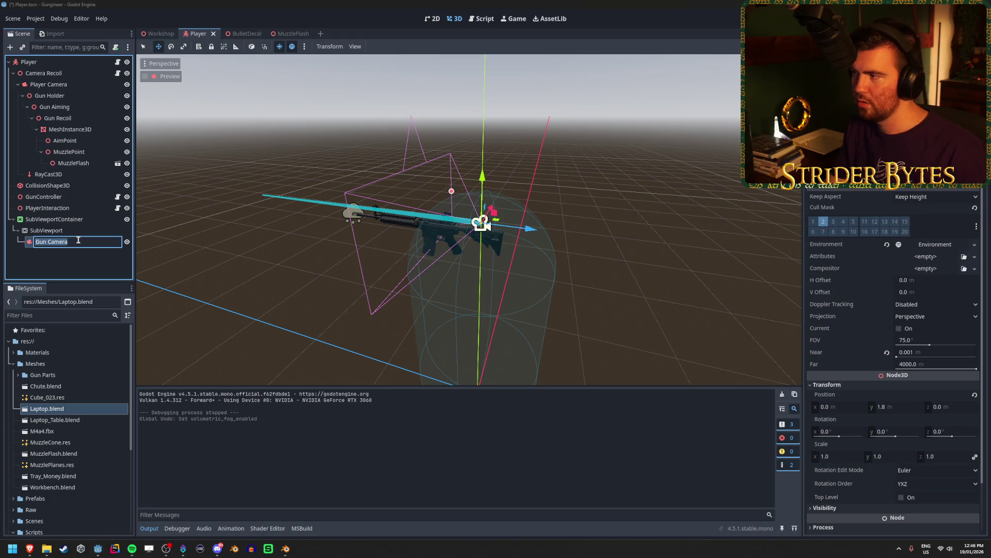
Load Prefabs/WorldEnvironment.tres as the Gun Camera's environment.
{"action": "left_click", "coordinate": [974, 246]}
{"action": "left_click", "coordinate": [949, 294]}
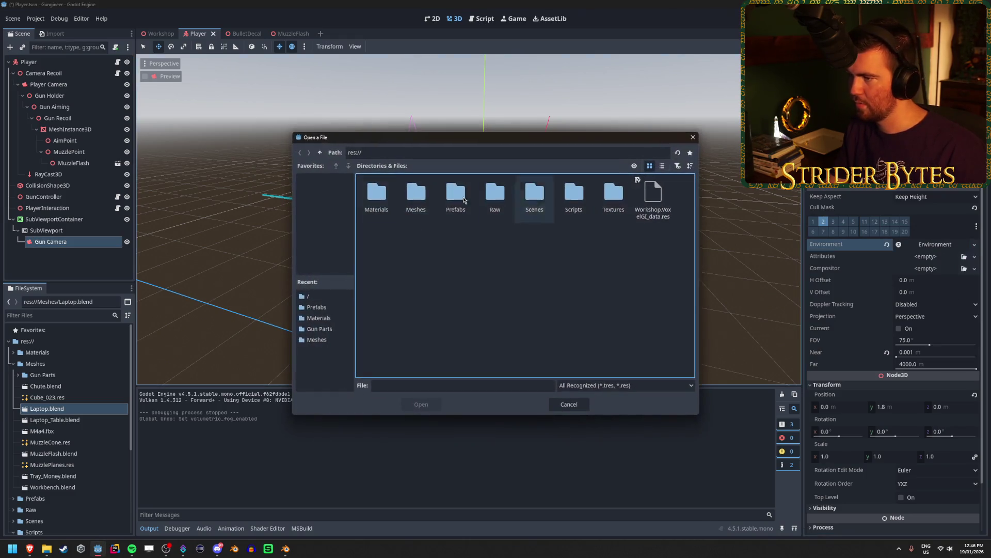
{"action": "left_click", "coordinate": [653, 198]}
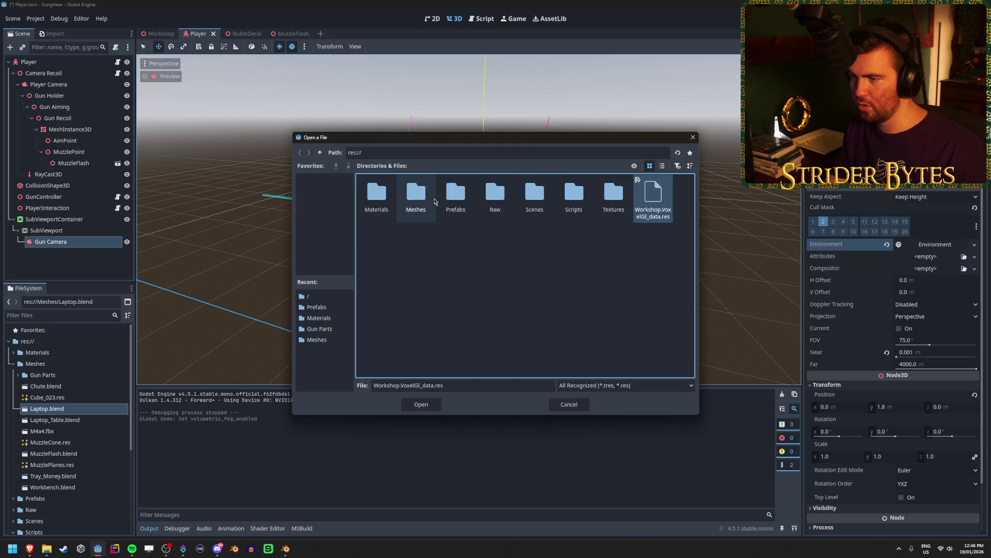
{"action": "double_click", "coordinate": [455, 198]}
{"action": "left_click", "coordinate": [376, 199]}
{"action": "left_click", "coordinate": [433, 406]}
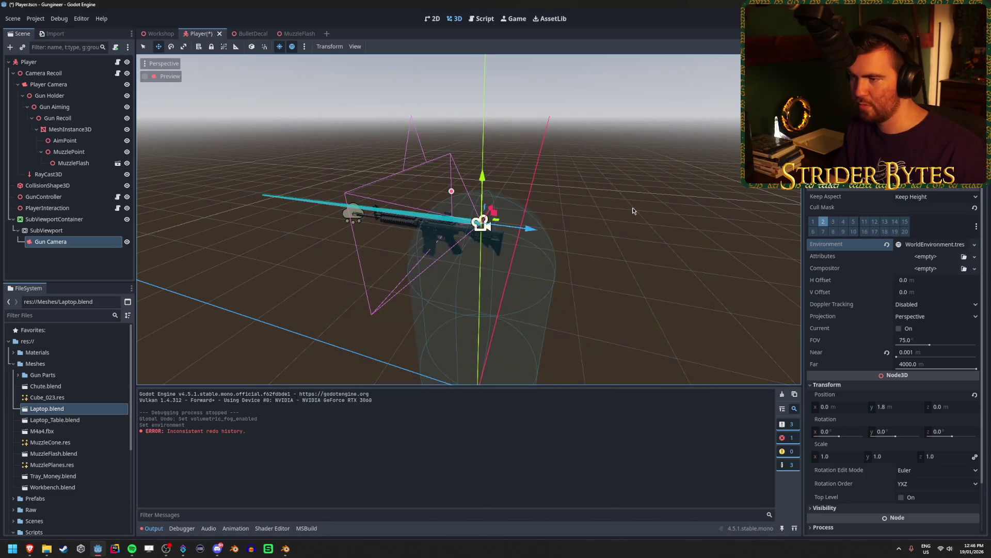
{"action": "left_click", "coordinate": [122, 82]}
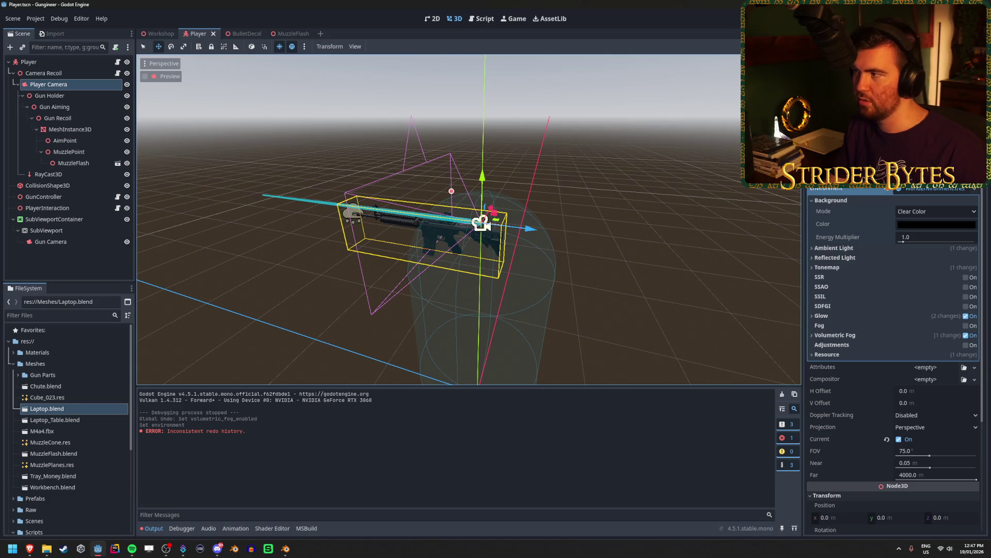
Test-run the game, walk toward the laptop table, then stop and return to the Workshop scene.
{"action": "key", "text": "F5"}
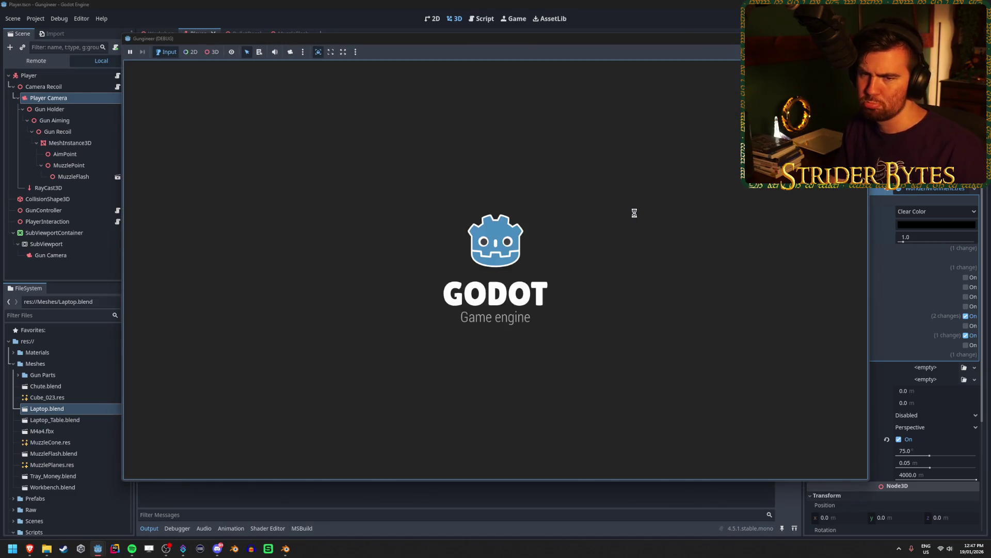
{"action": "key", "text": "w"}
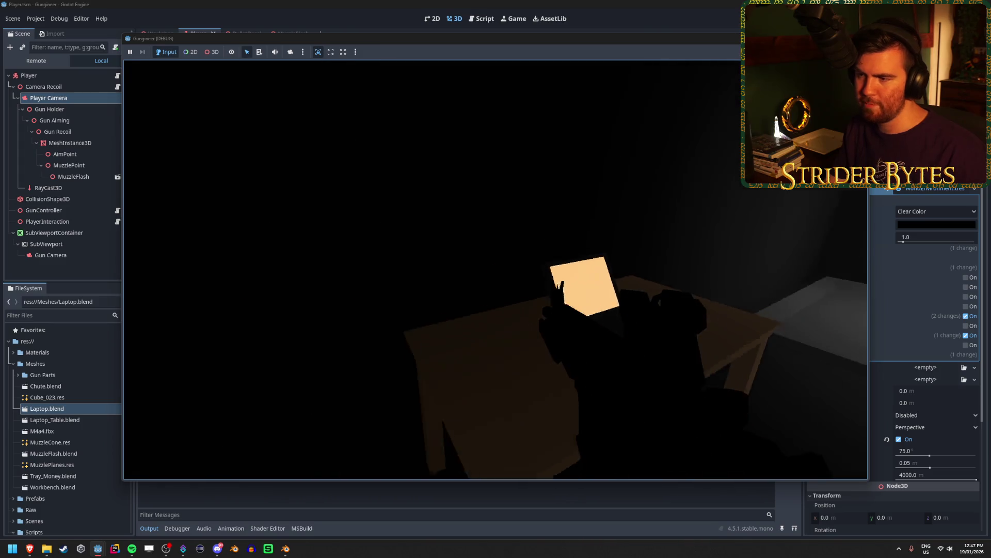
{"action": "key", "text": "w"}
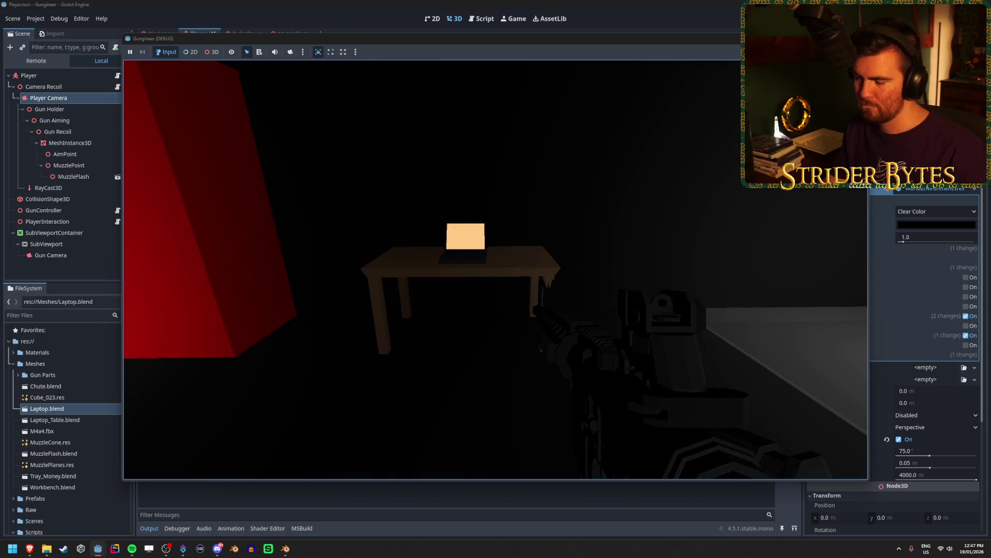
{"action": "key", "text": "F8"}
{"action": "left_click", "coordinate": [160, 34]}
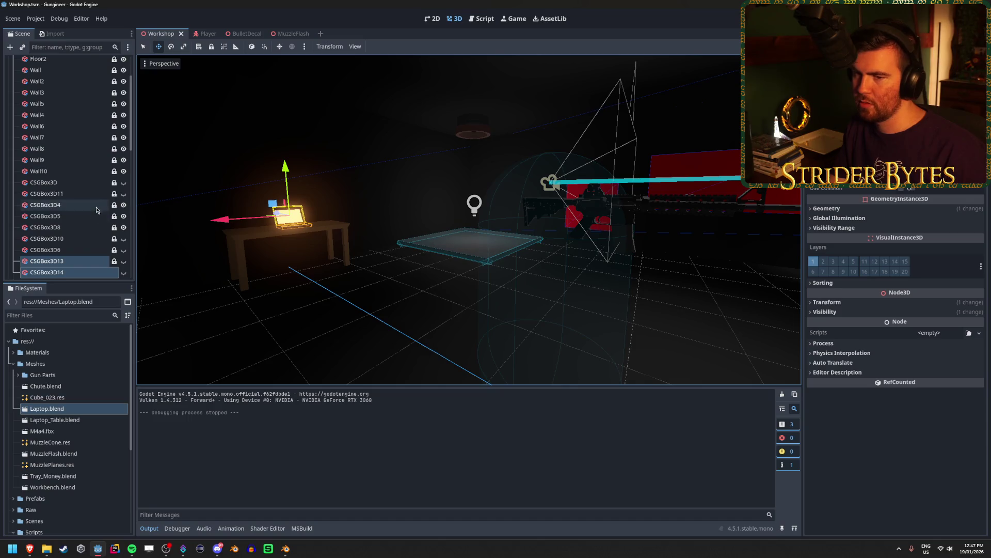
{"action": "scroll", "coordinate": [69, 255], "scroll_direction": "down", "scroll_amount": 5}
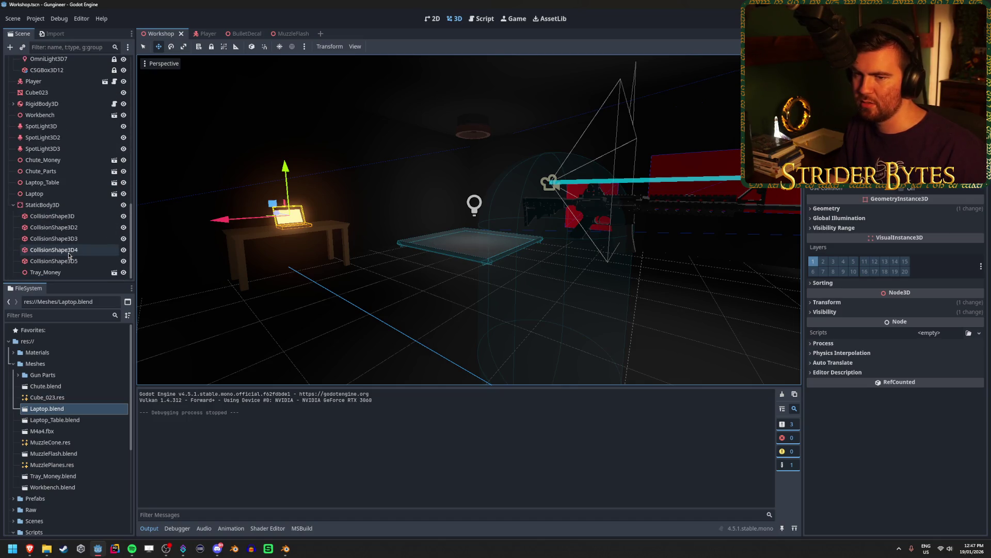
{"action": "left_click", "coordinate": [35, 193]}
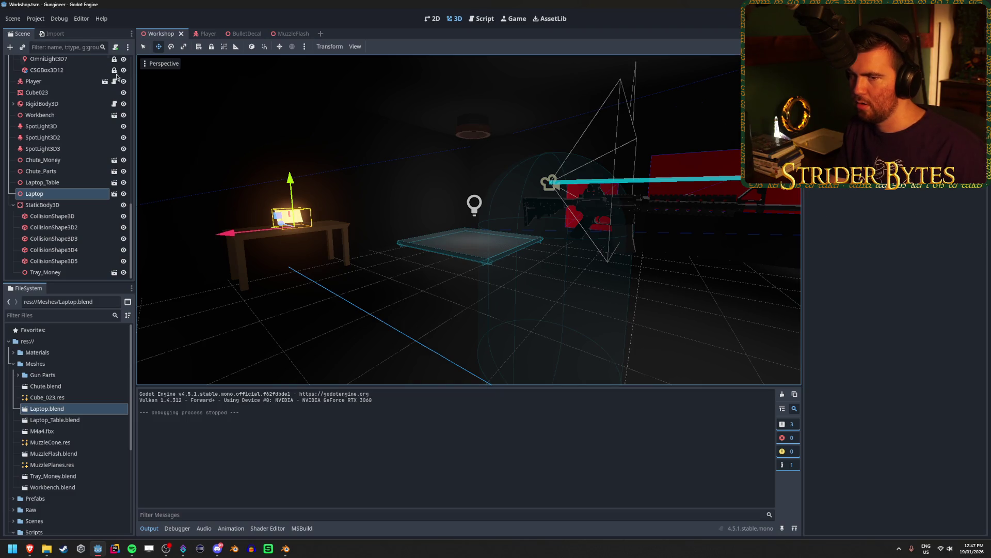
{"action": "left_click", "coordinate": [113, 195]}
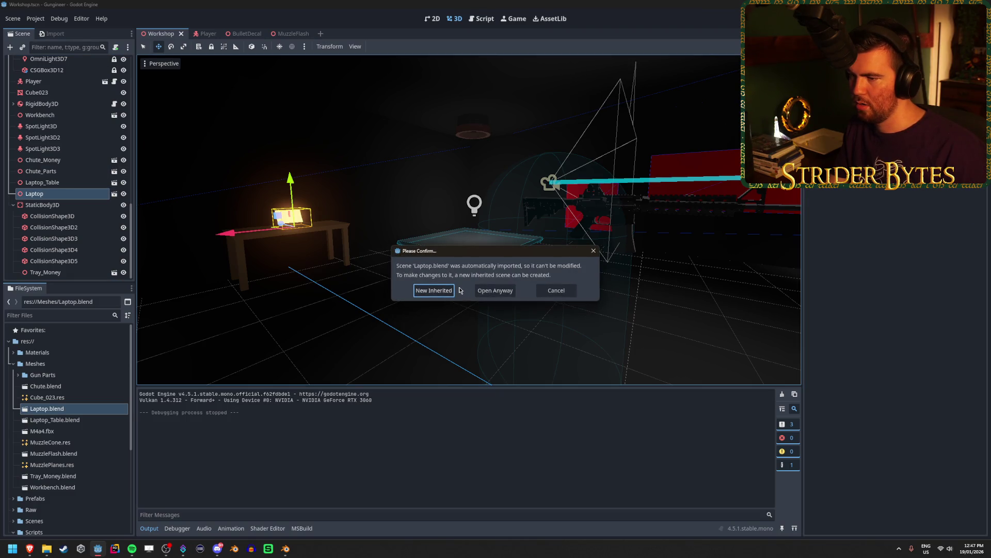
{"action": "left_click", "coordinate": [495, 290]}
{"action": "left_click", "coordinate": [47, 74]}
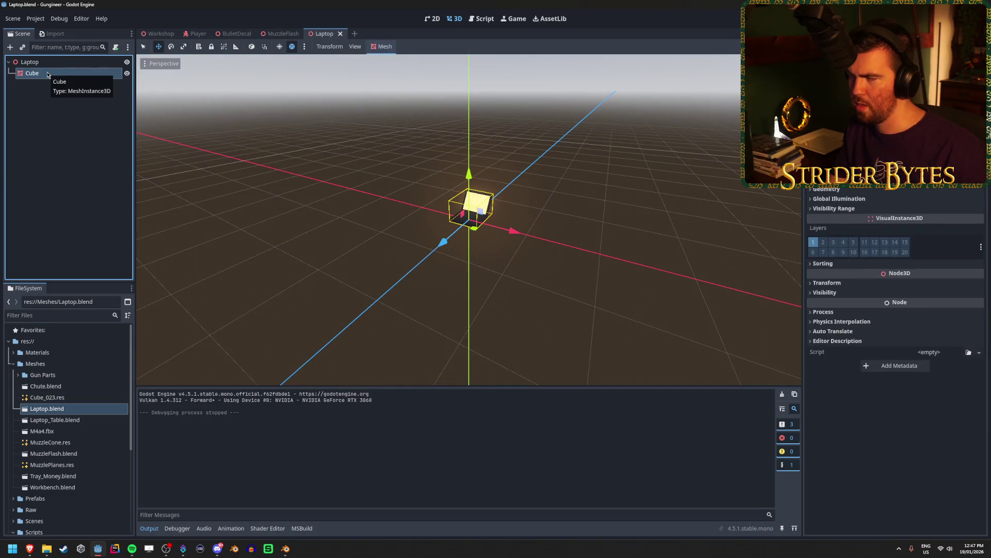
{"action": "double_click", "coordinate": [47, 73]}
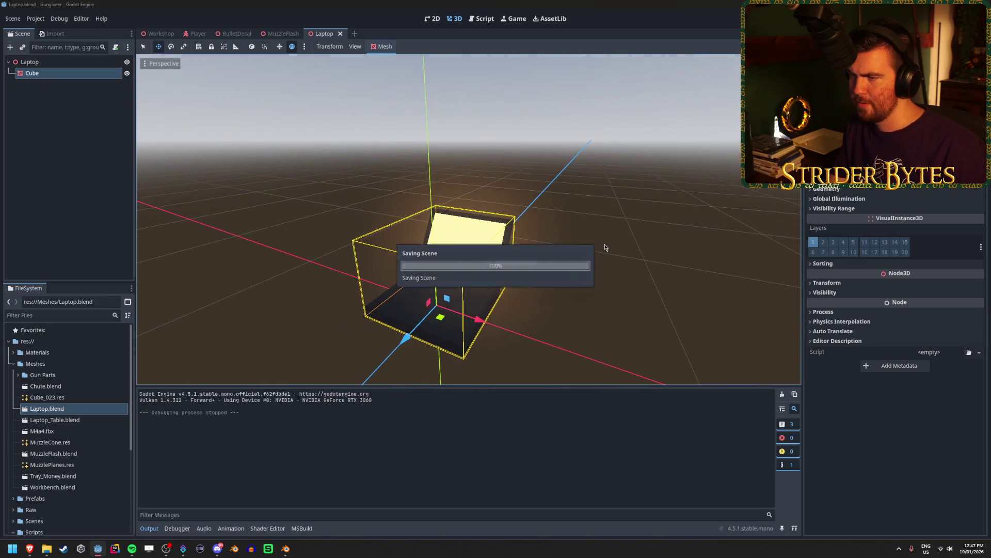
{"action": "left_click", "coordinate": [494, 287]}
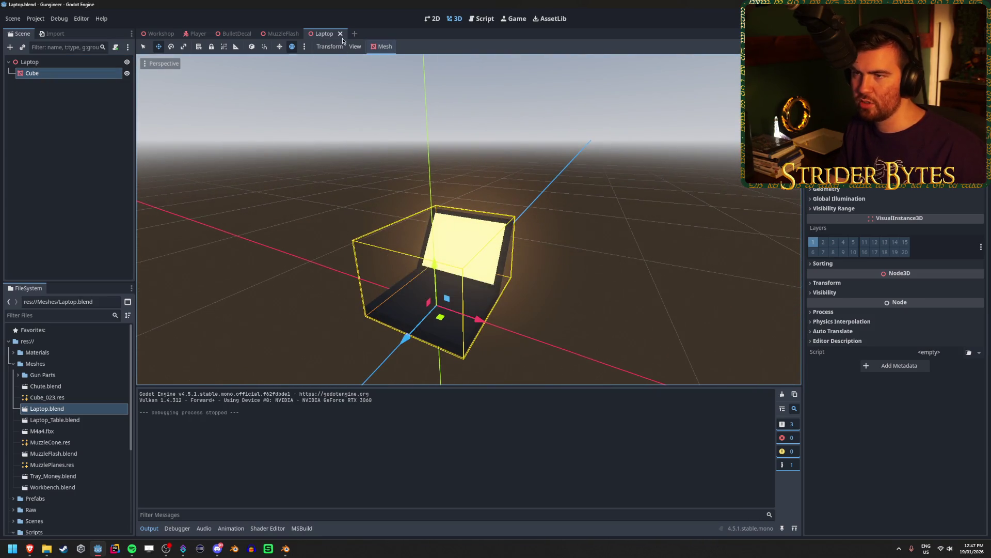
{"action": "left_click", "coordinate": [341, 33]}
{"action": "left_click", "coordinate": [150, 33]}
{"action": "mouse_move", "coordinate": [418, 128]}
{"action": "left_mouse_down"}
{"action": "mouse_move", "coordinate": [393, 155]}
{"action": "mouse_move", "coordinate": [475, 150]}
{"action": "left_mouse_up"}
{"action": "key", "text": "f"}
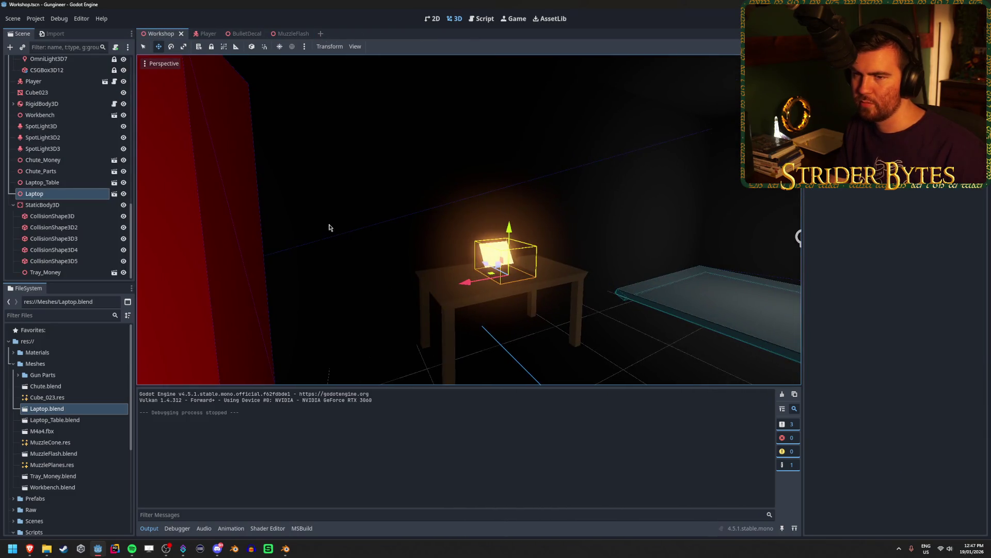
{"action": "scroll", "coordinate": [62, 217], "scroll_direction": "up", "scroll_amount": 3}
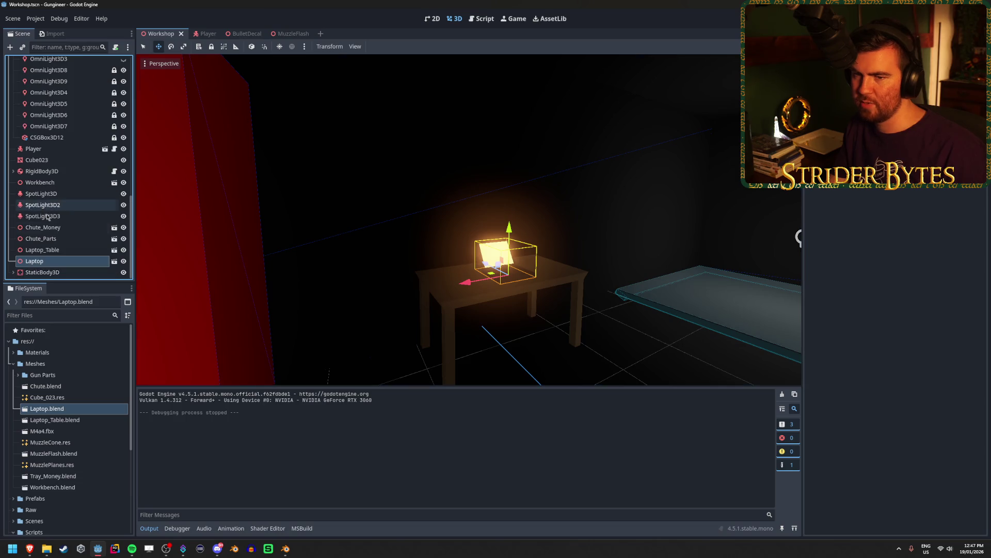
{"action": "right_click", "coordinate": [46, 261]}
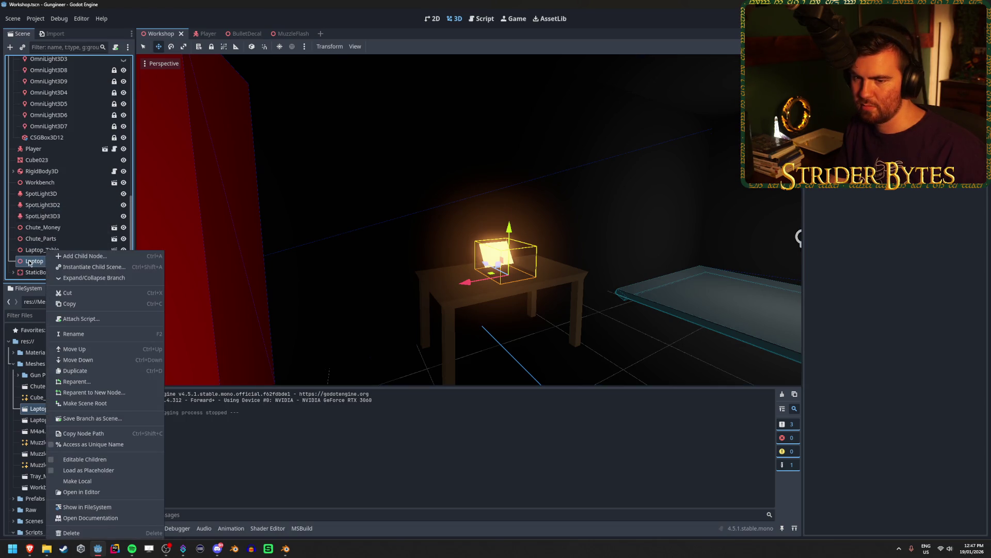
{"action": "key", "text": "ctrl+a"}
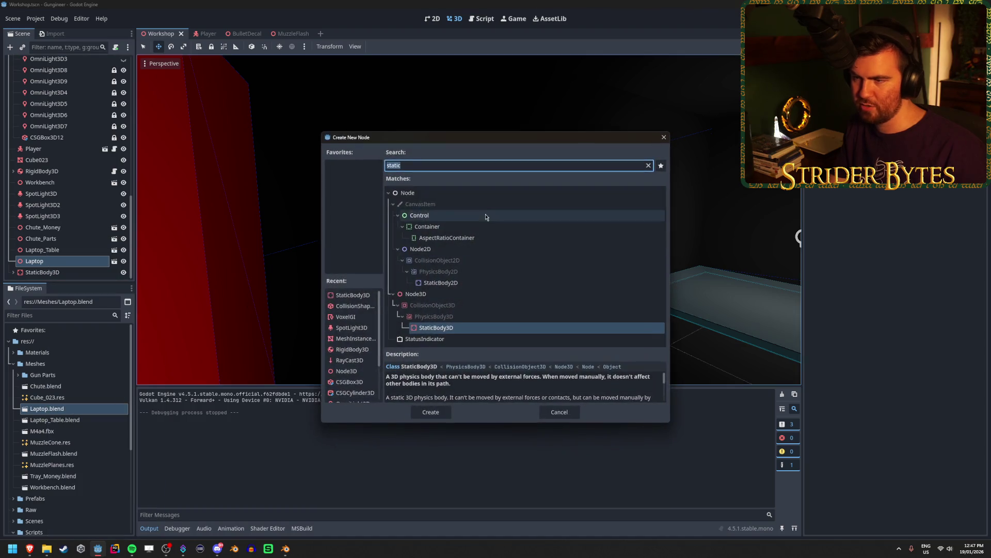
{"action": "left_click", "coordinate": [445, 412]}
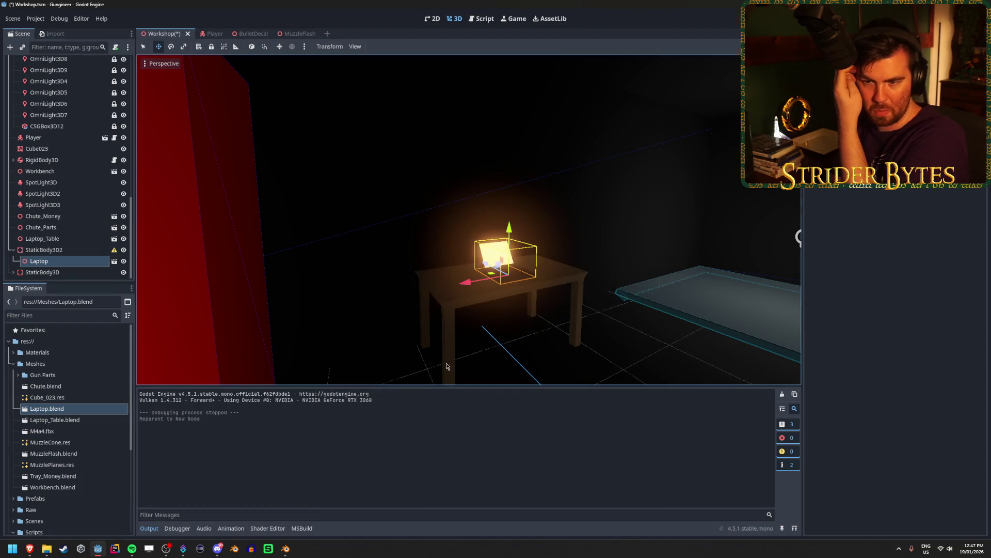
{"action": "mouse_move", "coordinate": [111, 252]}
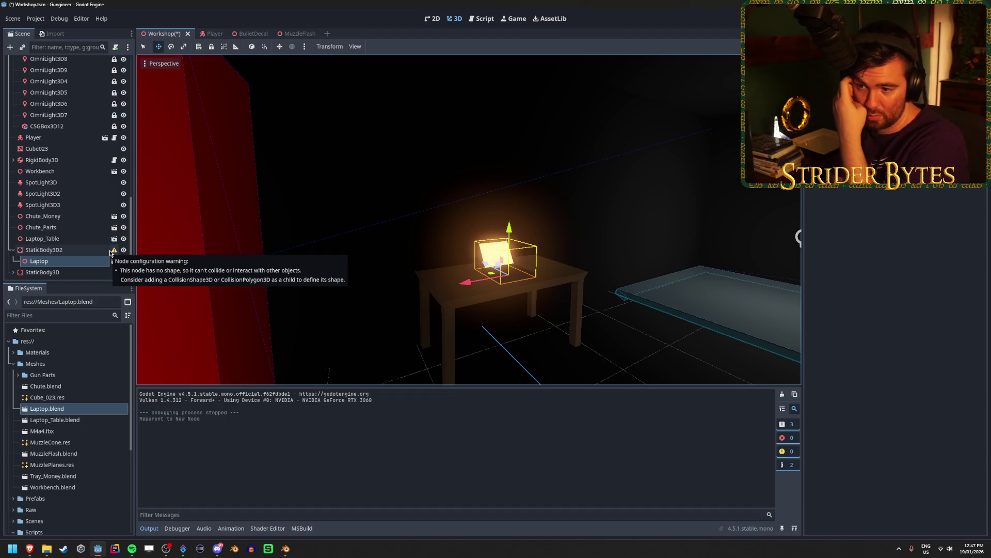
{"action": "left_click", "coordinate": [77, 250]}
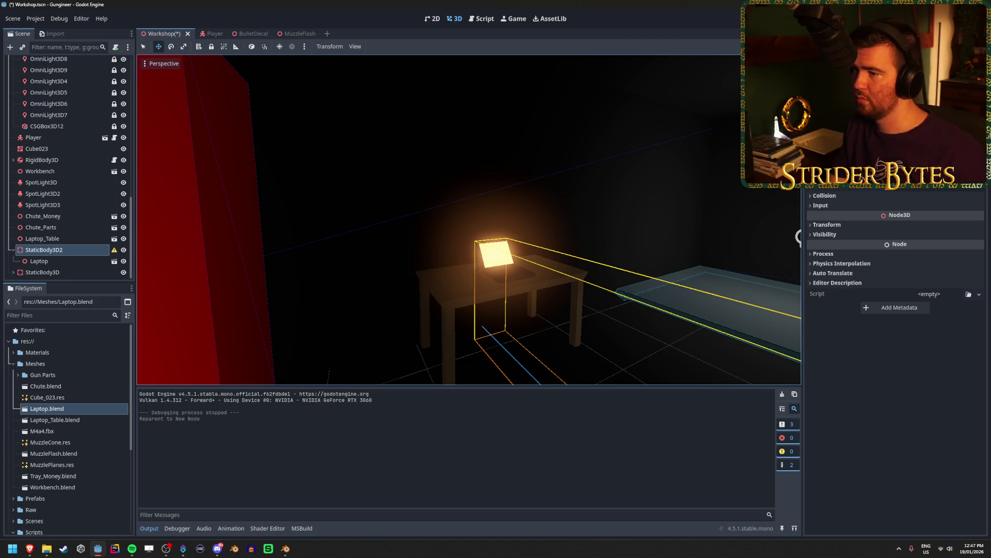
{"action": "key", "text": "F5"}
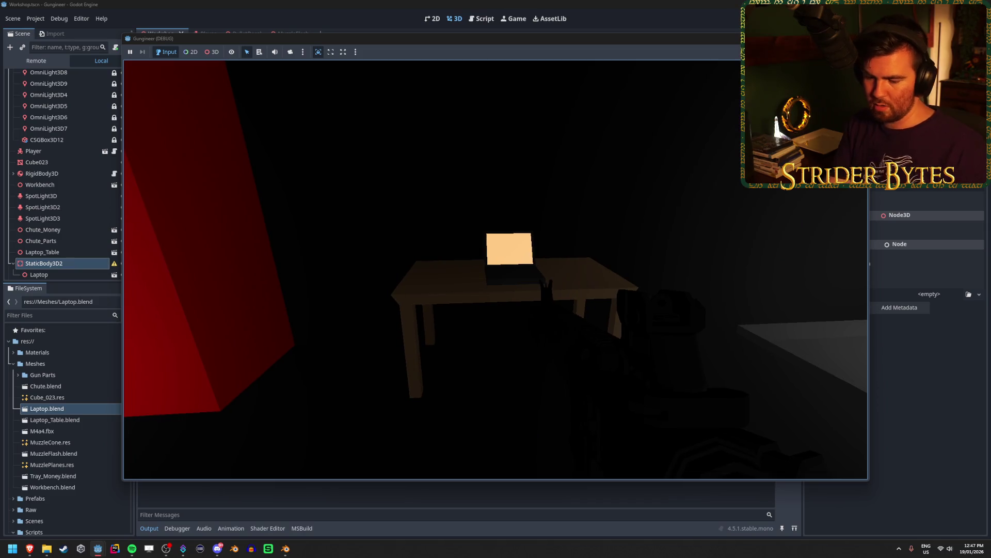
{"action": "key", "text": "F8"}
{"action": "key", "text": "ctrl+z"}
{"action": "key", "text": "ctrl+s"}
{"action": "mouse_move", "coordinate": [310, 203]}
{"action": "left_mouse_down"}
{"action": "mouse_move", "coordinate": [351, 211]}
{"action": "mouse_move", "coordinate": [268, 206]}
{"action": "mouse_move", "coordinate": [315, 206]}
{"action": "mouse_move", "coordinate": [292, 184]}
{"action": "left_mouse_up"}
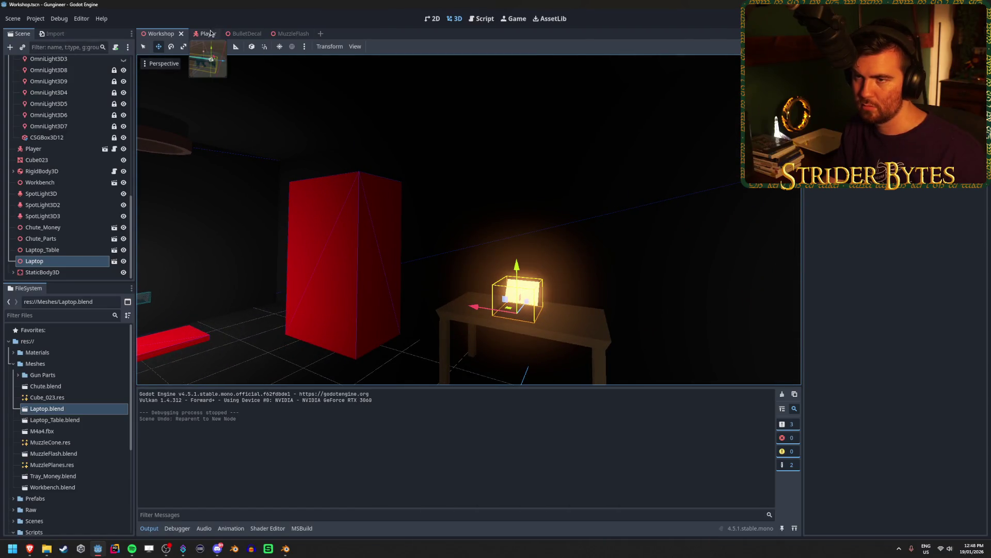
{"action": "left_click", "coordinate": [203, 34]}
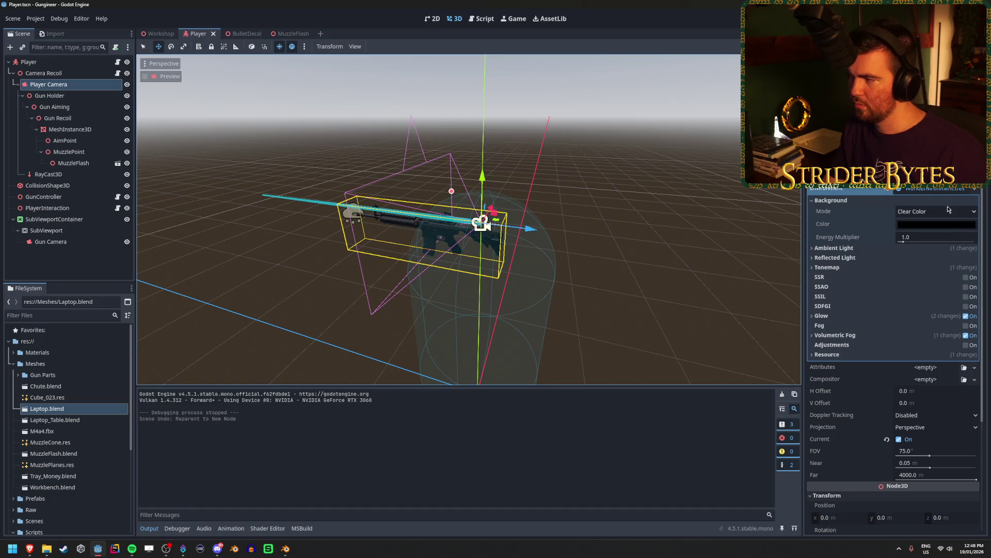
{"action": "left_click", "coordinate": [865, 316]}
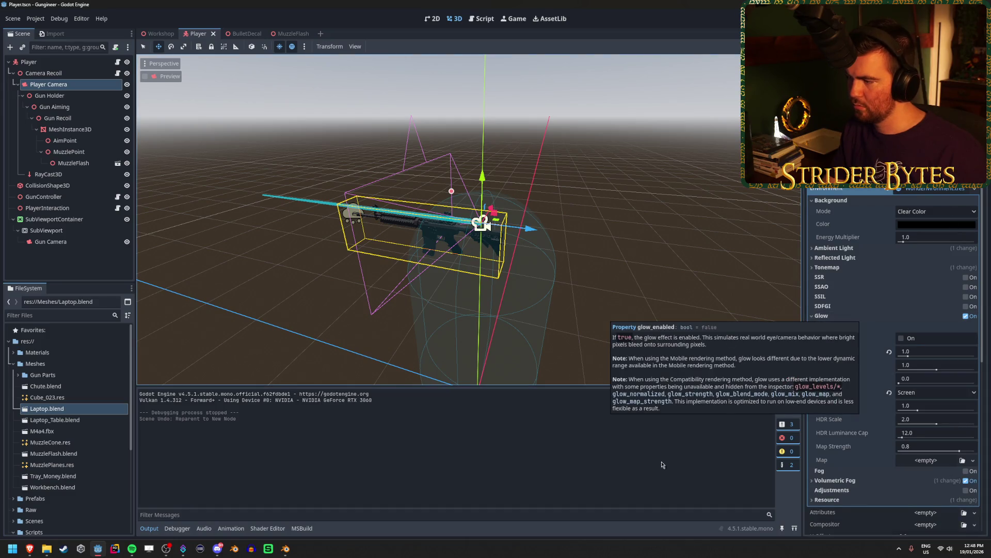
{"action": "left_click", "coordinate": [853, 320]}
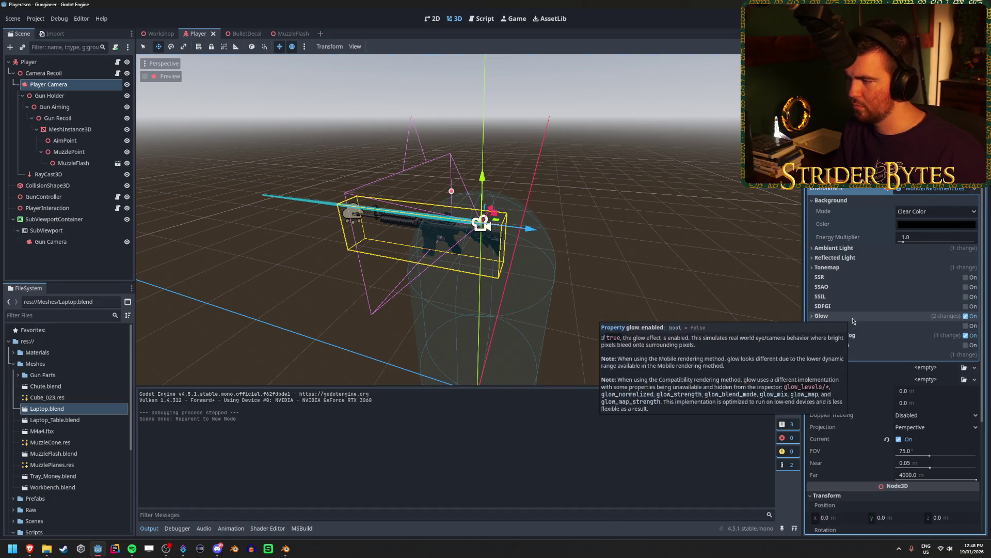
{"action": "left_click", "coordinate": [965, 315]}
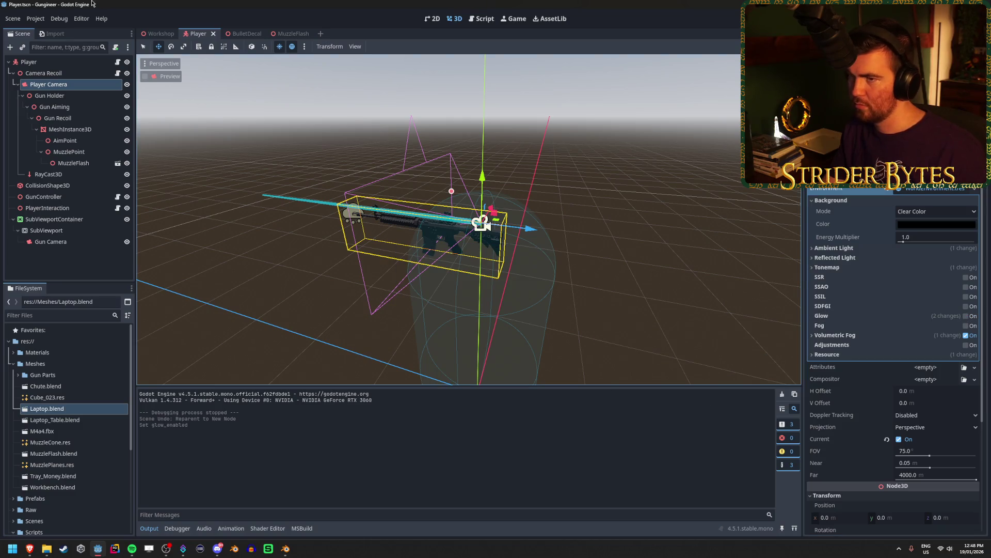
{"action": "left_click", "coordinate": [158, 33]}
{"action": "scroll", "coordinate": [464, 233], "scroll_direction": "up", "scroll_amount": 5}
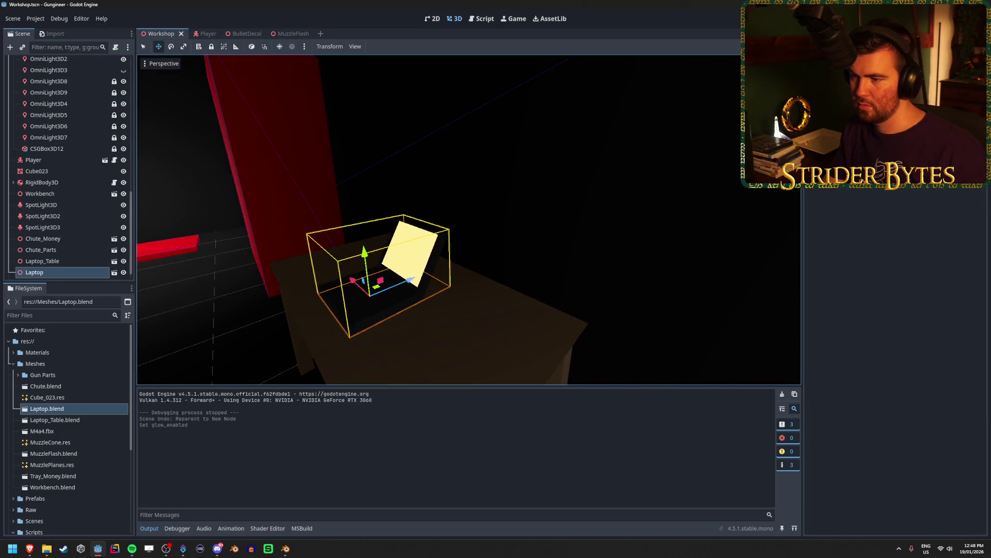
{"action": "scroll", "coordinate": [464, 232], "scroll_direction": "down", "scroll_amount": 3}
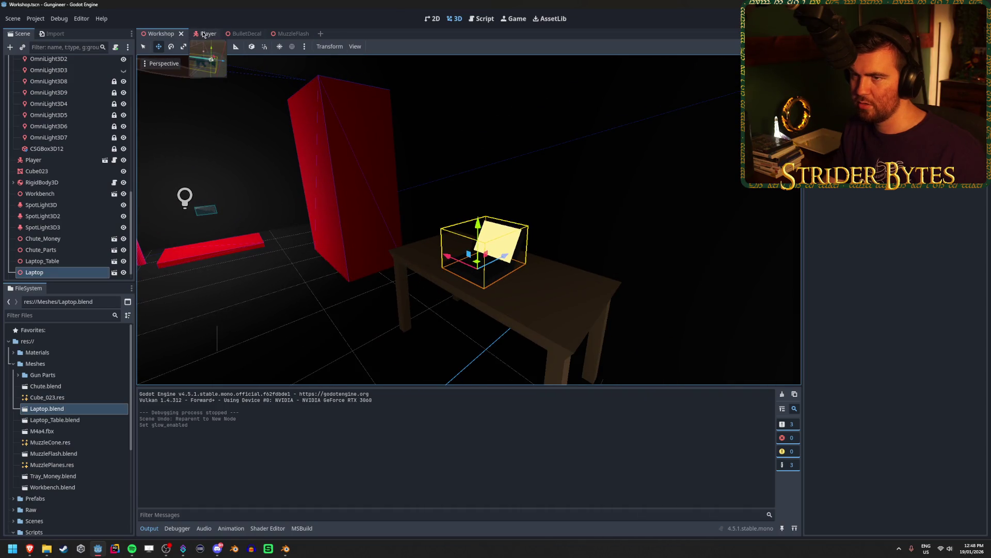
{"action": "left_click", "coordinate": [204, 34]}
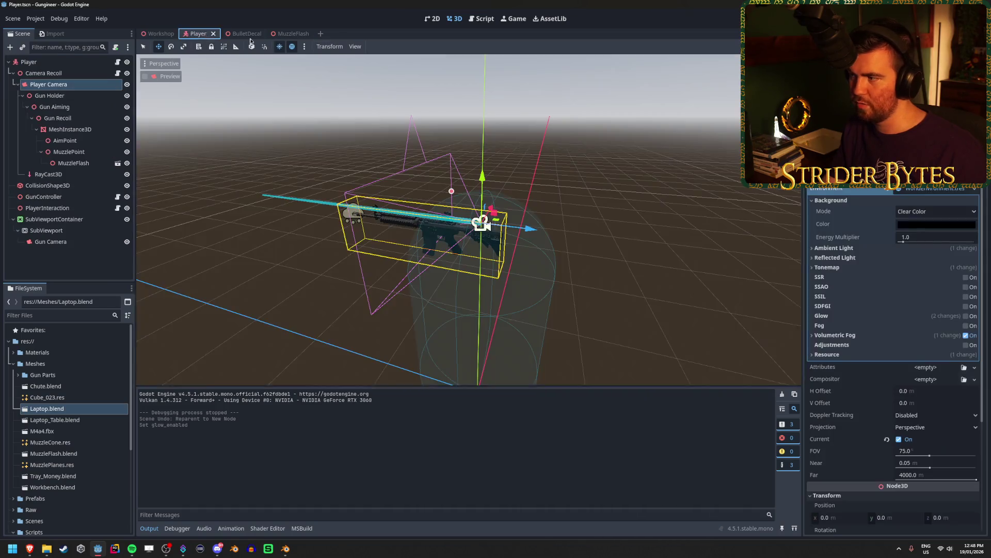
{"action": "left_click", "coordinate": [966, 315]}
{"action": "key", "text": "ctrl+s"}
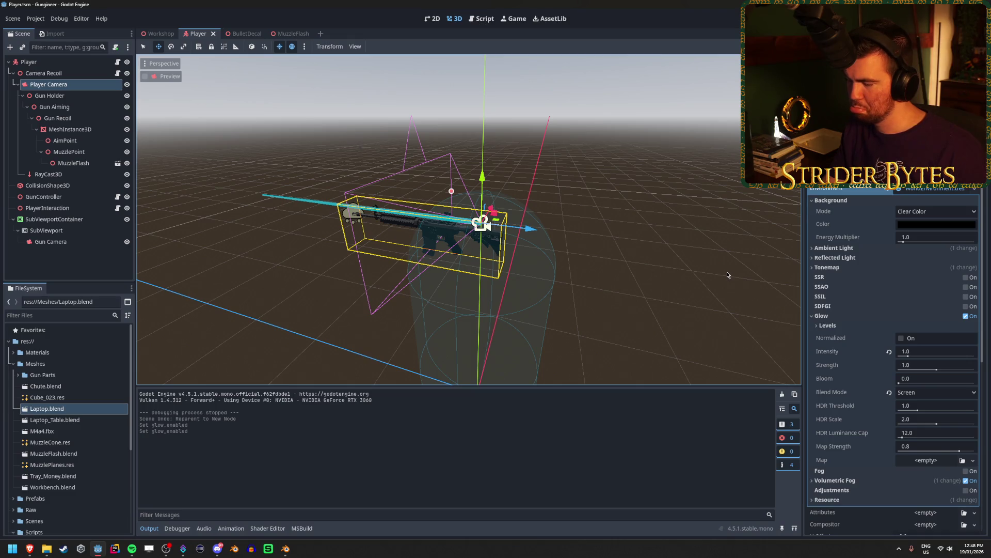
{"action": "left_click", "coordinate": [157, 33]}
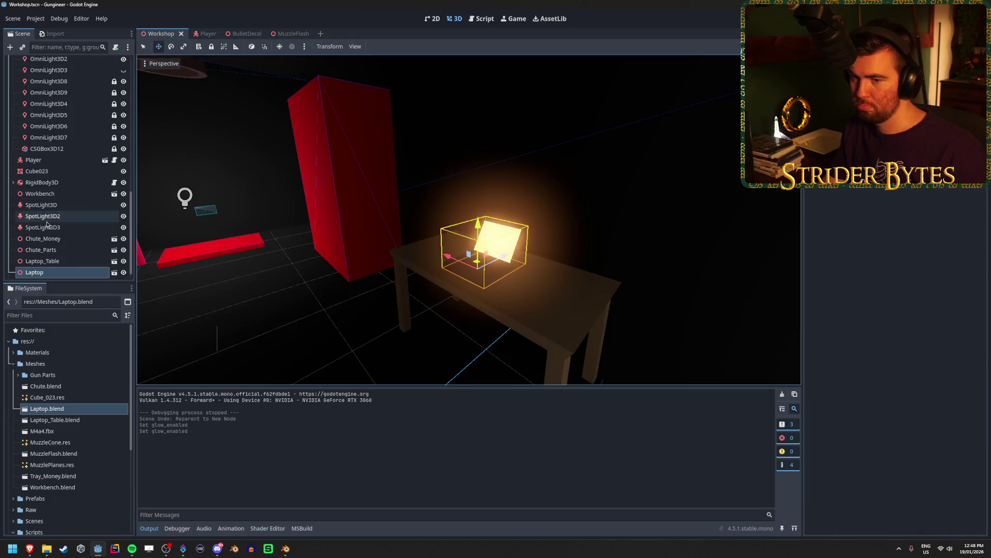
{"action": "left_click", "coordinate": [36, 84]}
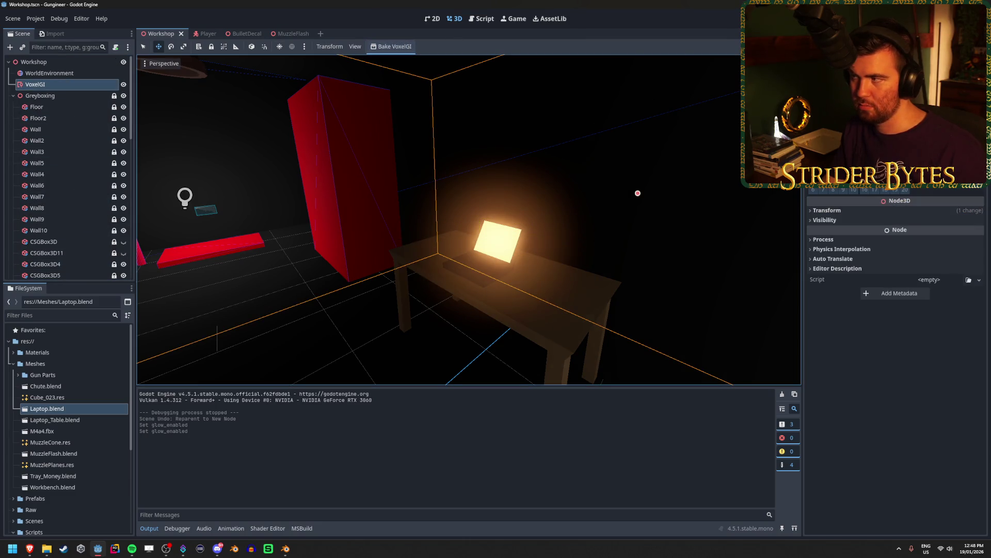
{"action": "key", "text": "F5"}
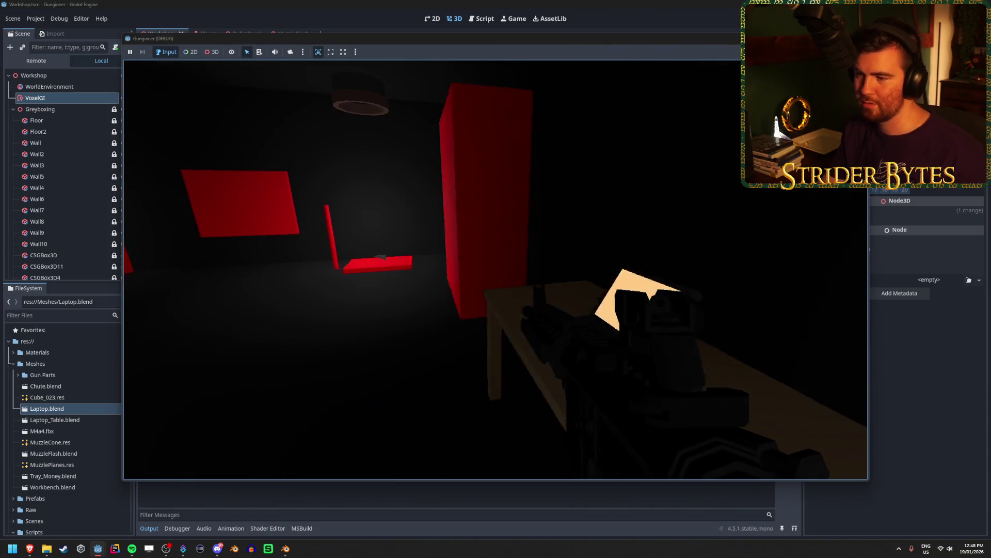
{"action": "key", "text": "Escape"}
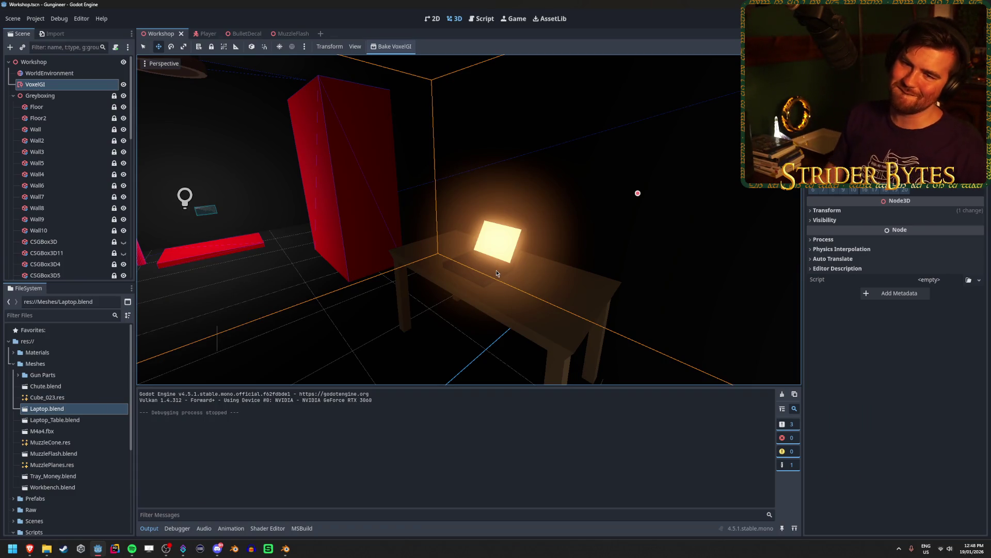
{"action": "left_click", "coordinate": [13, 96]}
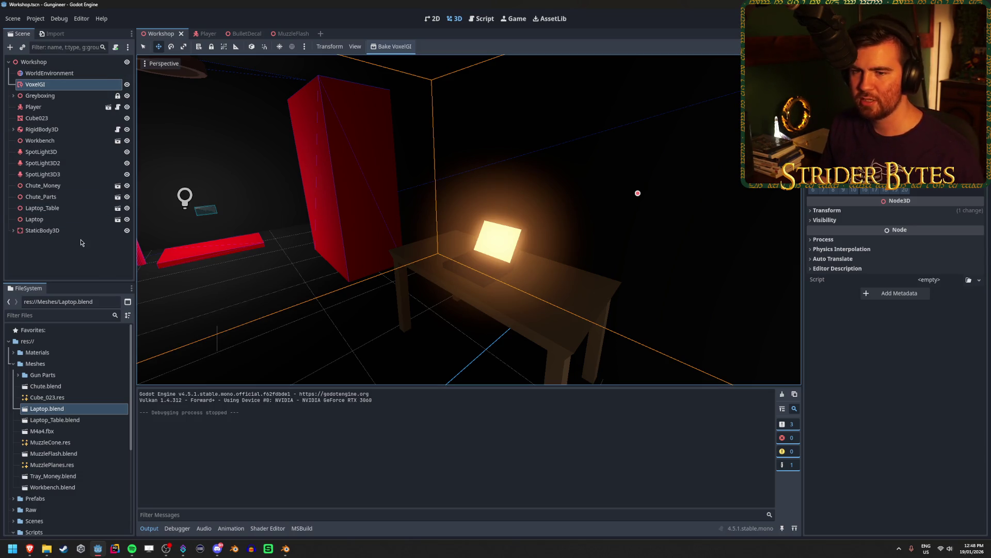
{"action": "left_click", "coordinate": [83, 253]}
{"action": "left_click", "coordinate": [44, 219]}
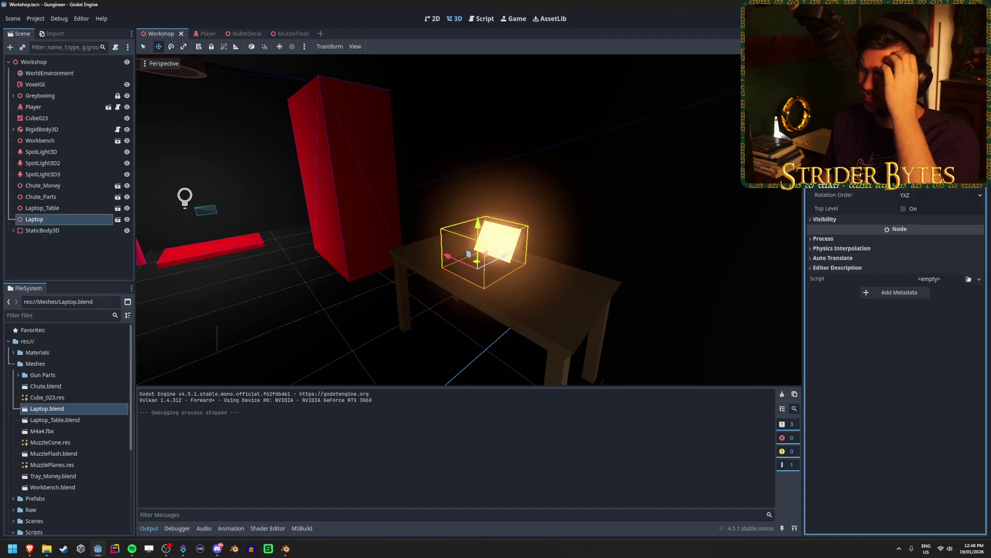
{"action": "left_click", "coordinate": [864, 222]}
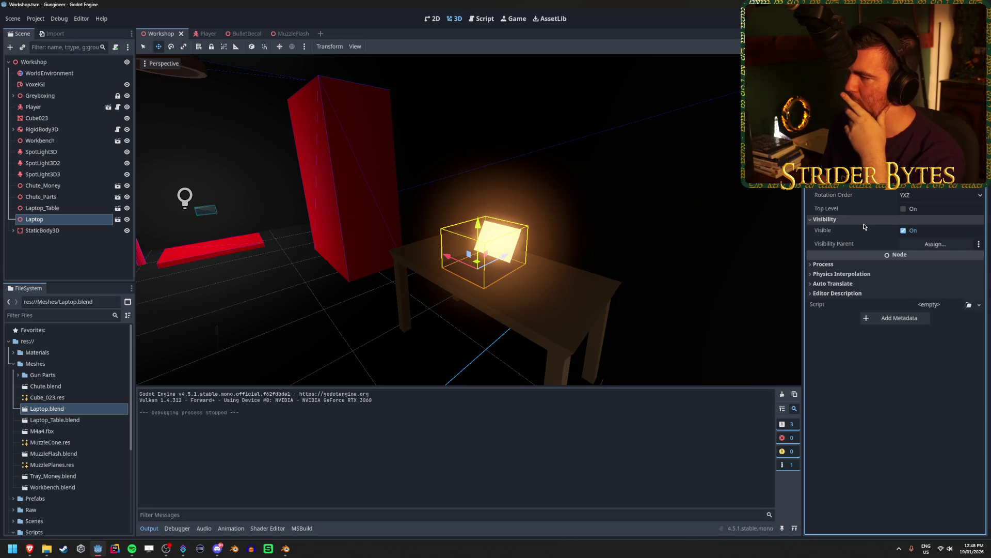
{"action": "left_click", "coordinate": [873, 264]}
{"action": "left_click", "coordinate": [874, 264]}
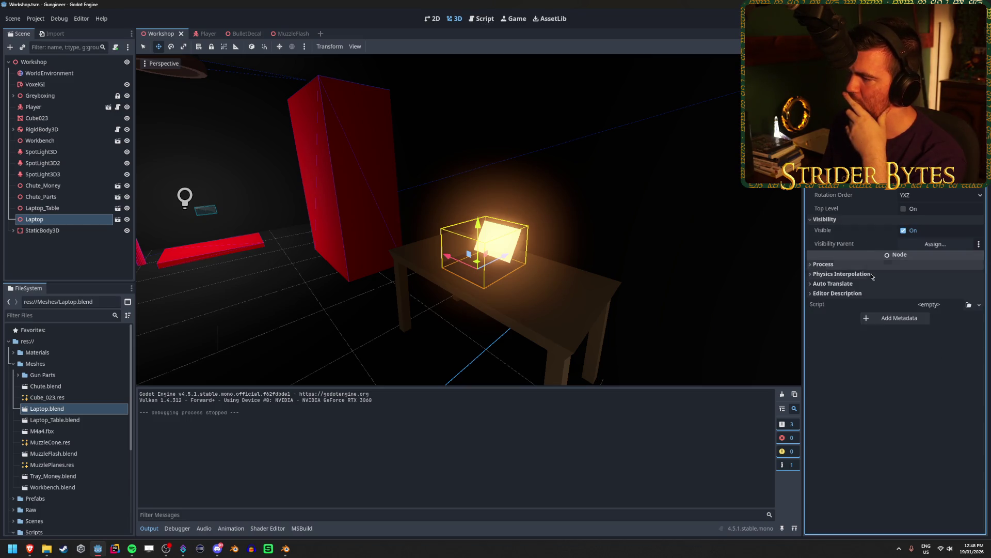
{"action": "left_click", "coordinate": [867, 274]}
{"action": "left_click", "coordinate": [867, 274]}
{"action": "left_click", "coordinate": [866, 284]}
{"action": "left_click", "coordinate": [866, 284]}
{"action": "left_click", "coordinate": [865, 293]}
{"action": "left_click", "coordinate": [865, 293]}
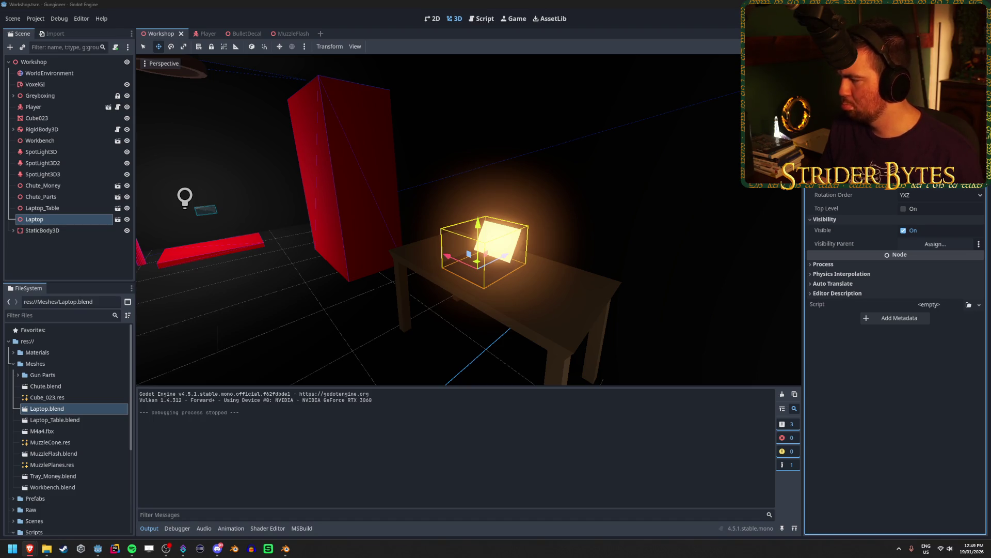
{"action": "left_click_drag", "start_coordinate": [584, 266], "coordinate": [584, 265]}
Select the WorldEnvironment, raise Glow Strength to 2.0, and launch a test run.
{"action": "left_click", "coordinate": [292, 46]}
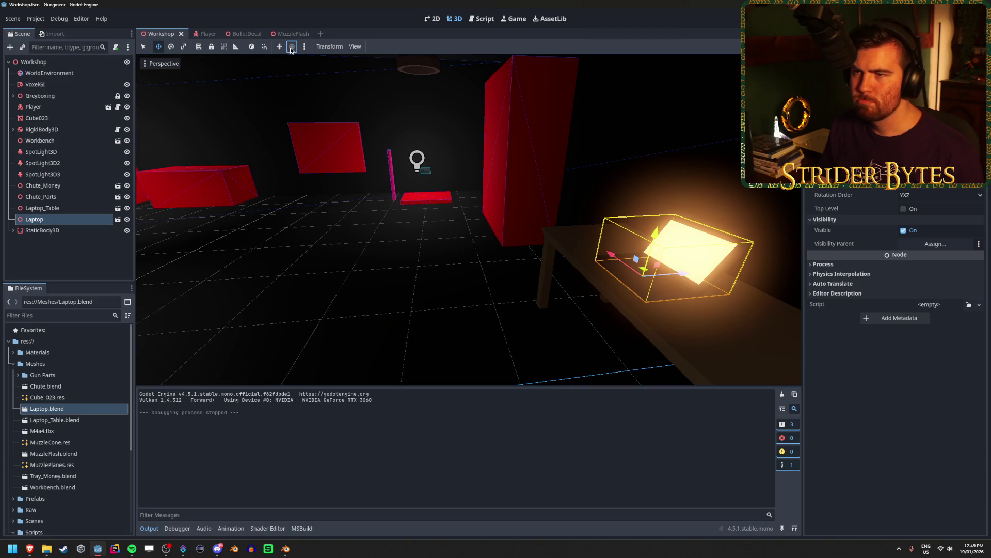
{"action": "left_click", "coordinate": [305, 46]}
{"action": "left_click", "coordinate": [274, 77]}
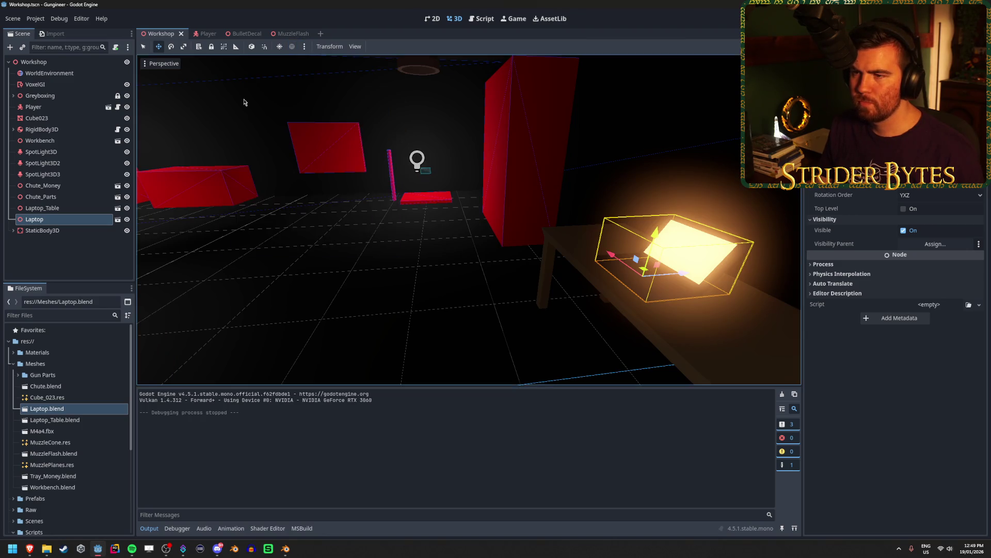
{"action": "left_click", "coordinate": [73, 259]}
{"action": "left_click", "coordinate": [57, 72]}
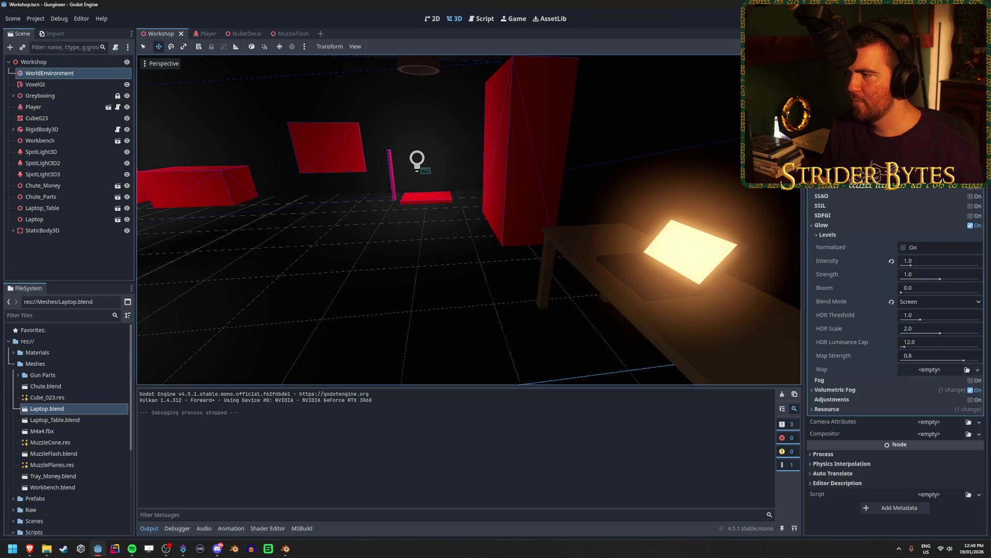
{"action": "left_click_drag", "start_coordinate": [932, 279], "coordinate": [970, 282]}
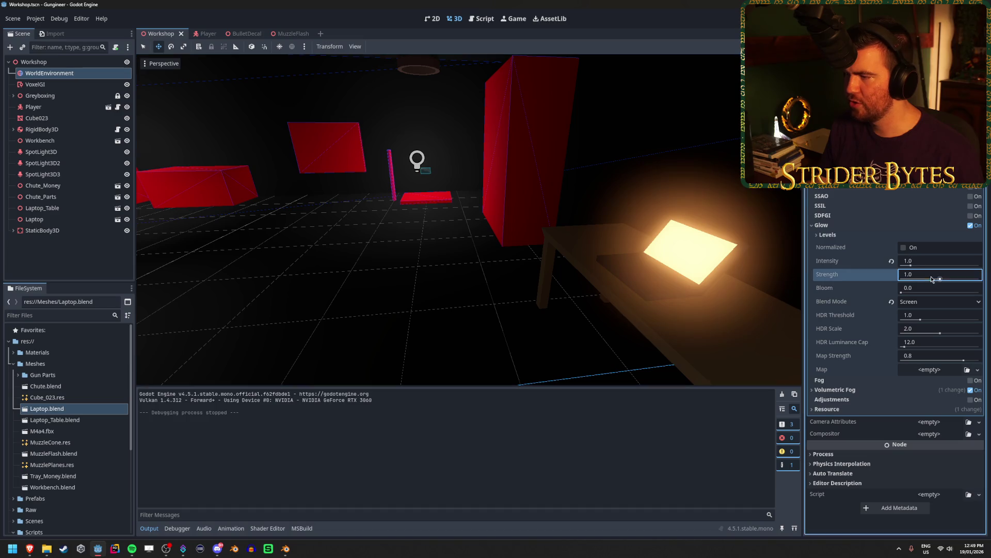
{"action": "key", "text": "ctrl+z"}
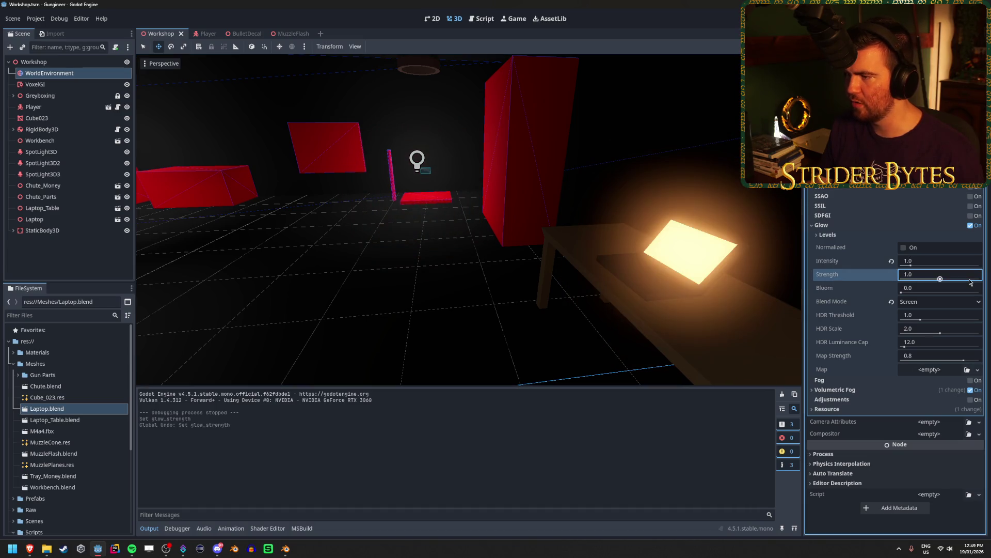
{"action": "left_click_drag", "start_coordinate": [917, 277], "coordinate": [980, 276]}
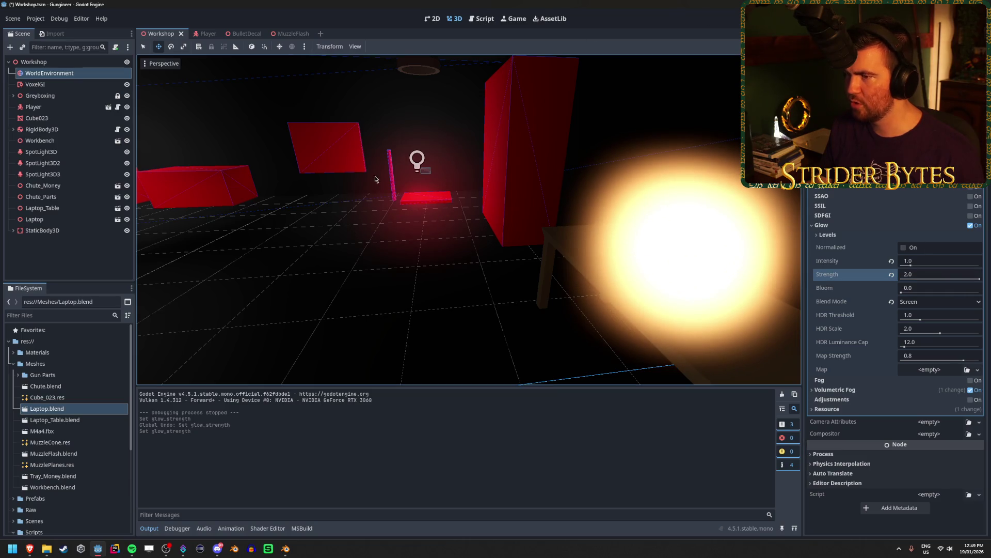
{"action": "key", "text": "F5"}
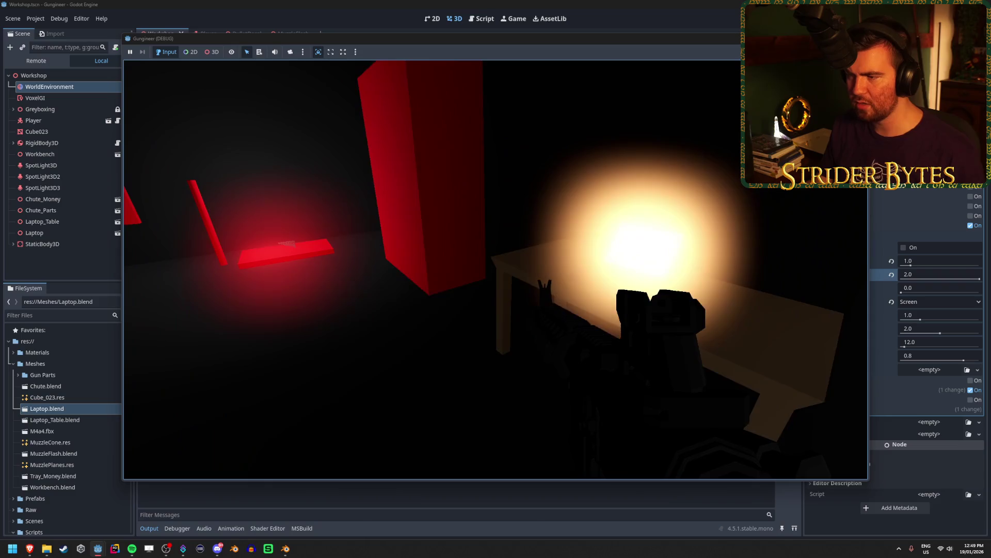
Set Glow Strength back to 1.0 and test-run the game, circling the laptop table.
{"action": "key", "text": "F8"}
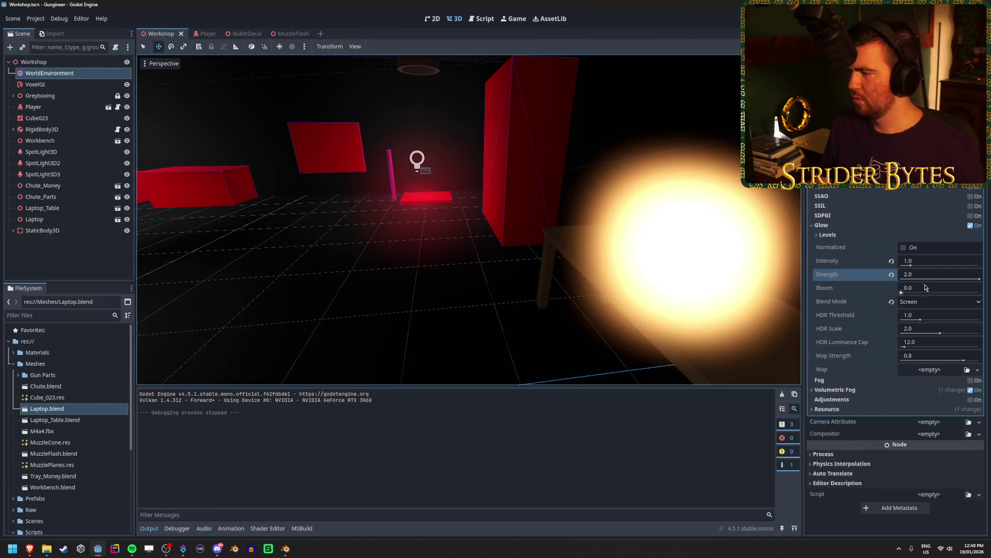
{"action": "left_click", "coordinate": [928, 276]}
{"action": "type", "text": "1"}
{"action": "key", "text": "Return"}
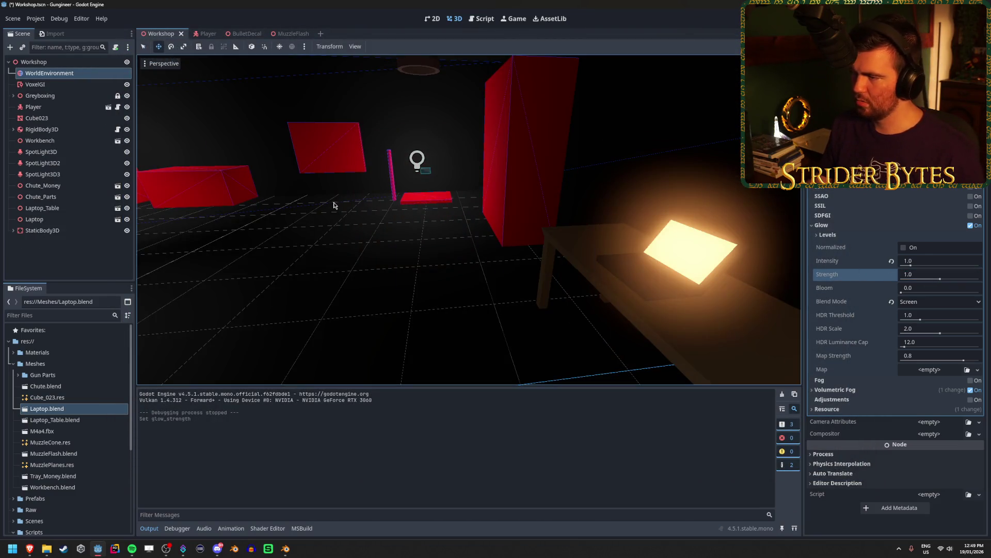
{"action": "key", "text": "F5"}
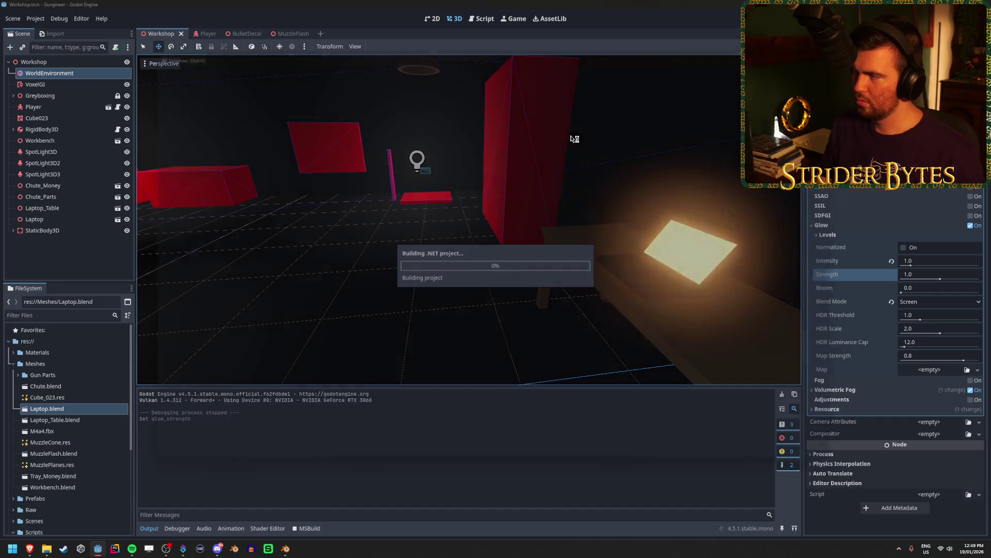
{"action": "key", "text": "w"}
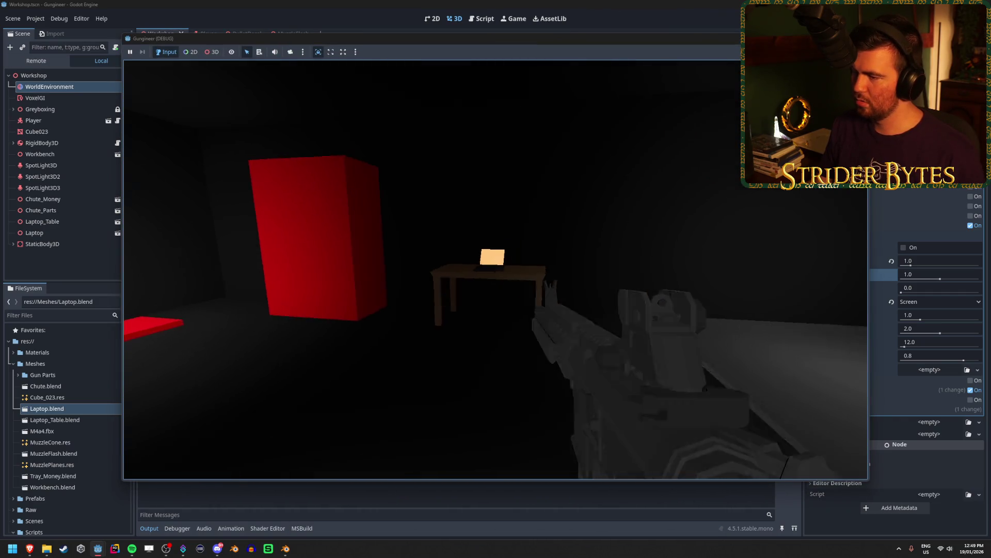
{"action": "key", "text": "a"}
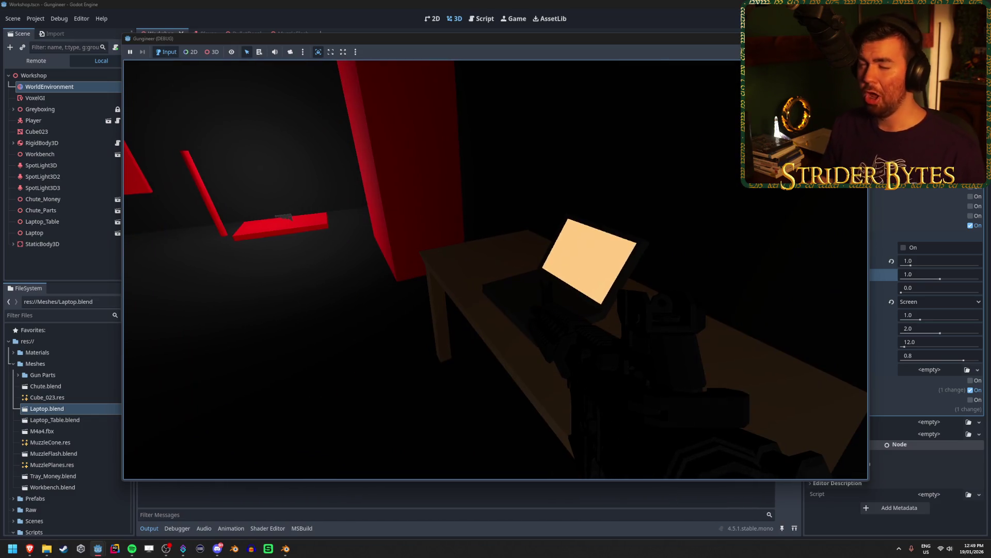
{"action": "key", "text": "d"}
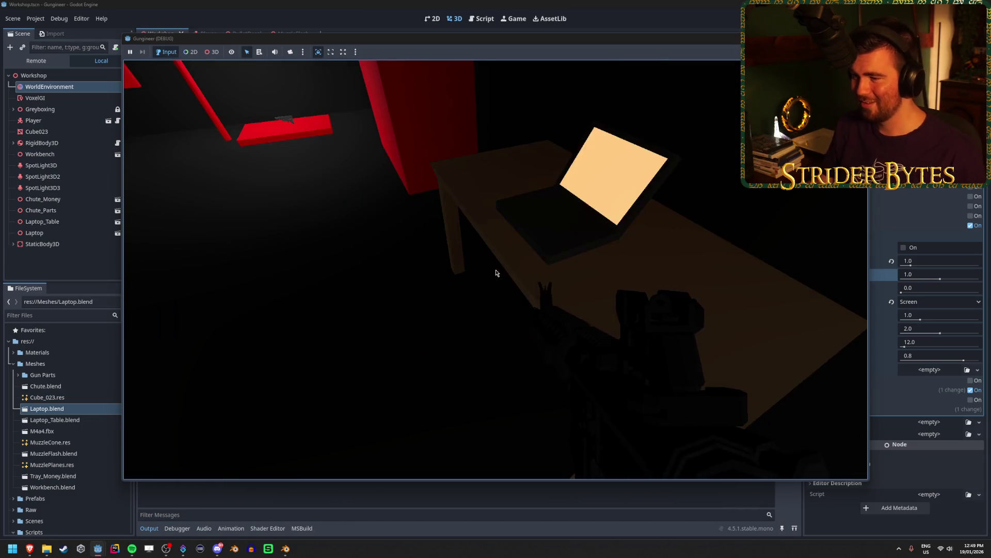
{"action": "key", "text": "Escape"}
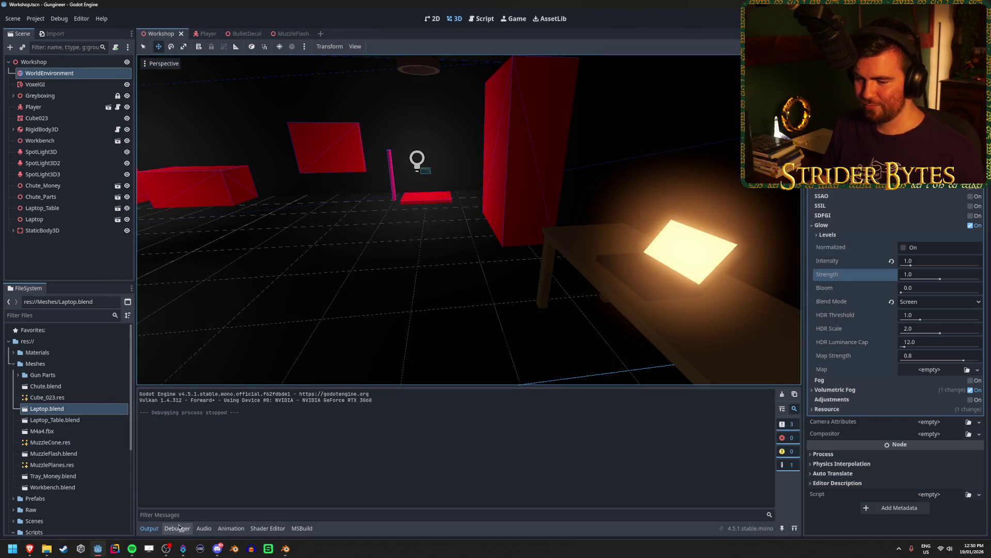
{"action": "mouse_move", "coordinate": [389, 293]}
{"action": "left_mouse_down"}
{"action": "mouse_move", "coordinate": [345, 293]}
{"action": "mouse_move", "coordinate": [428, 293]}
{"action": "left_mouse_up"}
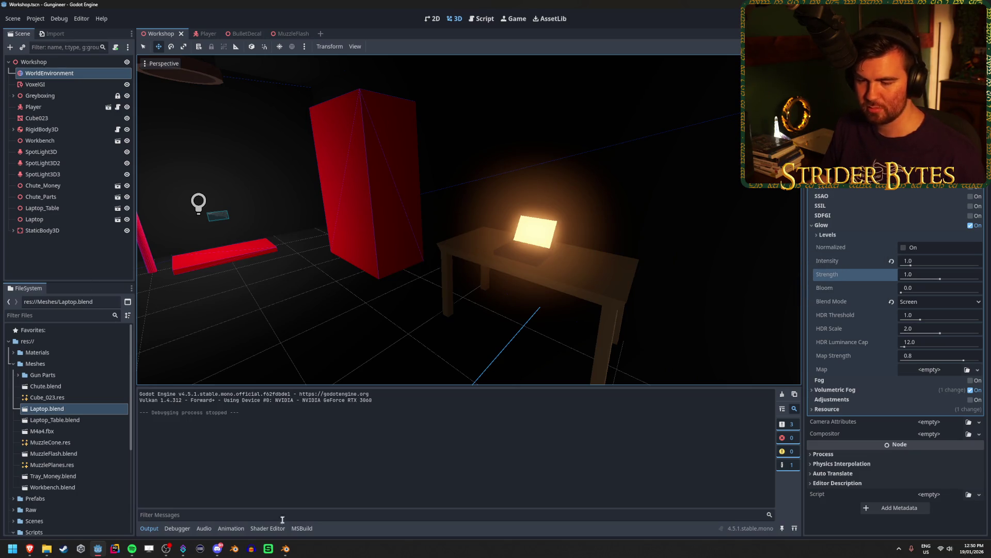
Set the laptop screen's emission strength to 2 in Blender and save for reimport.
{"action": "left_click", "coordinate": [285, 548]}
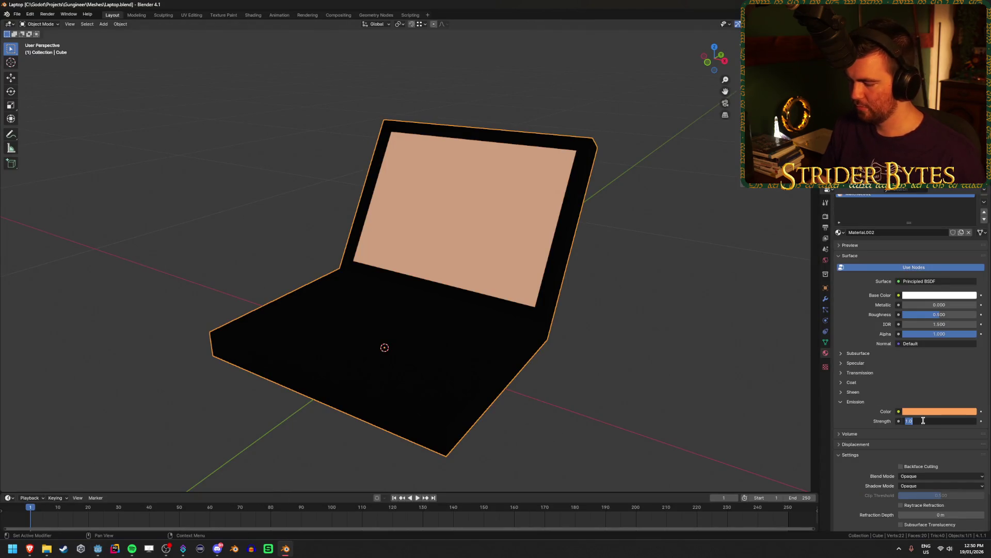
{"action": "type", "text": "2"}
{"action": "key", "text": "Return"}
{"action": "key", "text": "ctrl+s"}
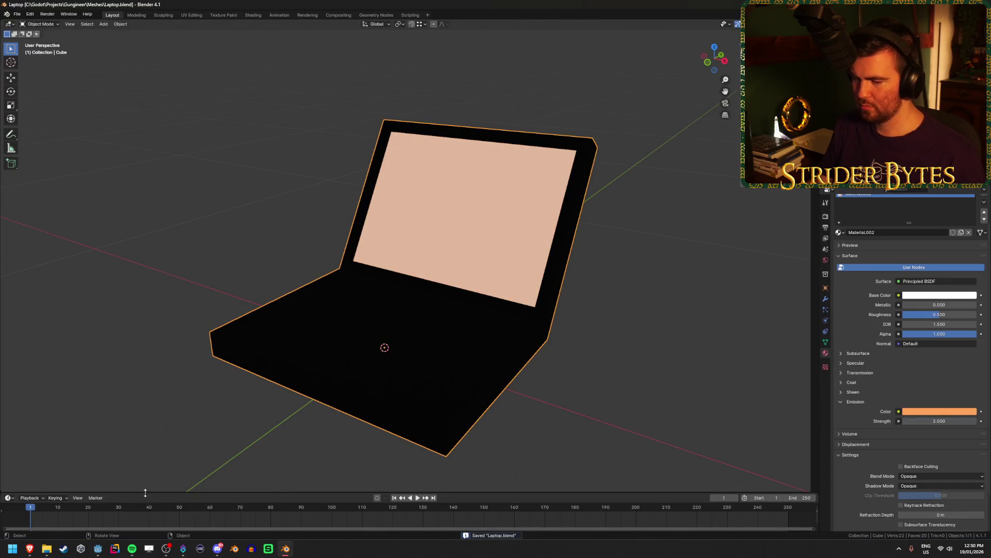
{"action": "left_click", "coordinate": [97, 548]}
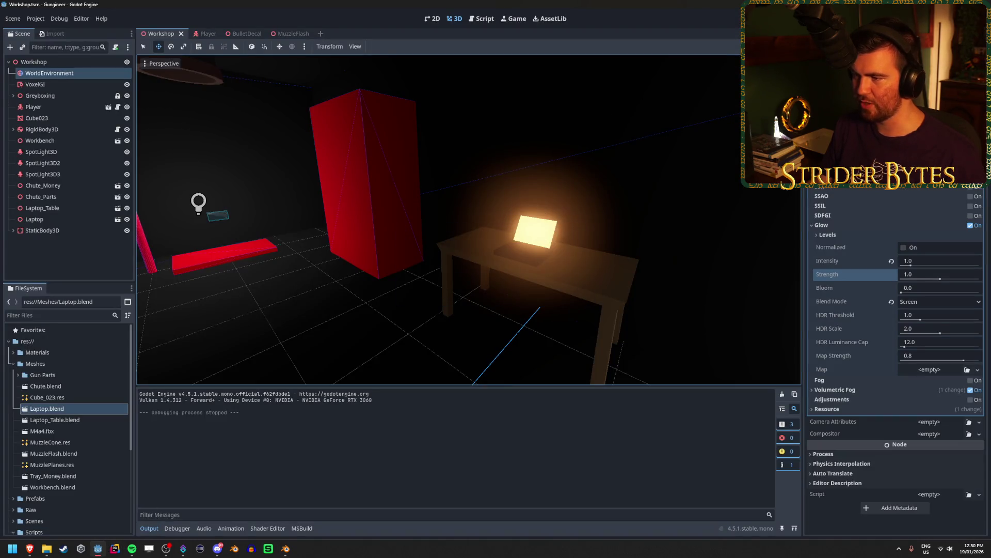
Test-run the game, walking up to the laptop to check the brighter screen.
{"action": "key", "text": "F5"}
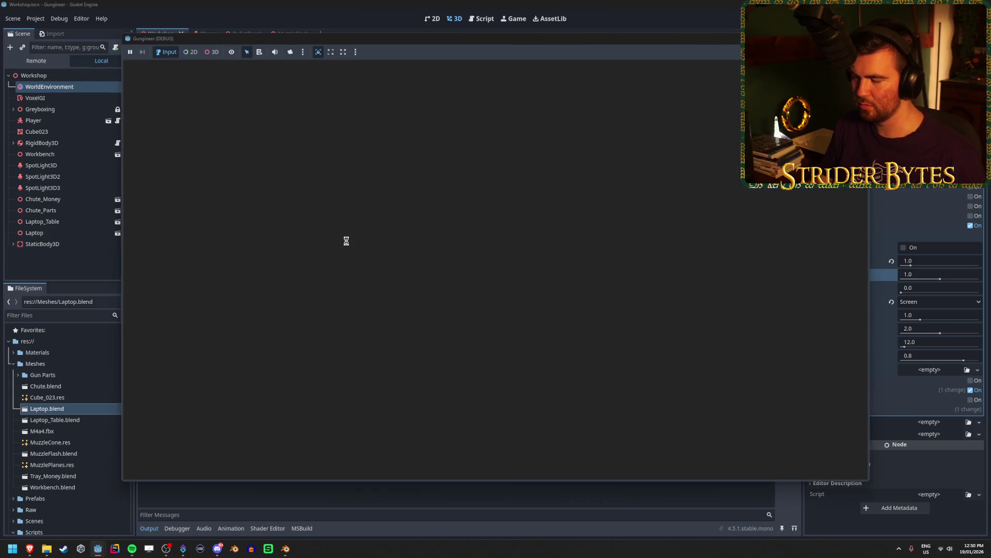
{"action": "key", "text": "w"}
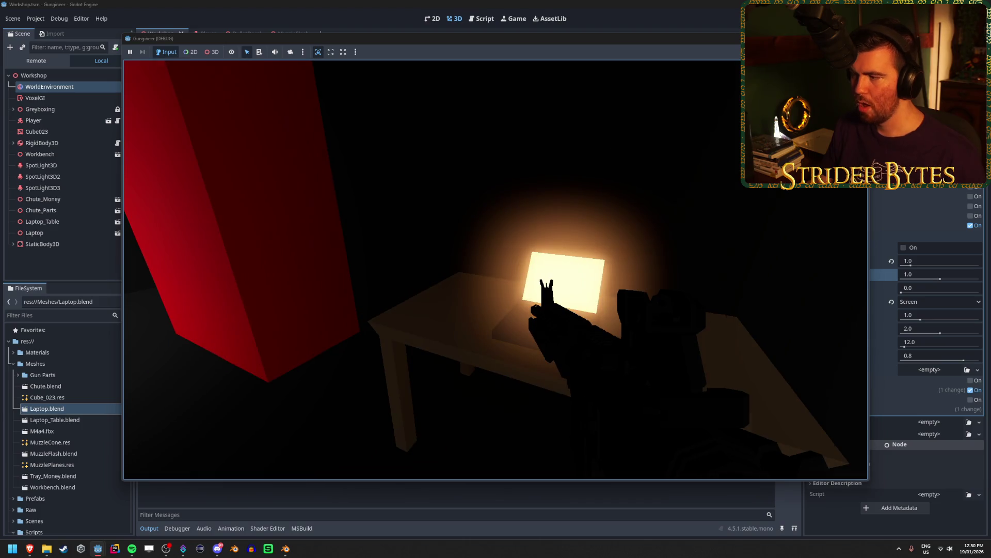
{"action": "key", "text": "s"}
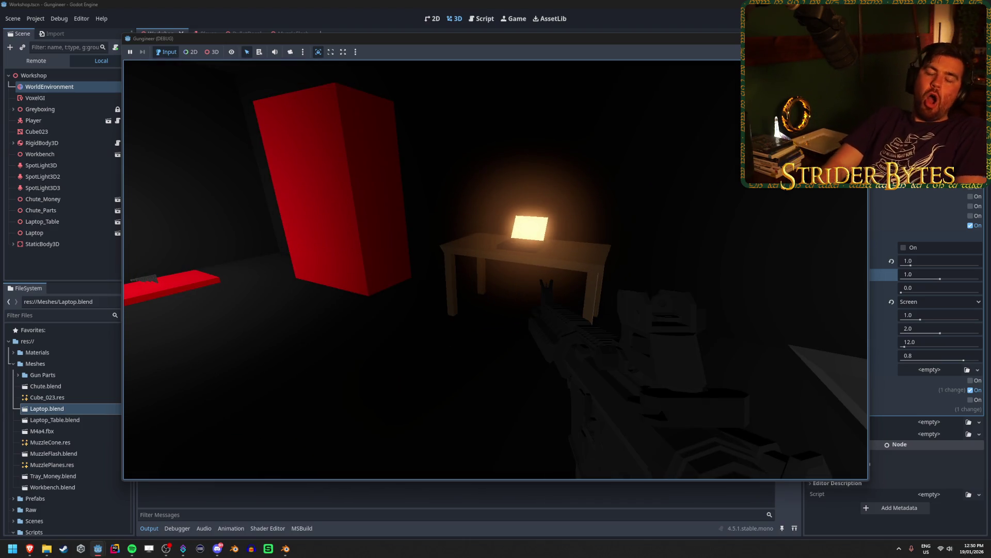
{"action": "key", "text": "F8"}
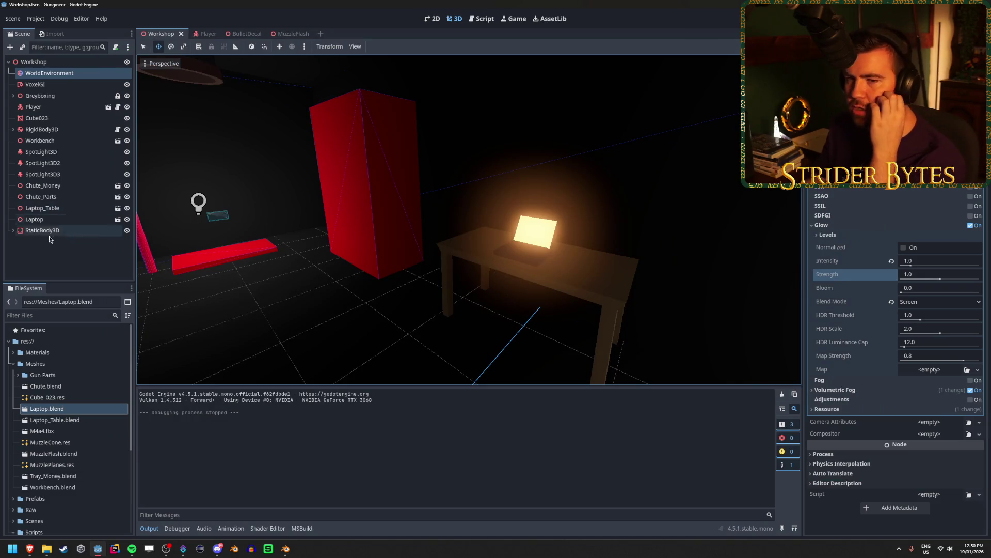
Select the Laptop, run the game again near the table, then stop and save the Workshop scene.
{"action": "left_click", "coordinate": [237, 258]}
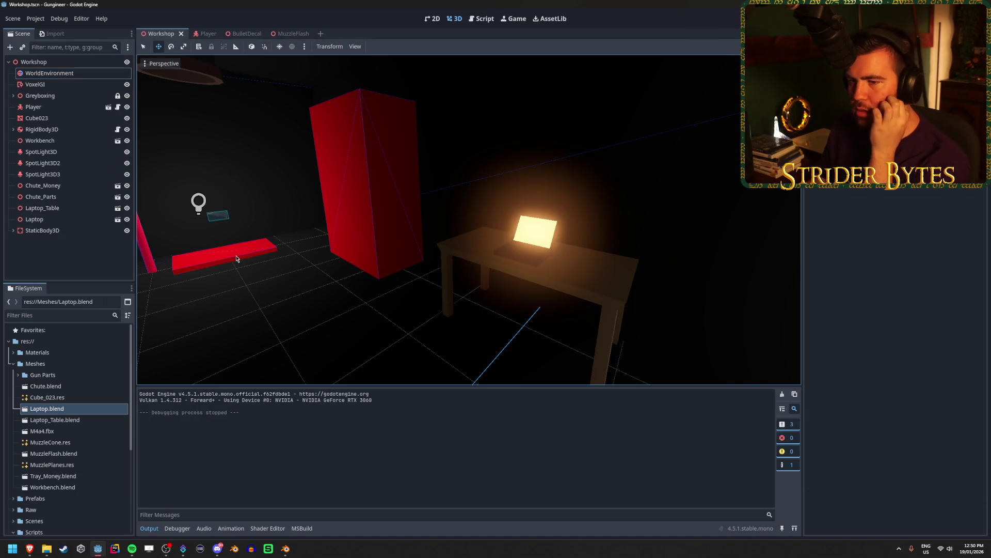
{"action": "left_click", "coordinate": [546, 253]}
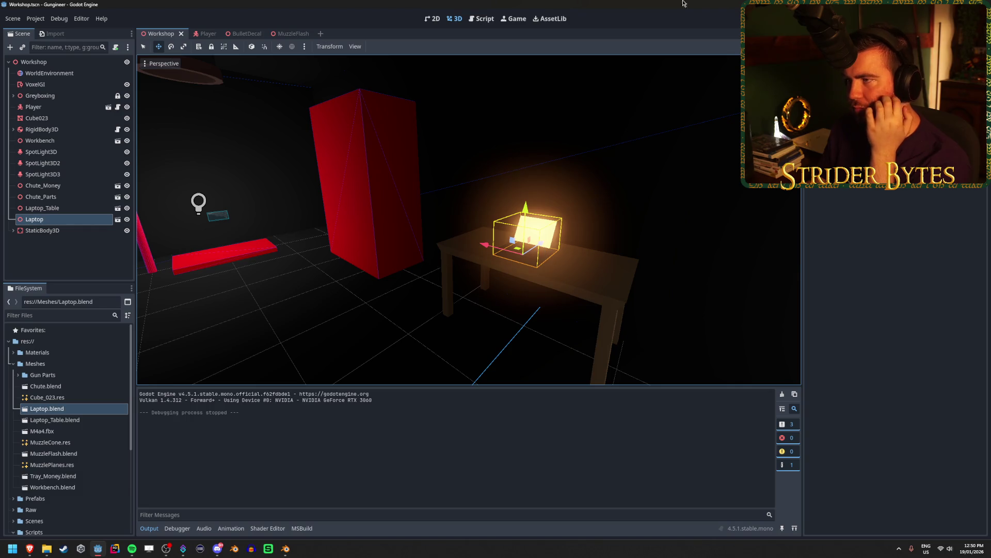
{"action": "key", "text": "F5"}
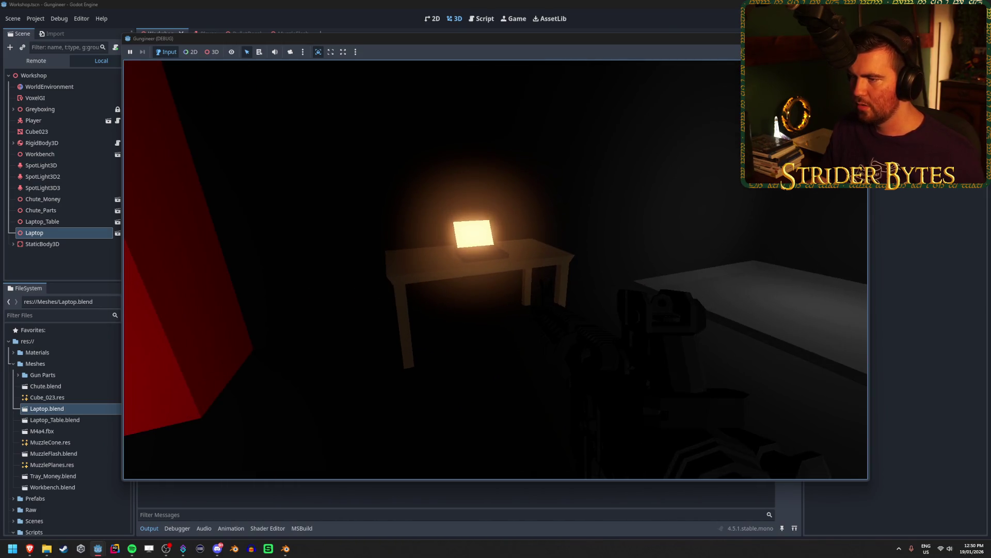
{"action": "key", "text": "w"}
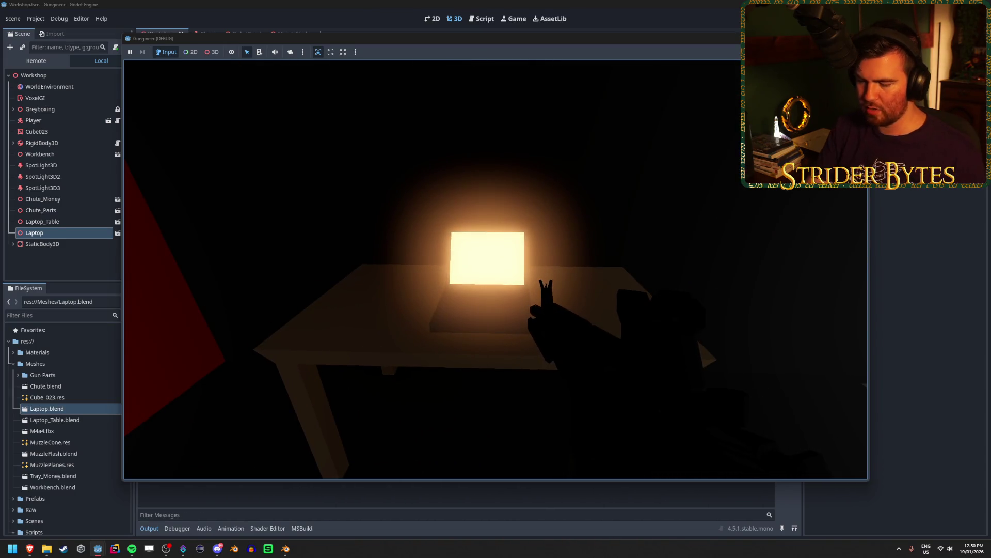
{"action": "key", "text": "F8"}
{"action": "key", "text": "ctrl+s"}
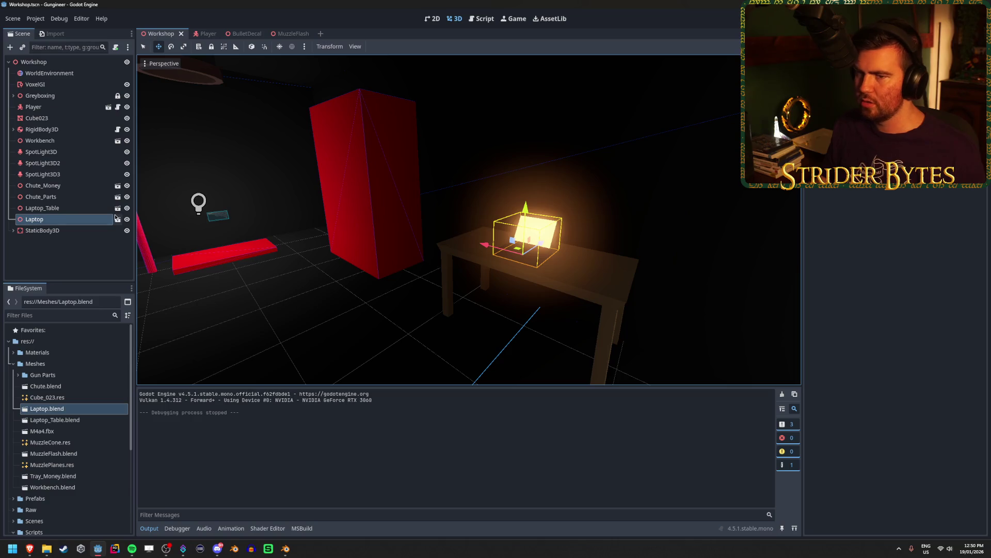
{"action": "left_click", "coordinate": [52, 130]}
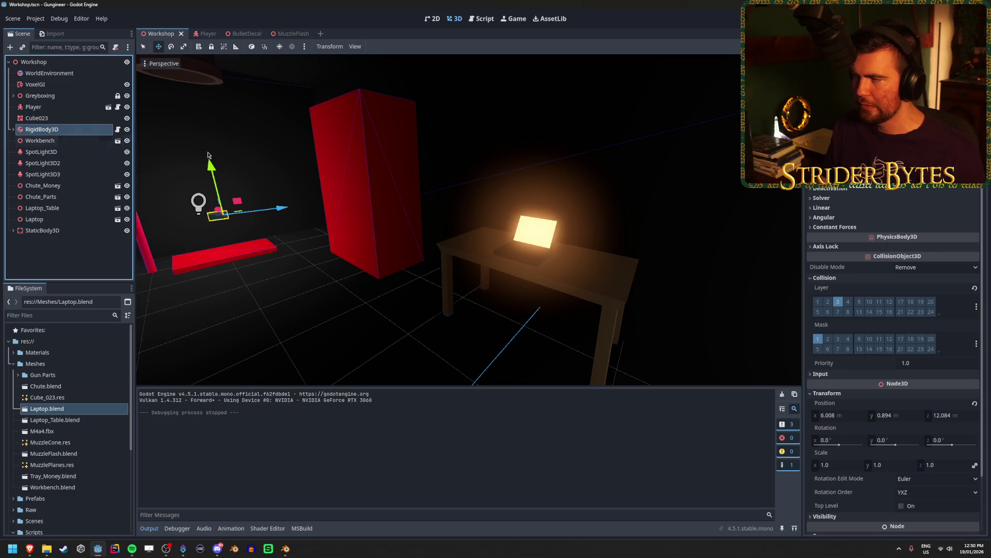
Inspect Cube023 and frame the Player, then select the money tray.
{"action": "scroll", "coordinate": [893, 351], "scroll_direction": "up", "scroll_amount": 6}
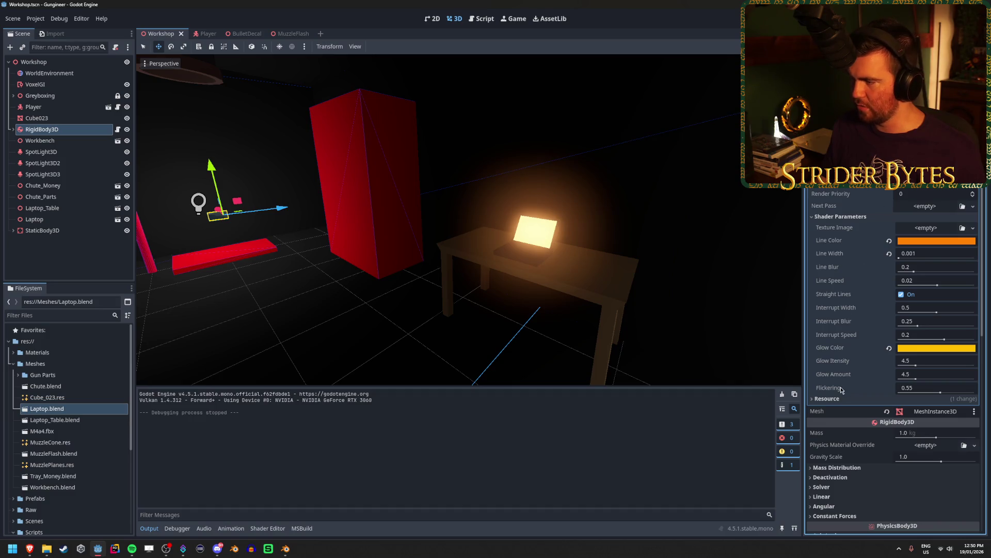
{"action": "scroll", "coordinate": [893, 351], "scroll_direction": "down", "scroll_amount": 6}
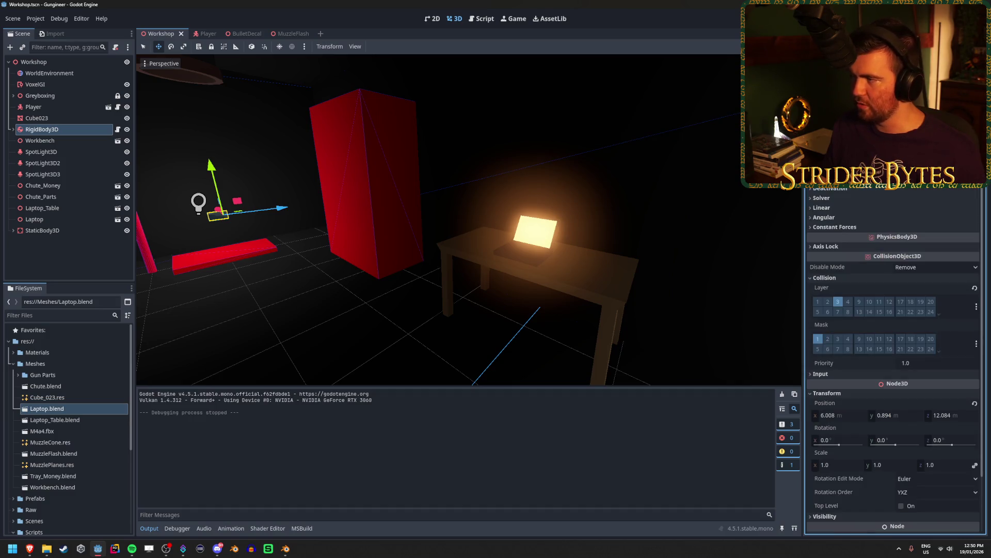
{"action": "left_click", "coordinate": [81, 118]}
{"action": "left_click", "coordinate": [81, 110]}
{"action": "key", "text": "f"}
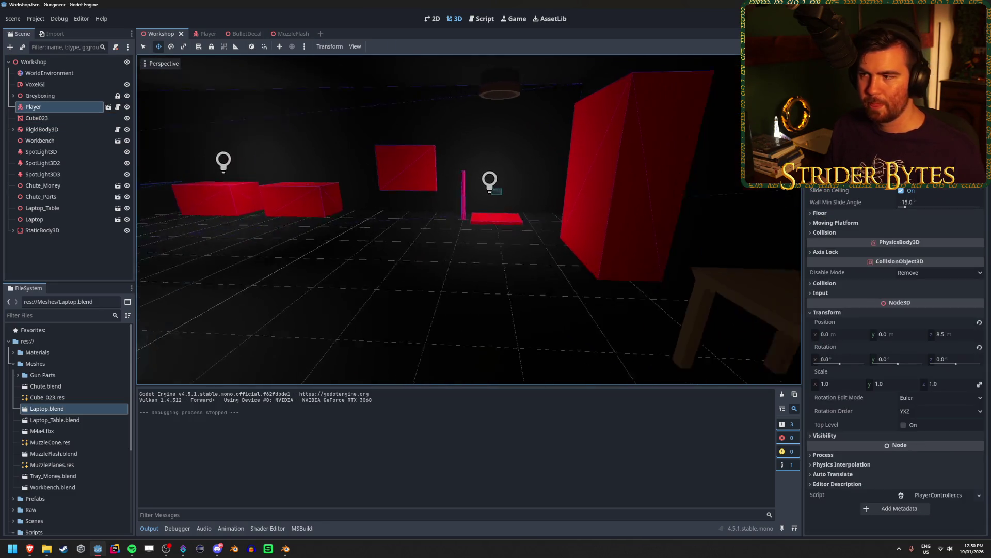
{"action": "left_click", "coordinate": [523, 185]}
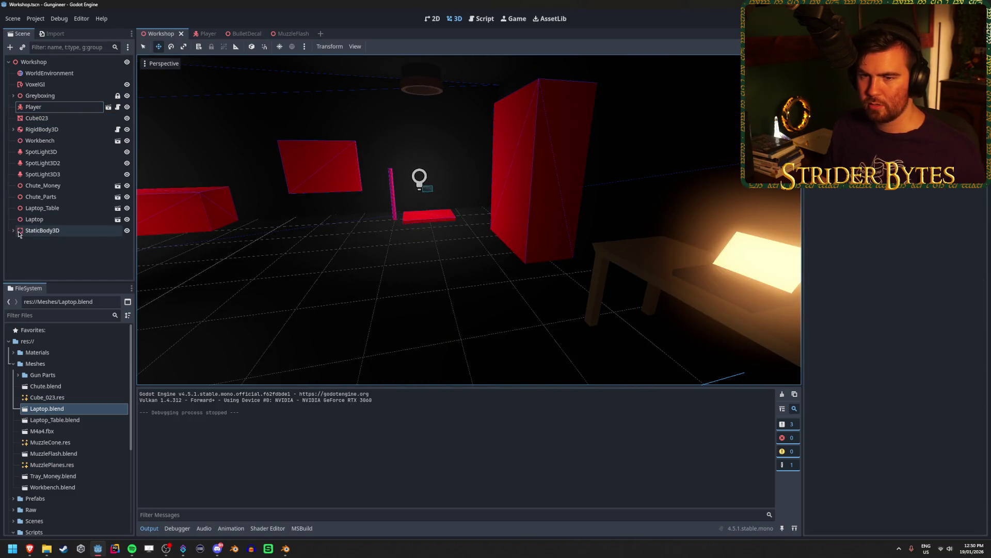
{"action": "left_click", "coordinate": [380, 244]}
{"action": "left_click", "coordinate": [414, 218]}
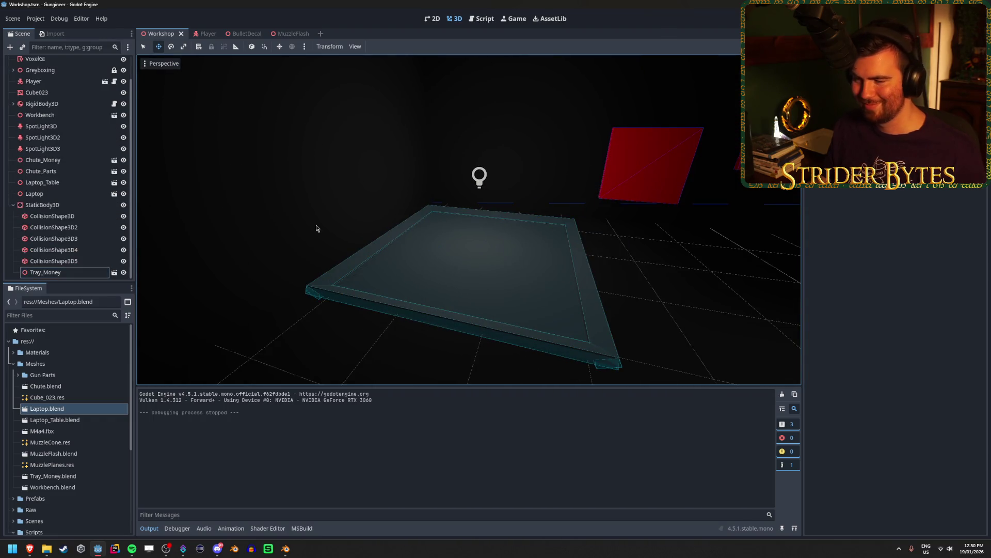
Check the tray's collision shapes, then expand Greyboxing and select Wall3.
{"action": "left_click", "coordinate": [57, 215]}
{"action": "left_click", "coordinate": [60, 226]}
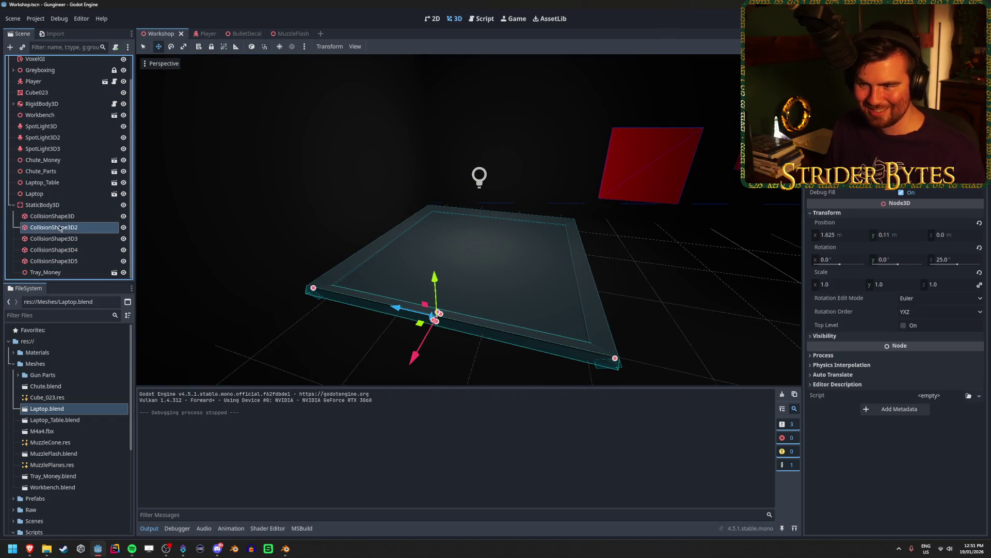
{"action": "left_click", "coordinate": [60, 217]}
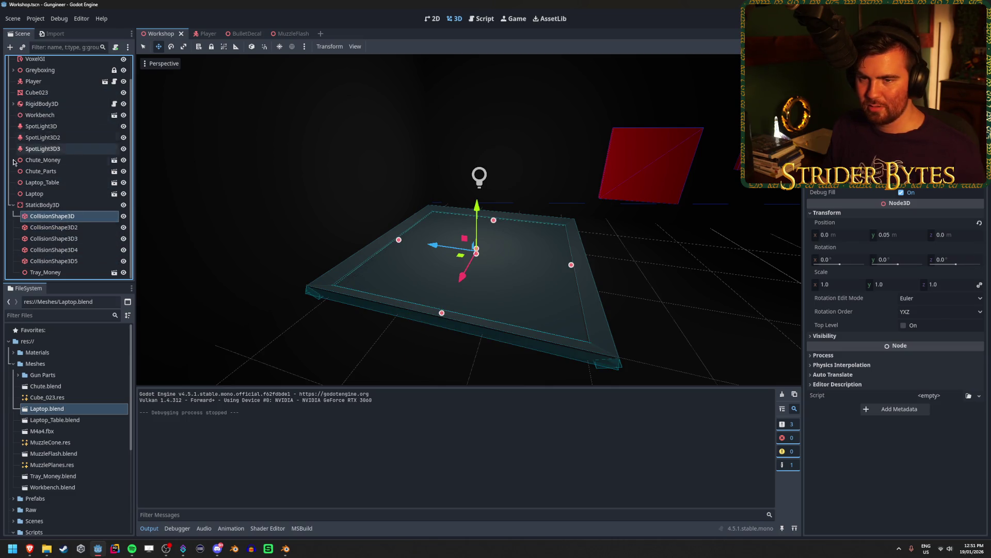
{"action": "scroll", "coordinate": [10, 190], "scroll_direction": "up", "scroll_amount": 1}
{"action": "left_click", "coordinate": [13, 96]}
{"action": "left_click", "coordinate": [37, 152]}
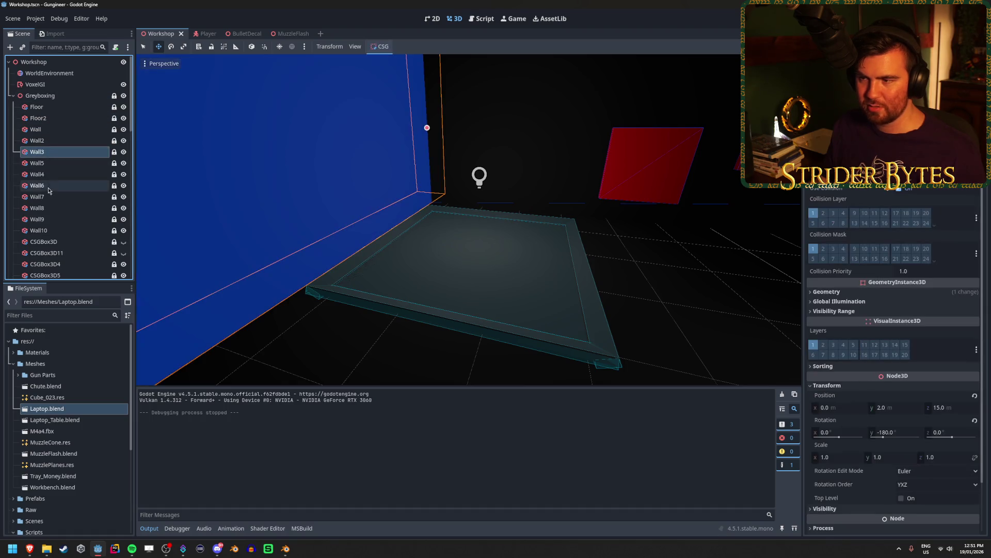
{"action": "key", "text": "f"}
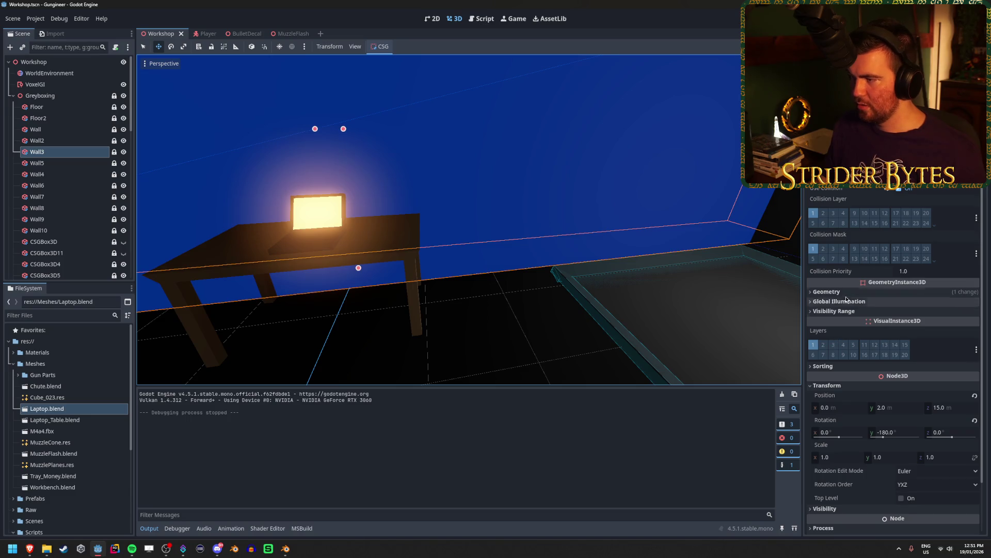
{"action": "left_click", "coordinate": [826, 291]}
{"action": "left_click", "coordinate": [952, 309]}
{"action": "scroll", "coordinate": [952, 309], "scroll_direction": "down", "scroll_amount": 3}
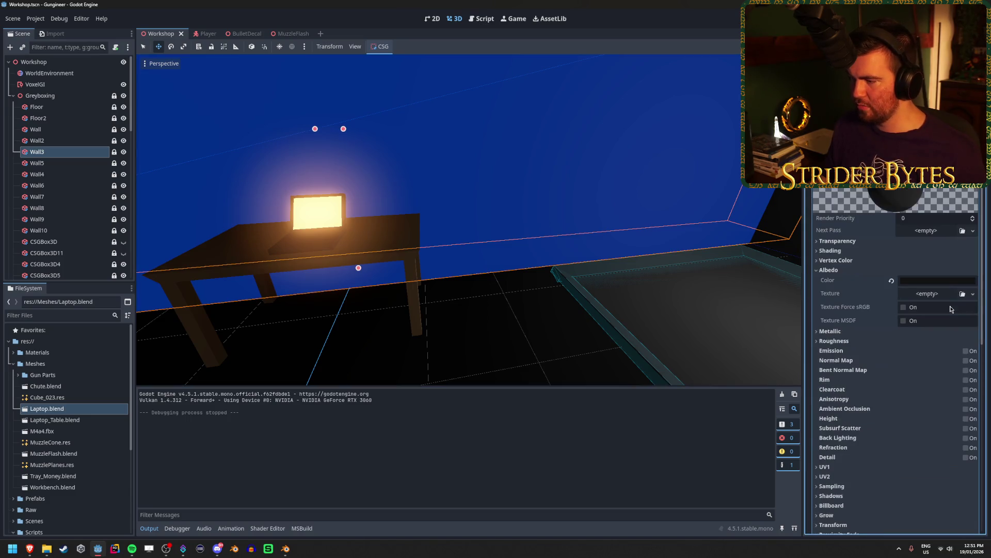
{"action": "left_click", "coordinate": [966, 351]}
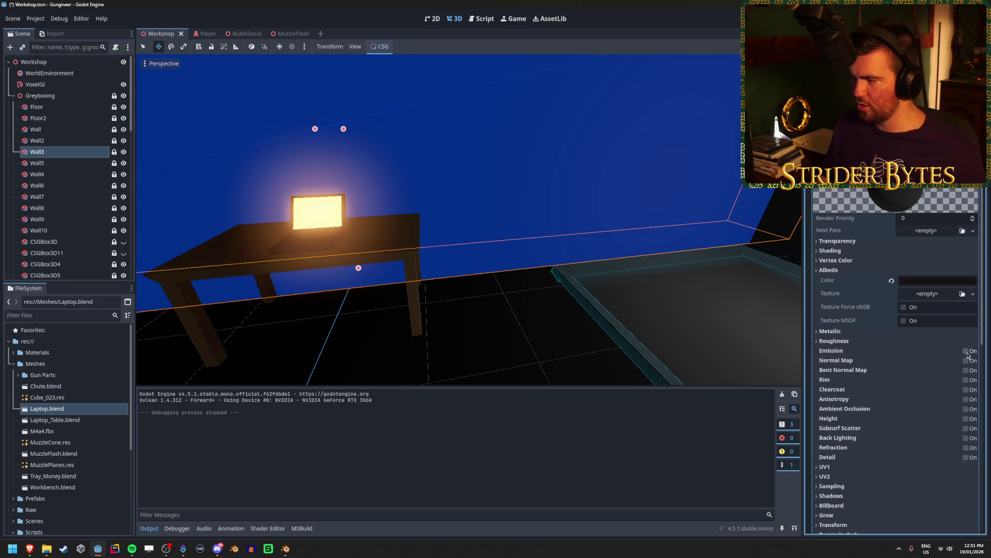
{"action": "left_click", "coordinate": [966, 352]}
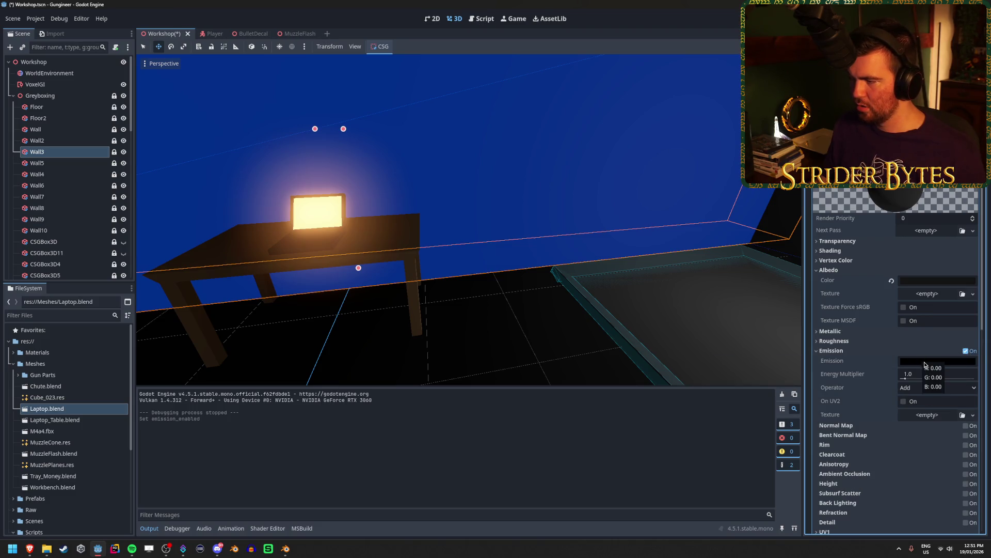
{"action": "left_click", "coordinate": [925, 362]}
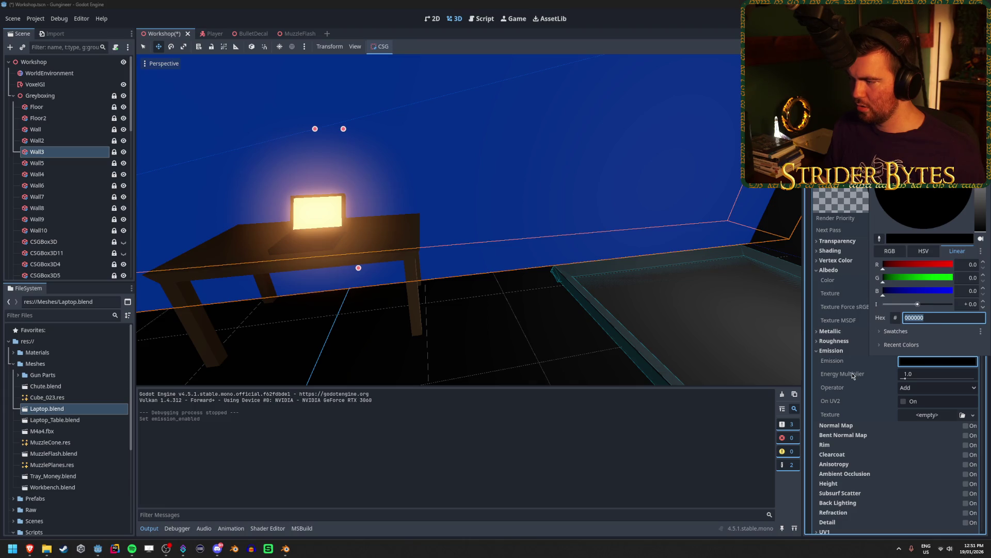
{"action": "left_click", "coordinate": [896, 374]}
{"action": "left_click_drag", "start_coordinate": [905, 378], "coordinate": [922, 380]}
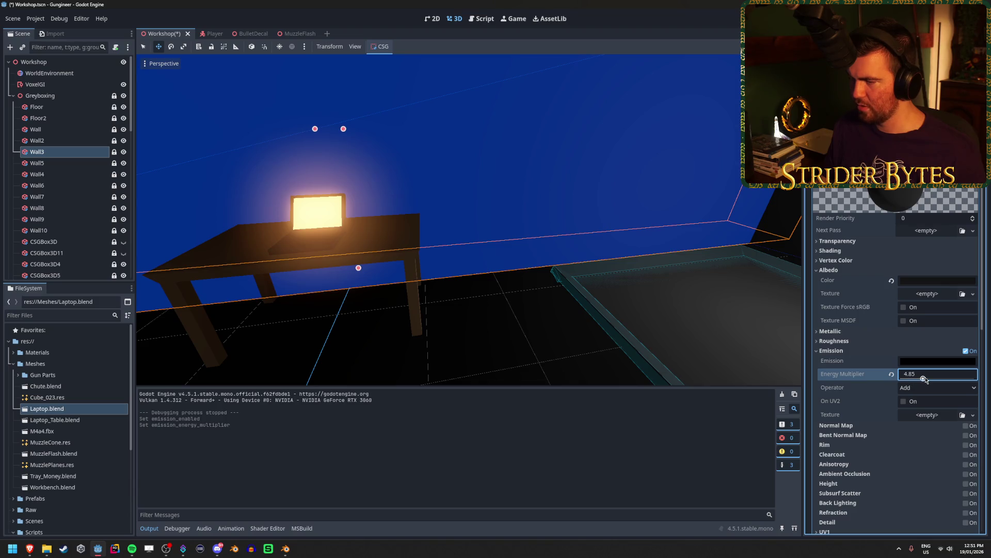
{"action": "key", "text": "ctrl+z"}
{"action": "left_click", "coordinate": [949, 363]}
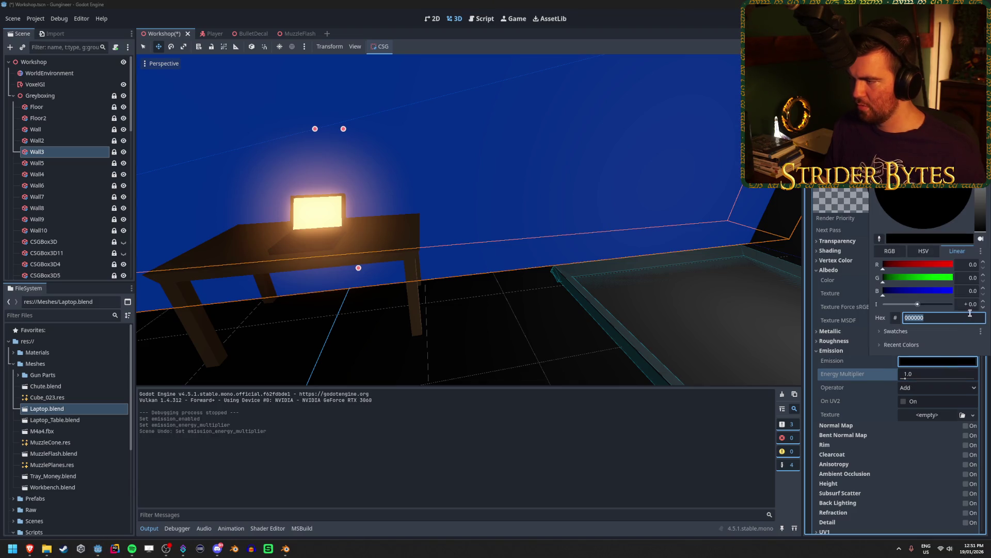
{"action": "key", "text": "Escape"}
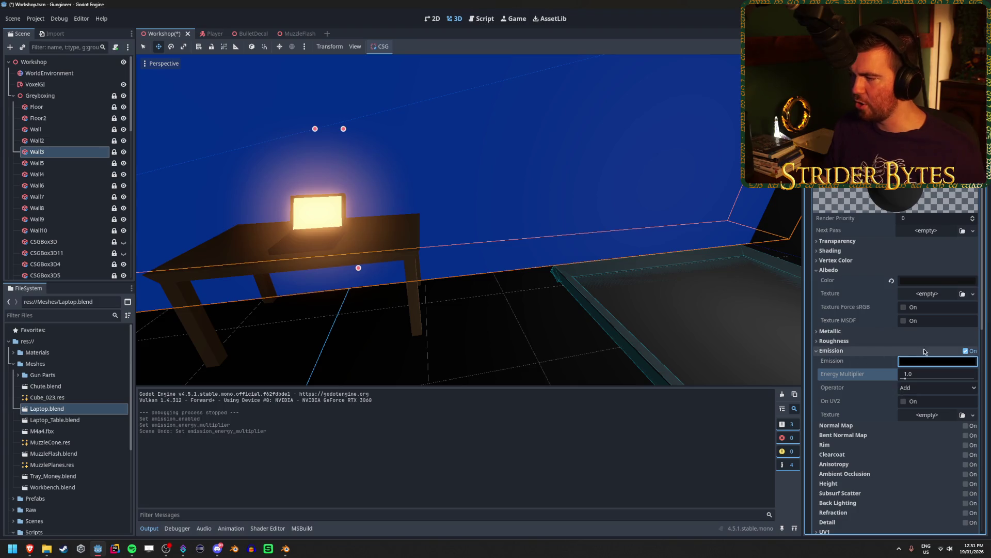
{"action": "left_click", "coordinate": [841, 352]}
{"action": "key", "text": "ctrl+s"}
{"action": "scroll", "coordinate": [828, 213], "scroll_direction": "up", "scroll_amount": 3}
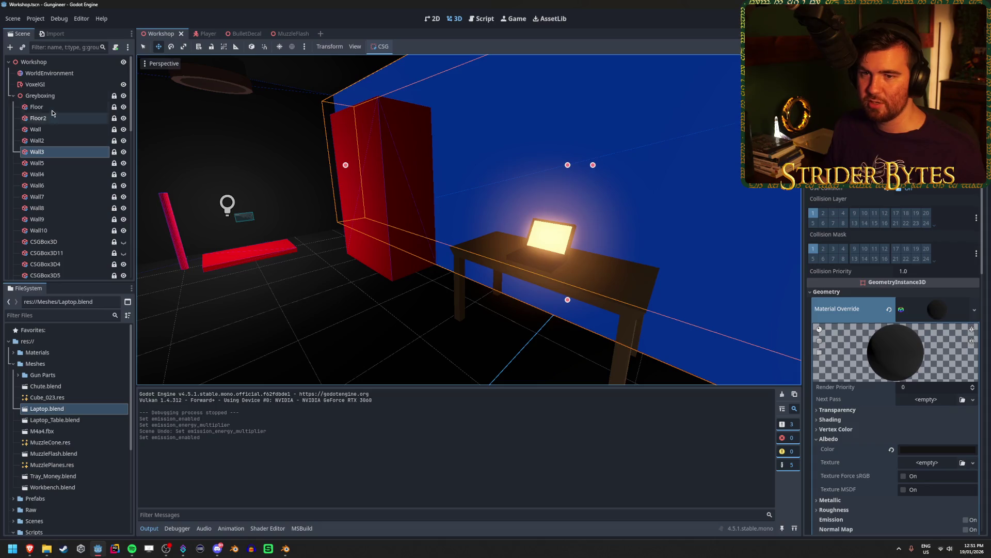
{"action": "left_click", "coordinate": [13, 95]}
Select the Laptop node, set its screen emission strength to 1.5 in Blender, and save Laptop.blend.
{"action": "left_click", "coordinate": [487, 257]}
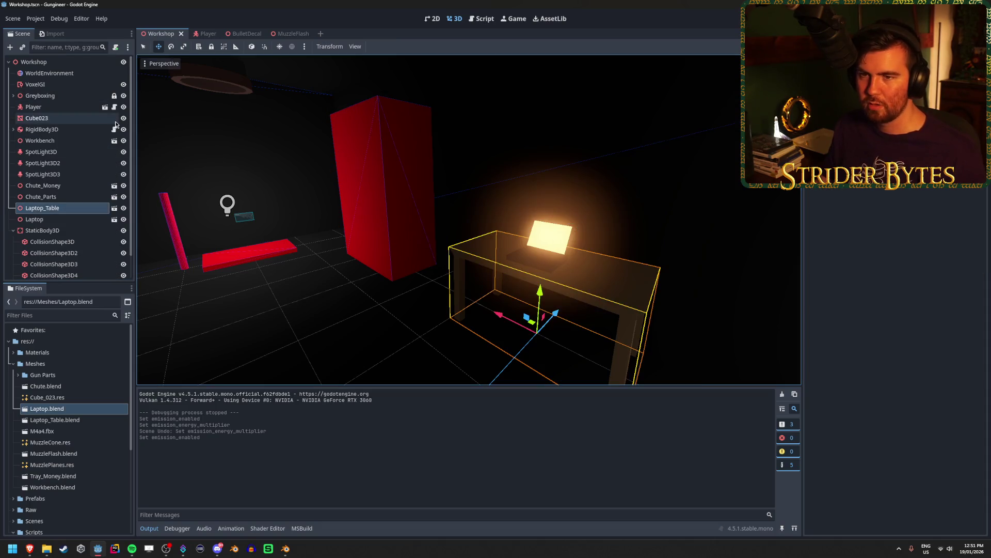
{"action": "left_click", "coordinate": [40, 196]}
{"action": "left_click", "coordinate": [34, 219]}
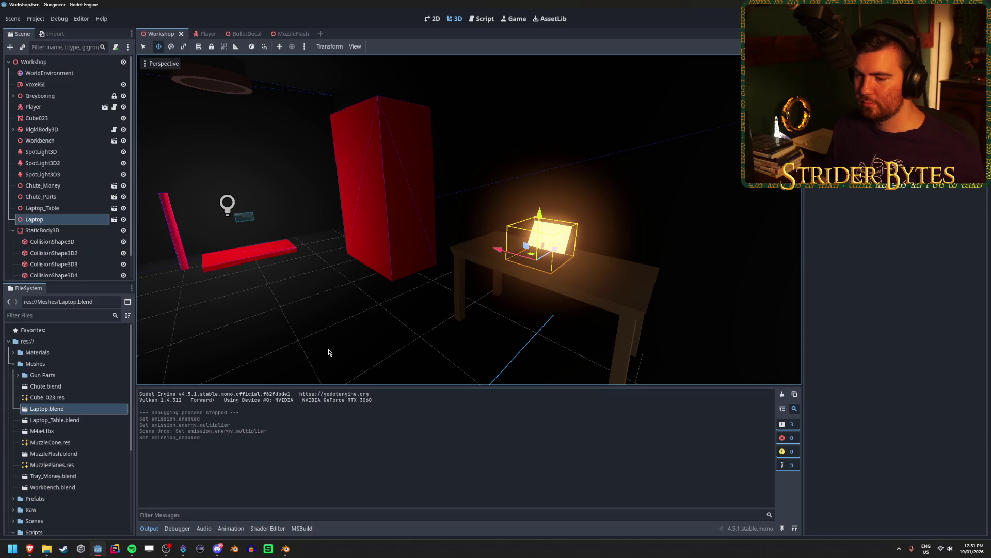
{"action": "left_click", "coordinate": [285, 548]}
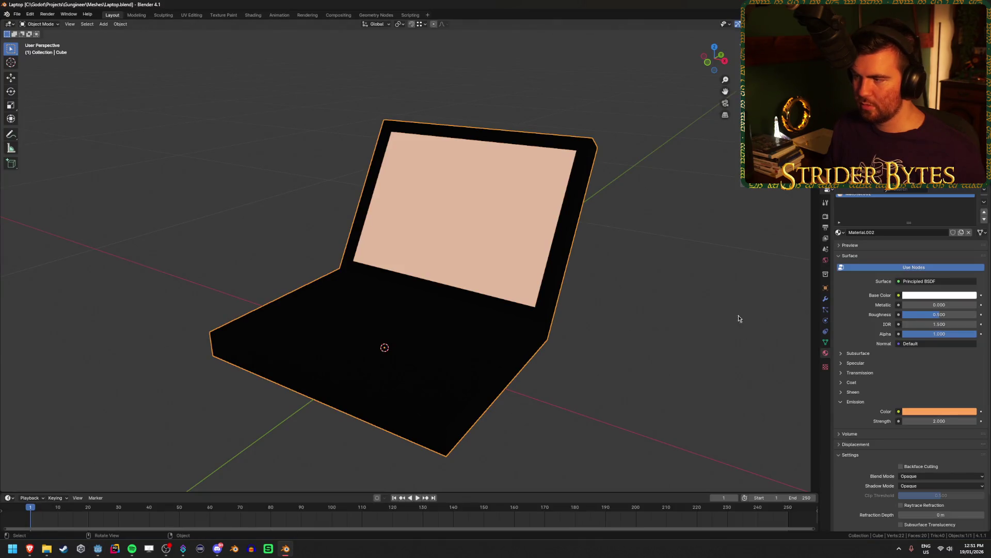
{"action": "left_click", "coordinate": [954, 421]}
{"action": "key", "text": "Return"}
{"action": "key", "text": "ctrl+s"}
{"action": "left_click", "coordinate": [97, 549]}
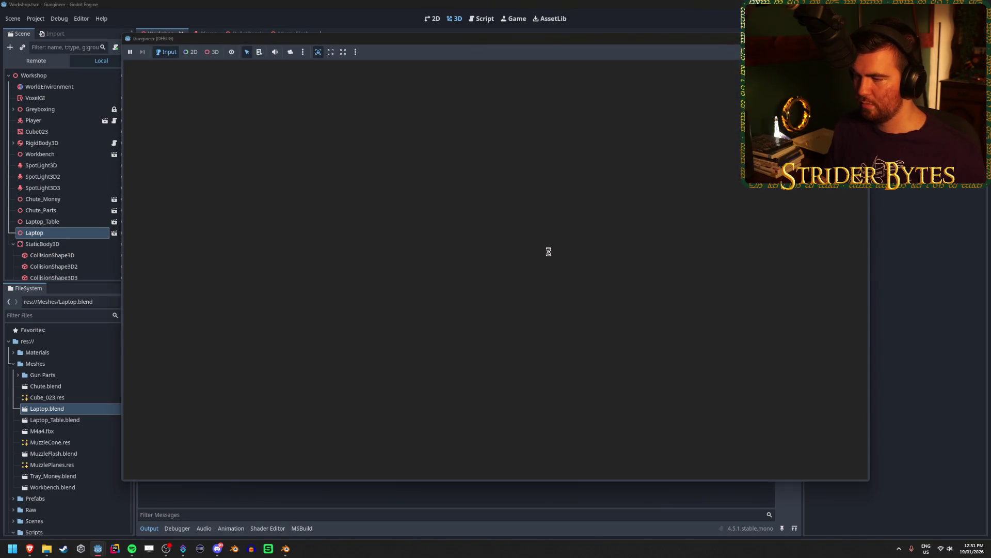
Walk up to the glowing laptop in the test run, stop the game, and clear the selection.
{"action": "key", "text": "w"}
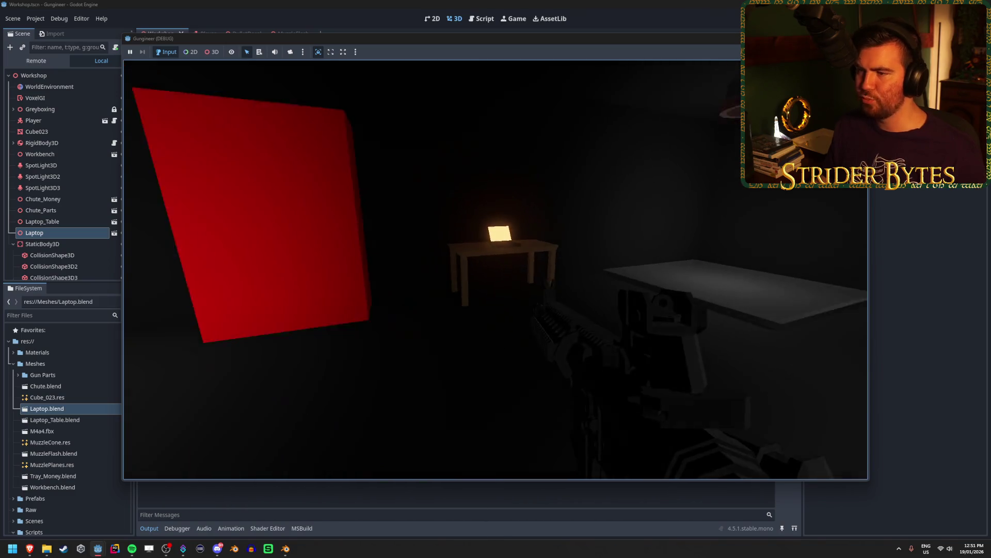
{"action": "key", "text": "w"}
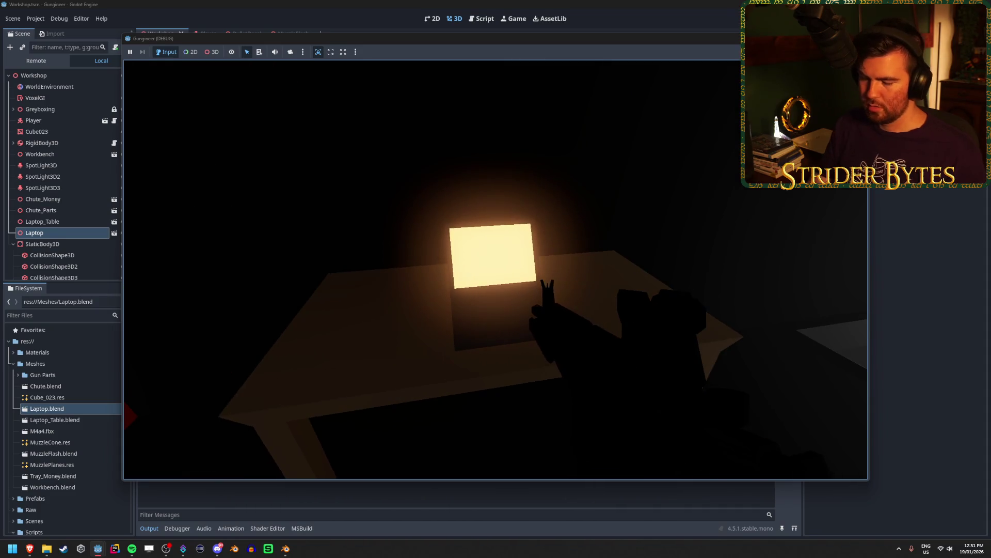
{"action": "key", "text": "F8"}
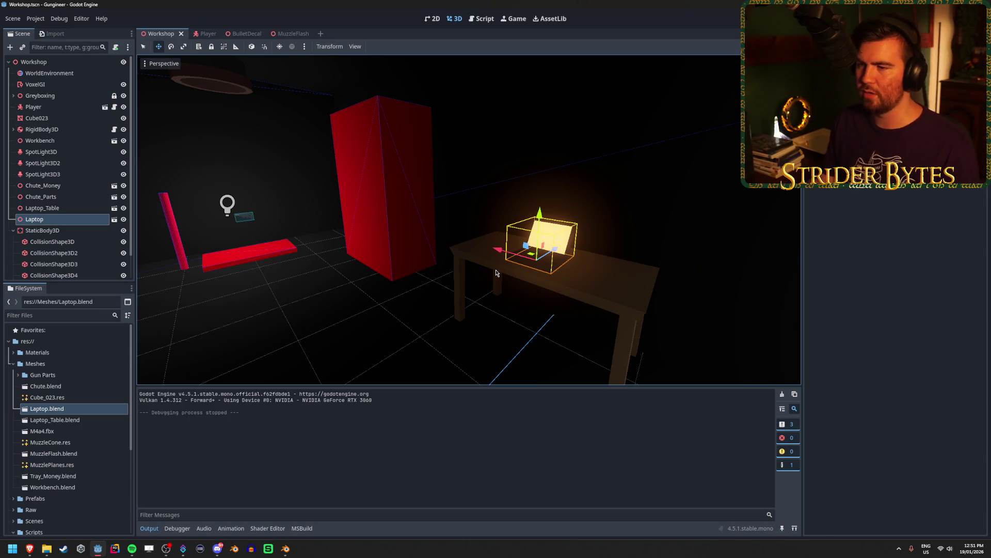
{"action": "key", "text": "w"}
{"action": "left_click", "coordinate": [447, 189]}
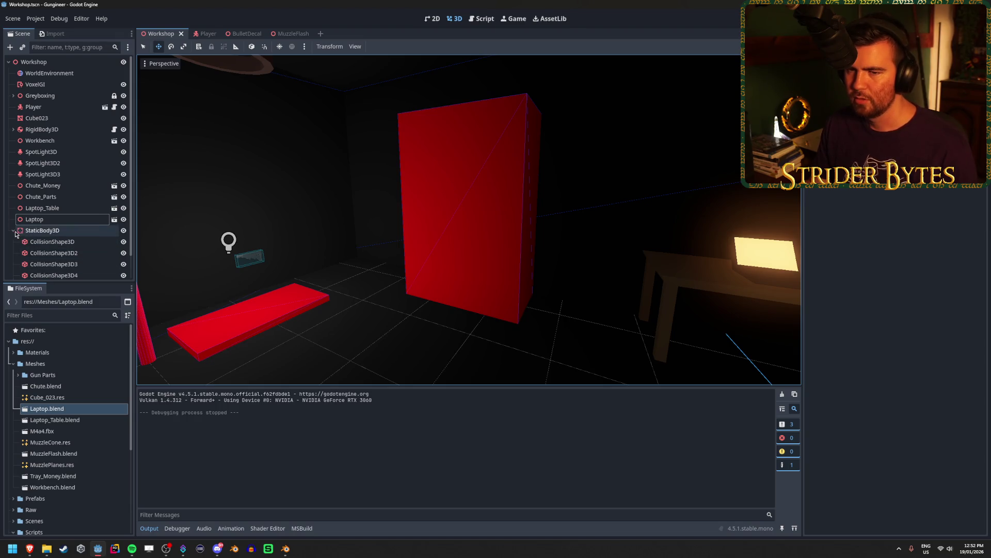
{"action": "left_click", "coordinate": [13, 230]}
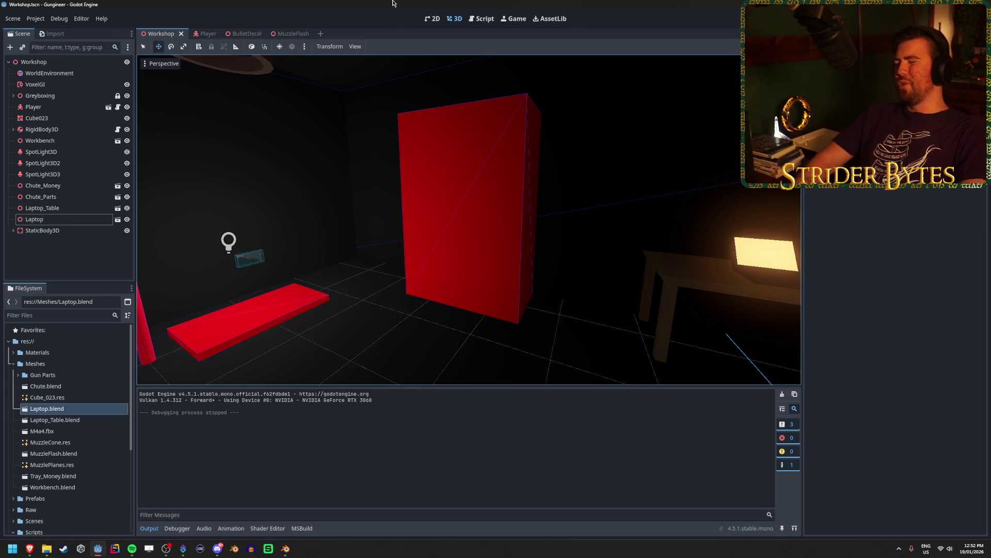